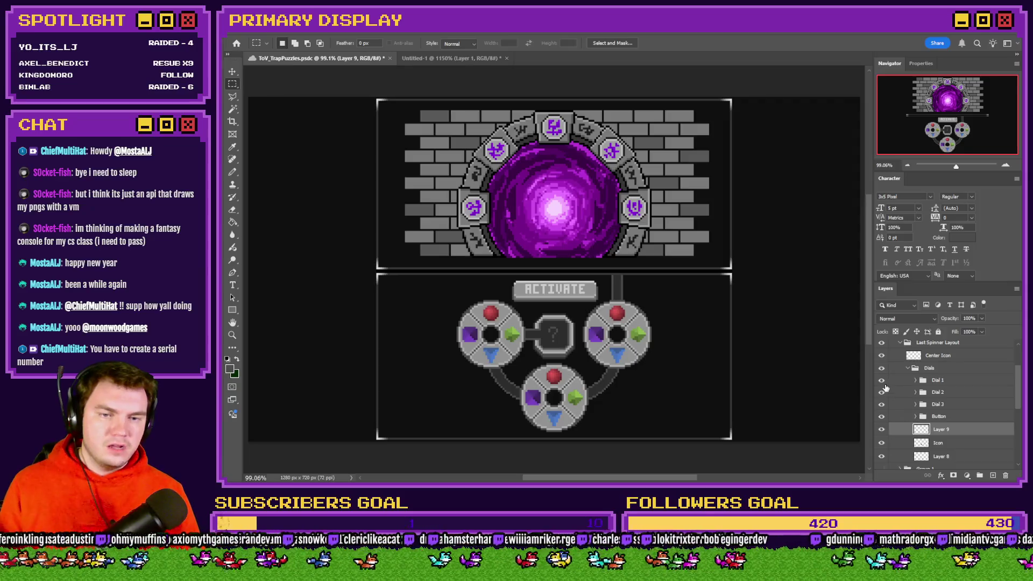
# Merge the Dial 1 group, select all and copy it, then undo the merge
pyautogui.click(881, 380)
pyautogui.click(881, 380)
pyautogui.click(938, 381)
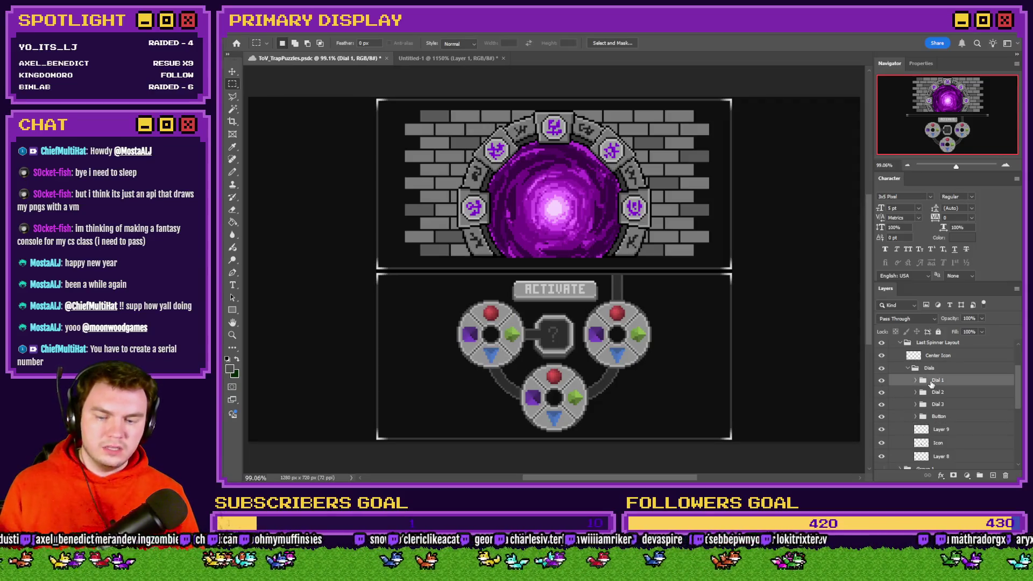
pyautogui.hotkey('ctrl', 'e')
pyautogui.hotkey('ctrl', 'a')
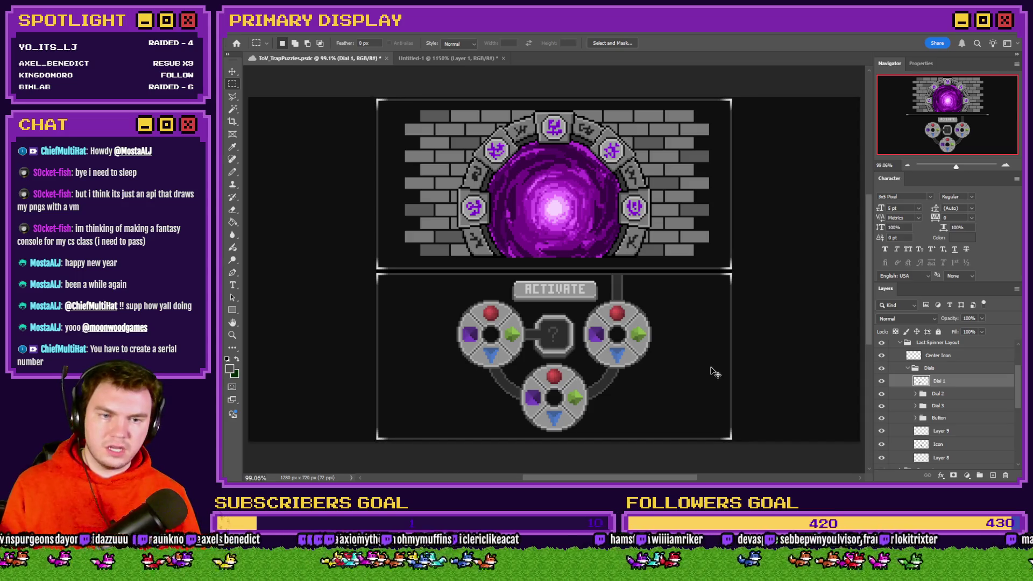
pyautogui.hotkey('ctrl', 'z')
pyautogui.hotkey('ctrl', 'z')
# Paste the dial into a new 144×144 transparent document, then close it without saving
pyautogui.hotkey('ctrl', 'n')
pyautogui.click(564, 360)
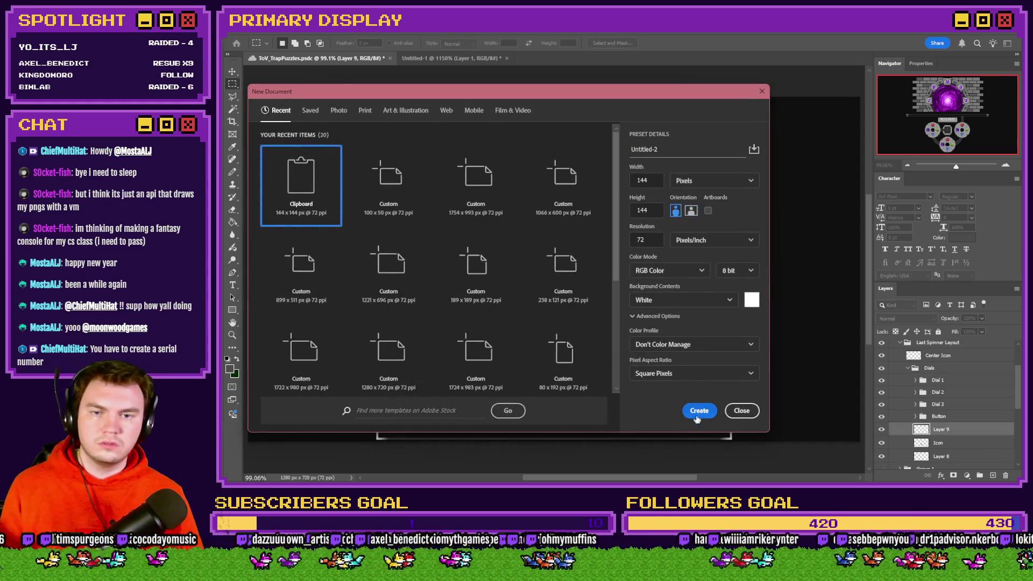
pyautogui.click(699, 411)
pyautogui.hotkey('ctrl', 'v')
pyautogui.press('Delete')
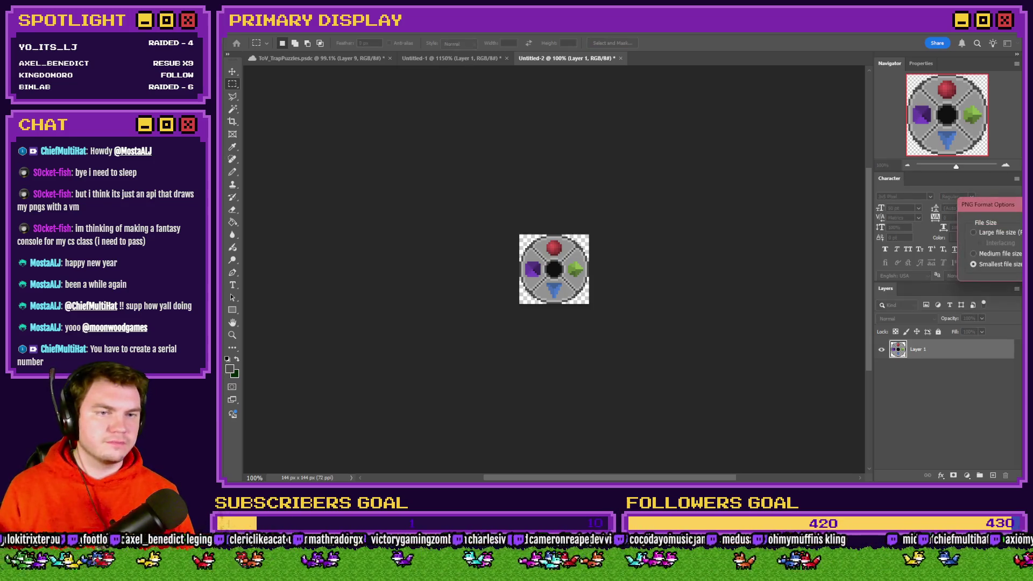
pyautogui.click(620, 58)
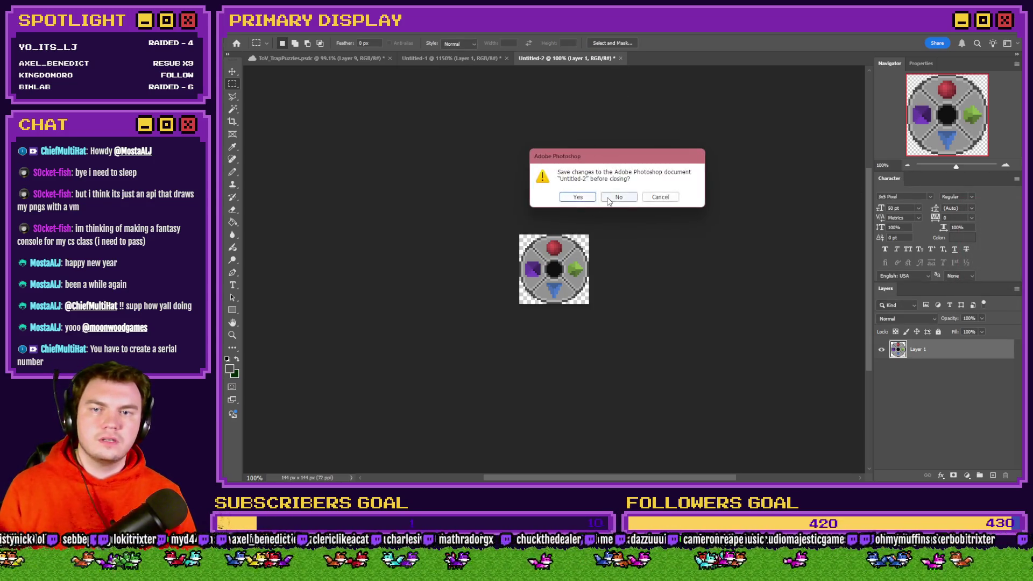
pyautogui.click(627, 197)
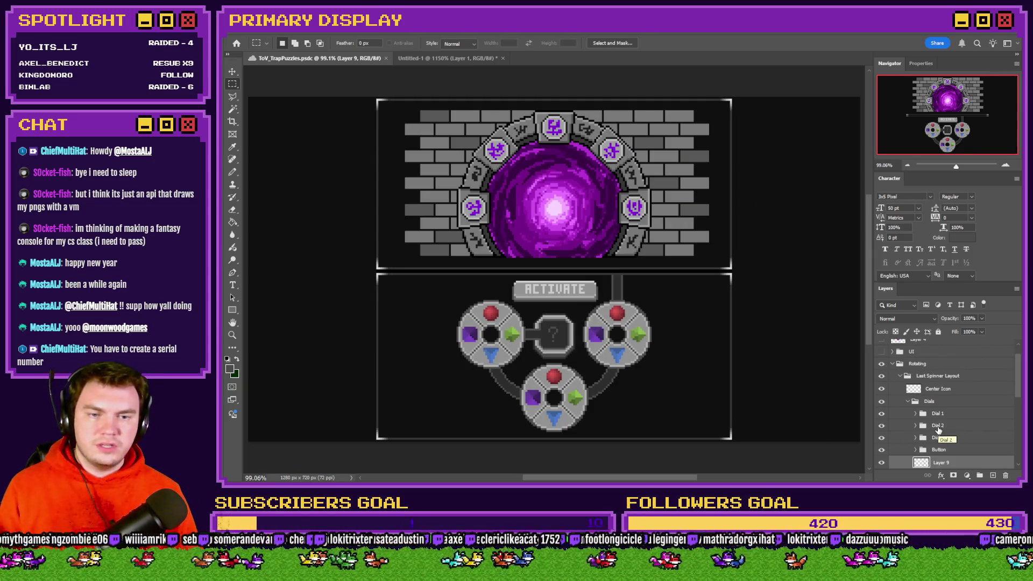
# Hide the icons and base disc of Dial 1, leaving only its outline
pyautogui.scroll(-1, 936, 430)
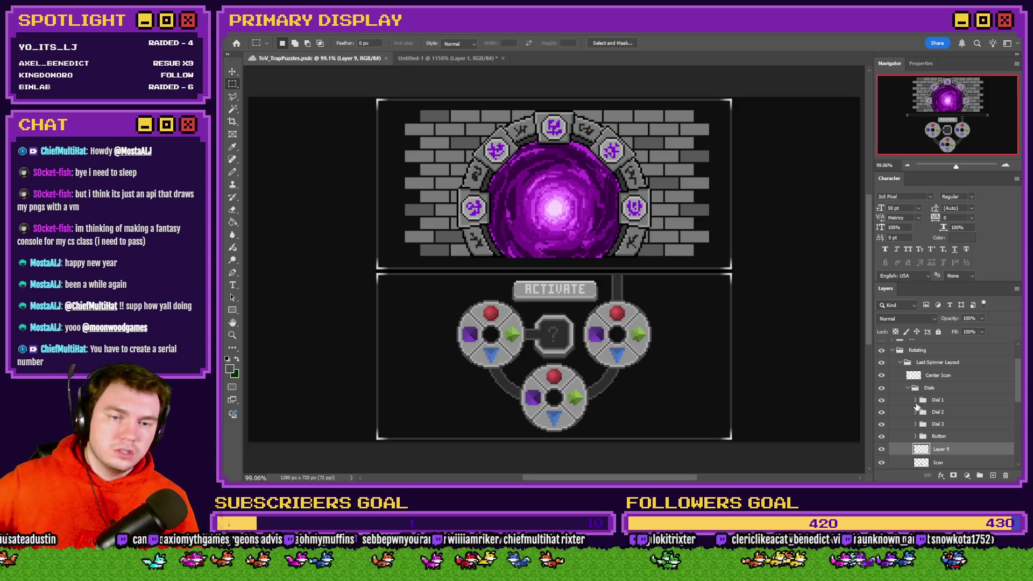
pyautogui.click(914, 403)
pyautogui.click(916, 401)
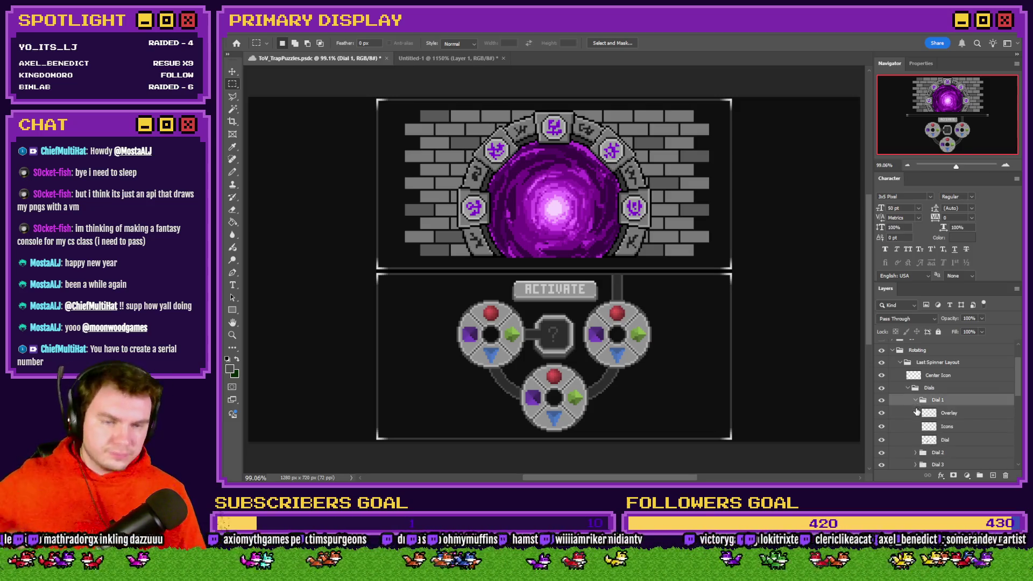
pyautogui.click(882, 427)
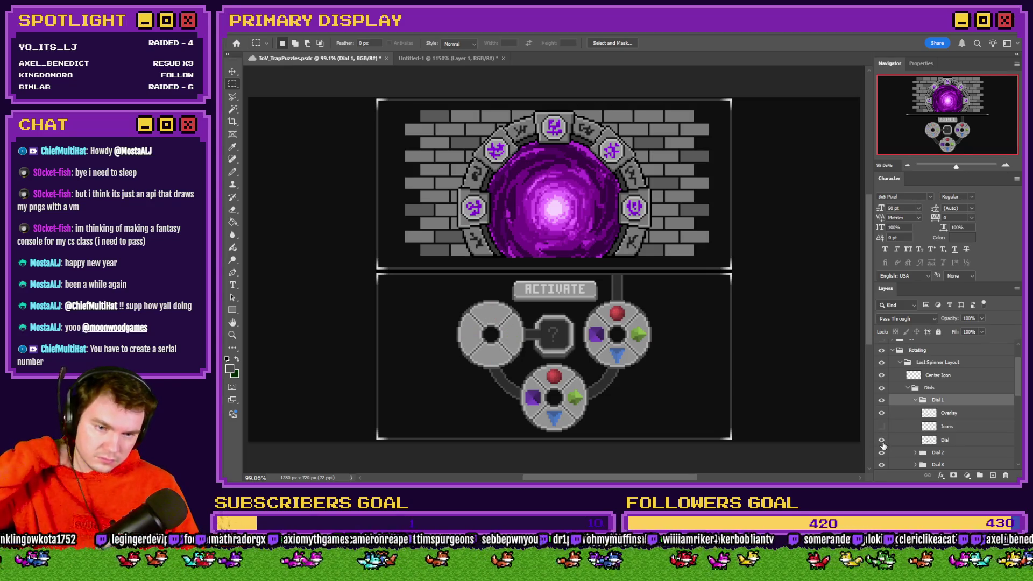
pyautogui.click(882, 440)
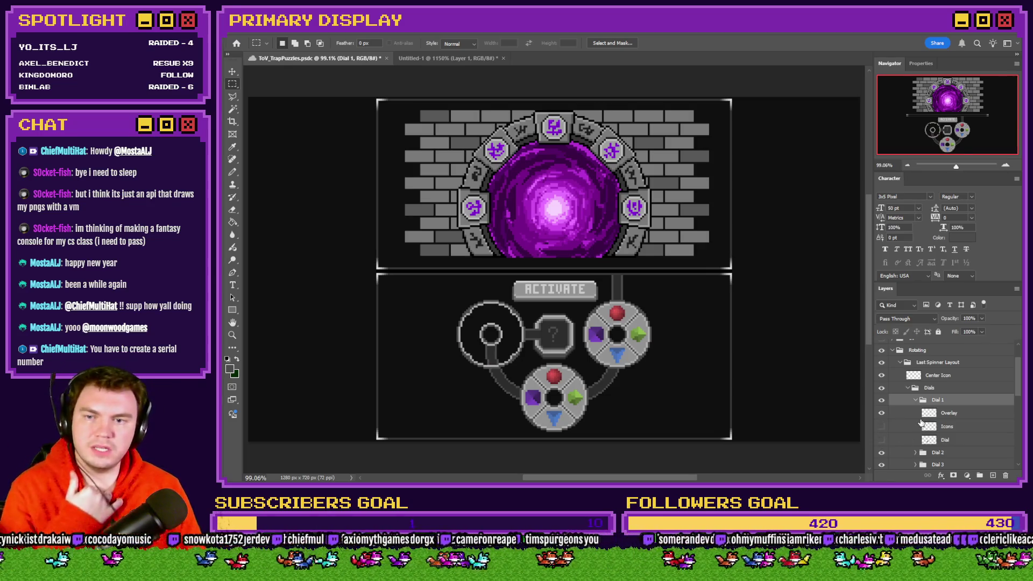
pyautogui.click(914, 401)
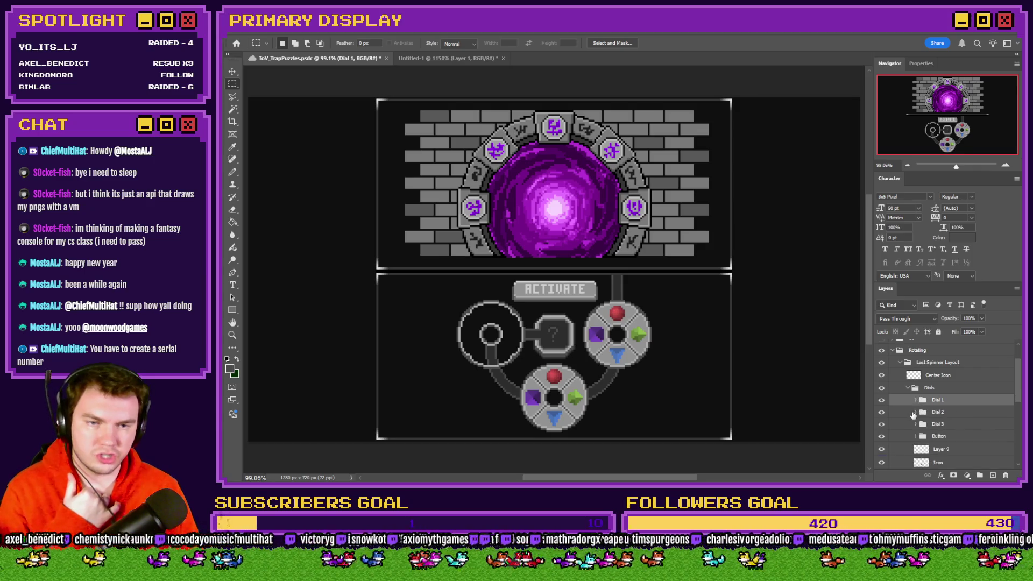
# Hide the icons and base discs of Dials 2 and 3
pyautogui.click(916, 413)
pyautogui.click(882, 439)
pyautogui.click(882, 452)
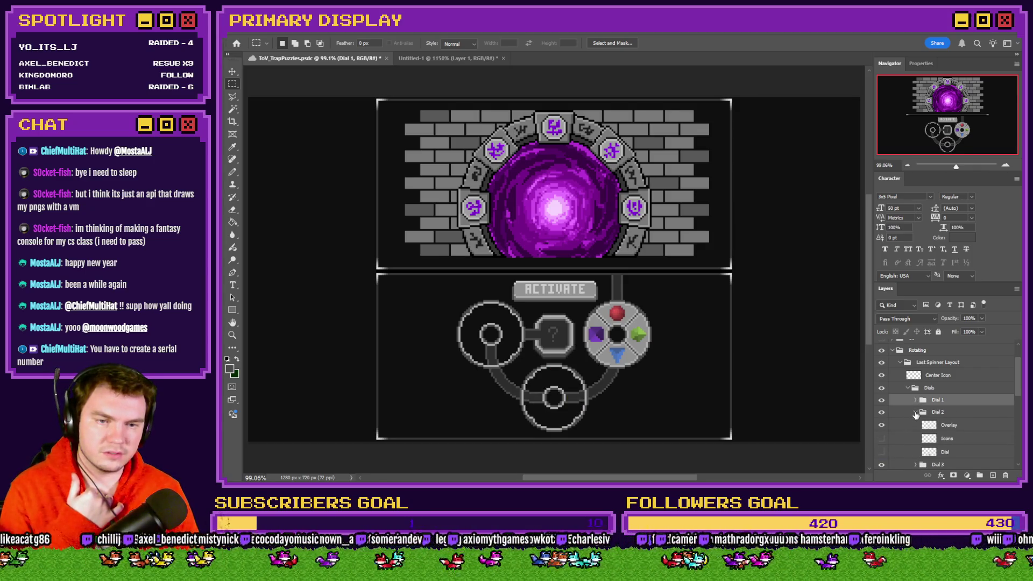
pyautogui.click(916, 412)
pyautogui.click(916, 424)
pyautogui.click(882, 464)
pyautogui.click(882, 450)
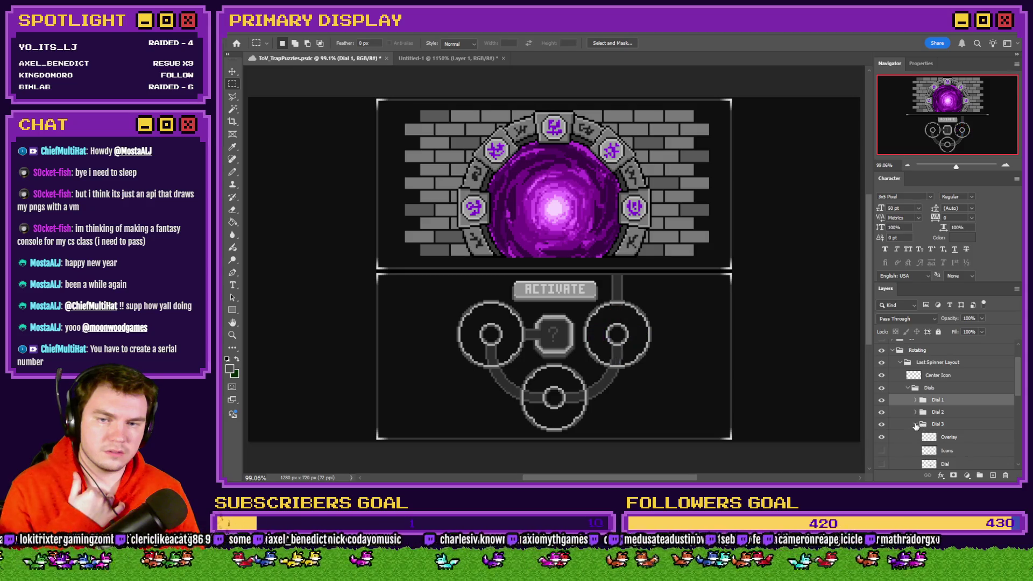
pyautogui.click(916, 424)
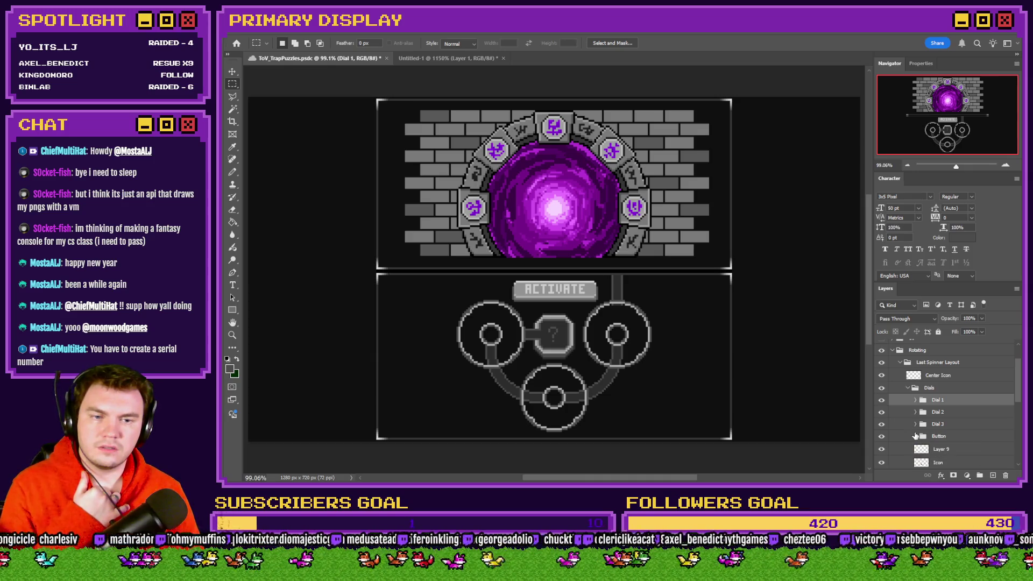
# Merge Layer 9 down into the centre Icon layer
pyautogui.scroll(-2, 917, 436)
pyautogui.click(882, 422)
pyautogui.click(882, 423)
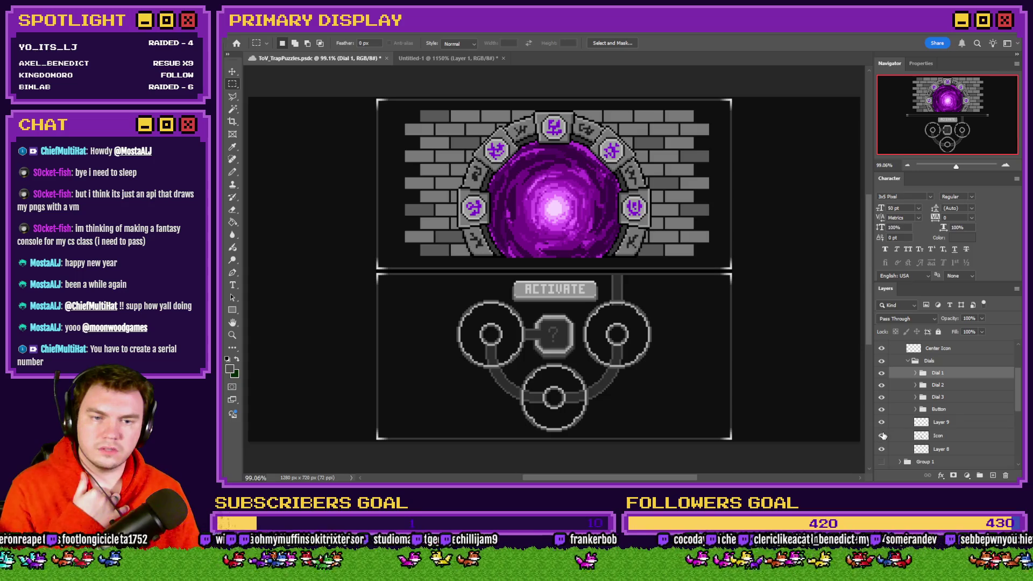
pyautogui.click(947, 429)
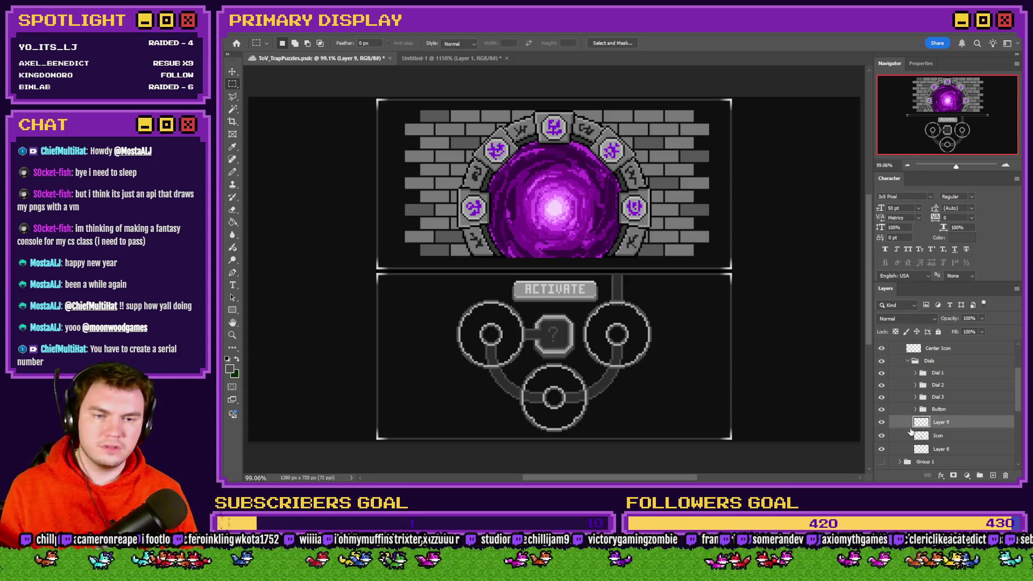
pyautogui.hotkey('ctrl', 'e')
pyautogui.click(882, 422)
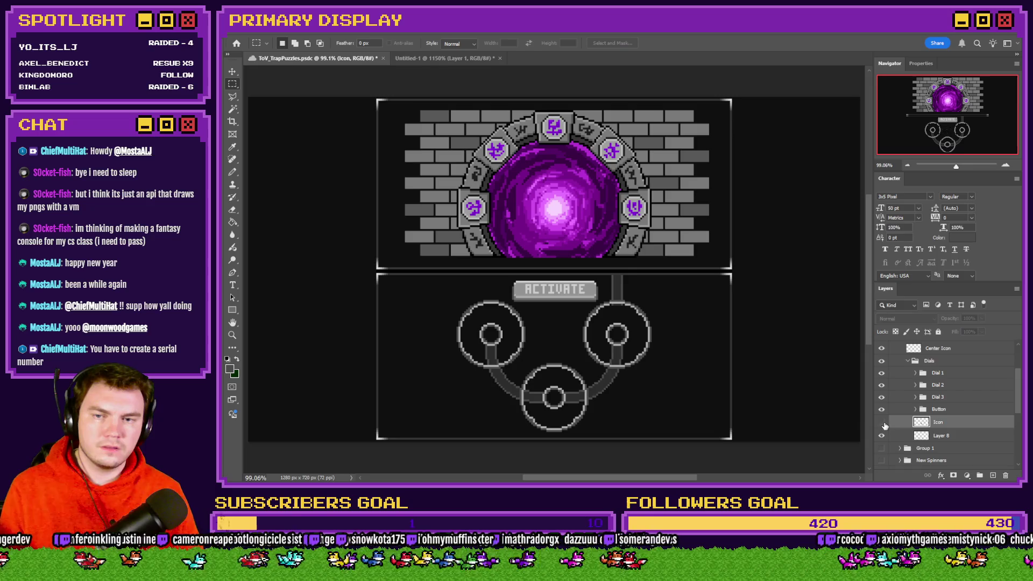
pyautogui.click(882, 422)
# Hide the connecting-lines layer, rename it Progress, and hide the ACTIVATE button
pyautogui.click(882, 435)
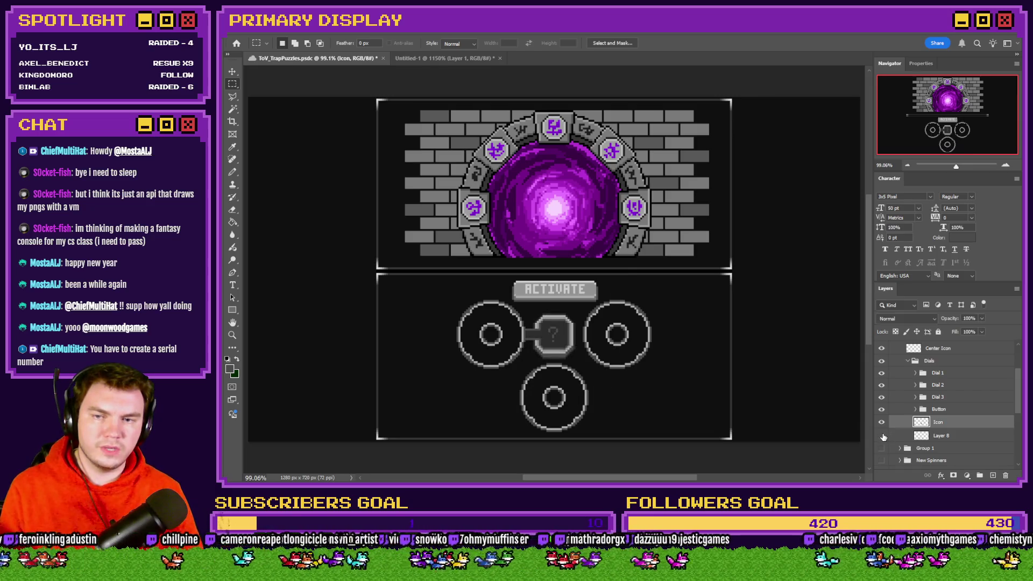
pyautogui.doubleClick(945, 435)
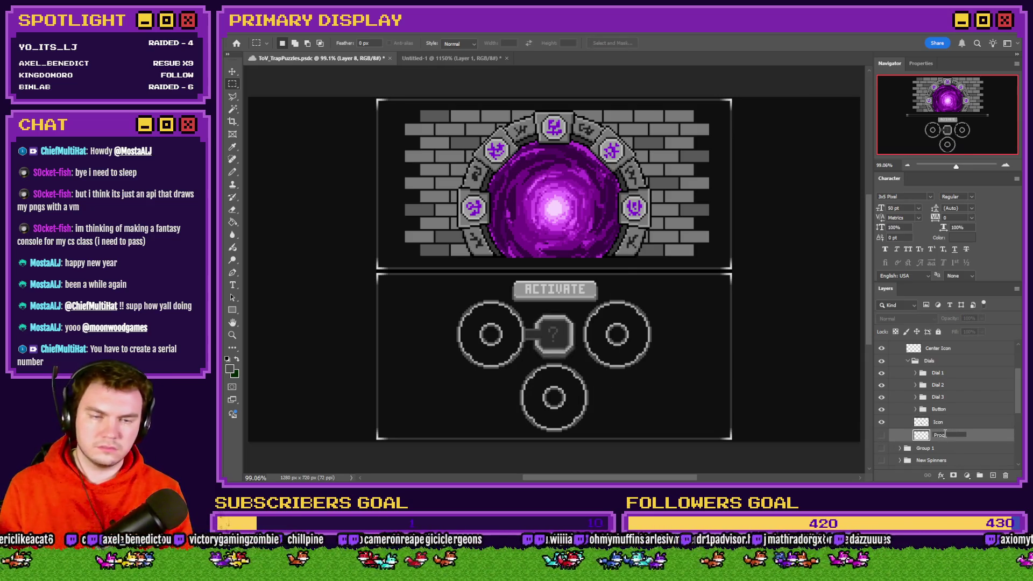
pyautogui.write('gress')
pyautogui.press('Return')
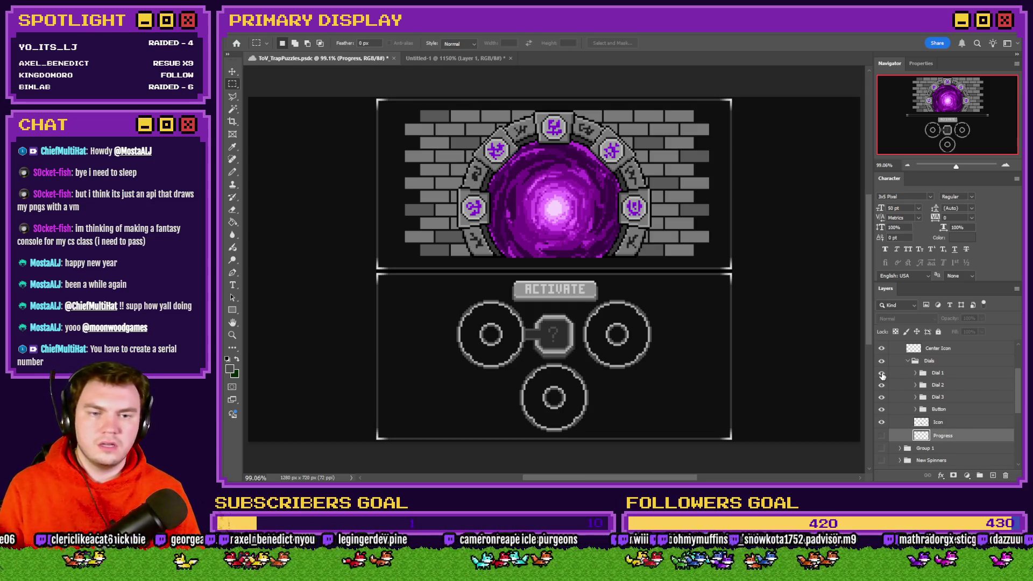
pyautogui.scroll(1, 891, 383)
pyautogui.click(882, 423)
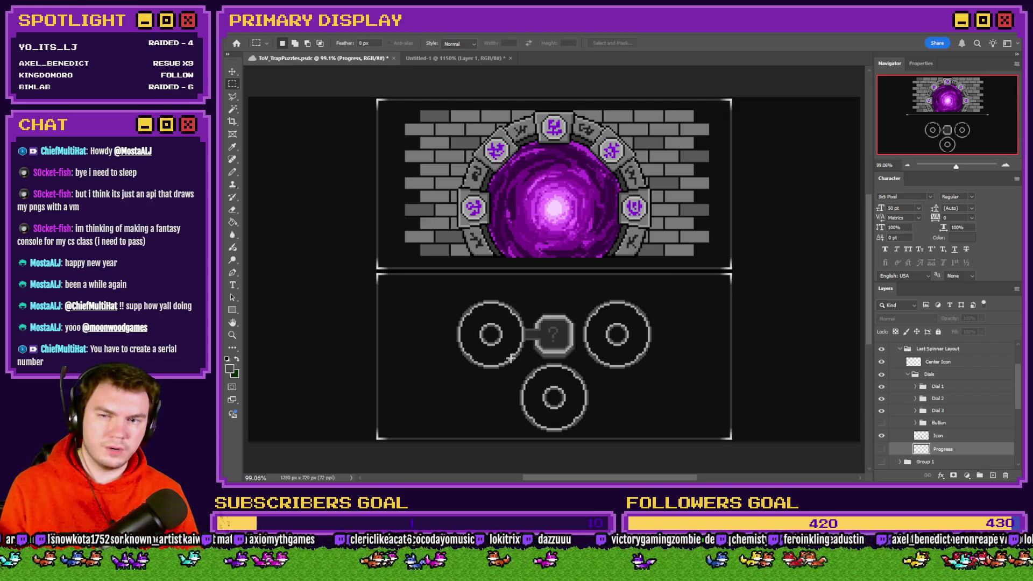
# Merge the Dials group, select all and copy it, then undo the merge
pyautogui.click(922, 378)
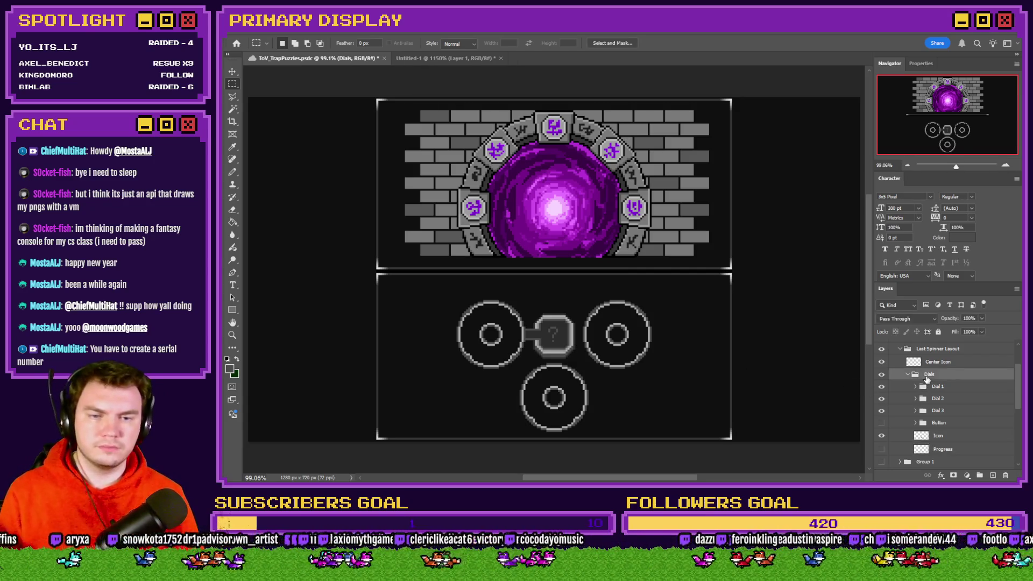
pyautogui.hotkey('ctrl', 'e')
pyautogui.hotkey('ctrl', 'a')
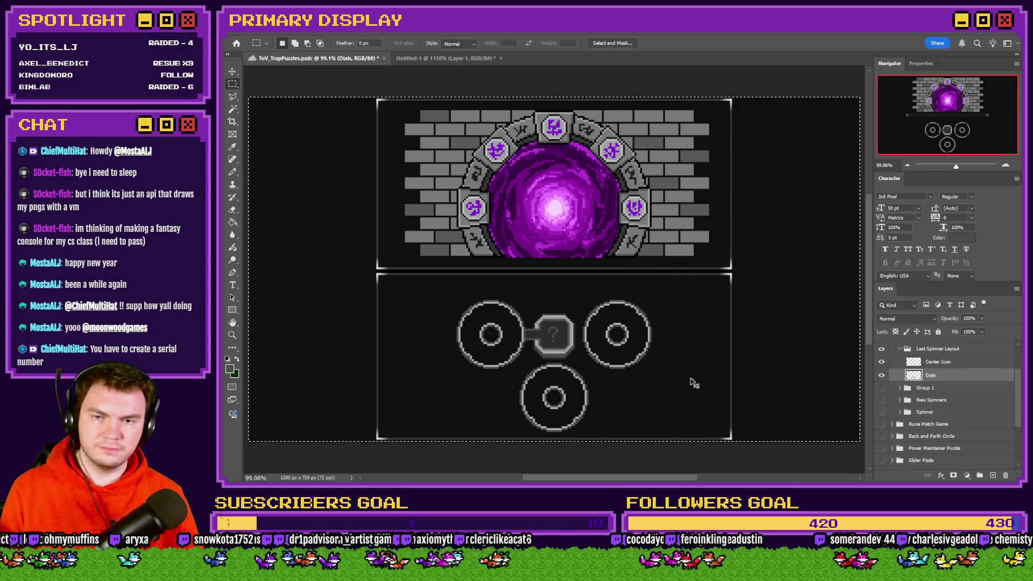
pyautogui.hotkey('ctrl', 'z')
# Paste the dials into a new 408×276 transparent document, then close it without saving
pyautogui.hotkey('ctrl', 'n')
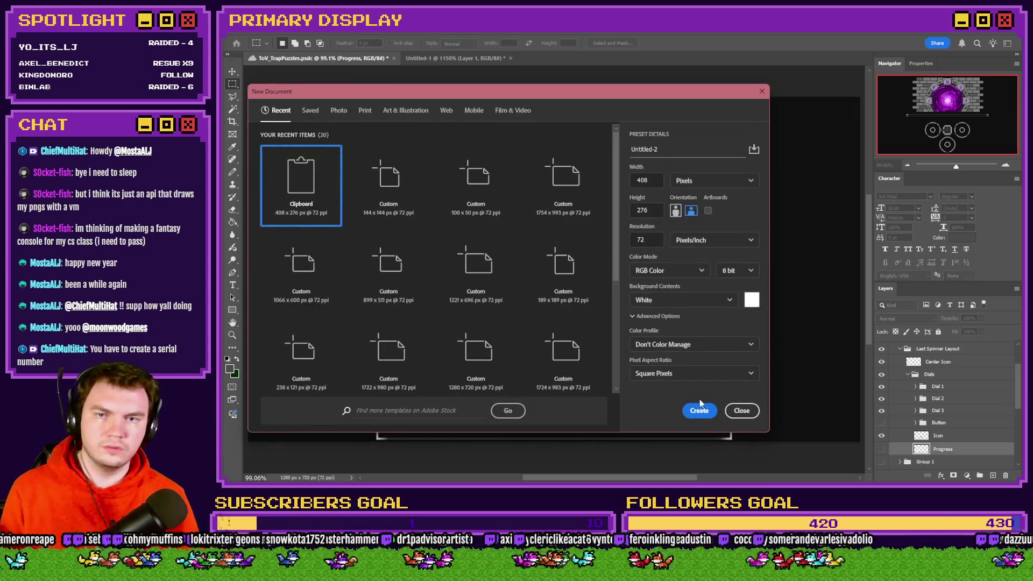
pyautogui.click(702, 410)
pyautogui.click(946, 370)
pyautogui.press('Delete')
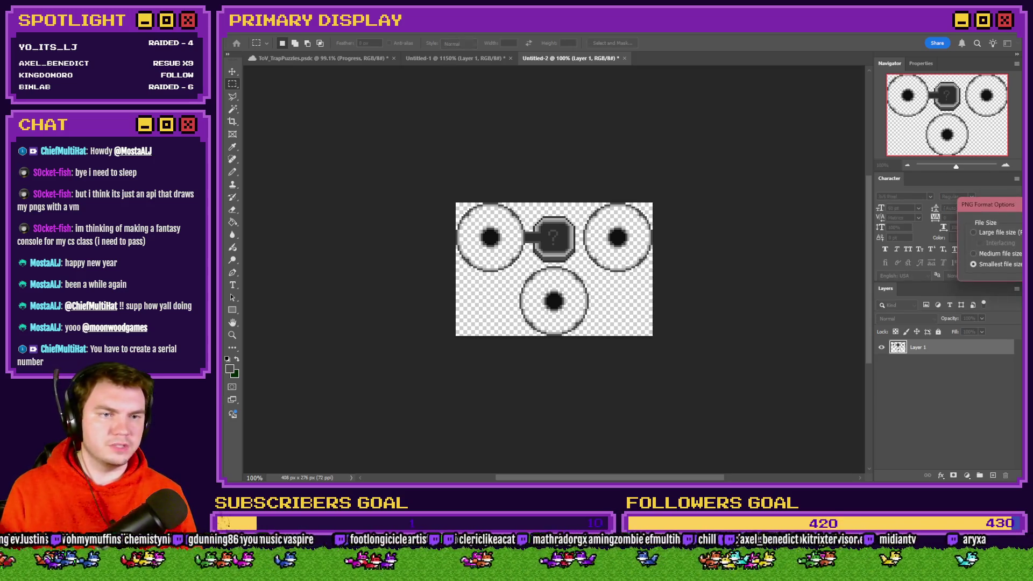
pyautogui.click(624, 58)
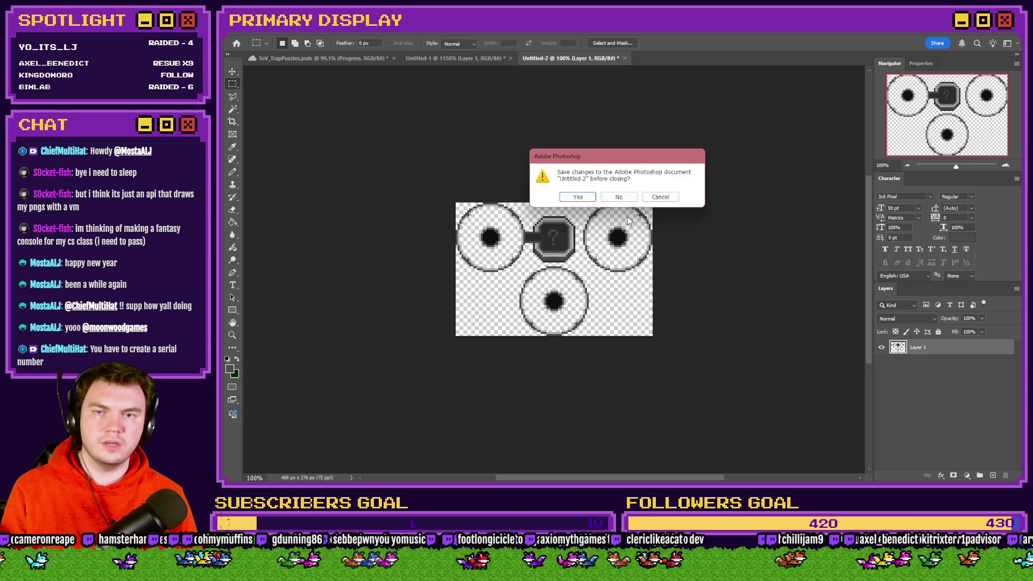
pyautogui.click(618, 200)
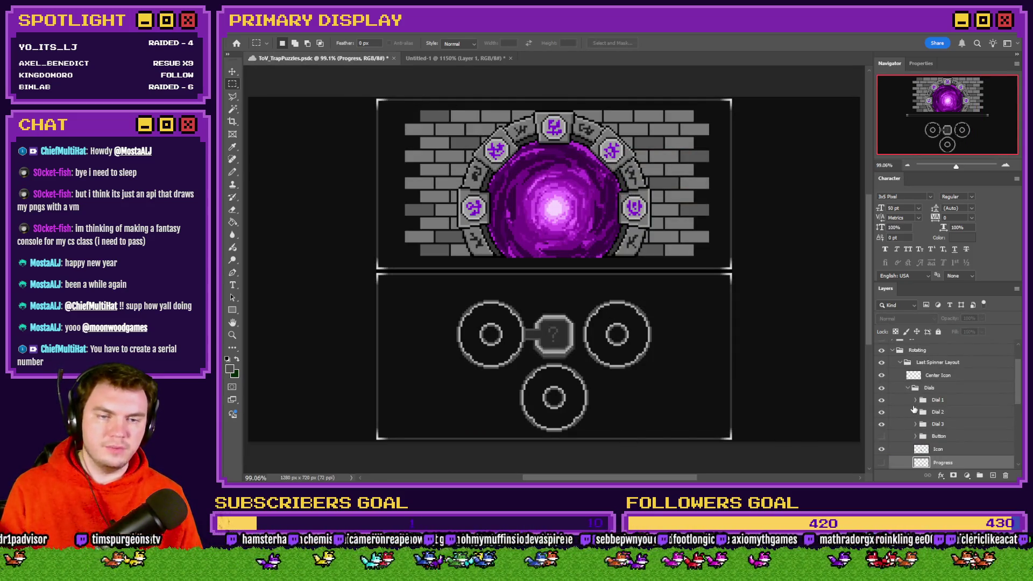
# Show the icons and base discs again in Dials 1, 2 and 3
pyautogui.click(915, 400)
pyautogui.click(881, 426)
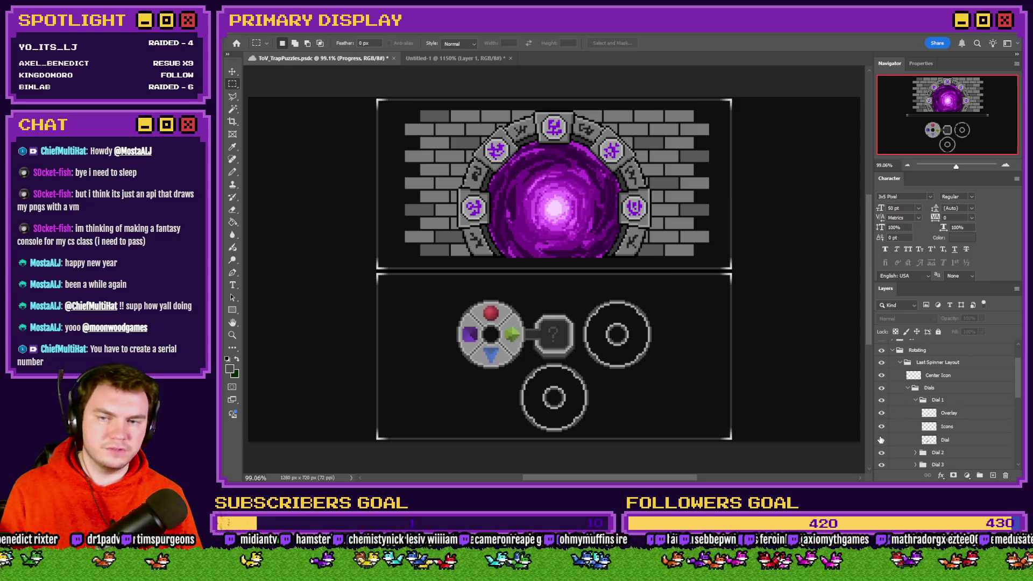
pyautogui.click(916, 401)
pyautogui.click(915, 412)
pyautogui.click(881, 439)
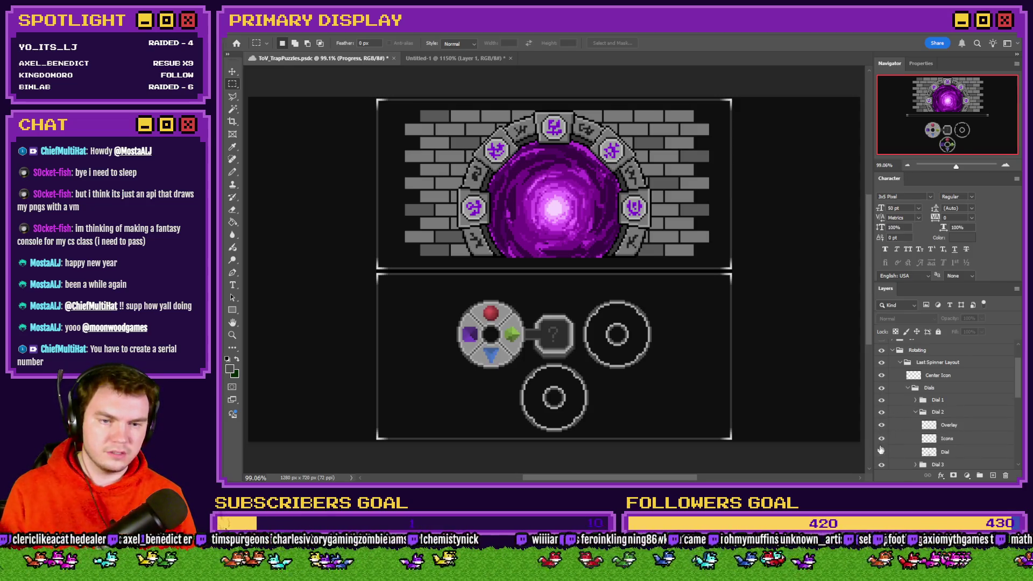
pyautogui.click(920, 411)
pyautogui.click(915, 412)
pyautogui.click(915, 424)
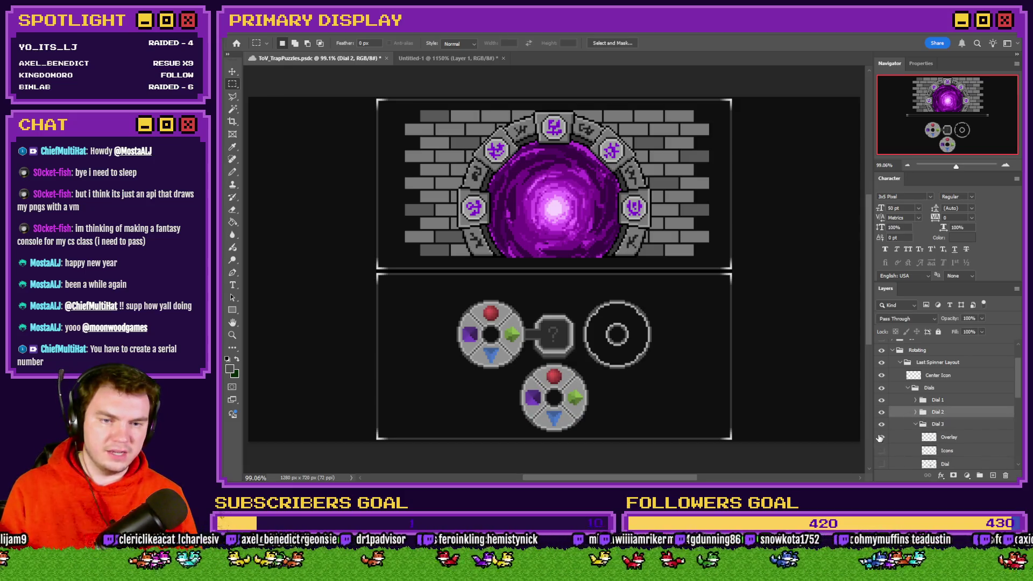
pyautogui.click(882, 450)
pyautogui.click(917, 425)
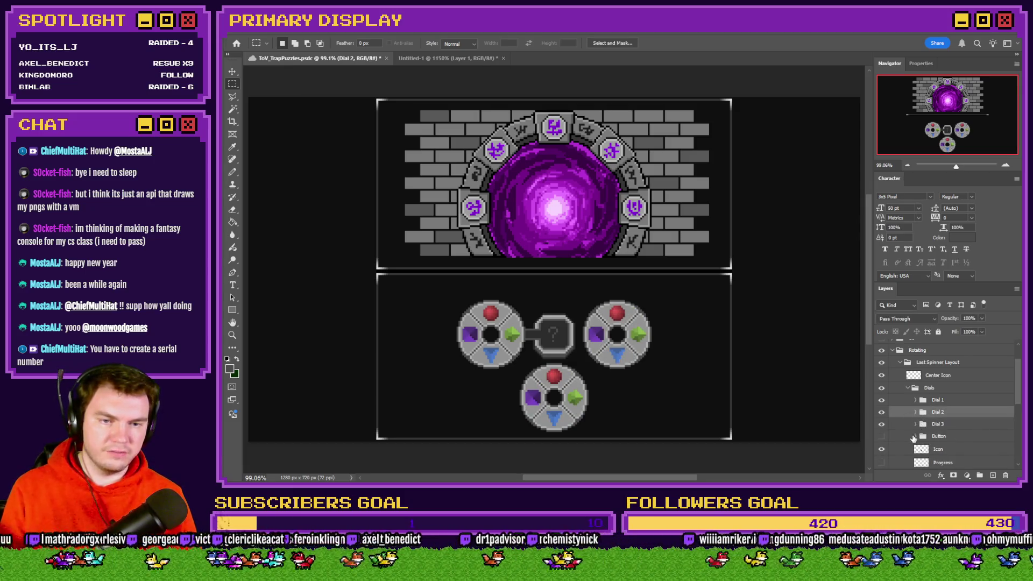
# Keep the ACTIVATE button hidden, show the Progress lines, and hide all three dials
pyautogui.click(882, 436)
pyautogui.click(882, 437)
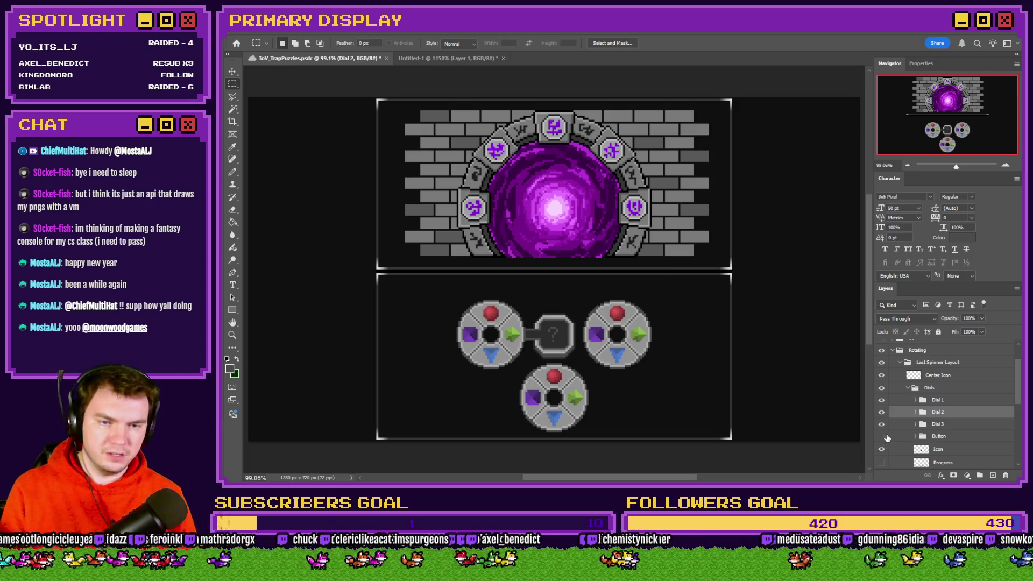
pyautogui.scroll(-1, 888, 438)
pyautogui.click(881, 436)
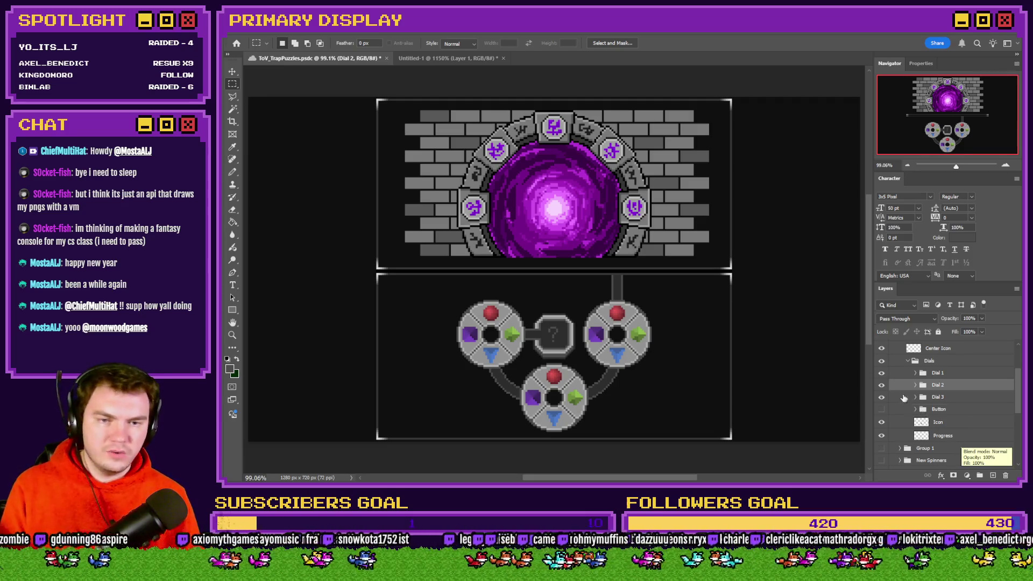
pyautogui.moveTo(882, 373); pyautogui.dragTo(881, 399)
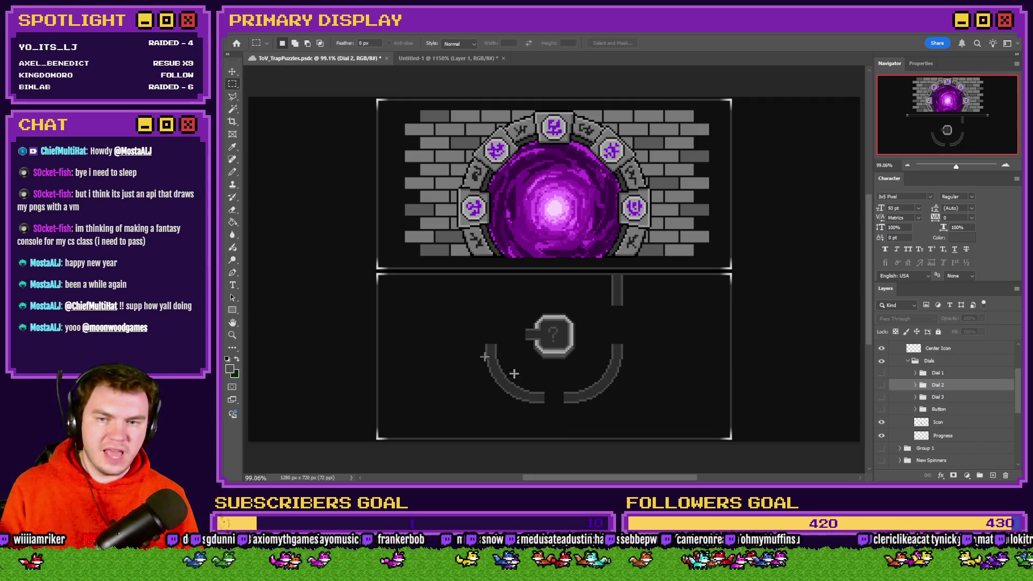
# Paste the connector-lines piece into a new clipboard-sized document with no background layer
pyautogui.click(922, 364)
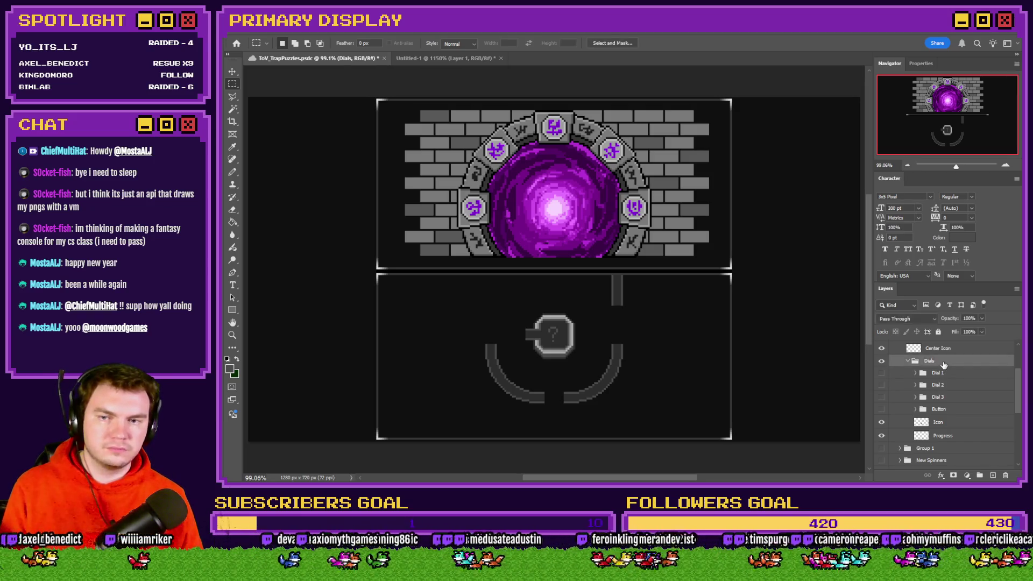
pyautogui.keyDown('ctrl'); pyautogui.click(670, 361); pyautogui.keyUp('ctrl')
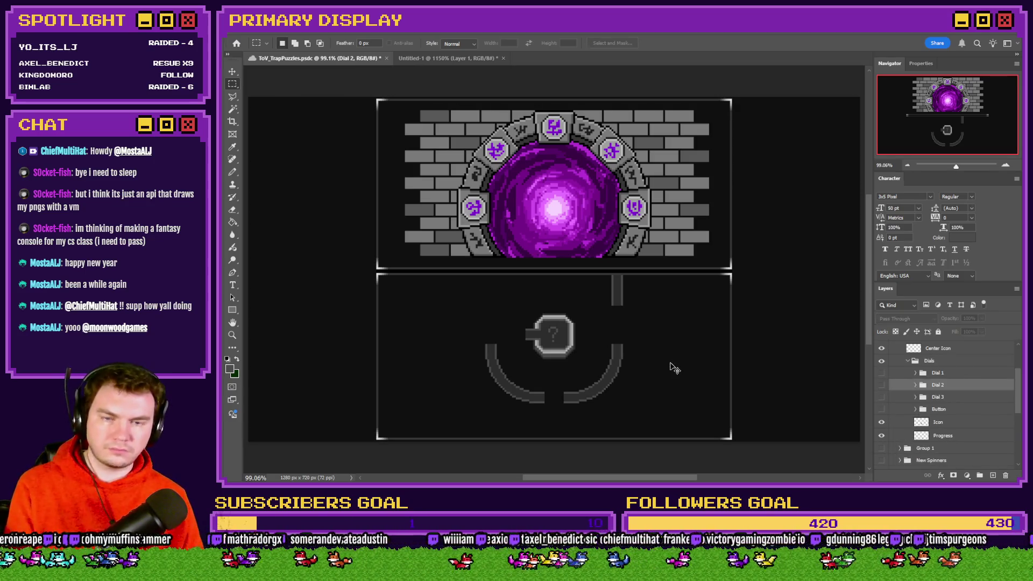
pyautogui.hotkey('ctrl', 'n')
pyautogui.click(702, 411)
pyautogui.hotkey('ctrl', 'v')
pyautogui.click(946, 368)
pyautogui.press('Delete')
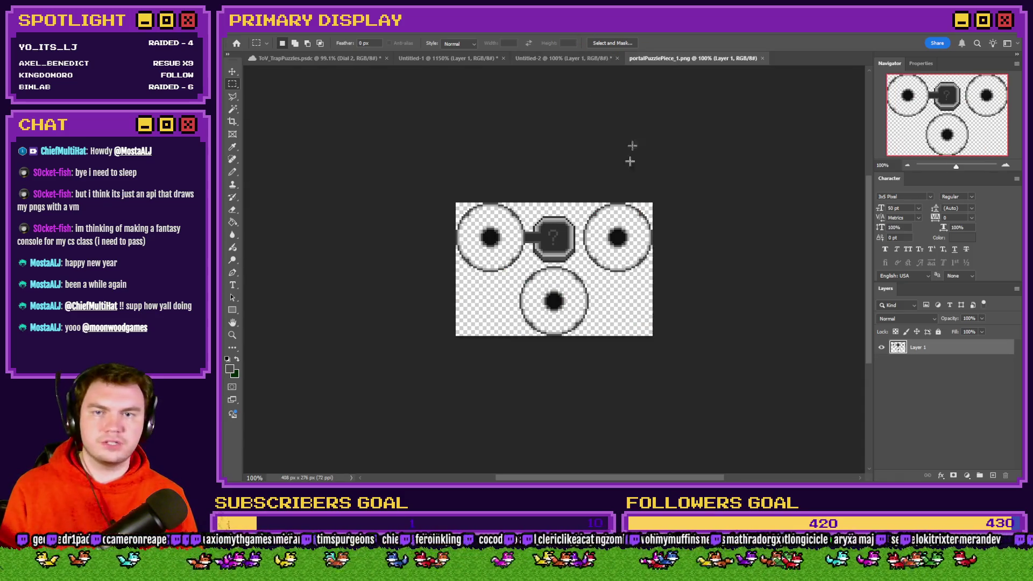
# Erase the centre icon in portalPuzzlePiece_1.png, then close it and Untitled-2
pyautogui.scroll(5, 592, 220)
pyautogui.moveTo(616, 167)
pyautogui.mouseDown()
pyautogui.moveTo(589, 204)
pyautogui.moveTo(361, 395)
pyautogui.moveTo(359, 414)
pyautogui.mouseUp()
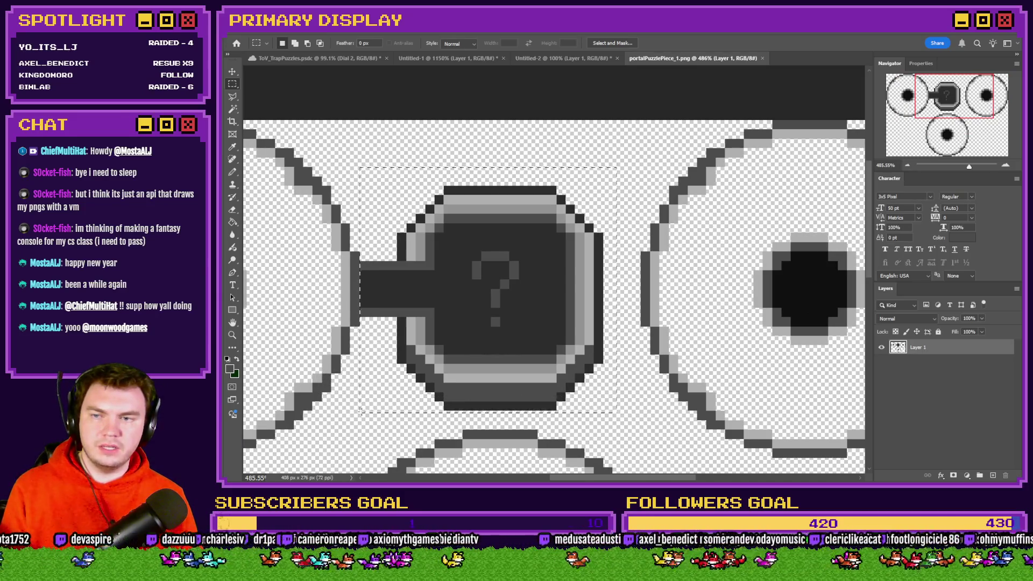
pyautogui.press('Delete')
pyautogui.hotkey('ctrl', 'd')
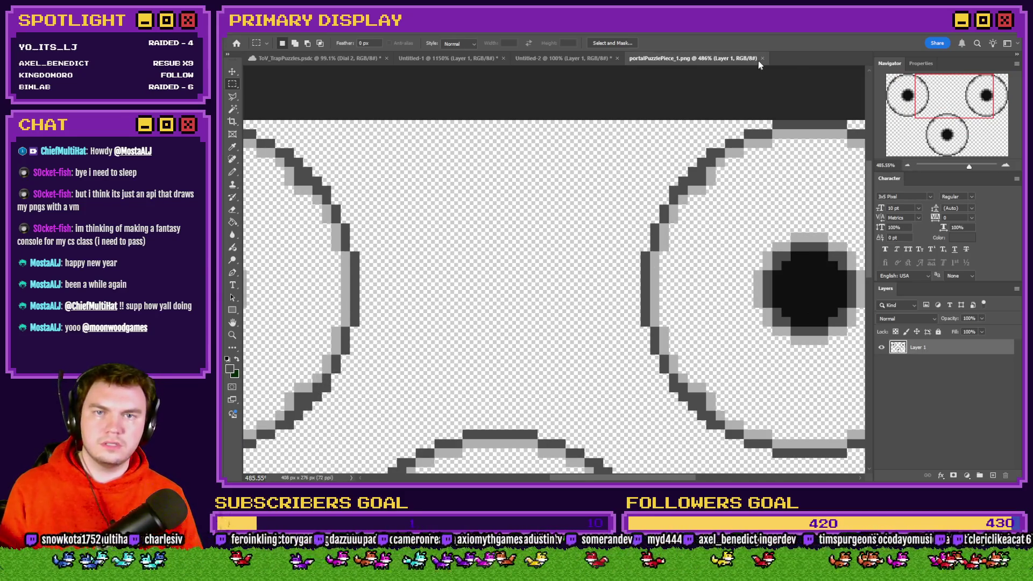
pyautogui.click(762, 58)
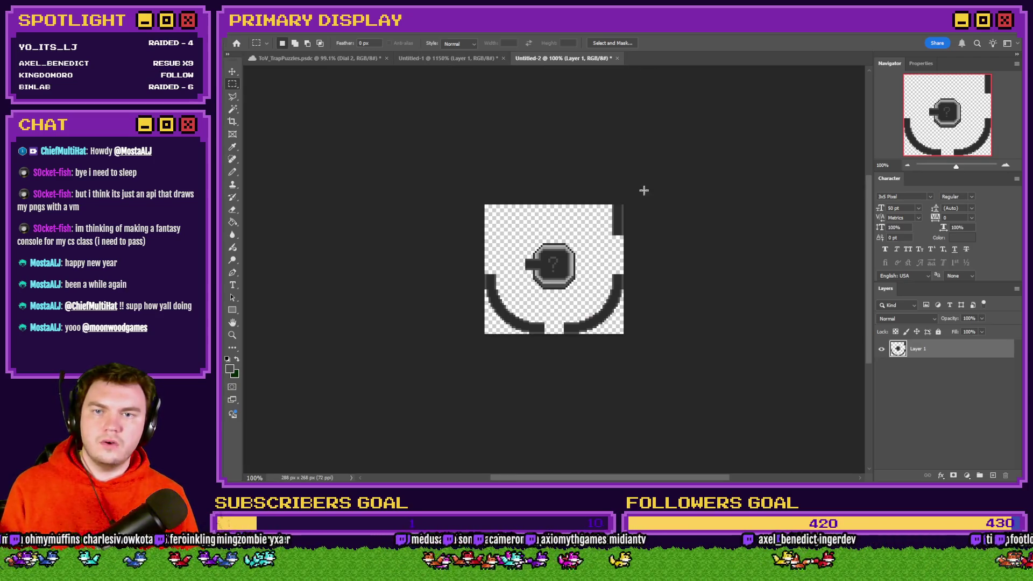
pyautogui.click(617, 58)
# Discard Untitled-2 and make Dials 1–3 and the ACTIVATE button visible in ToV_TrapPuzzles
pyautogui.press('n')
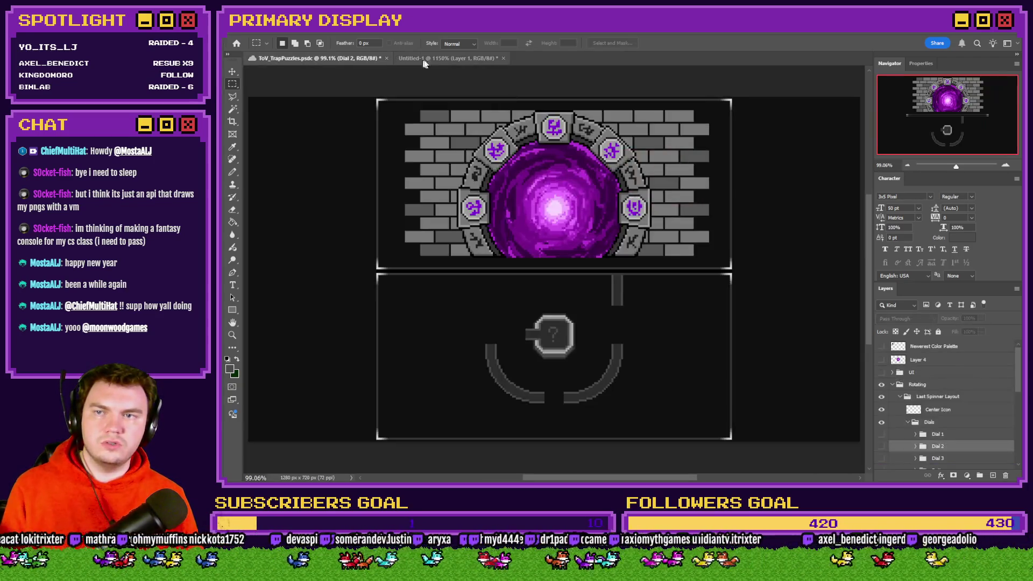
pyautogui.hotkey('ctrl', 'Tab')
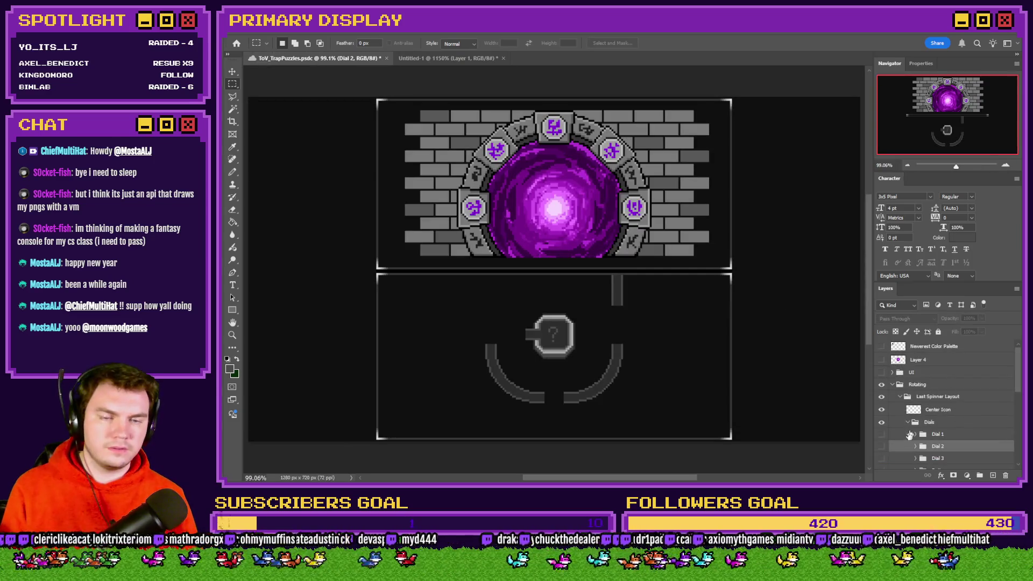
pyautogui.moveTo(882, 434); pyautogui.dragTo(882, 458)
pyautogui.scroll(-1, 937, 426)
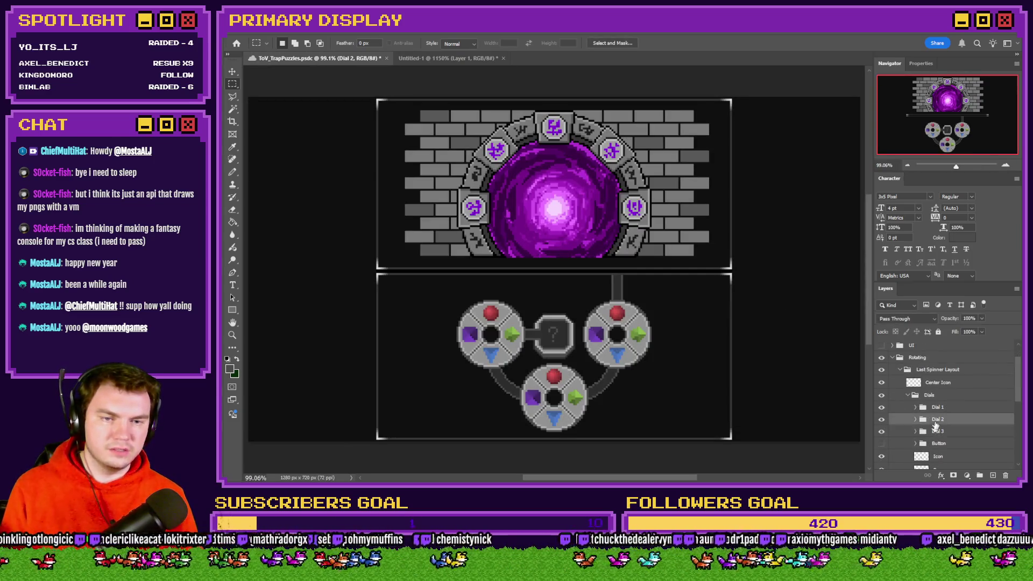
pyautogui.click(882, 443)
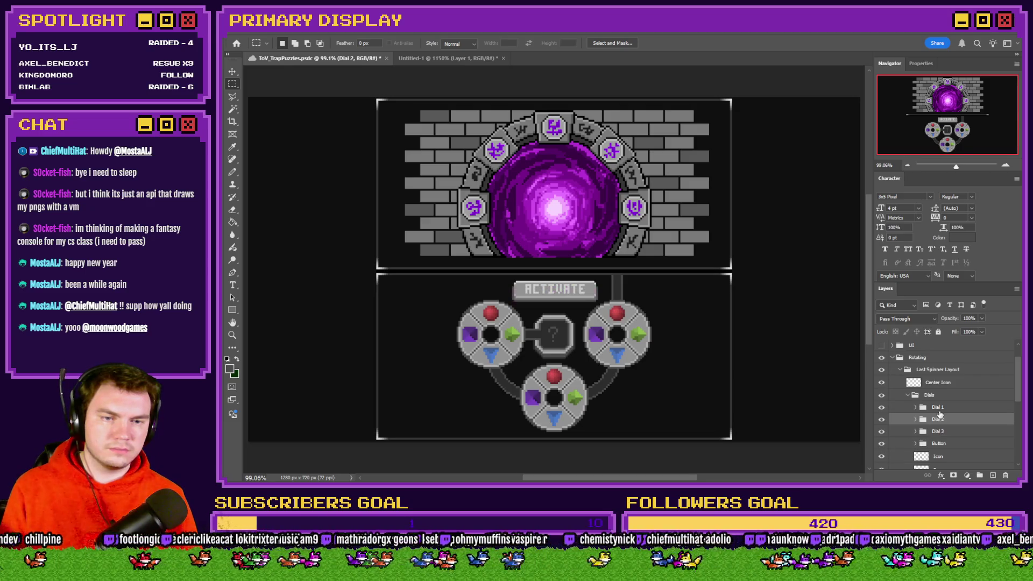
# Toggle the Dial 1 overlay shading and select the Dial 1 group
pyautogui.click(916, 408)
pyautogui.click(882, 420)
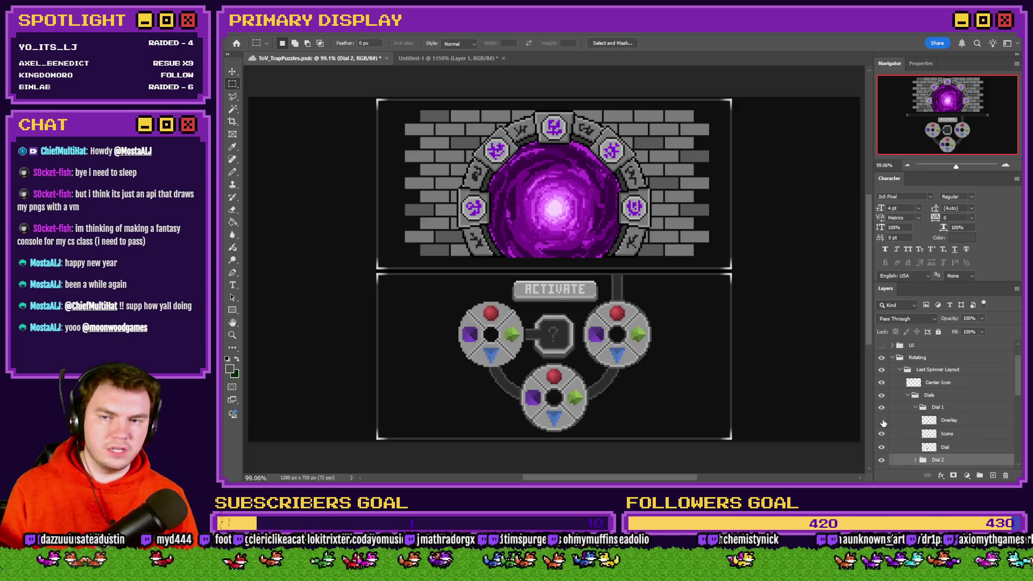
pyautogui.click(935, 423)
pyautogui.click(950, 409)
# Merge and unmerge Dial 1, then paste the visible dial into a new clipboard-sized document
pyautogui.hotkey('ctrl', 'e')
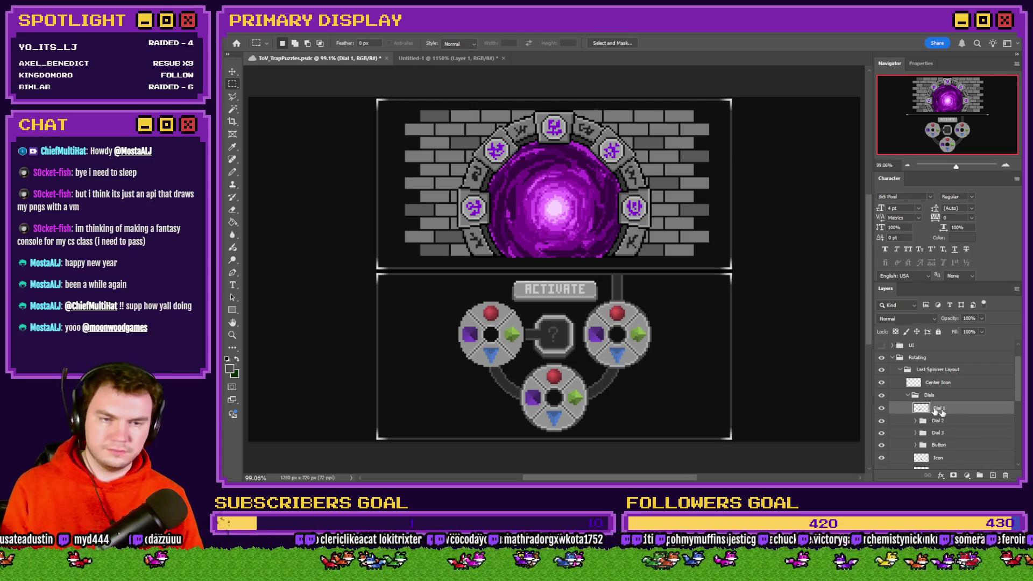
pyautogui.hotkey('ctrl', 'z')
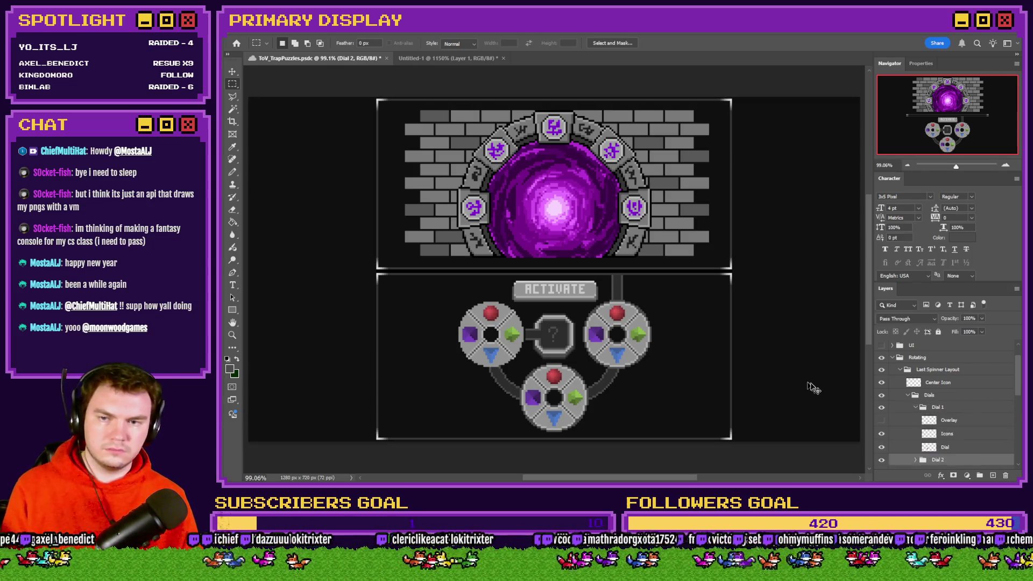
pyautogui.hotkey('ctrl', 'n')
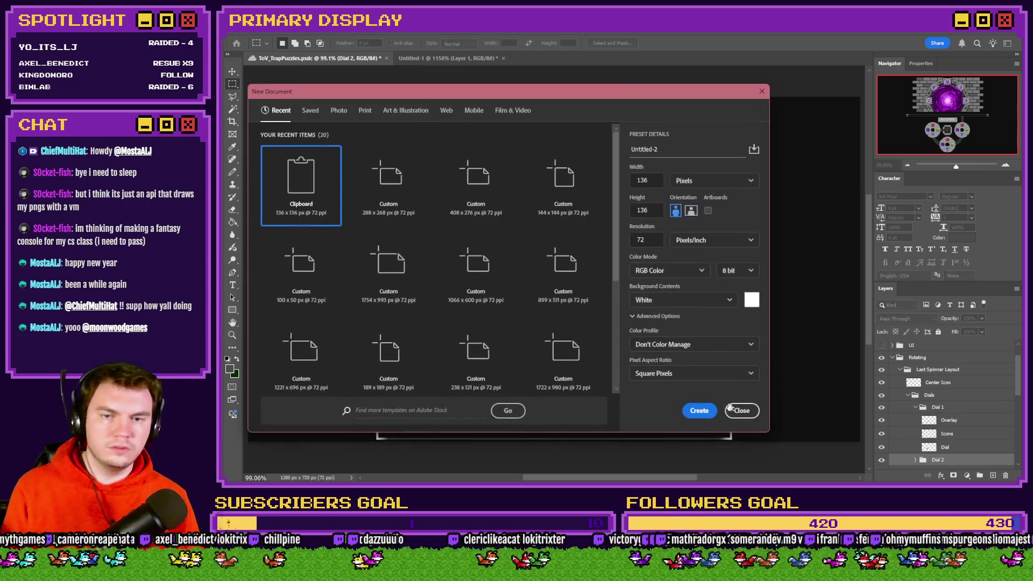
pyautogui.click(700, 412)
pyautogui.hotkey('ctrl', 'v')
# Delete the background, save the 136×136 dial PNG over the existing file, and close without saving
pyautogui.click(941, 369)
pyautogui.press('Delete')
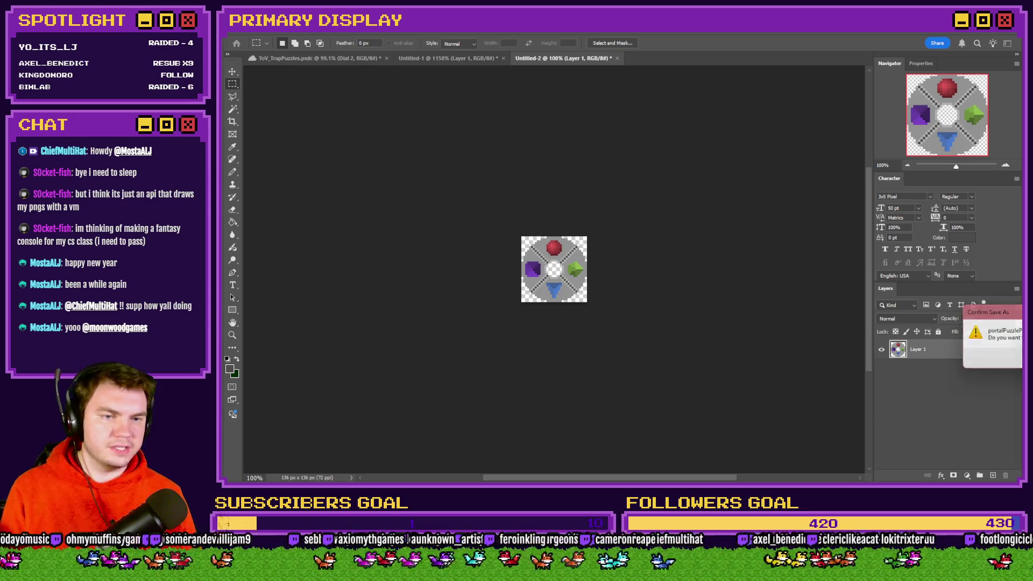
pyautogui.press('Return')
pyautogui.press('Return')
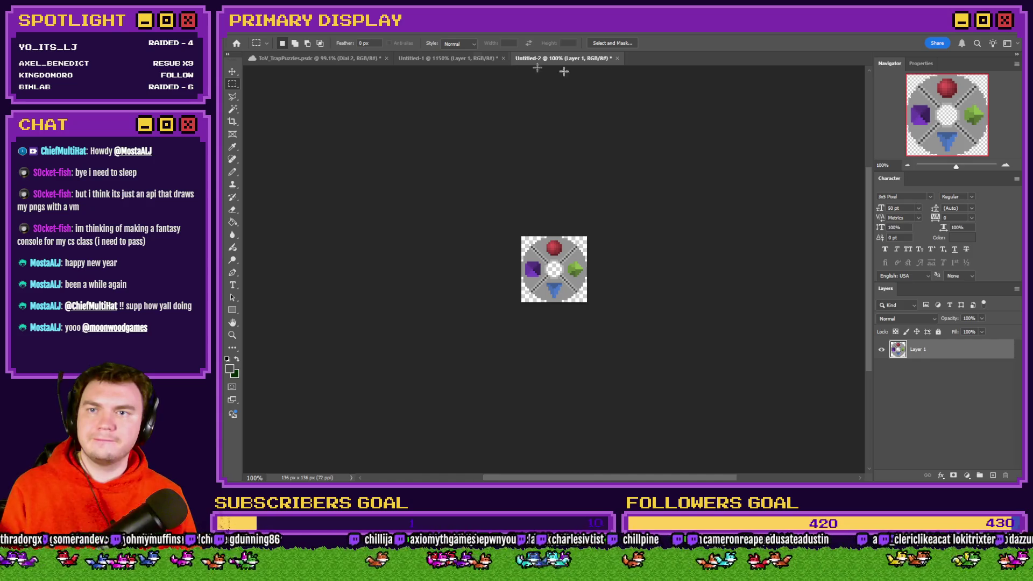
pyautogui.click(617, 58)
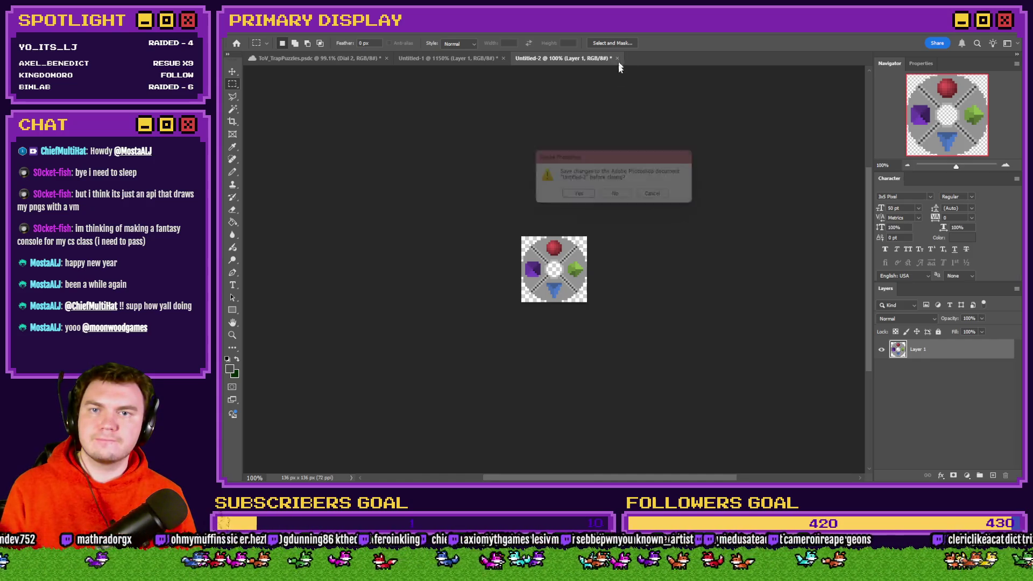
pyautogui.click(622, 195)
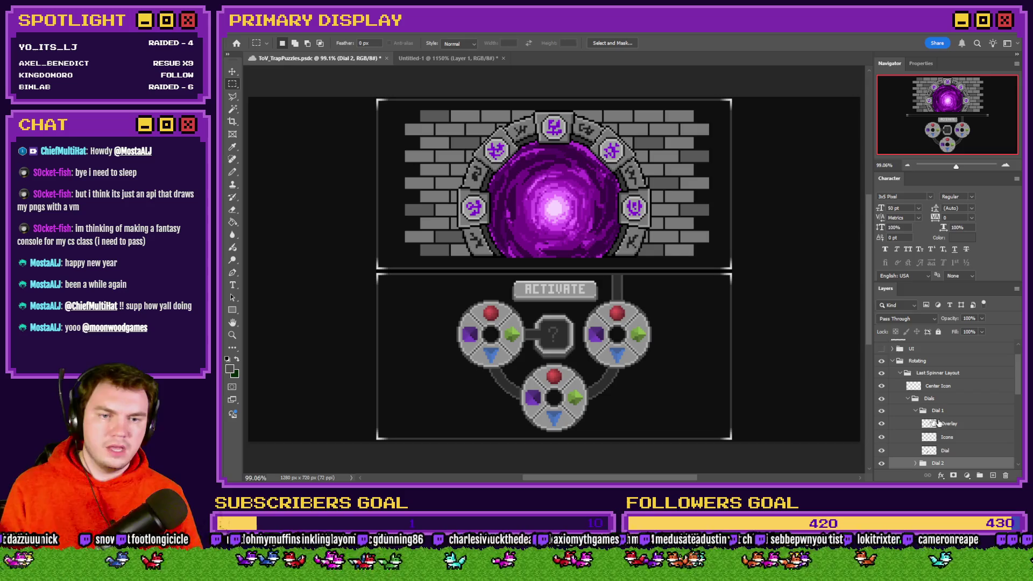
# Select the Button group and merge it, then undo the merge
pyautogui.click(915, 411)
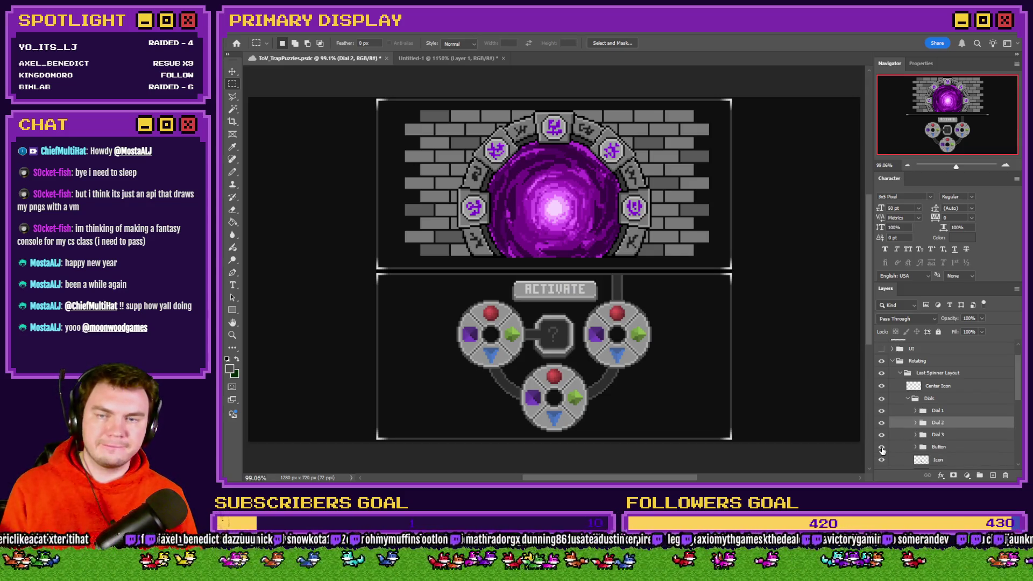
pyautogui.click(922, 451)
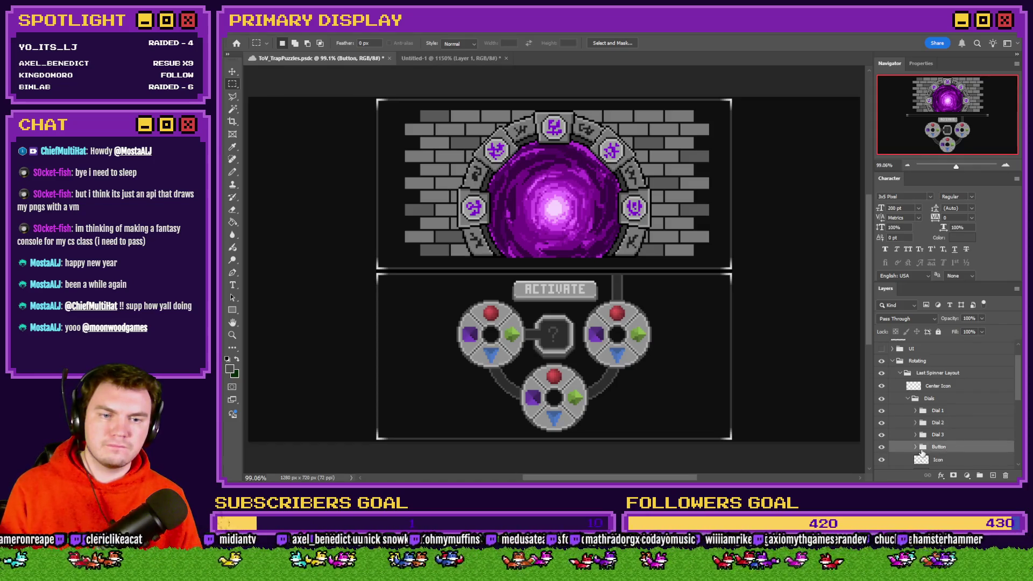
pyautogui.click(916, 448)
pyautogui.scroll(-2, 951, 437)
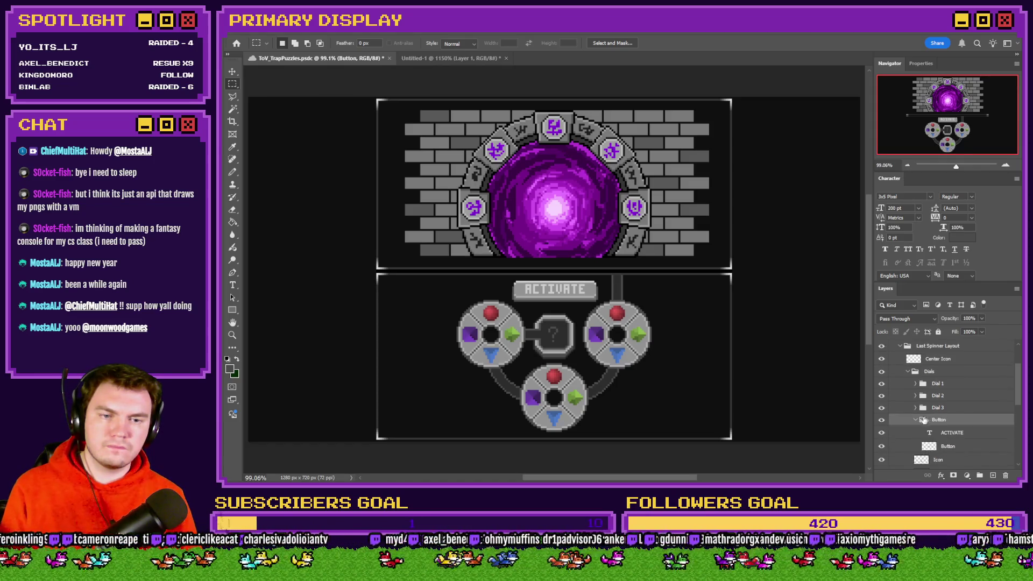
pyautogui.click(916, 421)
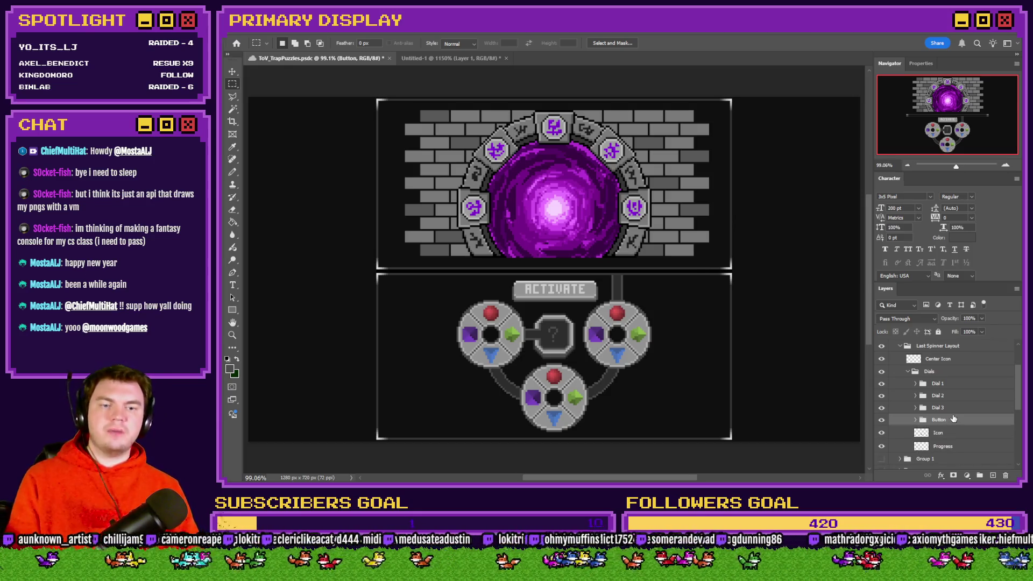
pyautogui.hotkey('ctrl', 'shift', 'g')
pyautogui.hotkey('ctrl', 'z')
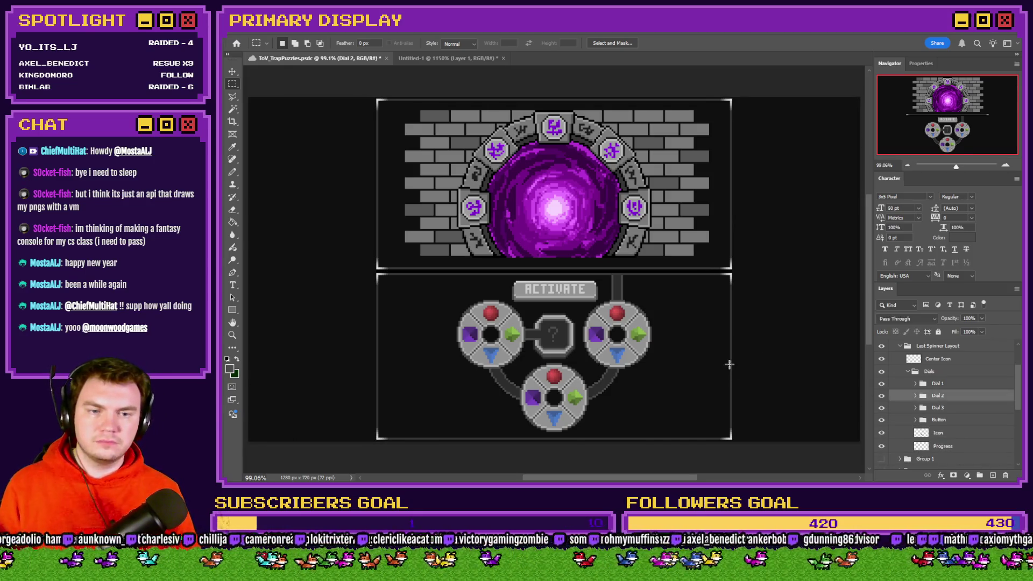
# Paste the ACTIVATE button into a new 180×44 document without a background layer
pyautogui.hotkey('ctrl', 'n')
pyautogui.click(698, 409)
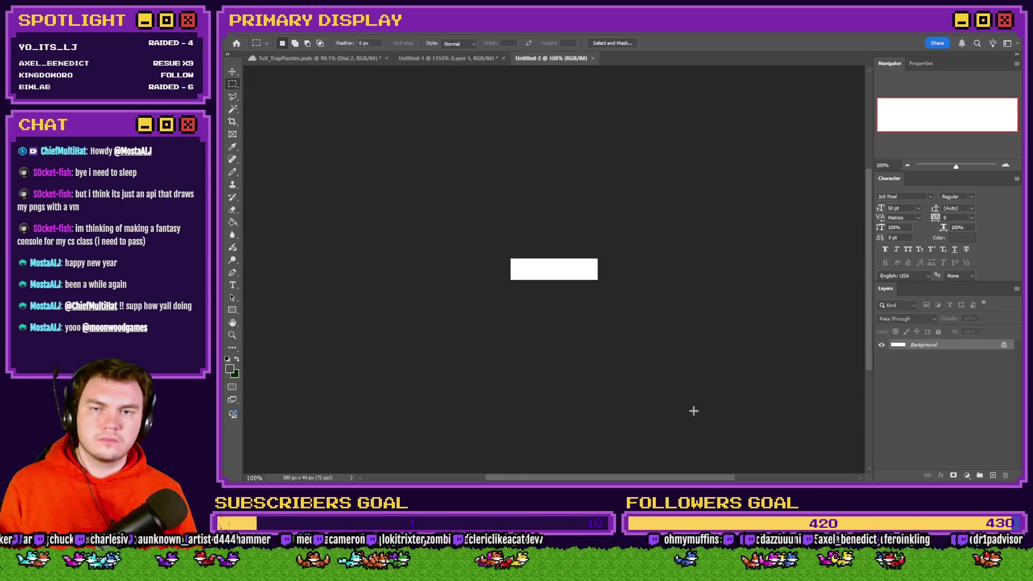
pyautogui.hotkey('ctrl', 'v')
pyautogui.click(972, 355)
pyautogui.press('Delete')
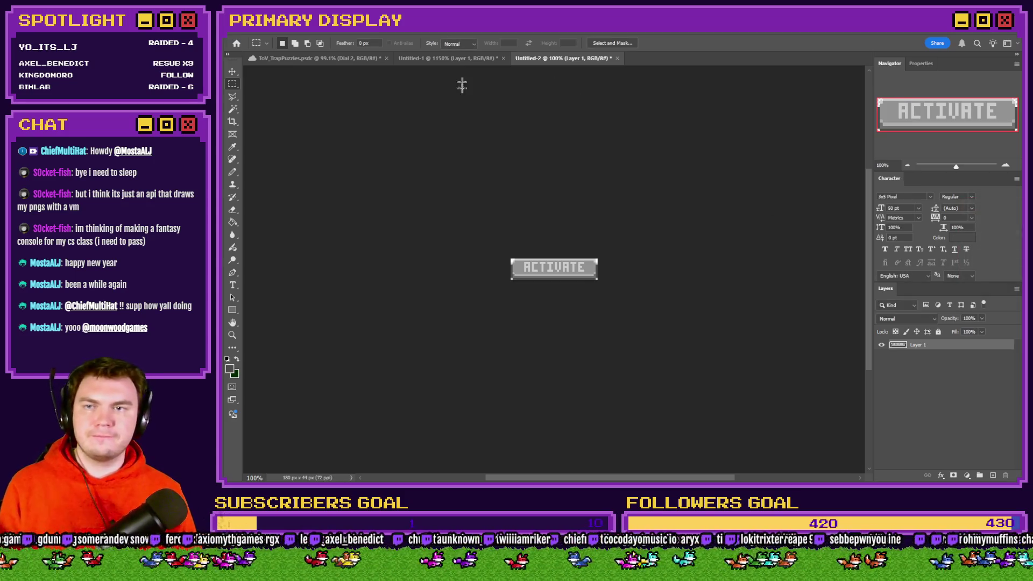
# Select the whole button, nudge it down, then undo to restore its position
pyautogui.scroll(2, 550, 271)
pyautogui.scroll(5, 550, 272)
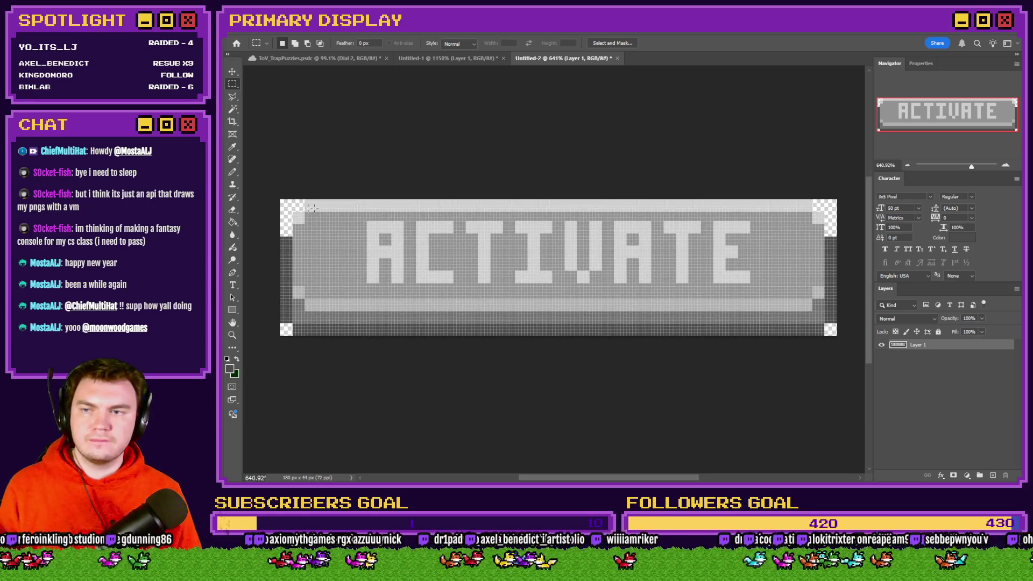
pyautogui.moveTo(295, 202); pyautogui.dragTo(824, 311)
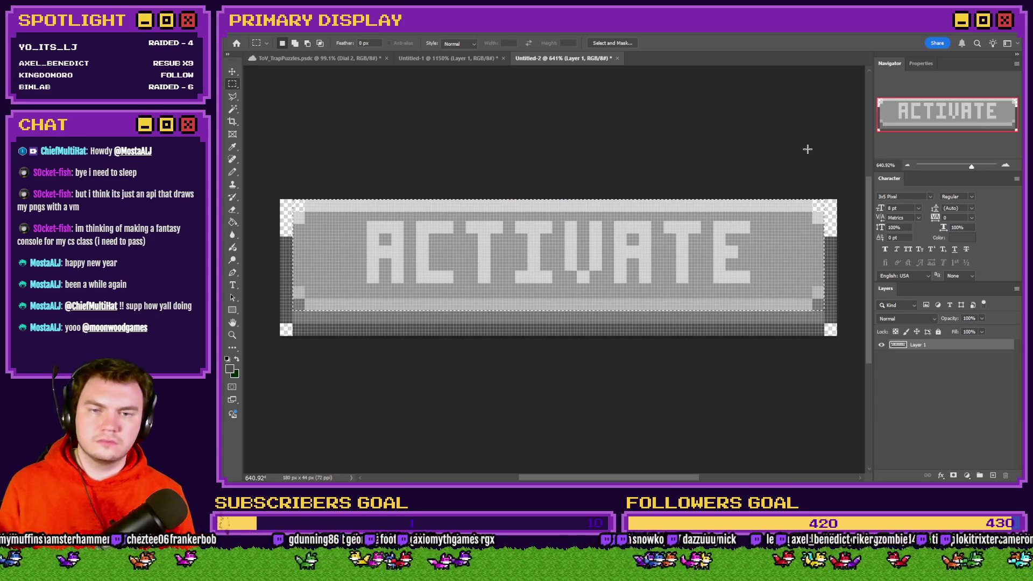
pyautogui.hotkey('ctrl', 'Down')
pyautogui.hotkey('ctrl', 'Down')
pyautogui.hotkey('ctrl', 'Down')
pyautogui.hotkey('ctrl', 'Down')
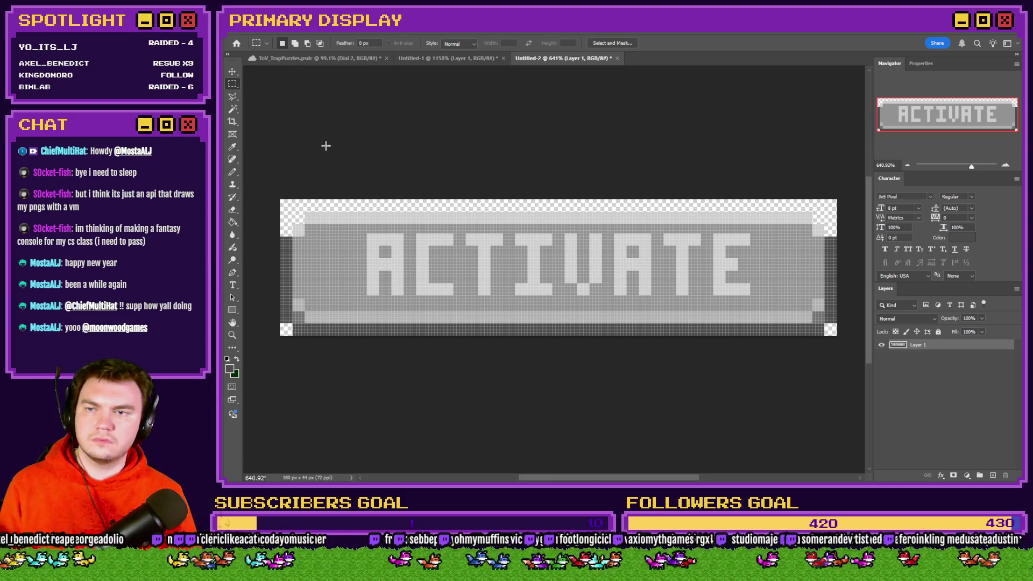
pyautogui.hotkey('ctrl', 'z')
pyautogui.hotkey('ctrl', 'z')
pyautogui.hotkey('ctrl', 'z')
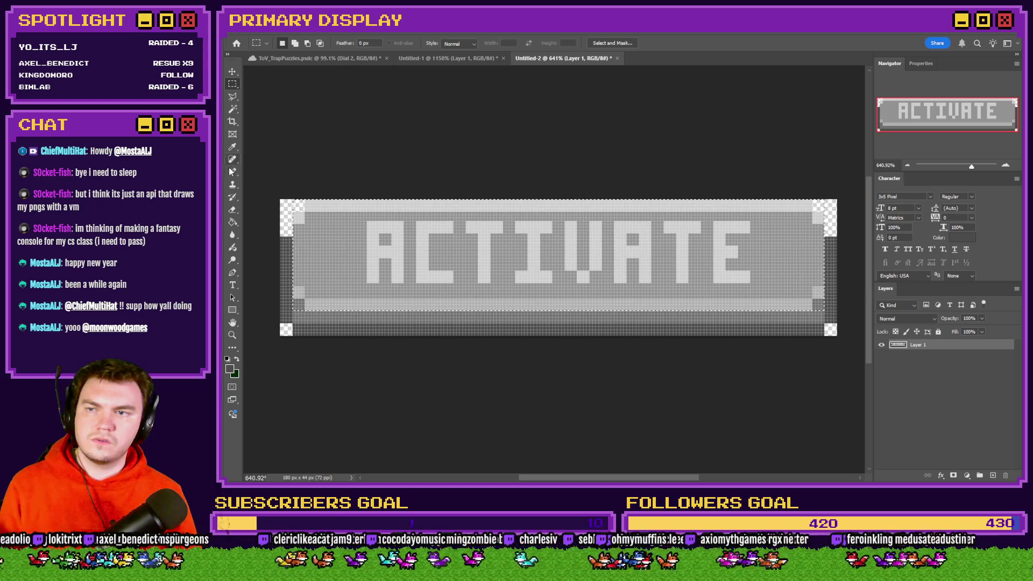
# Switch to the Pencil tool and hide the floating contextual task bar
pyautogui.click(232, 171)
pyautogui.rightClick(273, 231)
pyautogui.click(366, 236)
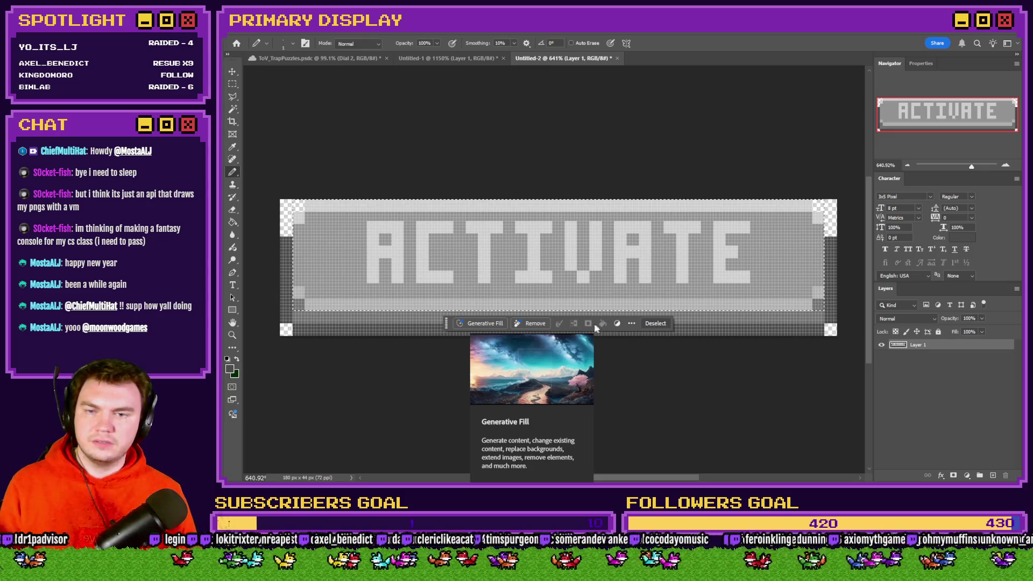
pyautogui.click(632, 323)
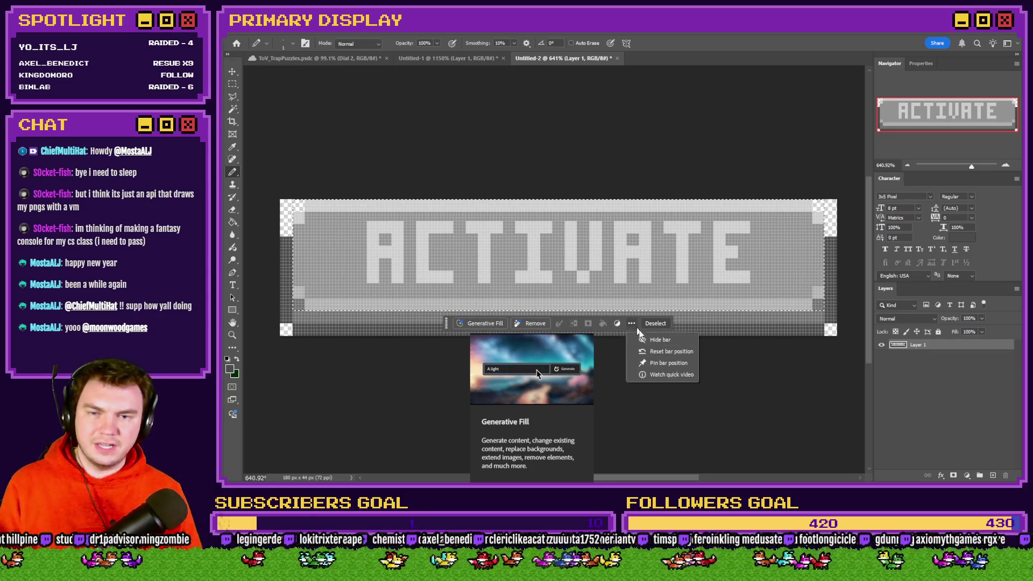
pyautogui.click(661, 340)
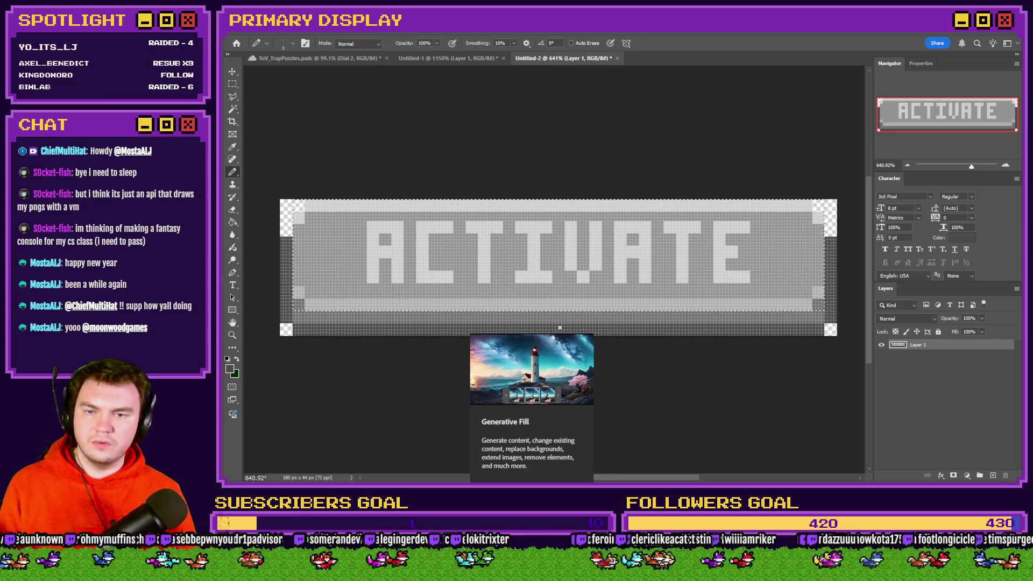
pyautogui.scroll(-3, 351, 283)
pyautogui.scroll(3, 295, 245)
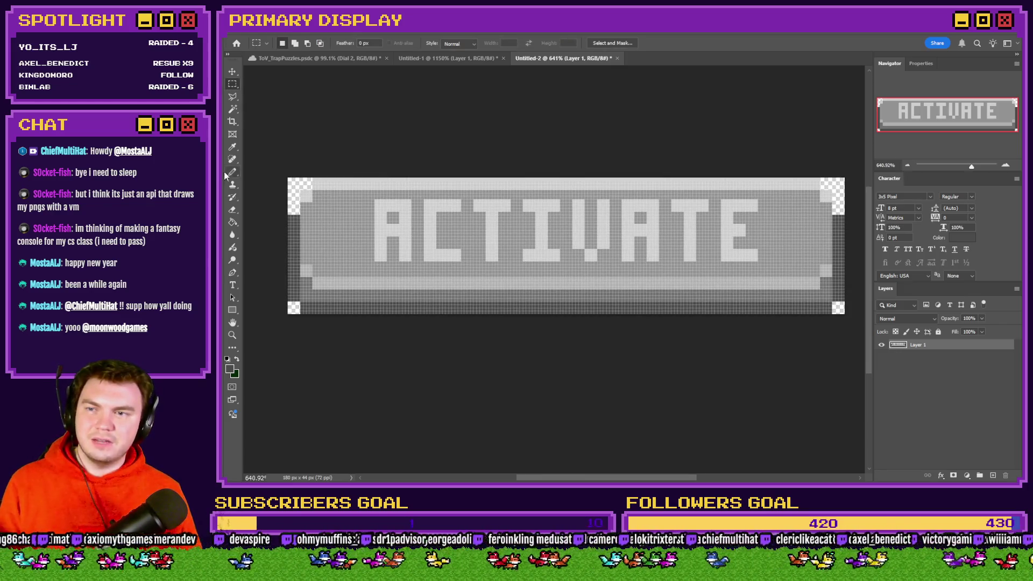
# Choose a Hard Square brush, zoom in on the button, and marquee its inner face
pyautogui.rightClick(349, 213)
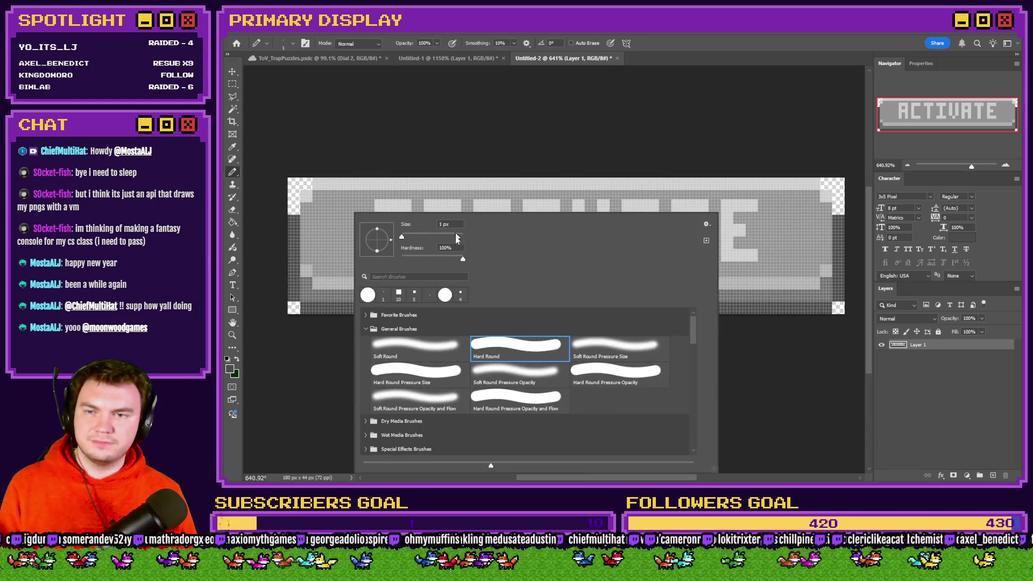
pyautogui.scroll(-10, 493, 431)
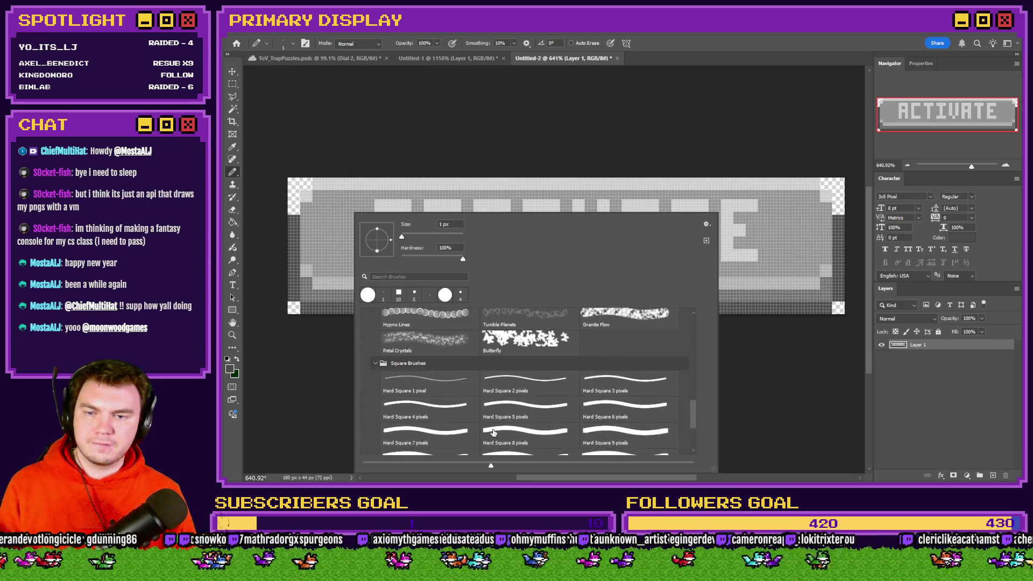
pyautogui.click(493, 431)
pyautogui.press('Return')
pyautogui.scroll(3, 619, 250)
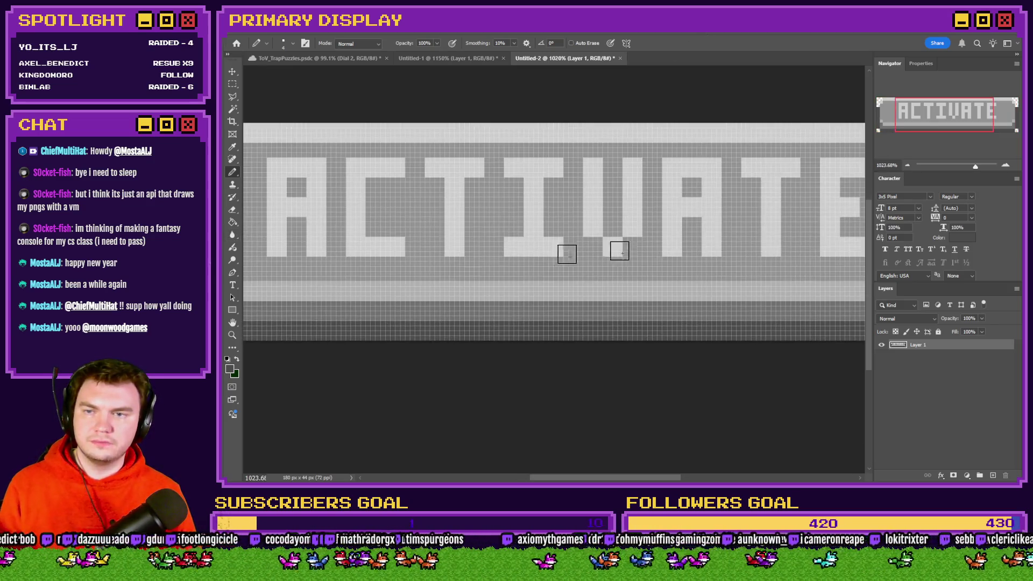
pyautogui.hscroll(-5, 484, 243)
pyautogui.scroll(1, 335, 237)
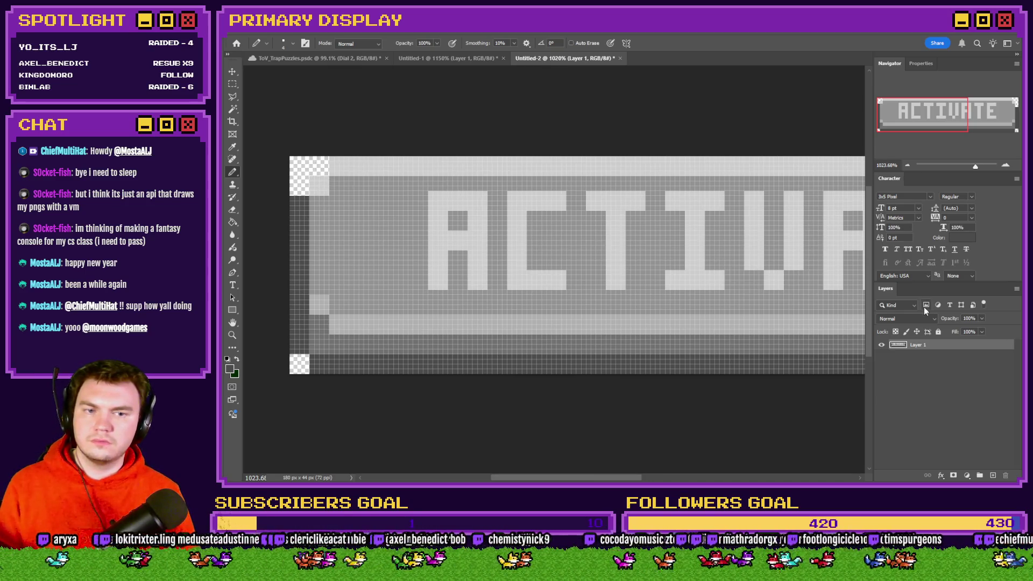
pyautogui.click(230, 83)
pyautogui.moveTo(316, 160)
pyautogui.mouseDown()
pyautogui.moveTo(346, 162)
pyautogui.moveTo(525, 237)
pyautogui.moveTo(869, 318)
pyautogui.moveTo(523, 316)
pyautogui.moveTo(496, 354)
pyautogui.mouseUp()
# Cut the inner button area onto its own layer and shift it a few pixels left
pyautogui.hotkey('ctrl', 'x')
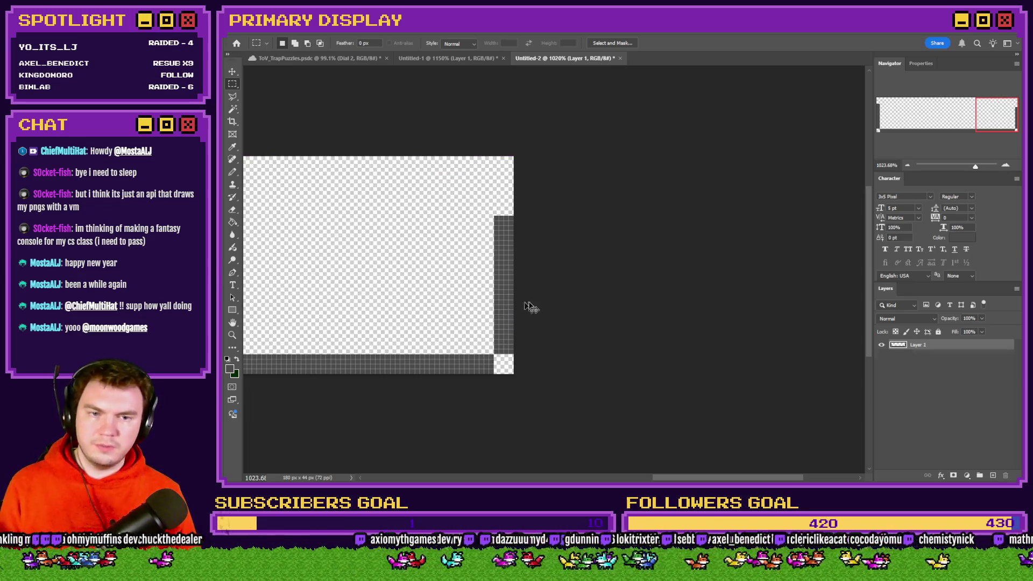
pyautogui.hotkey('ctrl', 'v')
pyautogui.moveTo(531, 305); pyautogui.dragTo(442, 259)
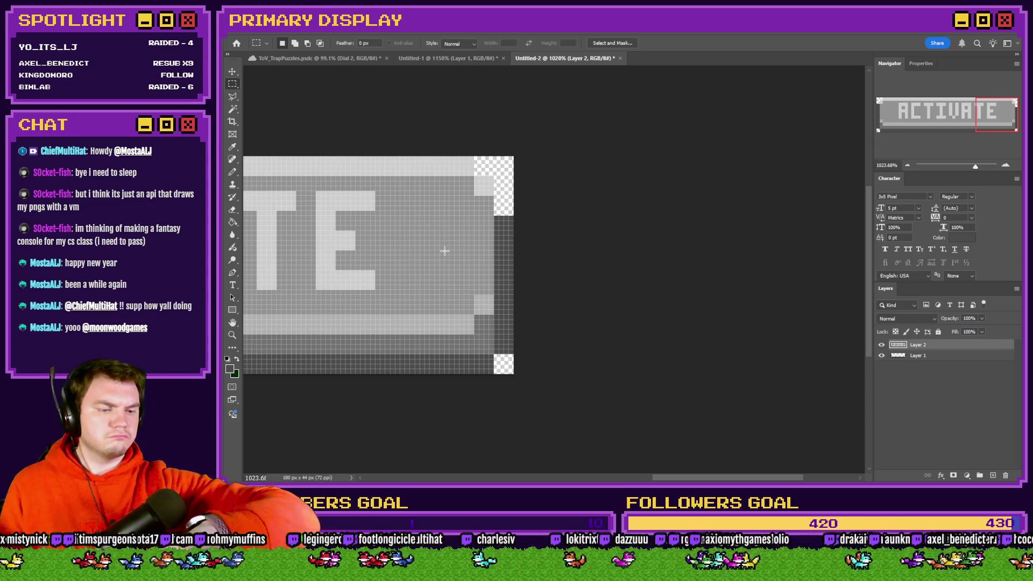
# With Layer 2 hidden, pencil the dark top and left border rows on Layer 1, then show Layer 2 again
pyautogui.click(882, 345)
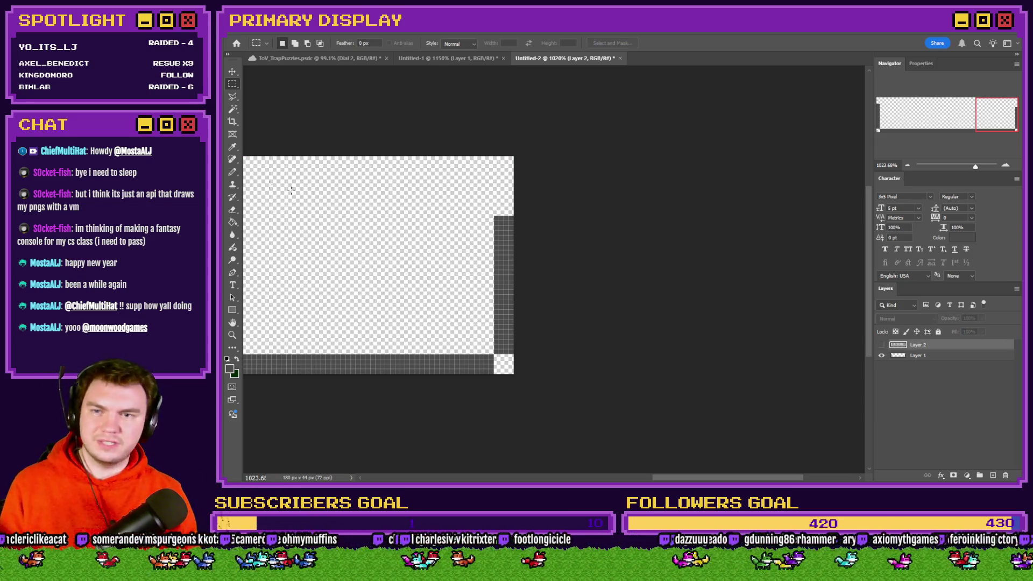
pyautogui.click(232, 172)
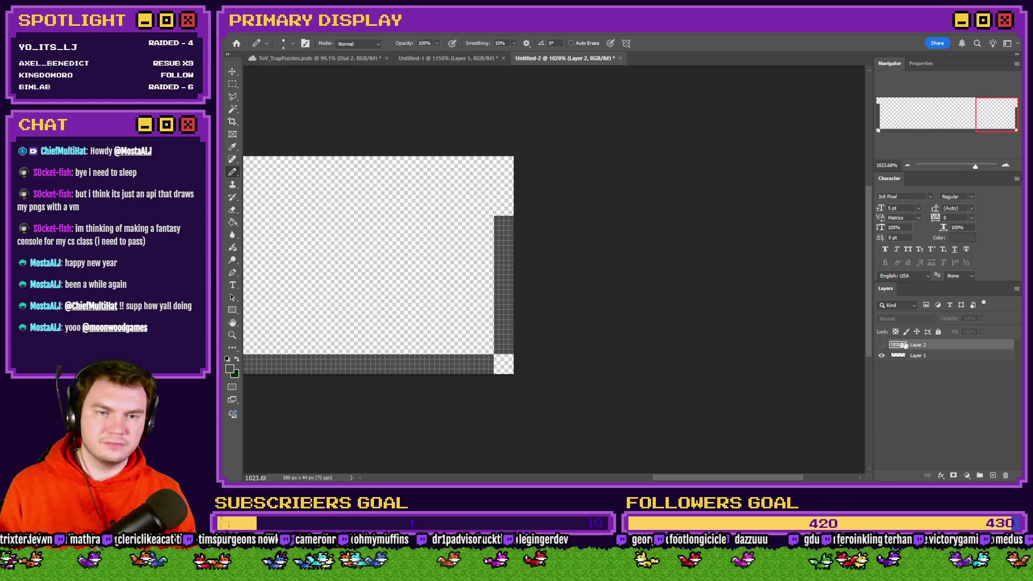
pyautogui.click(926, 357)
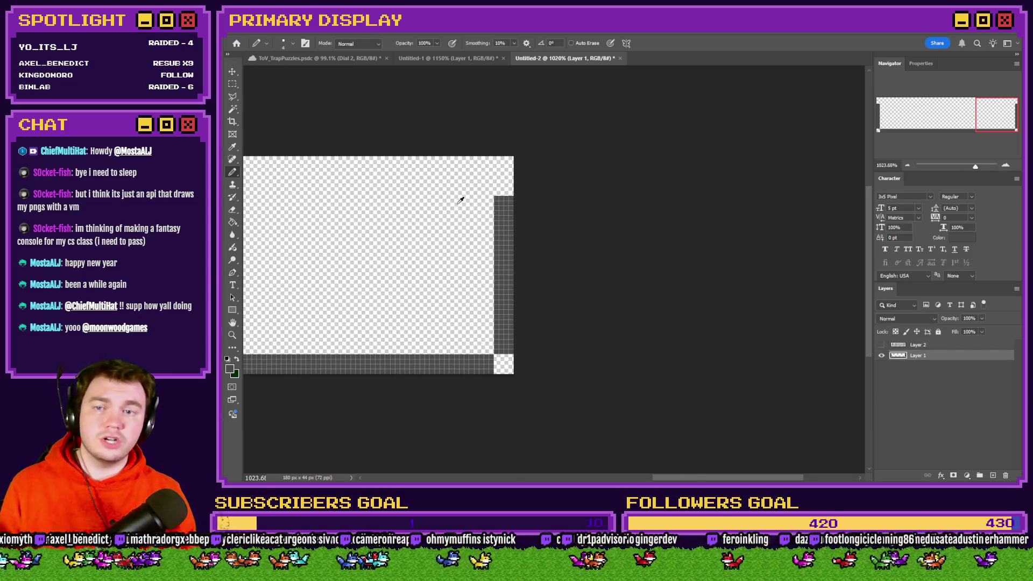
pyautogui.scroll(2, 457, 202)
pyautogui.click(546, 171)
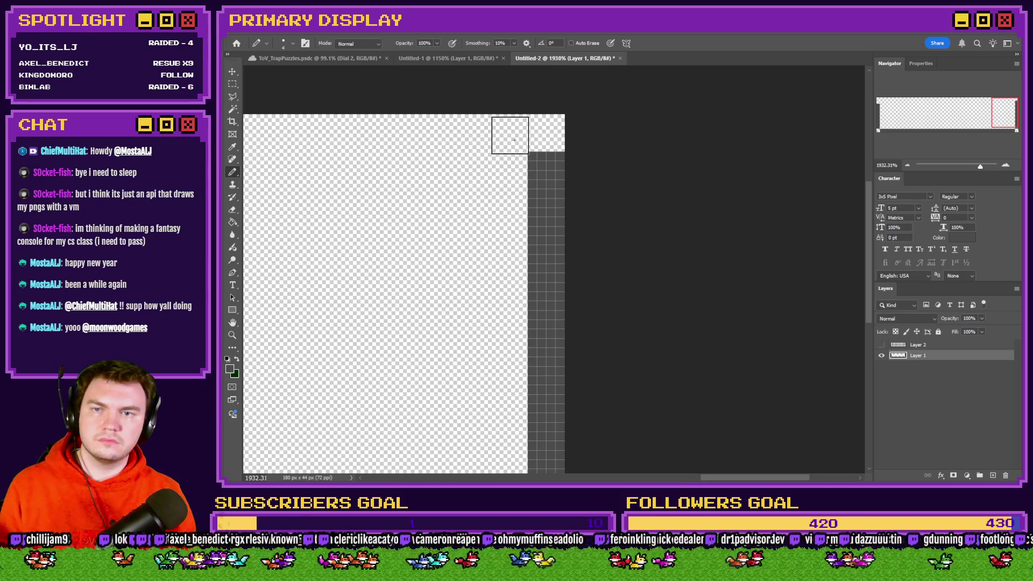
pyautogui.moveTo(510, 134); pyautogui.dragTo(239, 135)
pyautogui.hscroll(-5, 469, 255)
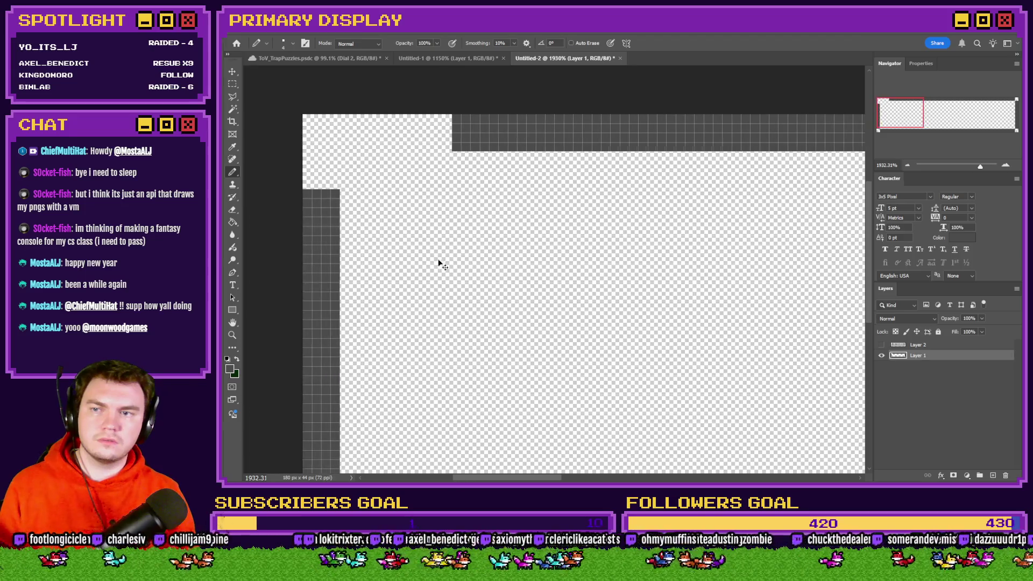
pyautogui.moveTo(372, 172)
pyautogui.mouseDown()
pyautogui.moveTo(405, 133)
pyautogui.moveTo(480, 134)
pyautogui.mouseUp()
pyautogui.click(882, 345)
pyautogui.scroll(-8, 457, 286)
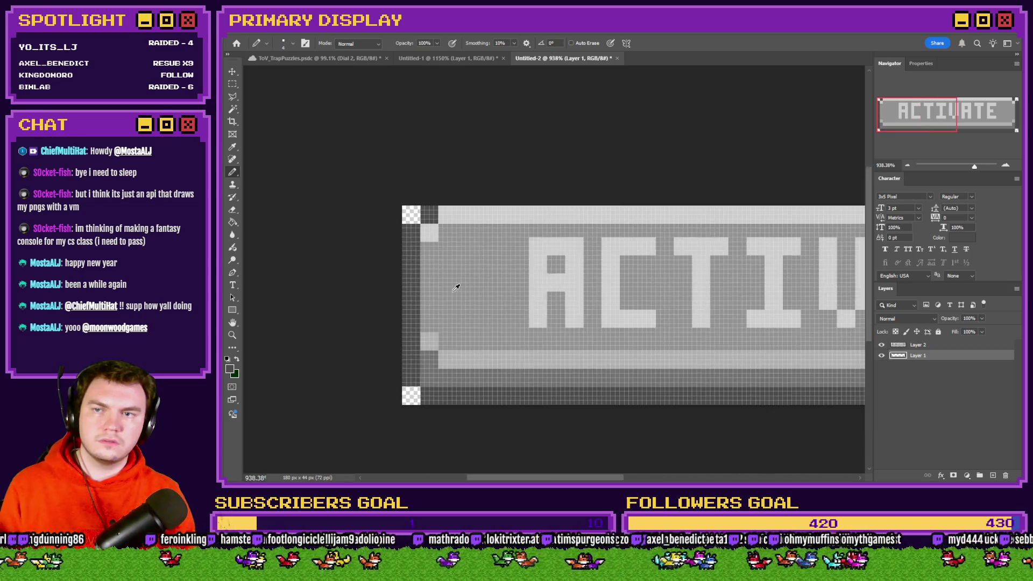
pyautogui.scroll(1, 484, 280)
# Add a mask to Layer 2 and fill a thin strip along the button's bottom edge on it
pyautogui.click(915, 345)
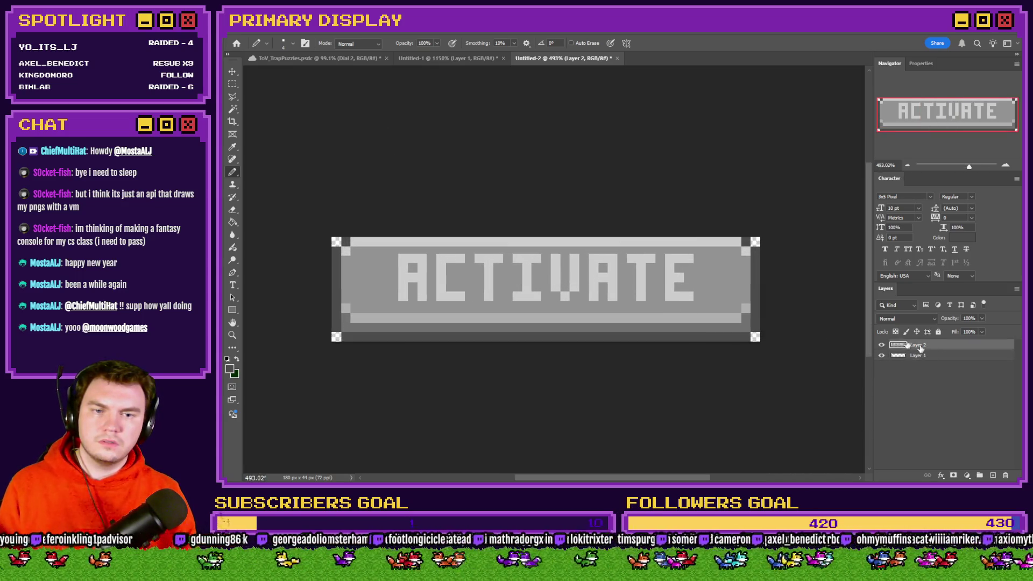
pyautogui.click(232, 85)
pyautogui.scroll(1, 574, 302)
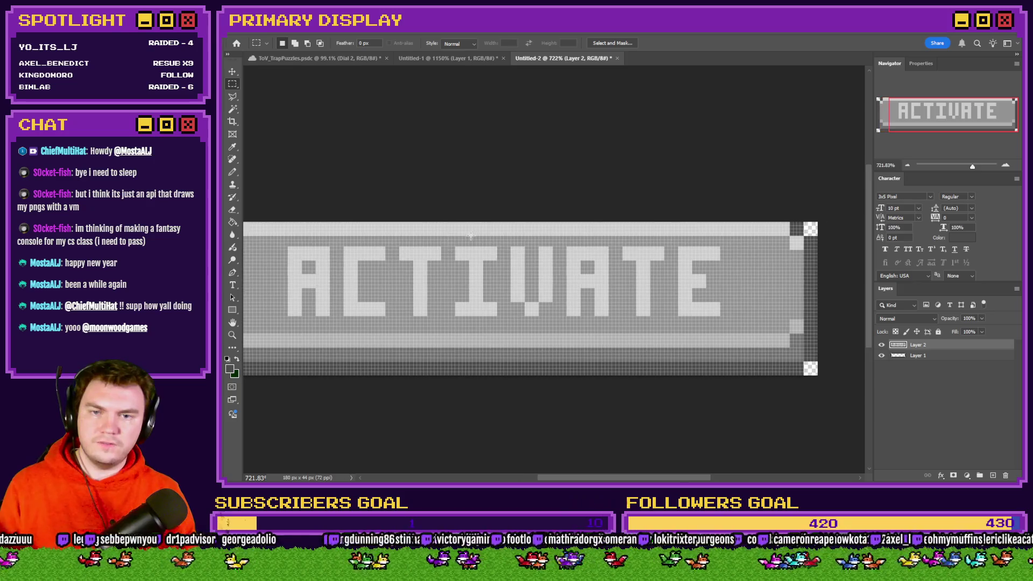
pyautogui.scroll(-1, 717, 301)
pyautogui.click(955, 477)
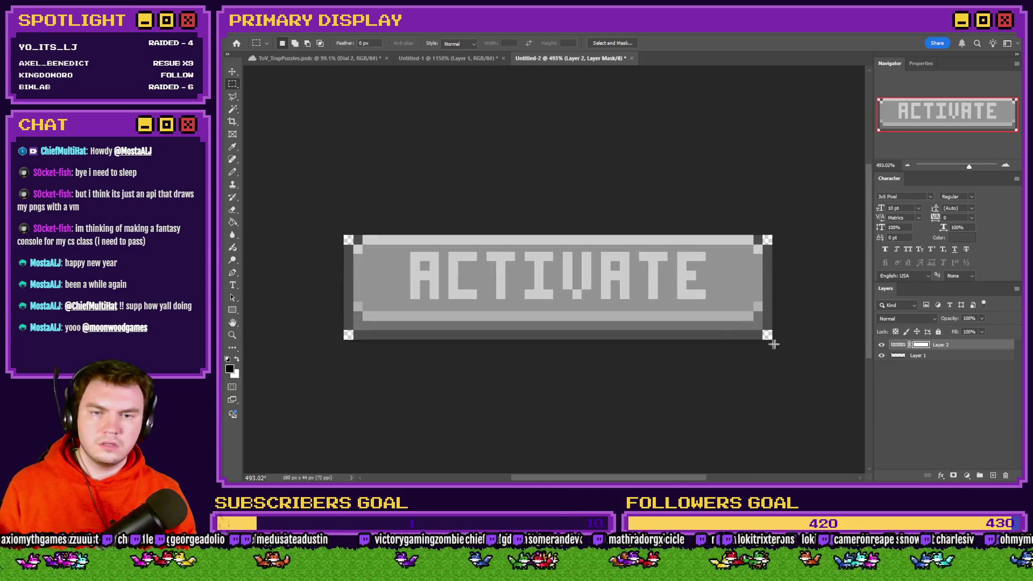
pyautogui.moveTo(773, 340); pyautogui.dragTo(302, 330)
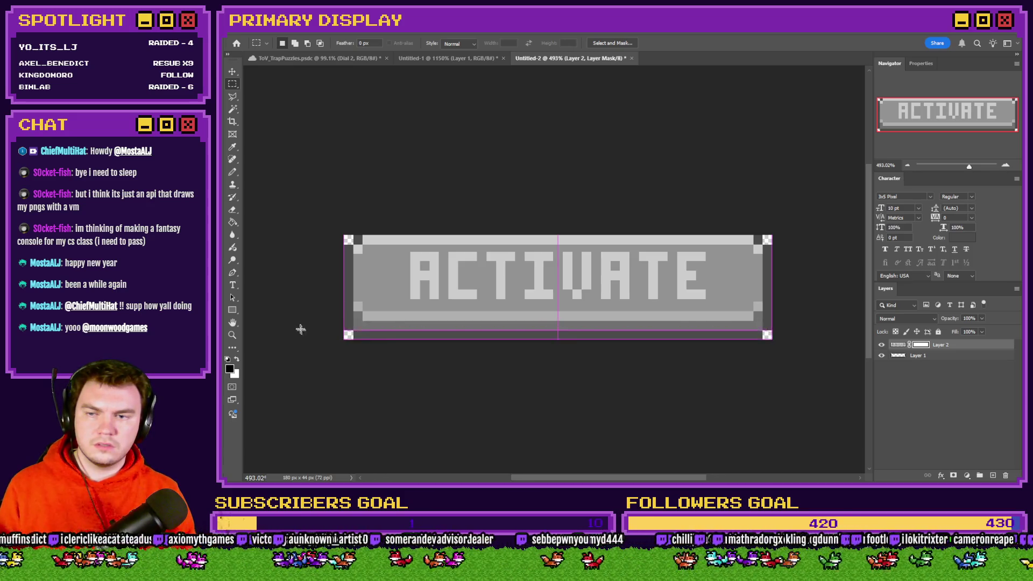
pyautogui.click(233, 223)
pyautogui.click(351, 325)
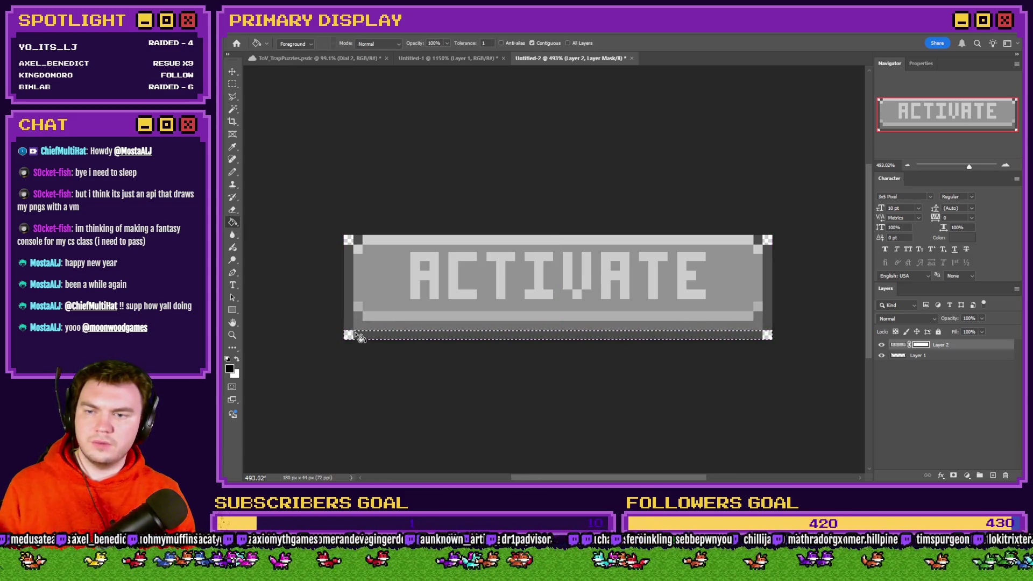
pyautogui.press('m')
pyautogui.hotkey('ctrl', 'd')
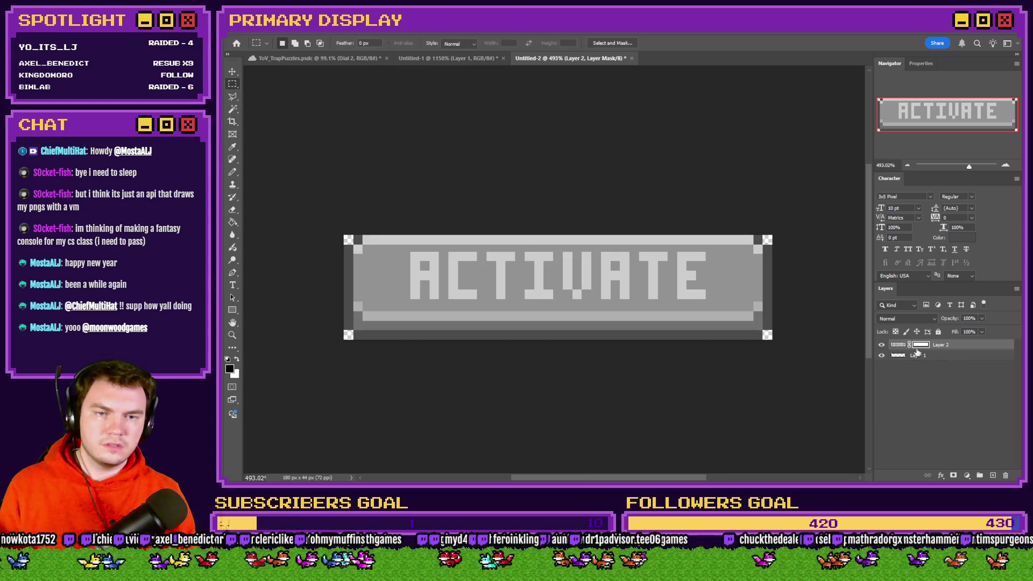
# Nudge the inner panel down and pencil the transparent pixel near Layer 1's top-left corner
pyautogui.click(907, 345)
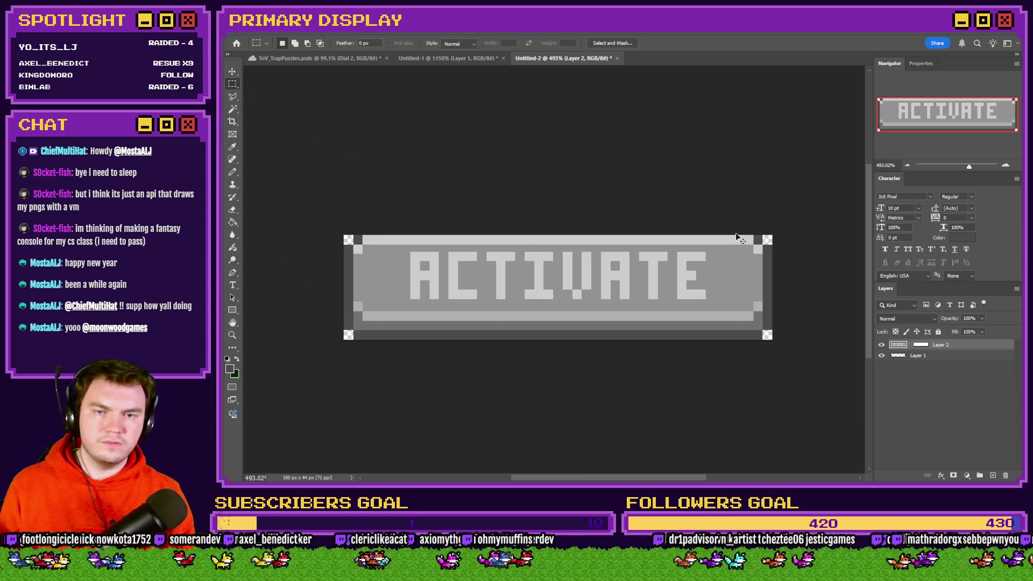
pyautogui.hotkey('ctrl', 'Down')
pyautogui.hotkey('ctrl', 'Down')
pyautogui.hotkey('ctrl', 'Down')
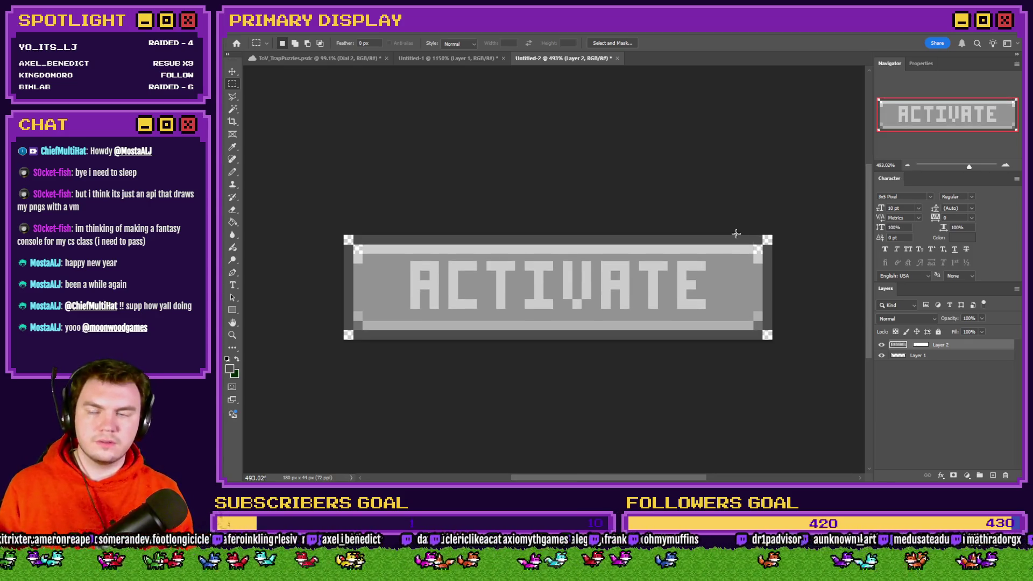
pyautogui.click(924, 356)
pyautogui.press('b')
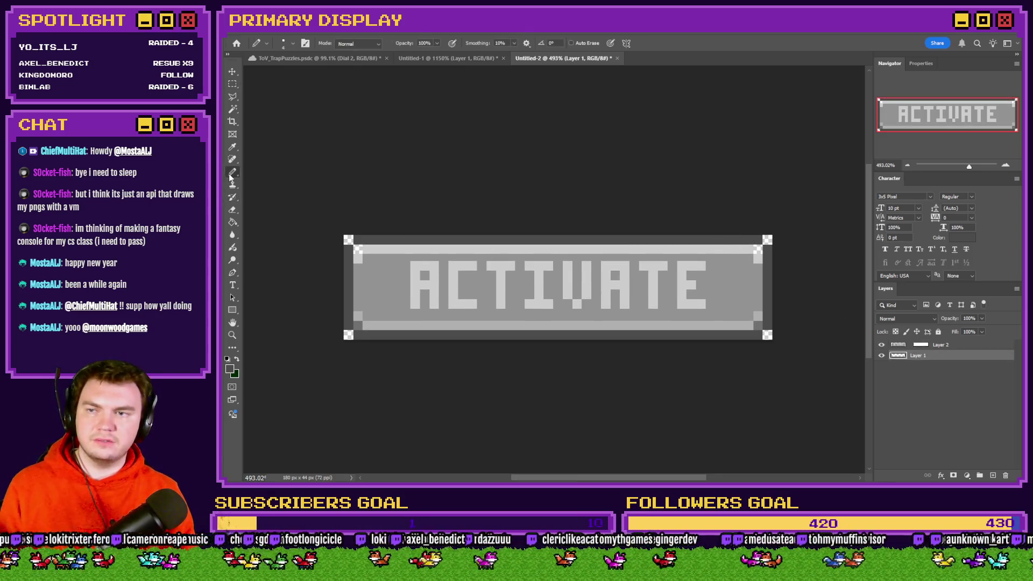
pyautogui.scroll(3, 302, 234)
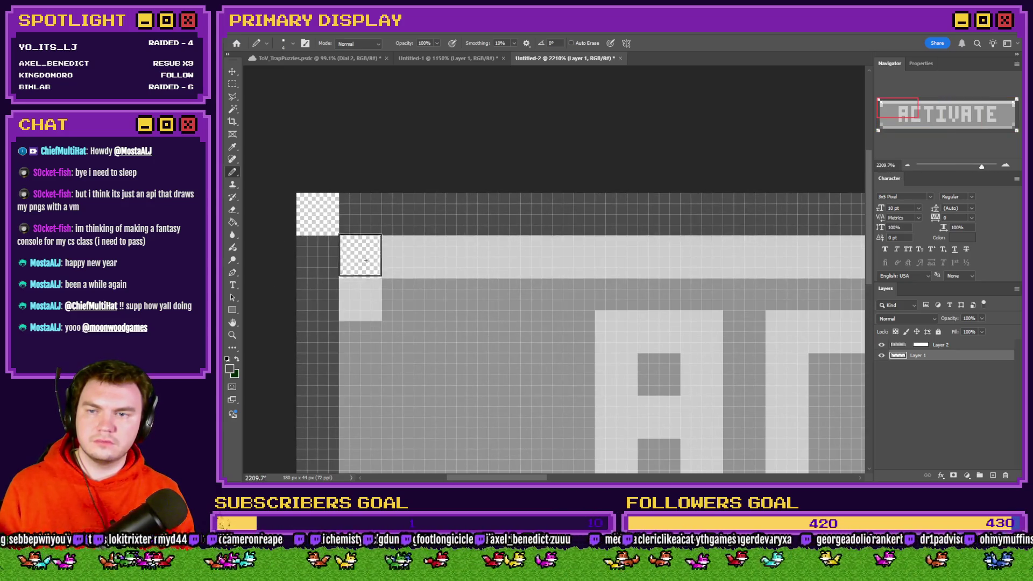
pyautogui.click(341, 253)
pyautogui.click(945, 114)
pyautogui.moveTo(945, 114); pyautogui.dragTo(1001, 114)
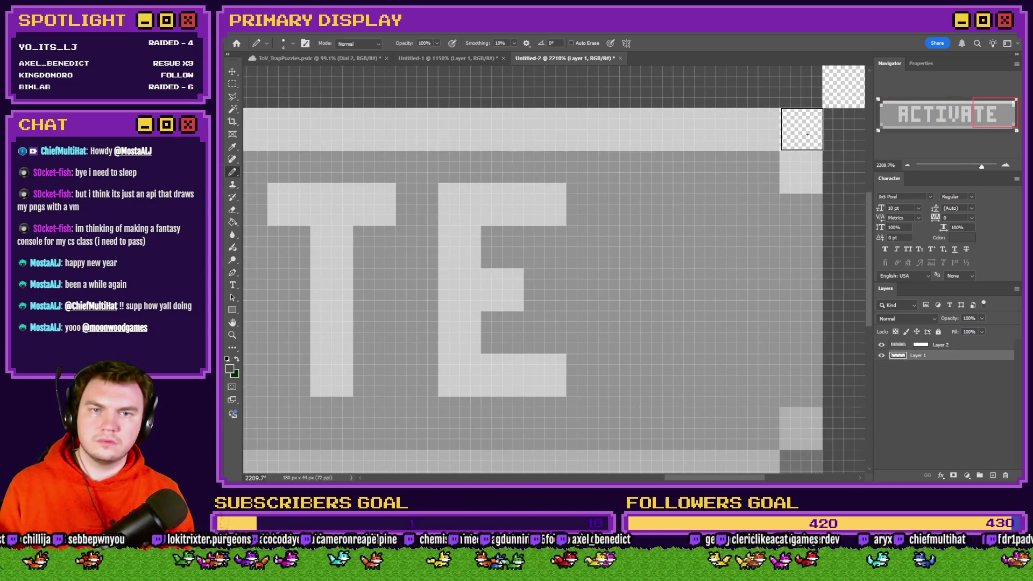
pyautogui.scroll(-4, 699, 263)
pyautogui.scroll(-1, 699, 263)
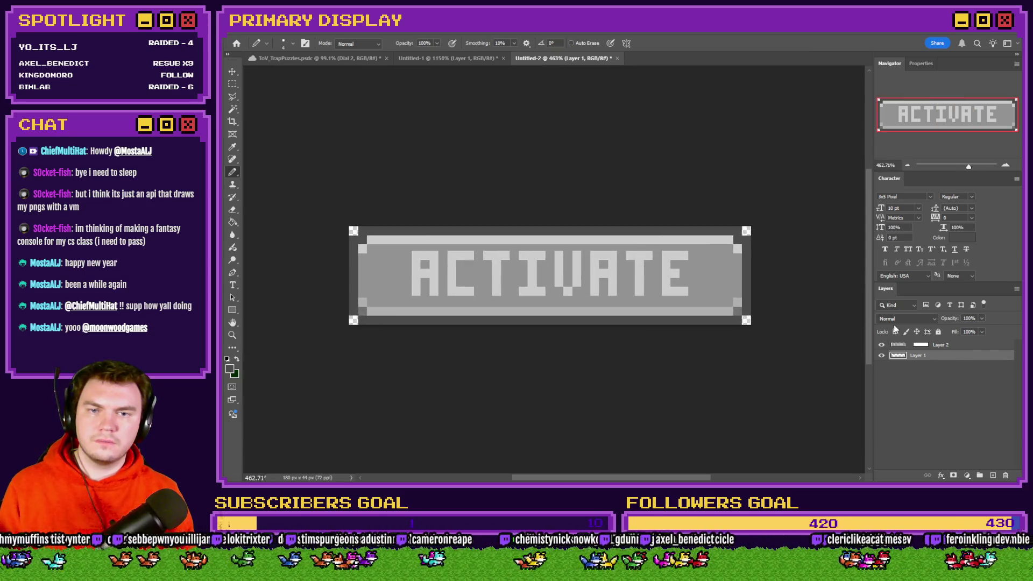
# Fine-tune the ACTIVATE face layer's vertical position inside the frame with up/down nudges
pyautogui.click(918, 347)
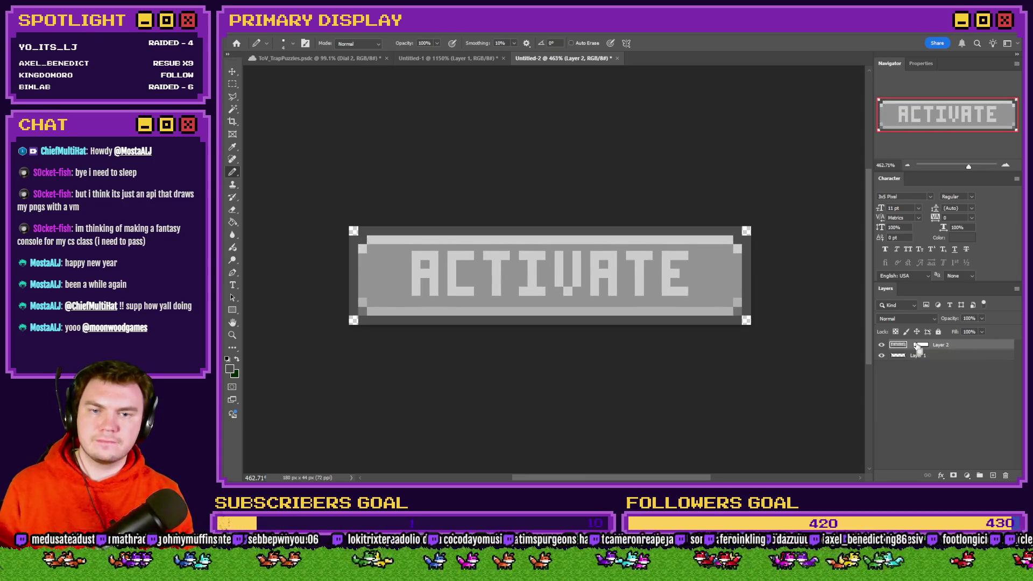
pyautogui.hotkey('ctrl', 'Up')
pyautogui.hotkey('ctrl', 'Up')
pyautogui.hotkey('ctrl', 'Up')
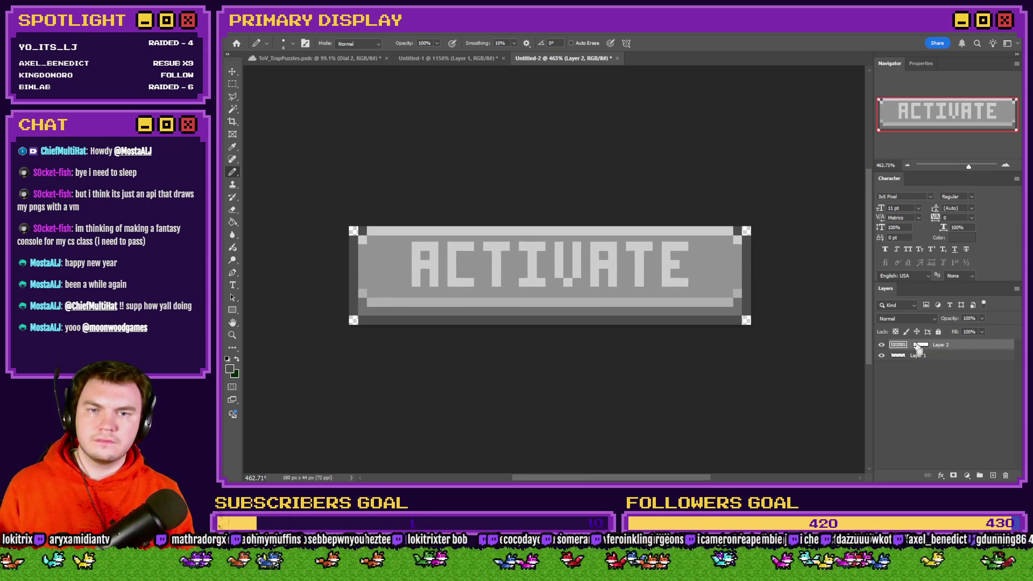
pyautogui.hotkey('ctrl', 'Down')
pyautogui.hotkey('ctrl', 'Down')
pyautogui.hotkey('ctrl', 'Down')
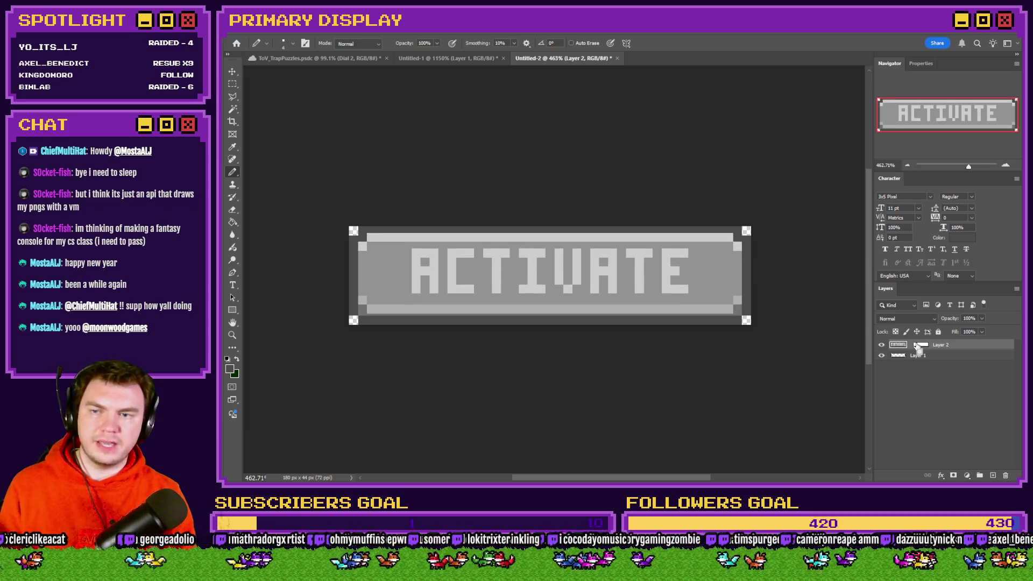
pyautogui.hotkey('ctrl', 'Down')
pyautogui.hotkey('ctrl', 'Up')
pyautogui.hotkey('ctrl', 'Up')
pyautogui.hotkey('ctrl', 'Up')
pyautogui.hotkey('ctrl', 'Down')
pyautogui.hotkey('ctrl', 'Down')
pyautogui.hotkey('ctrl', 'Down')
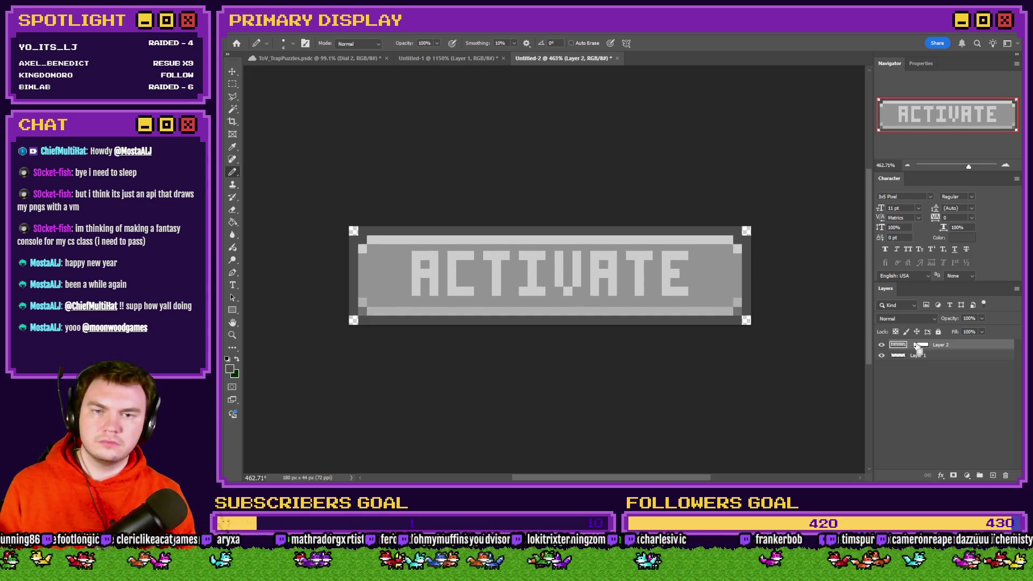
pyautogui.hotkey('ctrl', 'Up')
pyautogui.hotkey('ctrl', 'Up')
pyautogui.hotkey('ctrl', 'Up')
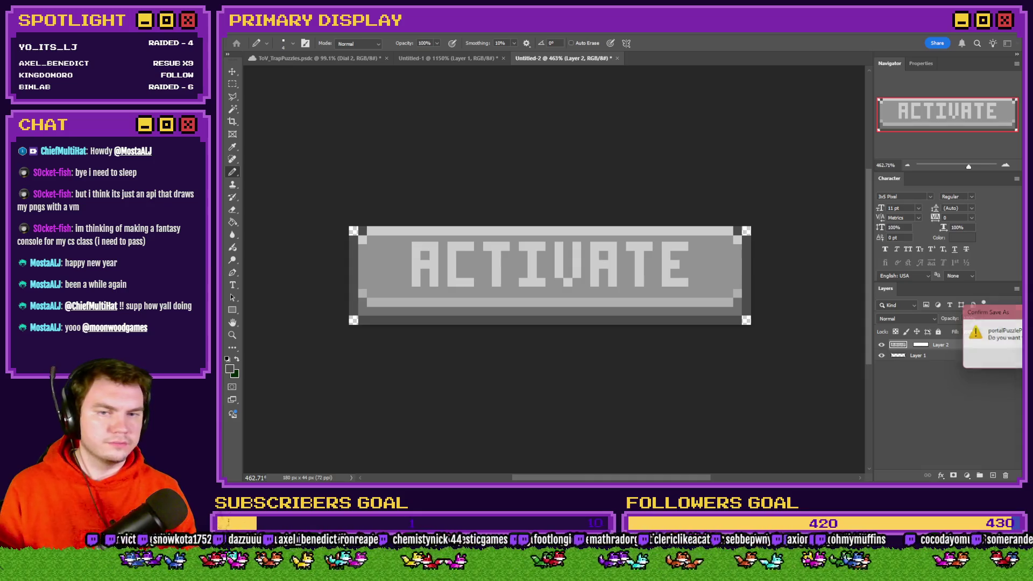
# Replace the existing PNG export, then nudge the ACTIVATE face layer down once more
pyautogui.press('Return')
pyautogui.press('Return')
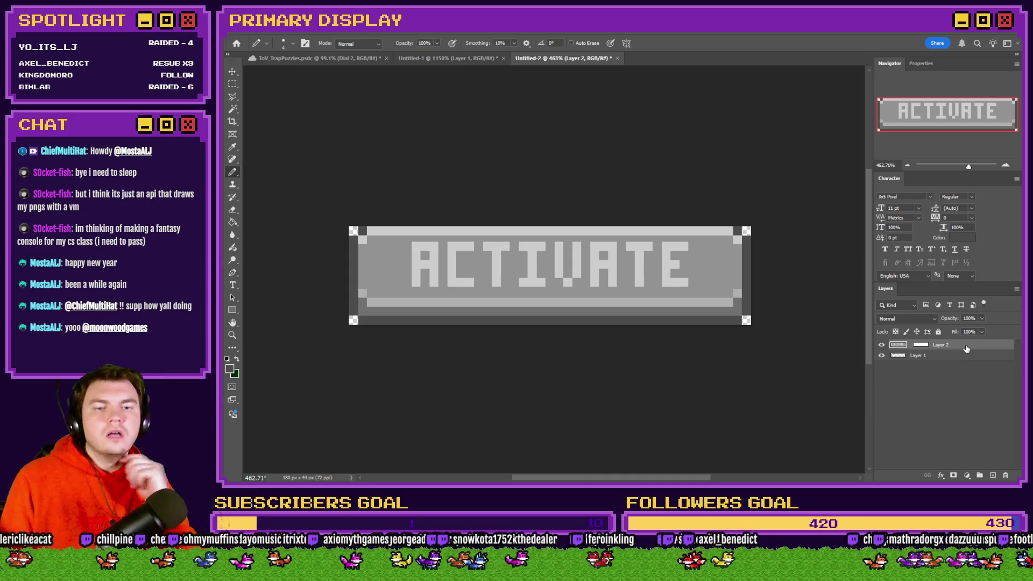
pyautogui.hotkey('ctrl', 'Down')
pyautogui.hotkey('ctrl', 'Down')
pyautogui.hotkey('ctrl', 'Down')
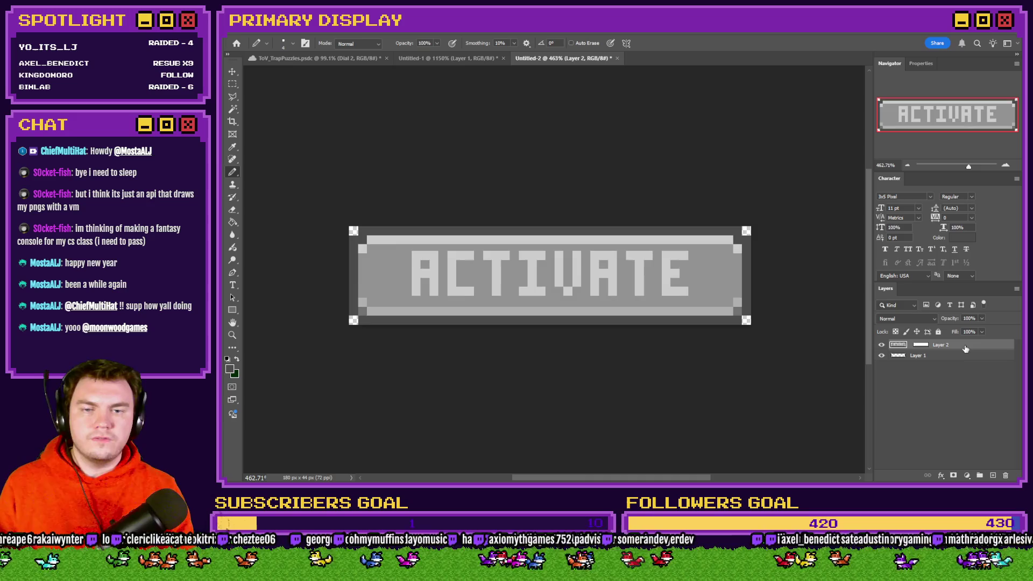
pyautogui.click(233, 83)
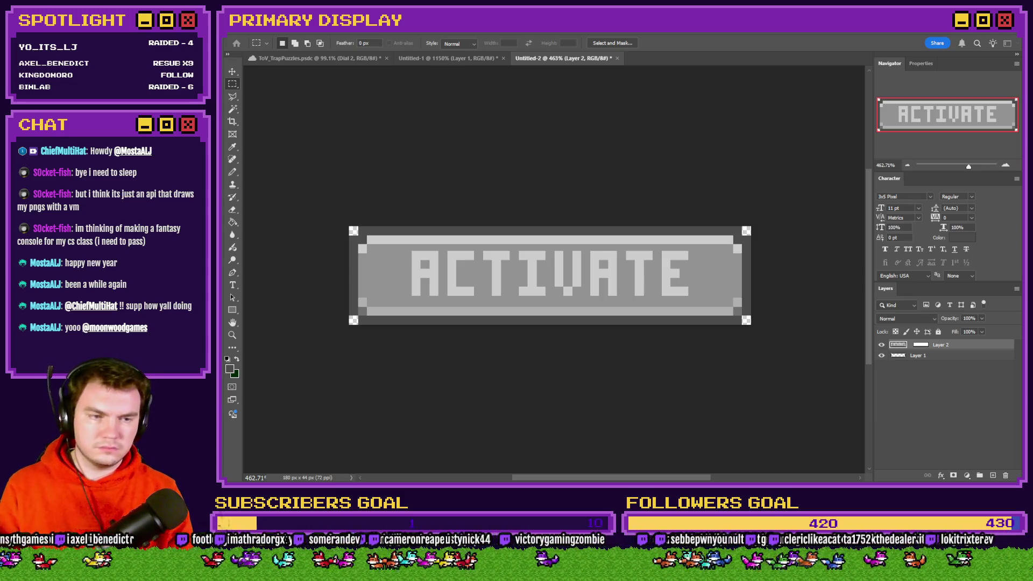
# Close Untitled-2 without saving, switch to ToV_TrapPuzzles and select the Button group under Dials
pyautogui.click(617, 57)
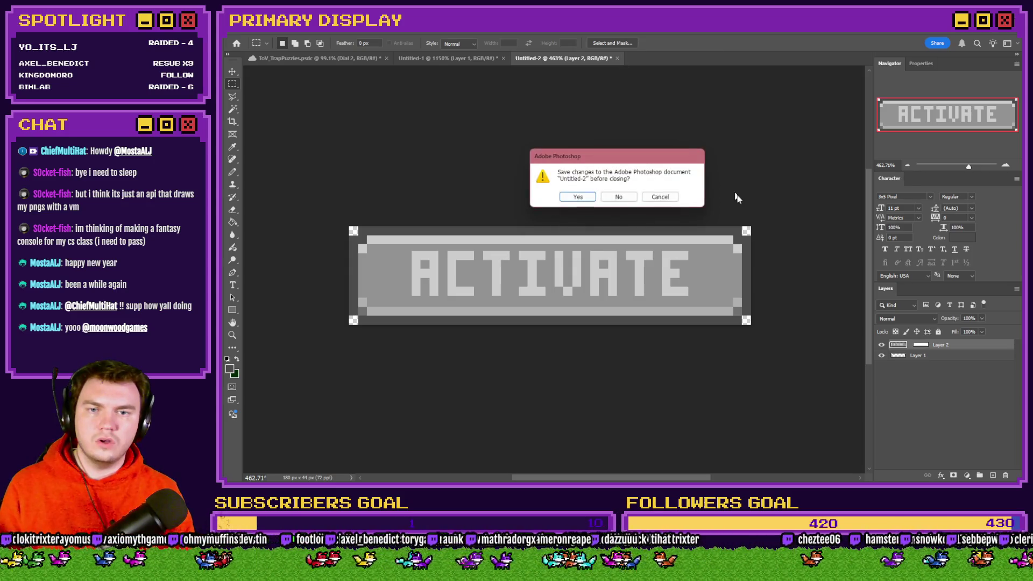
pyautogui.click(608, 198)
pyautogui.click(499, 57)
pyautogui.click(345, 58)
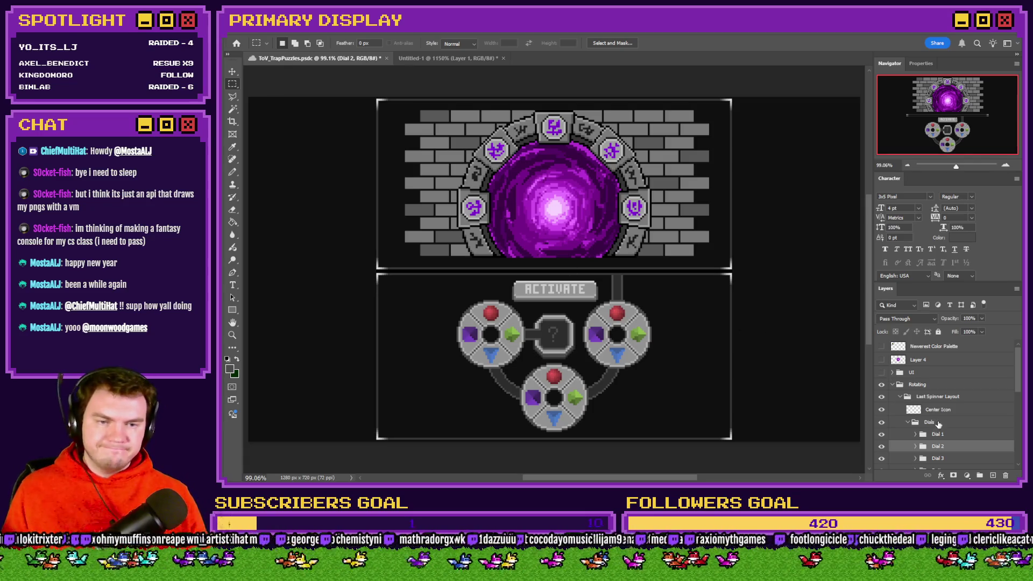
pyautogui.scroll(-2, 922, 429)
pyautogui.click(949, 432)
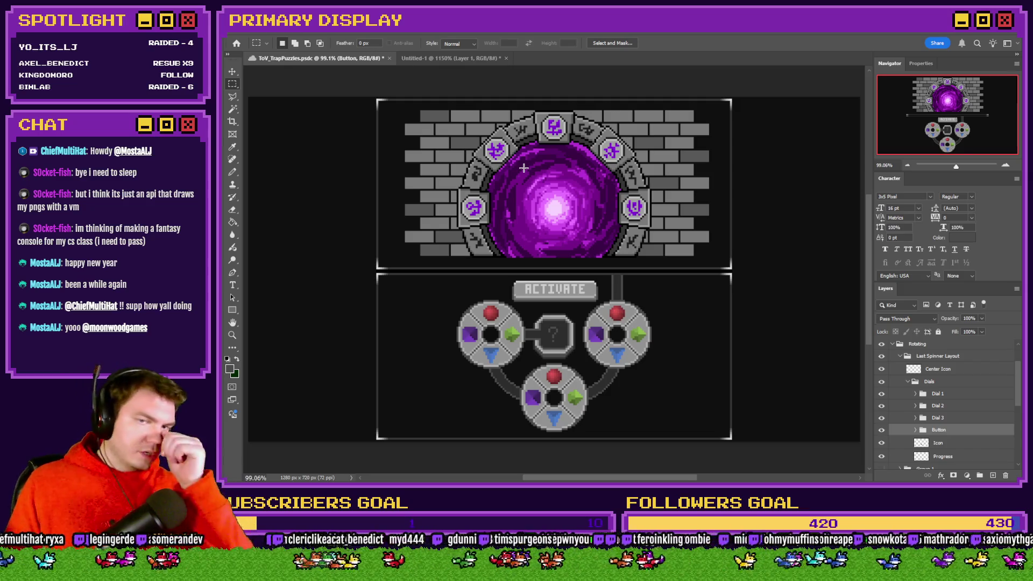
# Review TheTomb map's trapPuzzle4 event pages 5 and 1 in RPG Maker, then return to Photoshop
pyautogui.hotkey('alt', 'Tab')
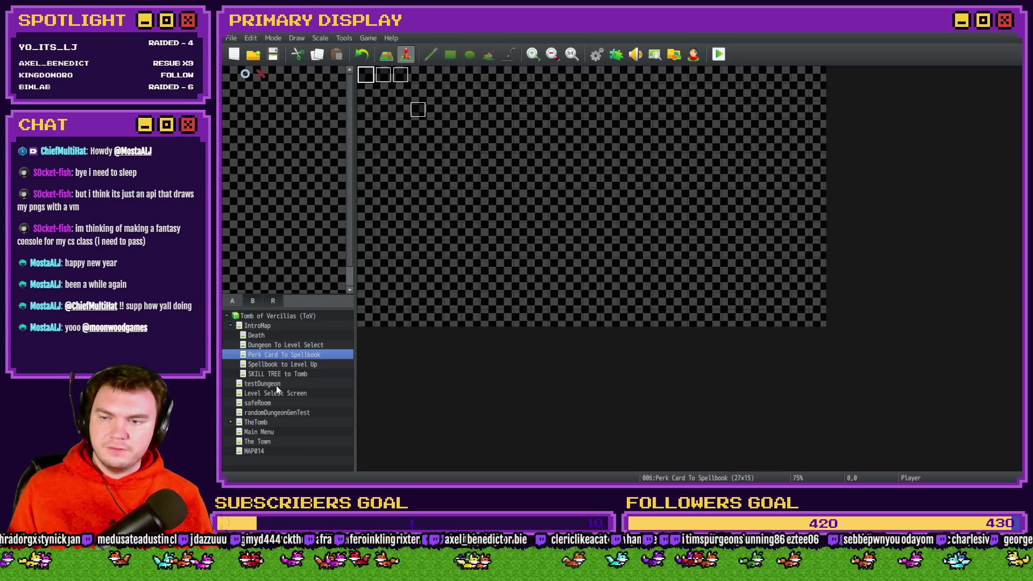
pyautogui.click(264, 423)
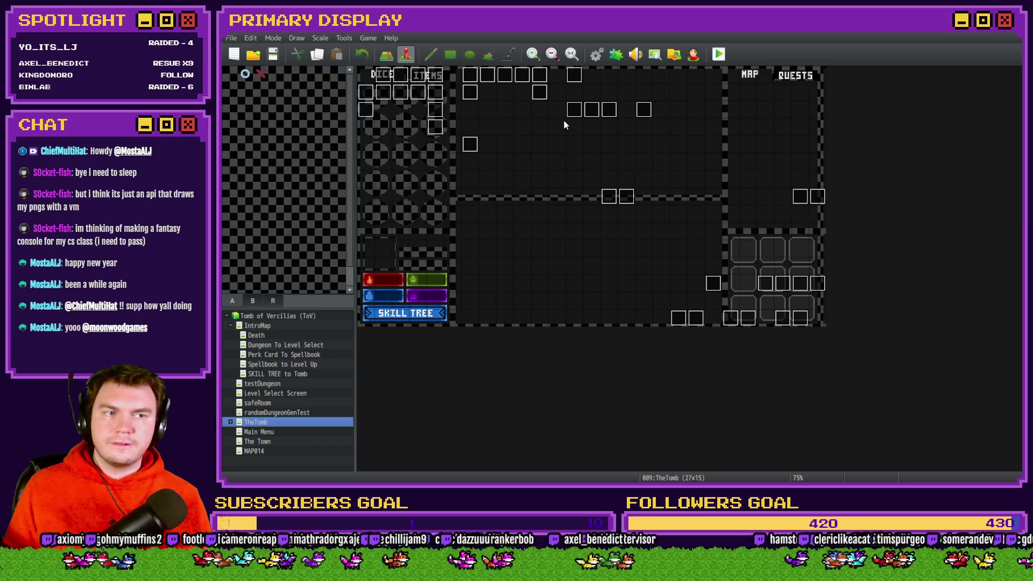
pyautogui.doubleClick(540, 75)
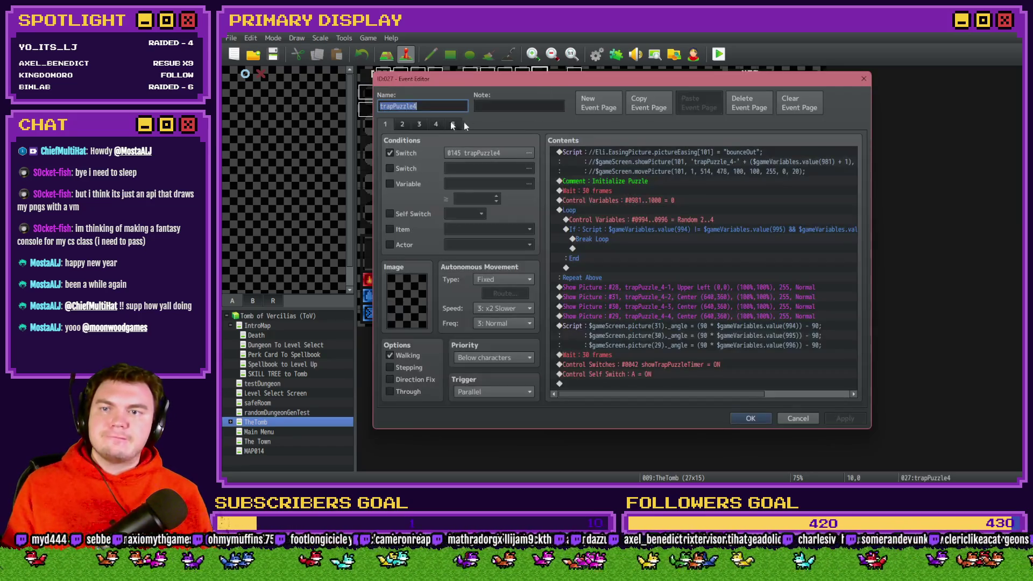
pyautogui.click(402, 125)
pyautogui.click(454, 125)
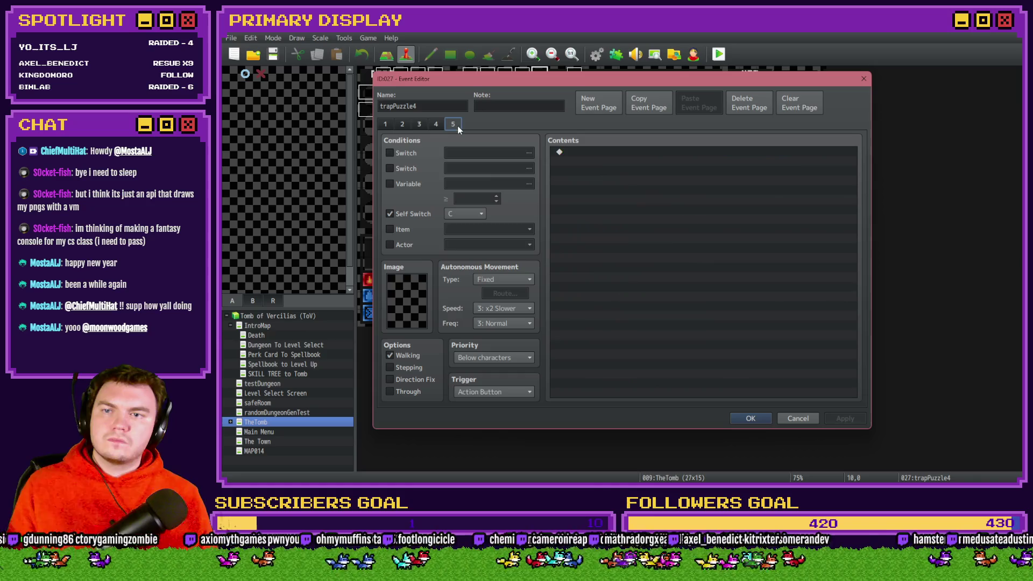
pyautogui.click(386, 128)
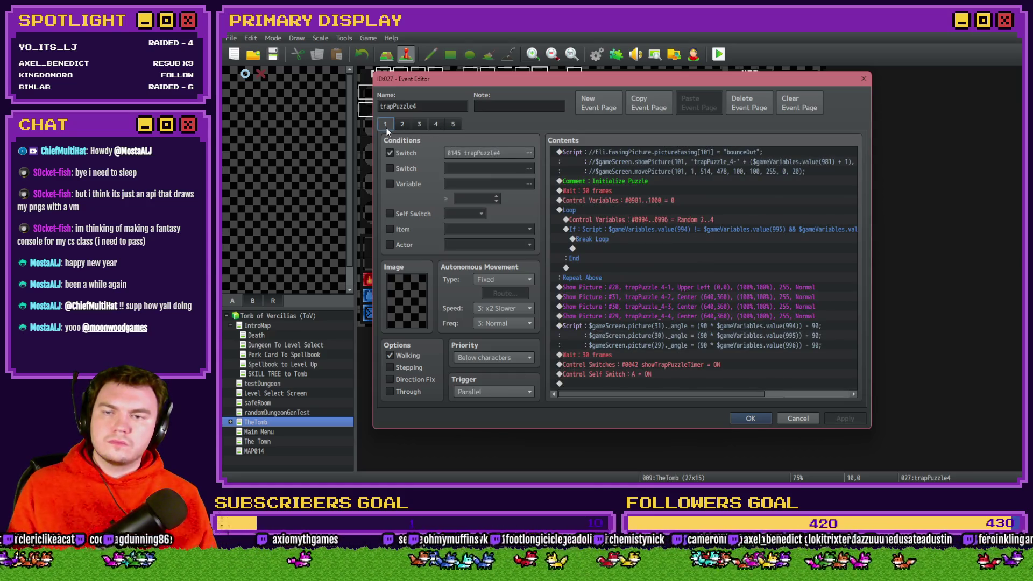
pyautogui.press('Escape')
pyautogui.hotkey('alt', 'Tab')
# Marquee-select the ? centre box, then the left dial's green gem at 28×51 px
pyautogui.moveTo(543, 347); pyautogui.dragTo(542, 348)
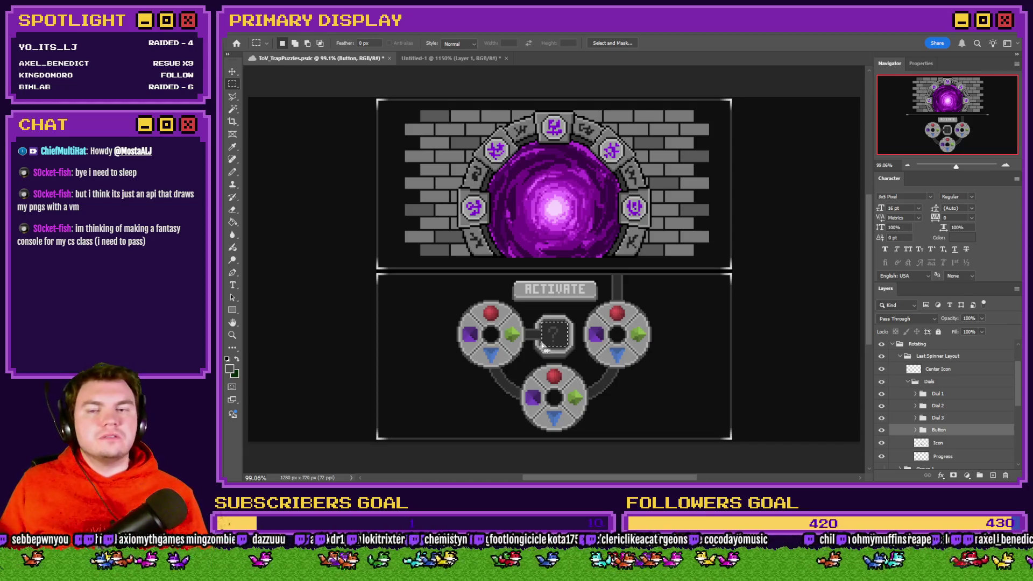
pyautogui.moveTo(521, 323); pyautogui.dragTo(506, 348)
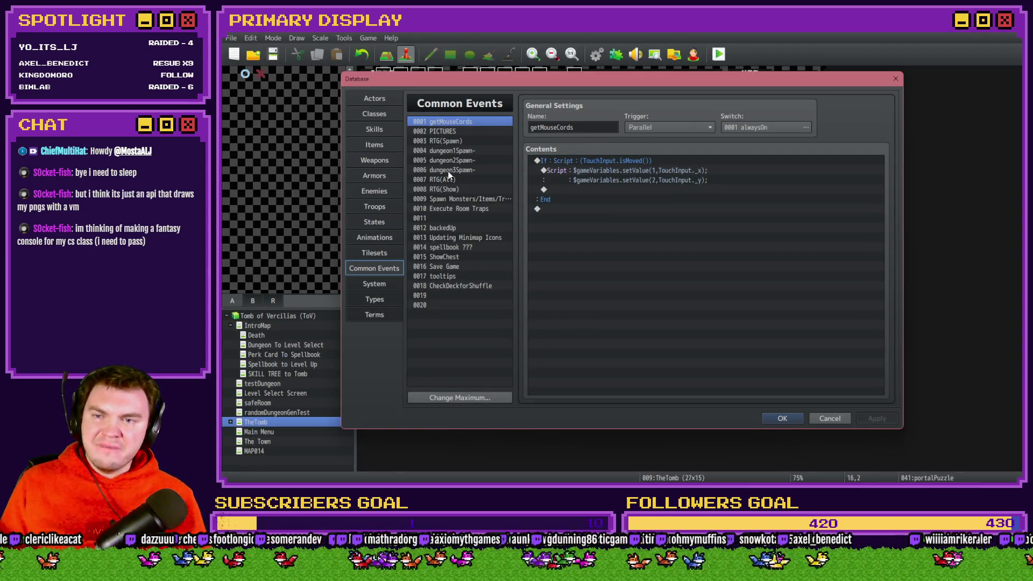
# Open the RTG(Spawn) common event and select its first Loop block
pyautogui.click(457, 141)
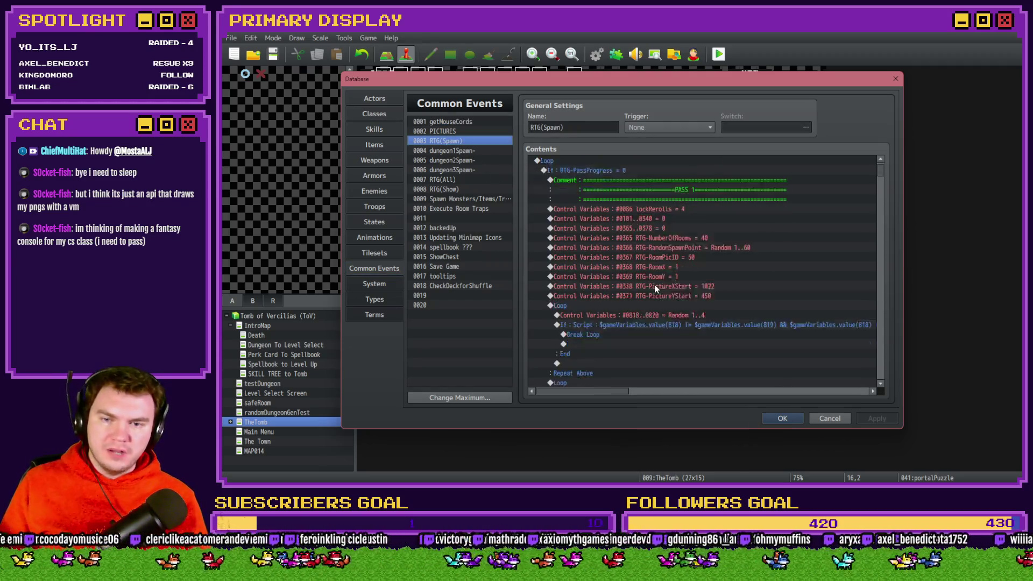
pyautogui.scroll(-2, 657, 280)
pyautogui.click(597, 209)
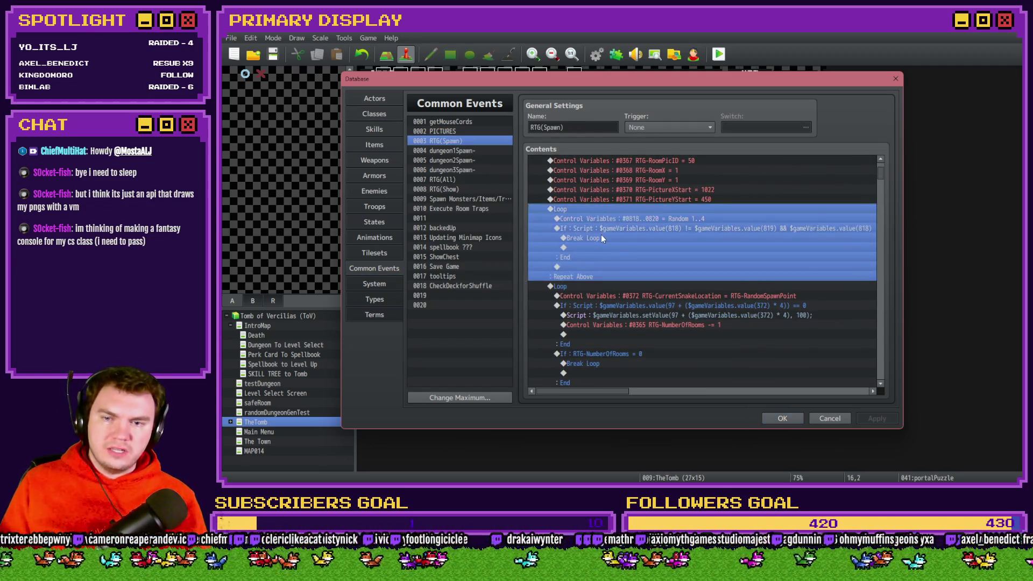
pyautogui.click(602, 237)
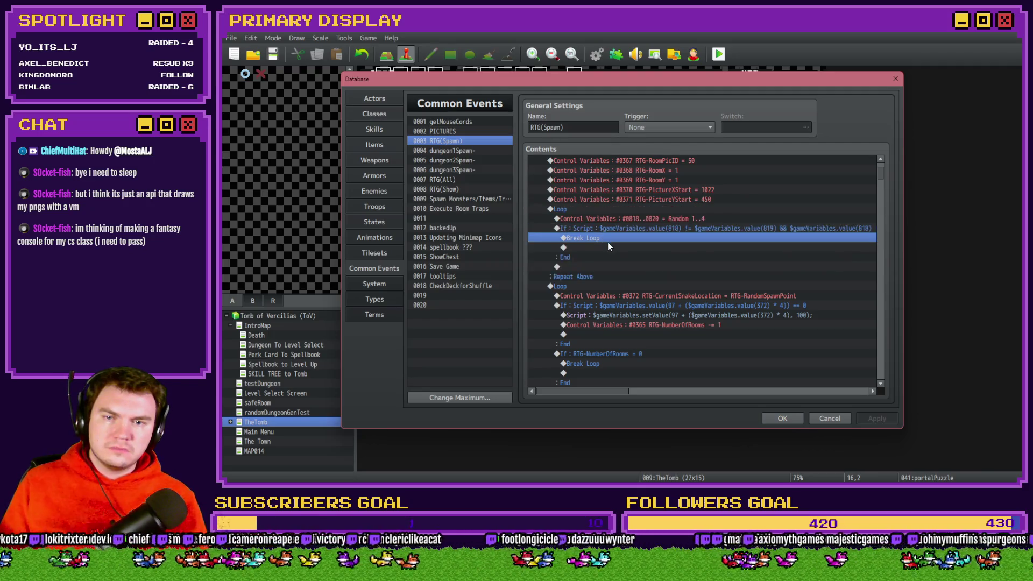
pyautogui.click(610, 247)
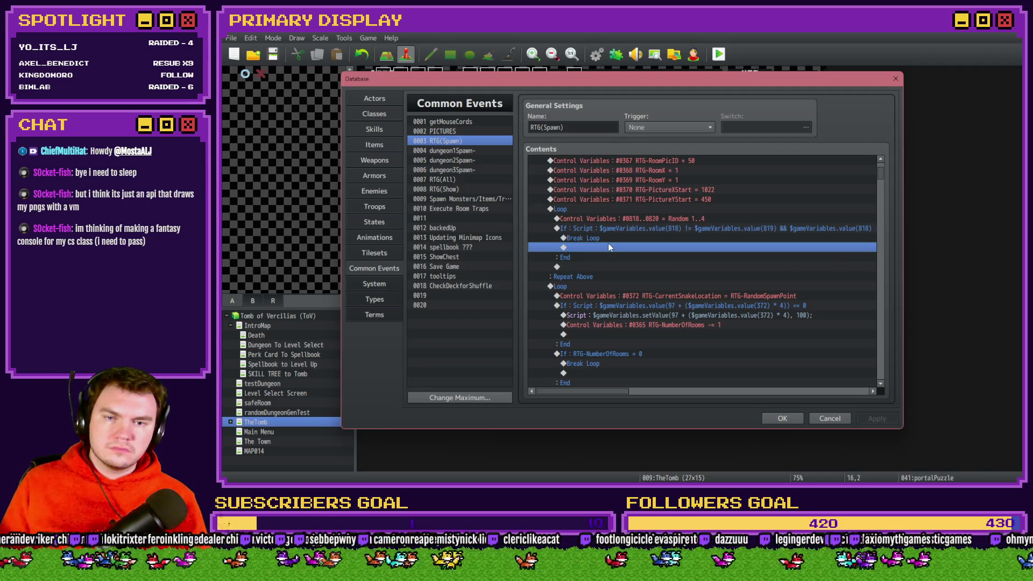
pyautogui.click(605, 209)
pyautogui.scroll(-6, 609, 237)
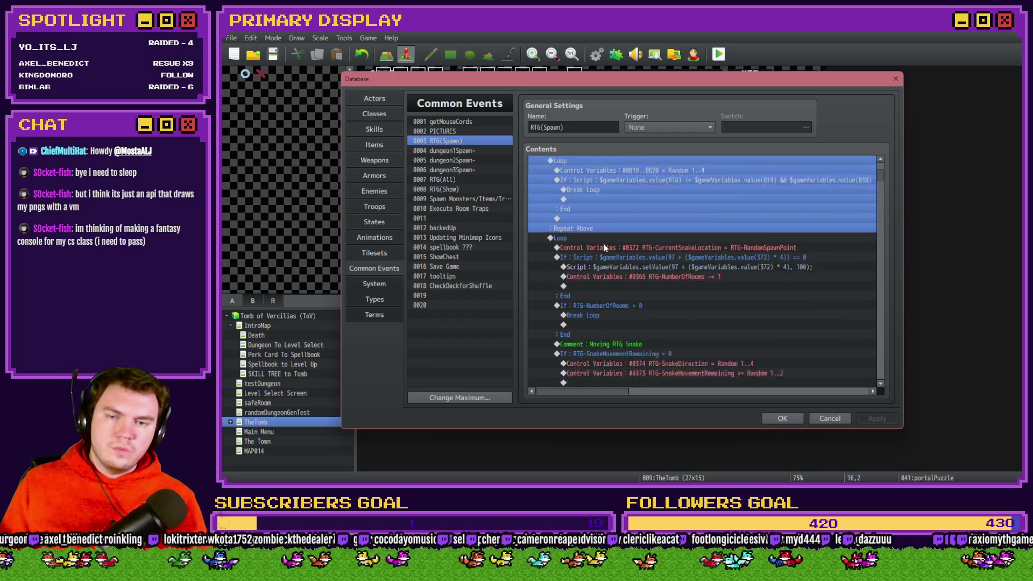
pyautogui.scroll(6, 609, 251)
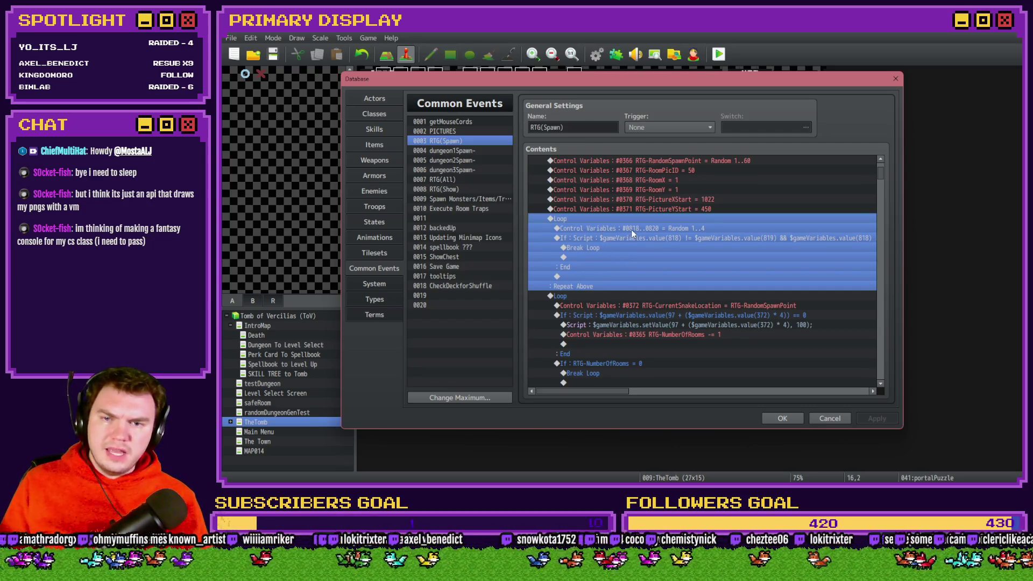
# Start a Control Variables command and browse to portalPuzzle variables 0815–0820 in the 0801–0820 range
pyautogui.press('Insert')
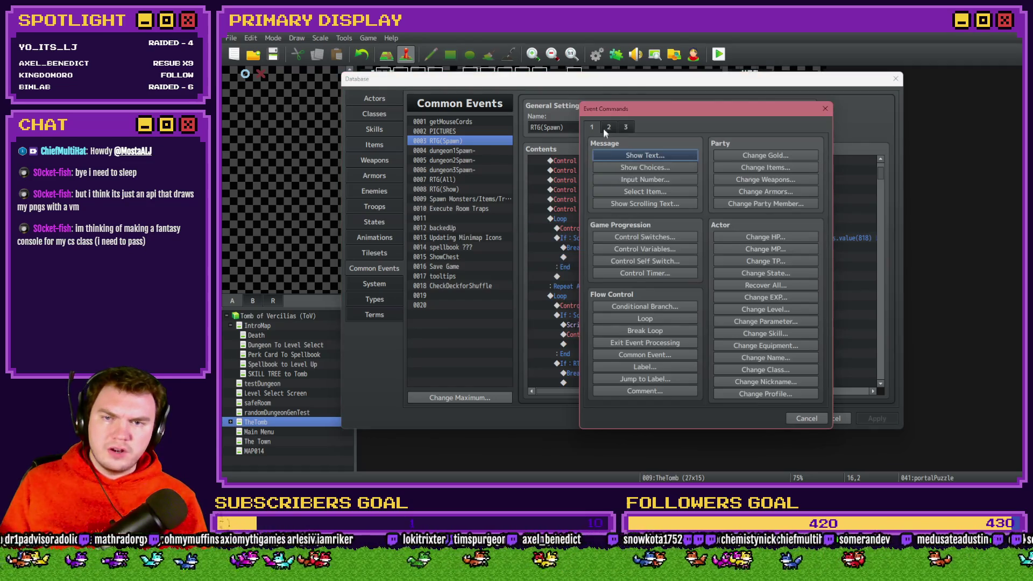
pyautogui.click(663, 250)
pyautogui.click(715, 199)
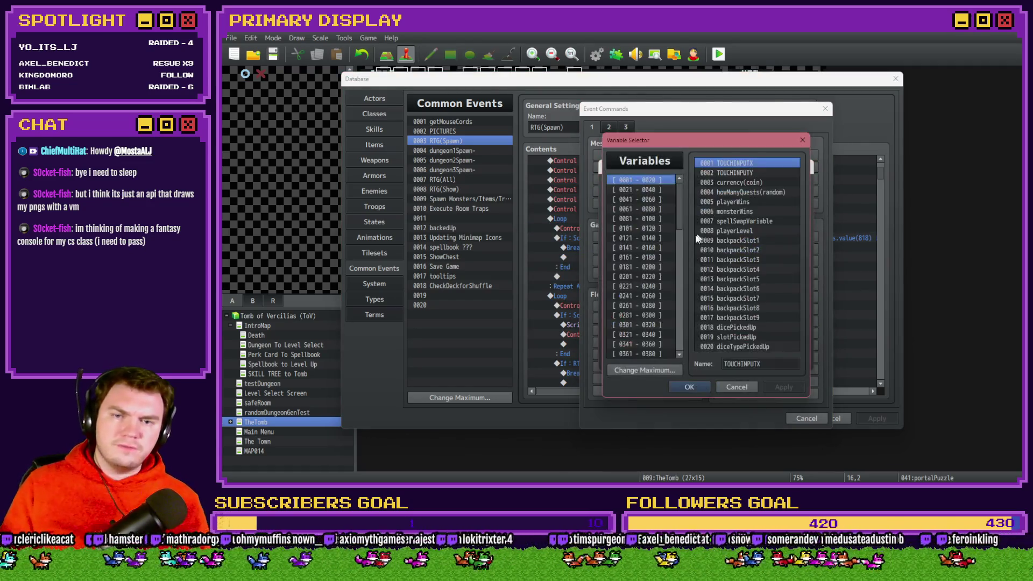
pyautogui.scroll(-3, 679, 296)
pyautogui.scroll(-5, 679, 296)
pyautogui.click(647, 274)
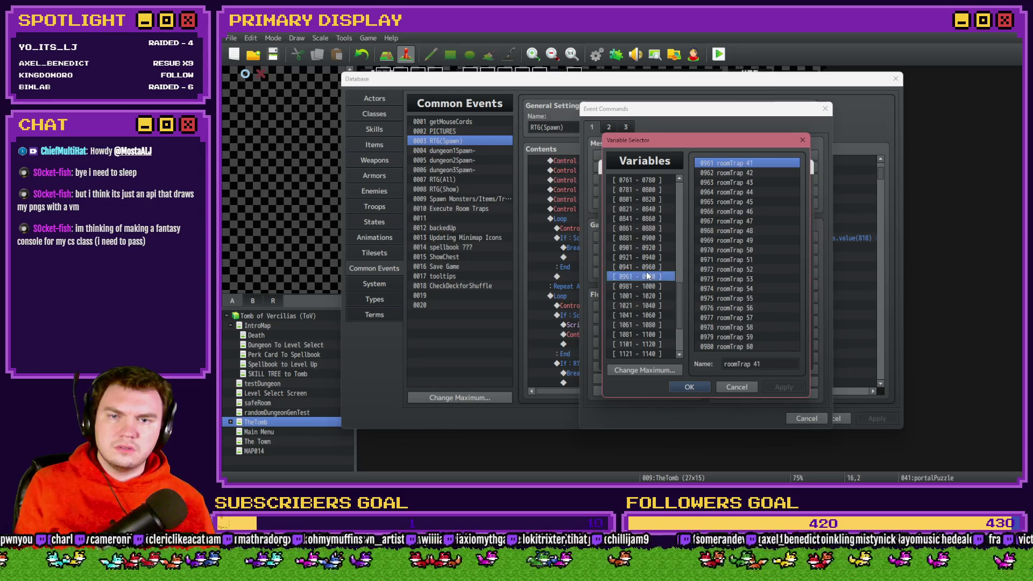
pyautogui.scroll(-2, 647, 272)
pyautogui.press('Up')
pyautogui.press('Up')
pyautogui.press('Up')
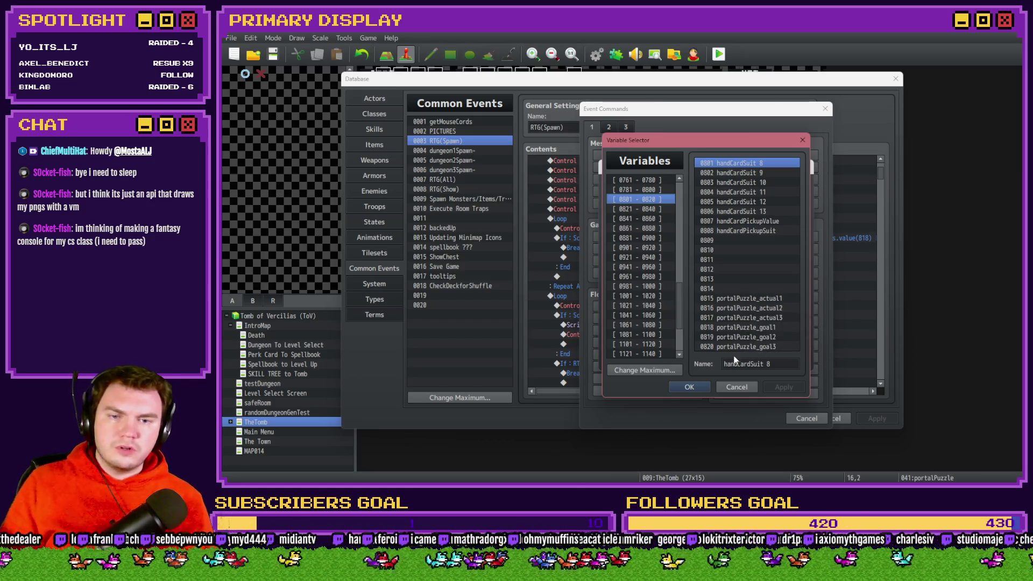
pyautogui.click(760, 329)
pyautogui.moveTo(760, 330); pyautogui.dragTo(760, 350)
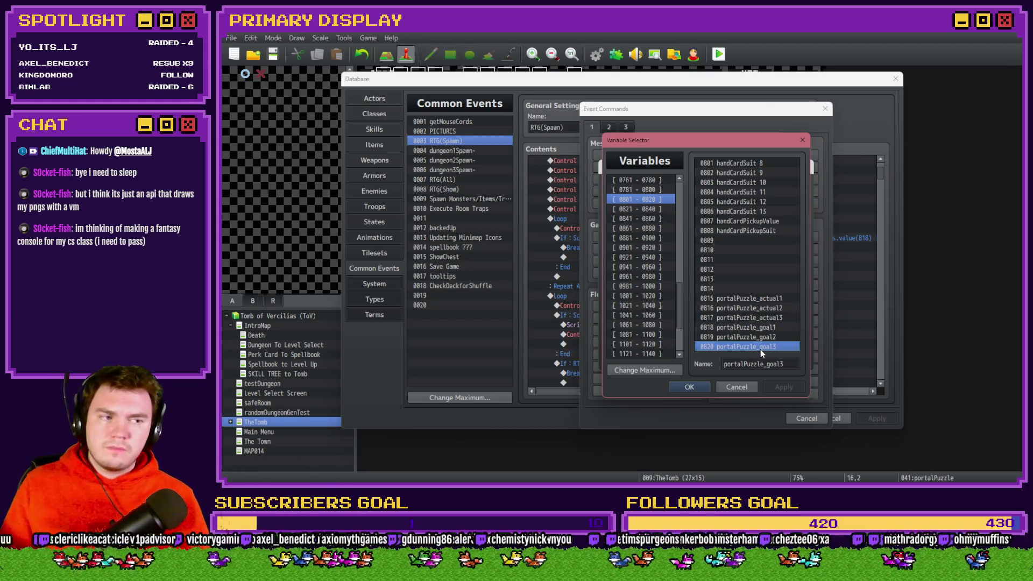
pyautogui.hotkey('alt', 'Tab')
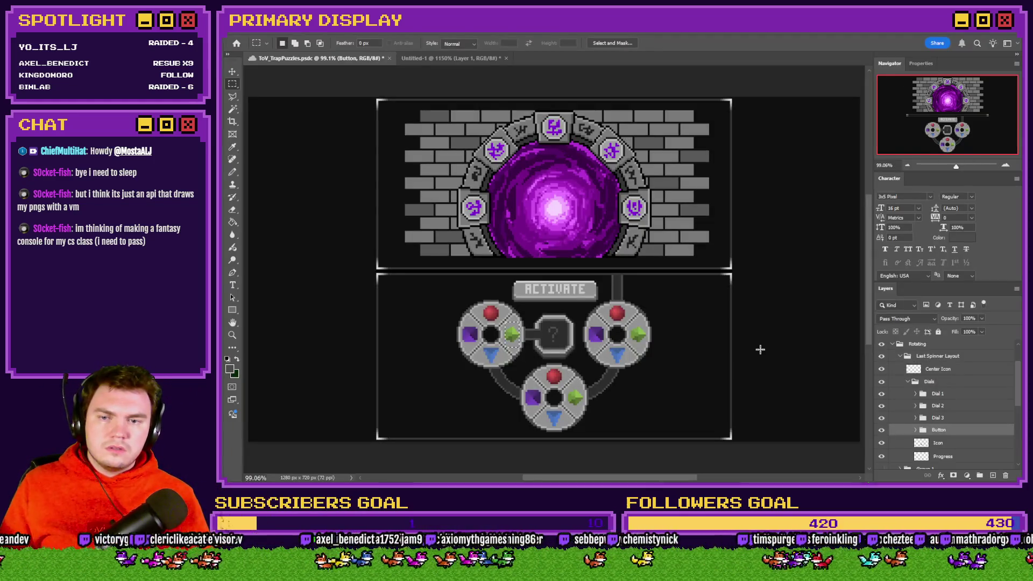
# Clear the gem selection and drag a marquee around the whole left dial
pyautogui.click(556, 342)
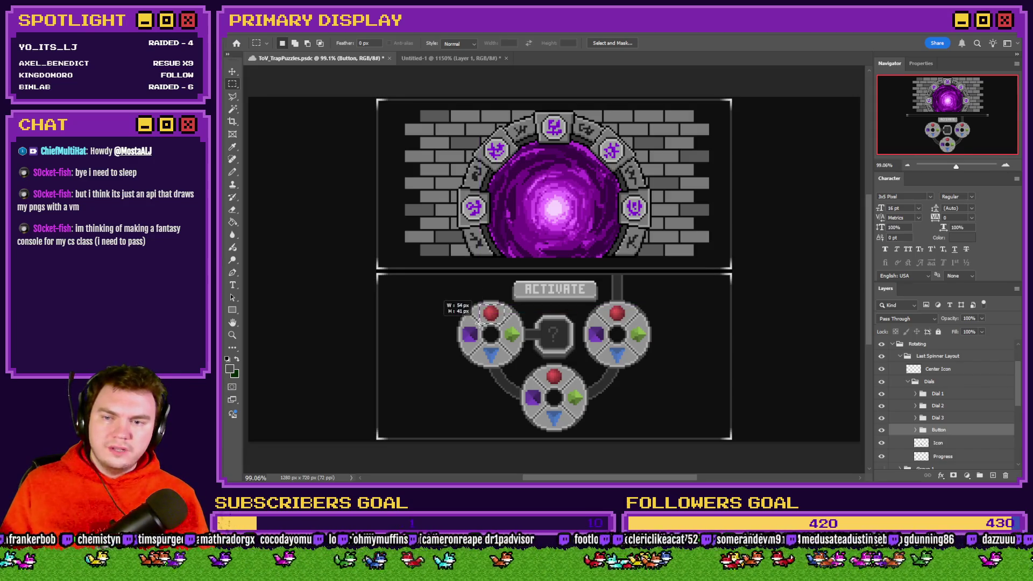
pyautogui.moveTo(479, 304)
pyautogui.mouseDown()
pyautogui.moveTo(509, 337)
pyautogui.moveTo(503, 352)
pyautogui.moveTo(479, 342)
pyautogui.mouseUp()
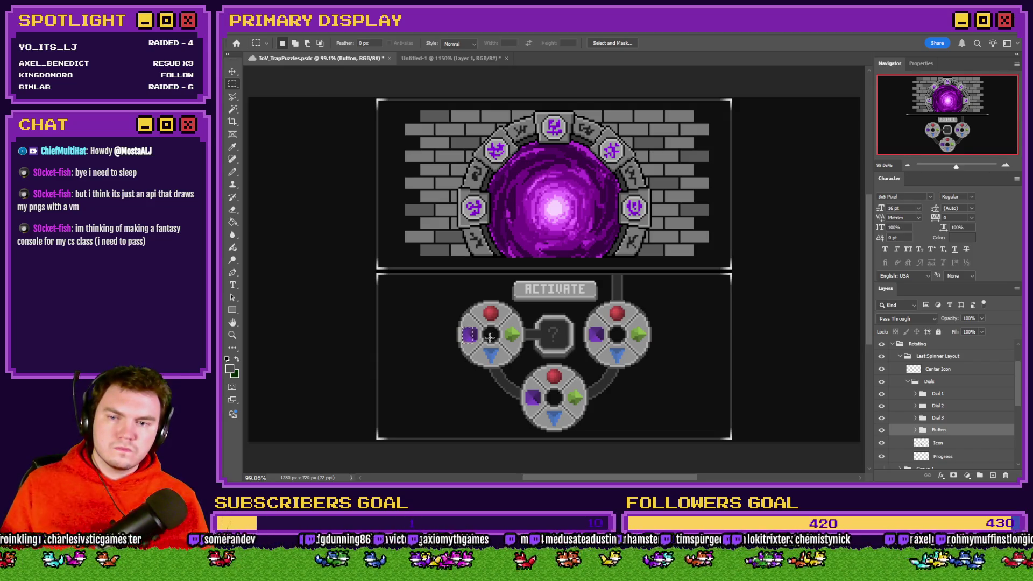
pyautogui.moveTo(525, 305); pyautogui.dragTo(470, 362)
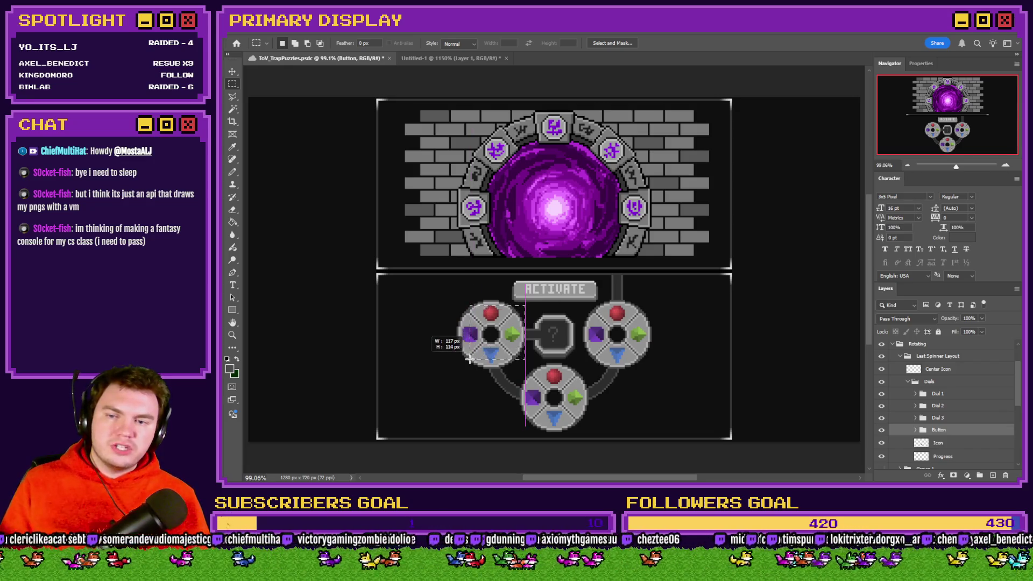
pyautogui.hotkey('alt', 'Tab')
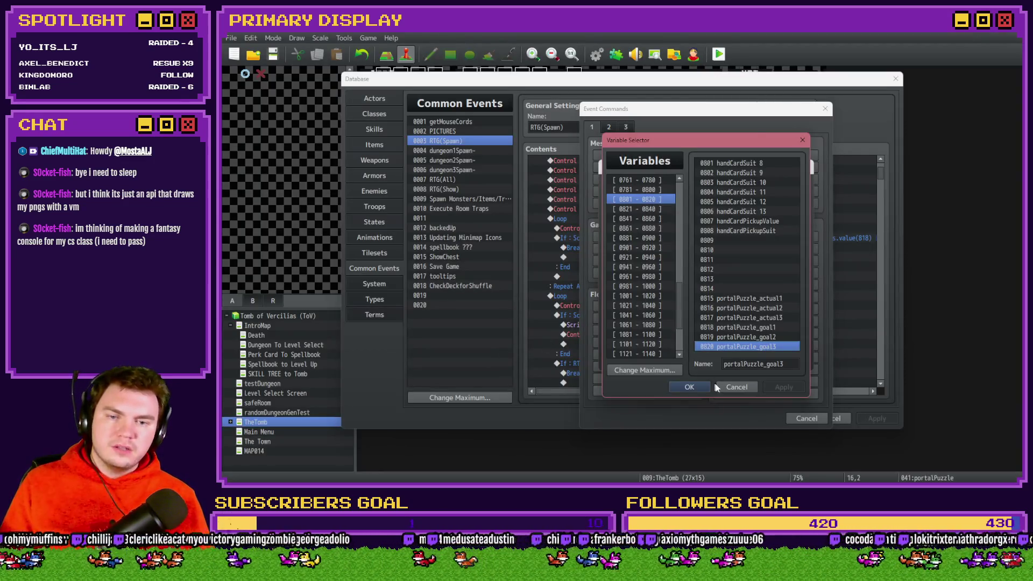
# Cancel the new command and change the randomise command to Single #0818 portalPuzzle_goal1
pyautogui.click(688, 386)
pyautogui.click(786, 360)
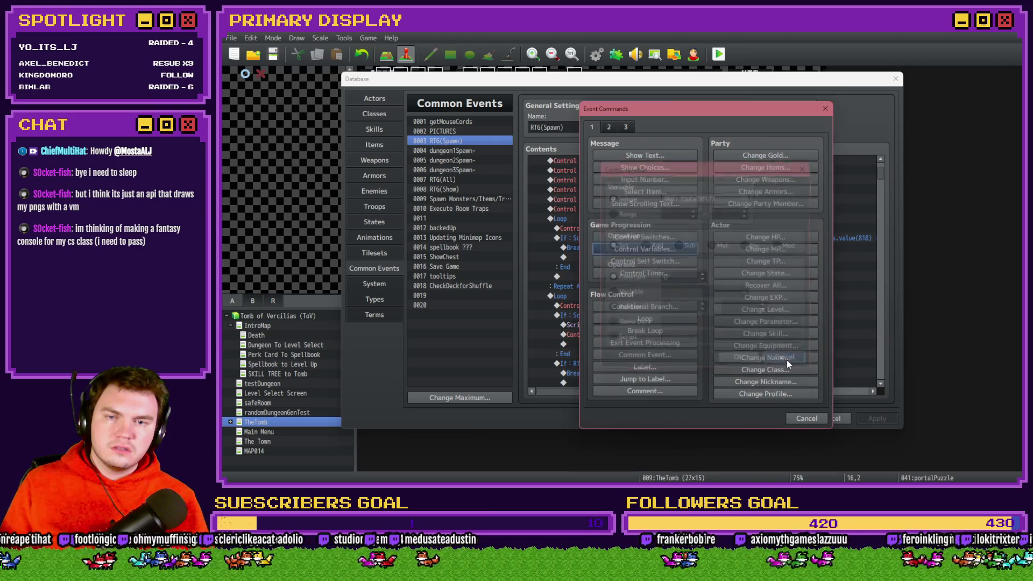
pyautogui.click(805, 418)
pyautogui.click(671, 218)
pyautogui.click(671, 228)
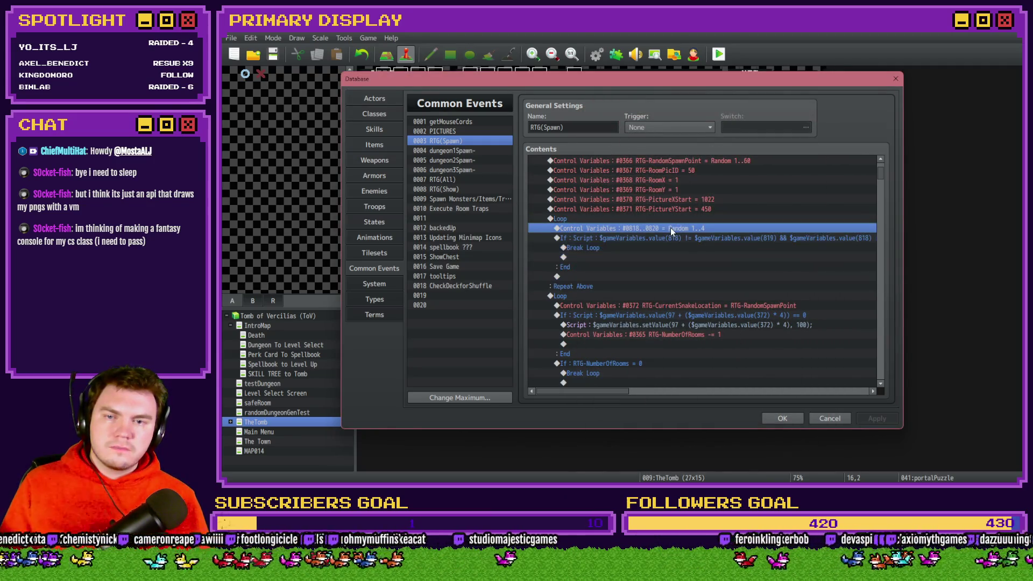
pyautogui.doubleClick(669, 228)
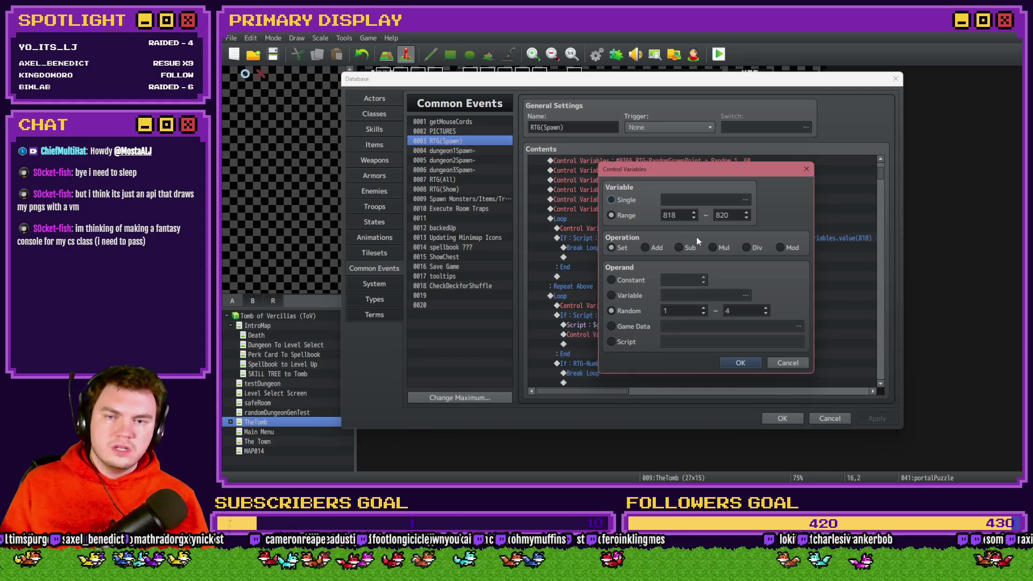
pyautogui.click(742, 360)
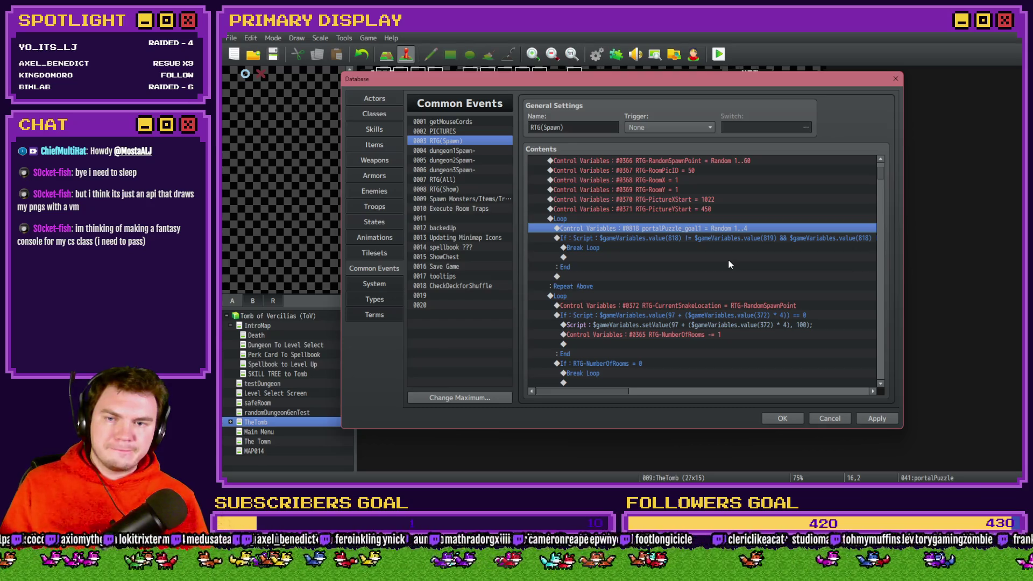
# Move Break Loop out of the If block to just above it
pyautogui.click(643, 237)
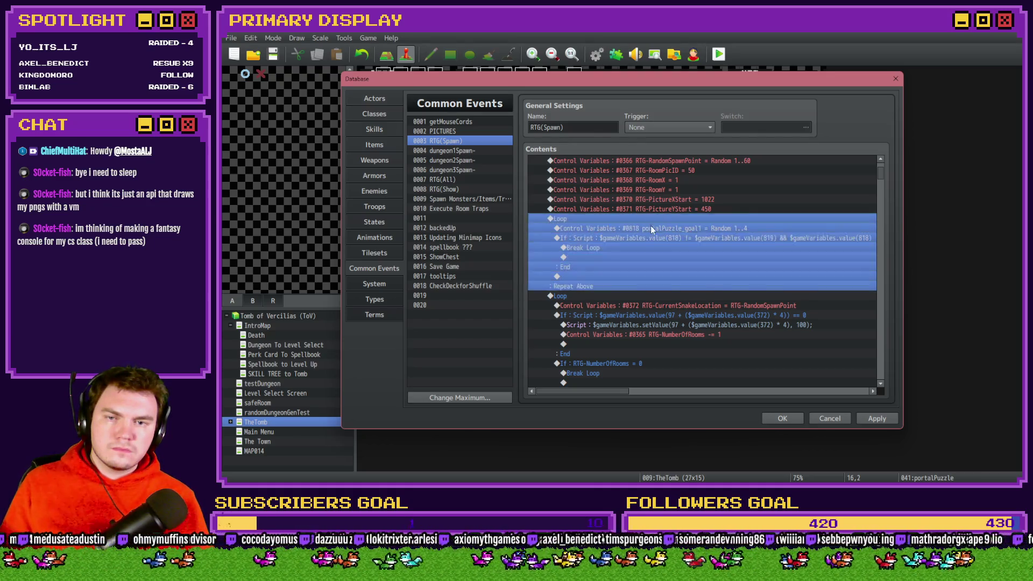
pyautogui.click(651, 229)
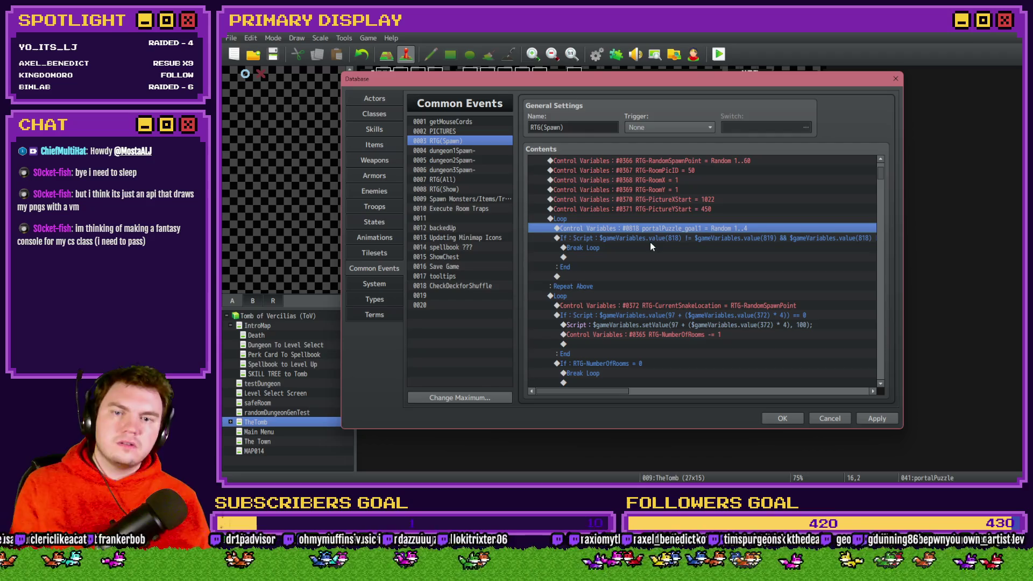
pyautogui.click(649, 240)
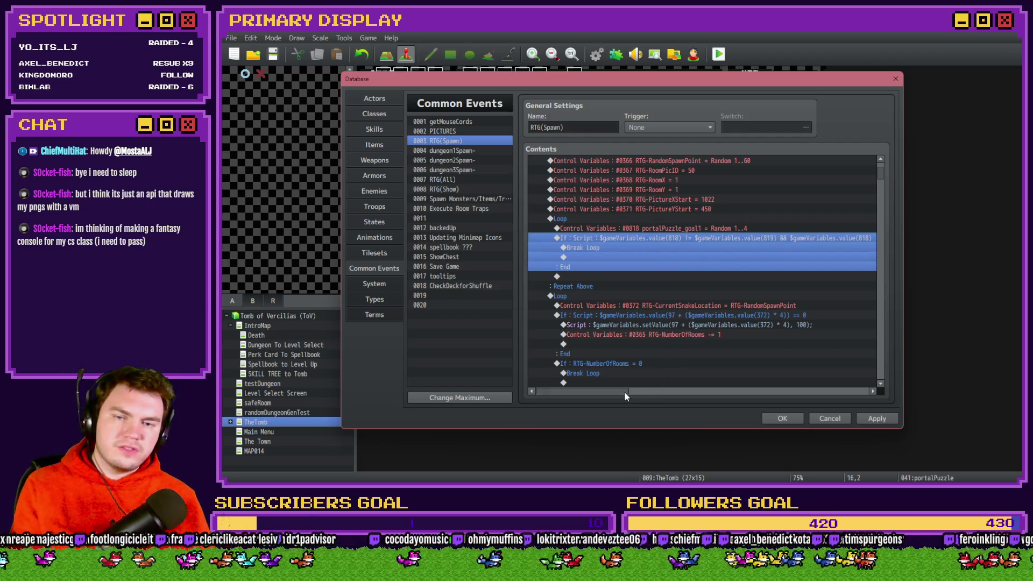
pyautogui.moveTo(625, 394)
pyautogui.mouseDown()
pyautogui.moveTo(725, 393)
pyautogui.moveTo(584, 392)
pyautogui.mouseUp()
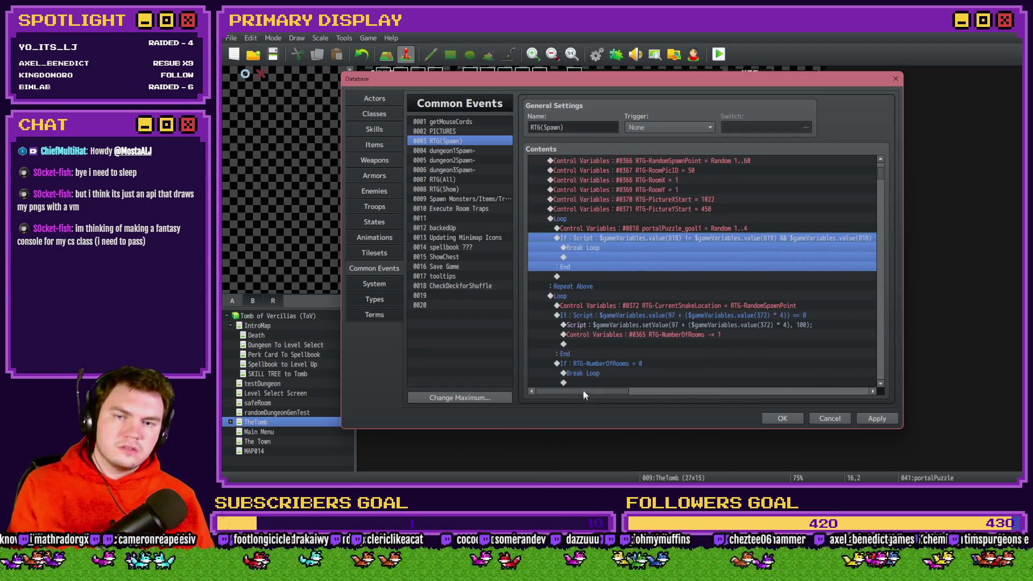
pyautogui.click(608, 248)
pyautogui.hotkey('ctrl', 'x')
pyautogui.click(610, 239)
pyautogui.hotkey('ctrl', 'v')
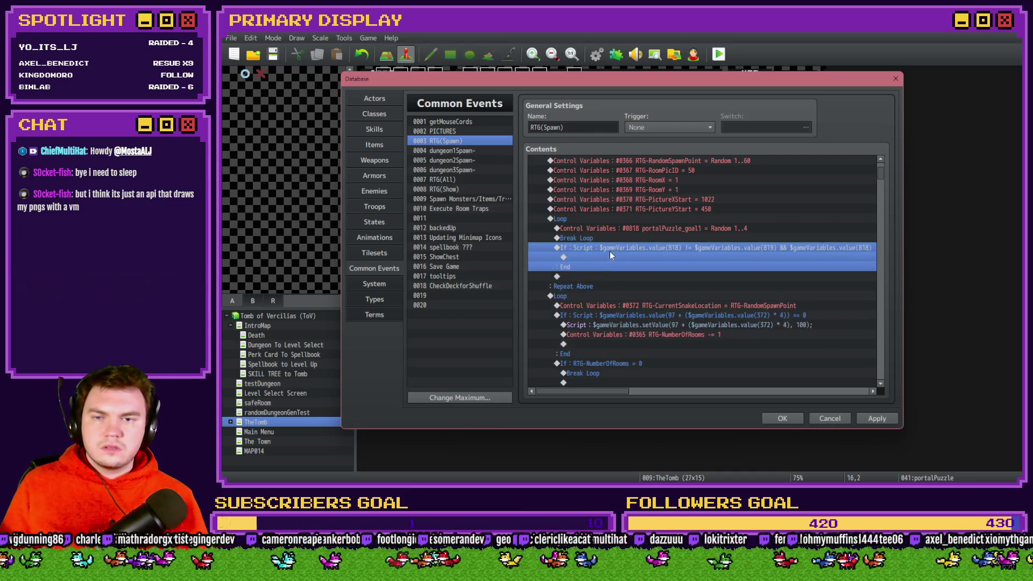
# Duplicate the goal1 randomise command and set the copy to Range 0815–0817, Random 1..4
pyautogui.click(622, 230)
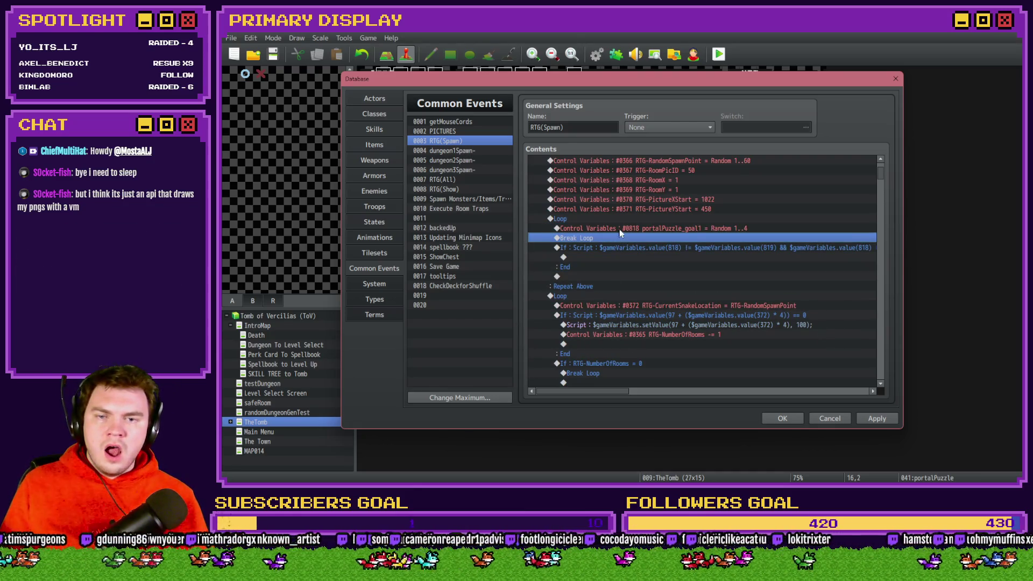
pyautogui.hotkey('ctrl', 'c')
pyautogui.hotkey('ctrl', 'v')
pyautogui.press('Return')
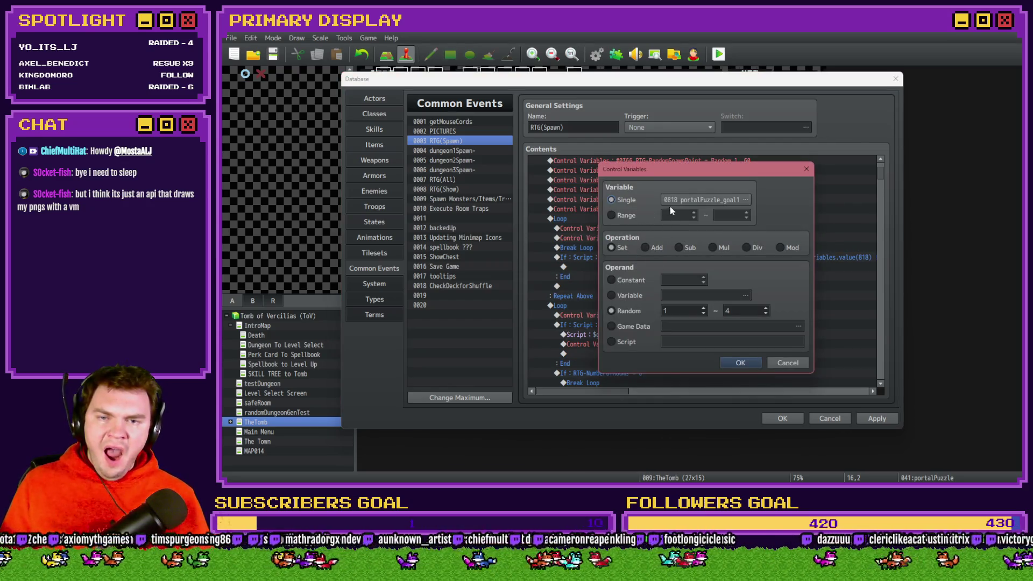
pyautogui.click(684, 200)
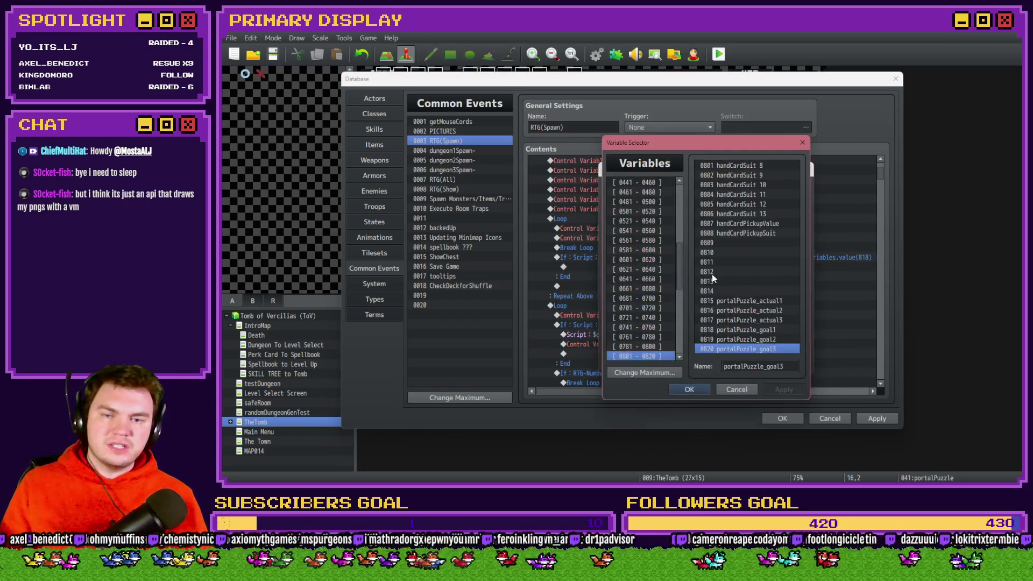
pyautogui.moveTo(750, 302); pyautogui.dragTo(757, 321)
pyautogui.click(739, 390)
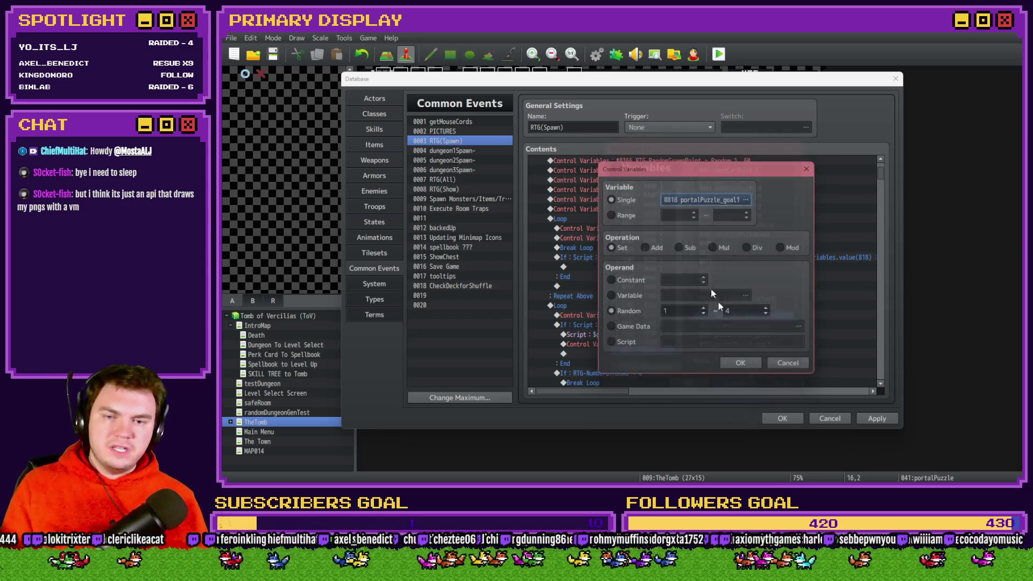
pyautogui.click(618, 215)
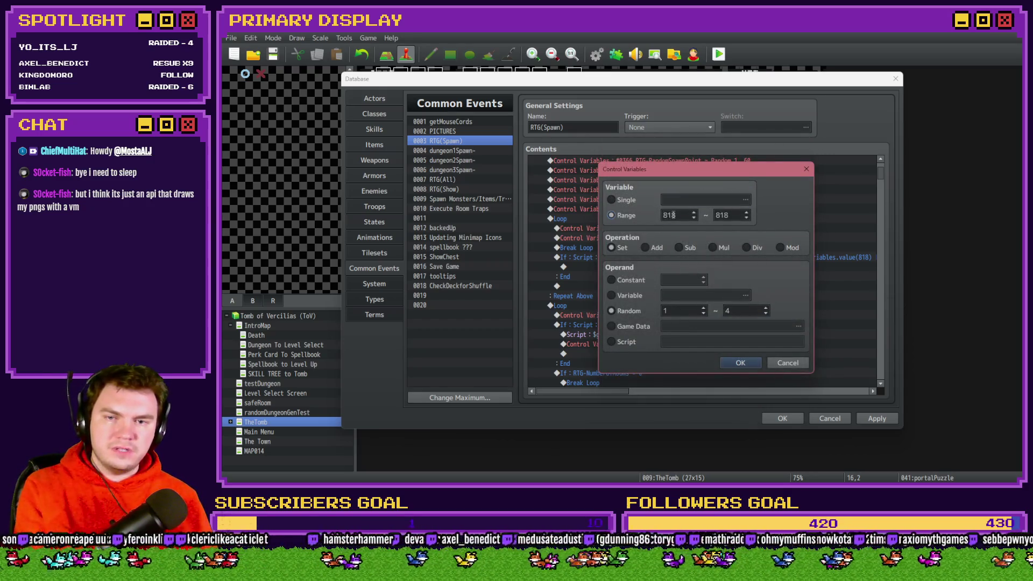
pyautogui.doubleClick(690, 218)
pyautogui.doubleClick(731, 215)
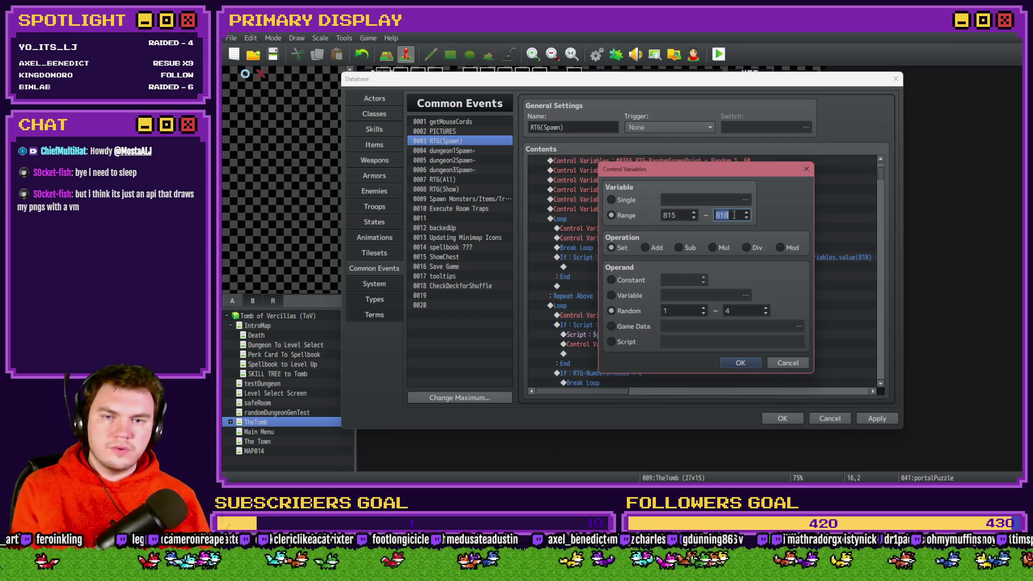
pyautogui.scroll(-1, 731, 215)
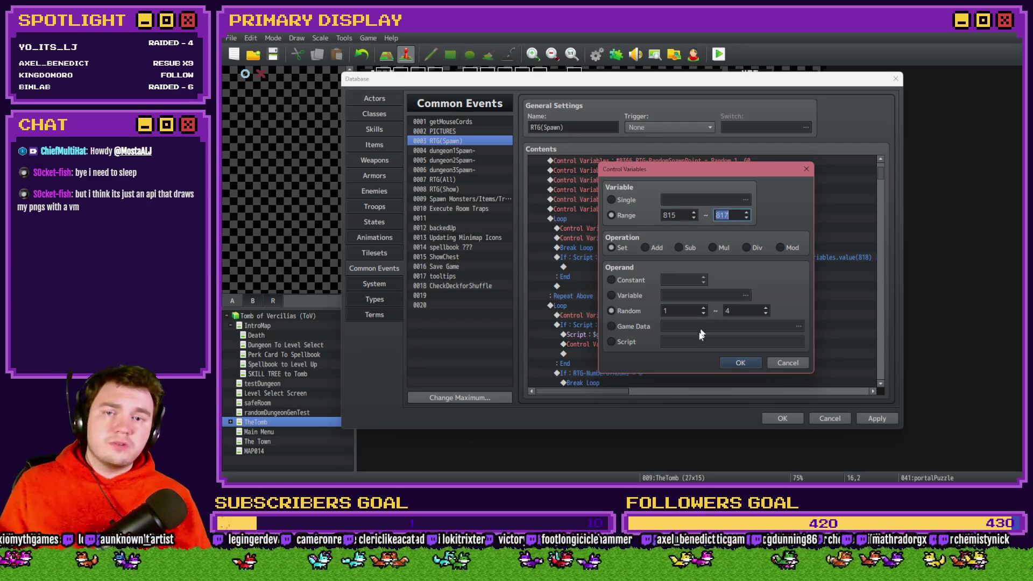
pyautogui.click(740, 363)
pyautogui.press('Up')
pyautogui.press('Down')
pyautogui.press('Down')
# Copy the lower If block and paste a duplicate above Break Loop
pyautogui.press('Up')
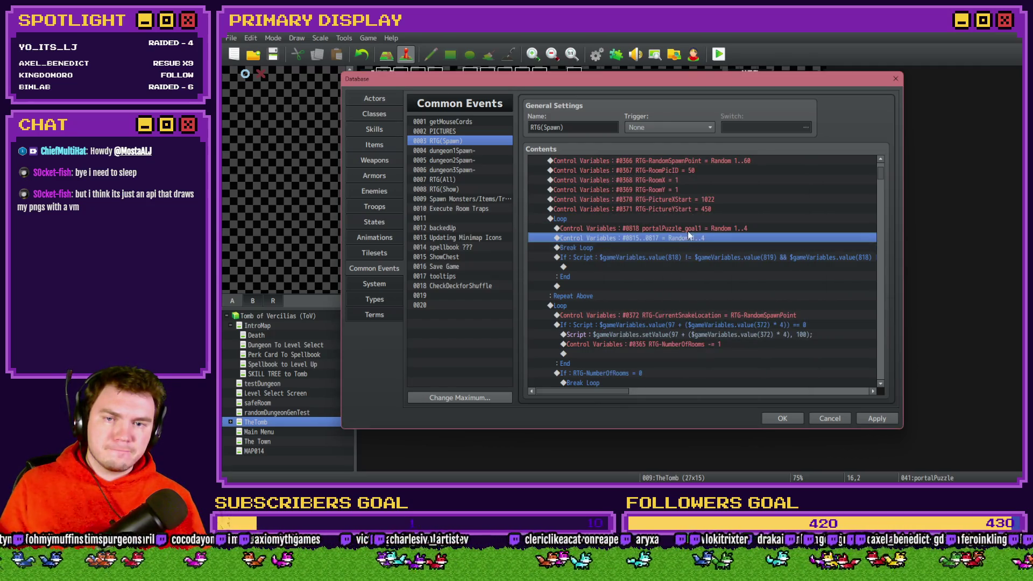
pyautogui.press('Up')
pyautogui.press('Down')
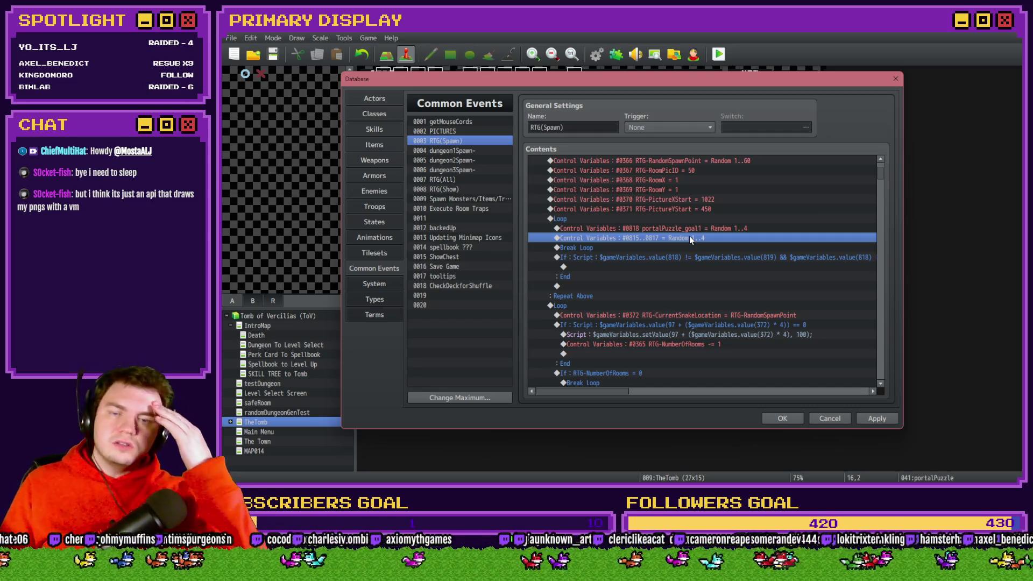
pyautogui.click(679, 246)
pyautogui.click(674, 258)
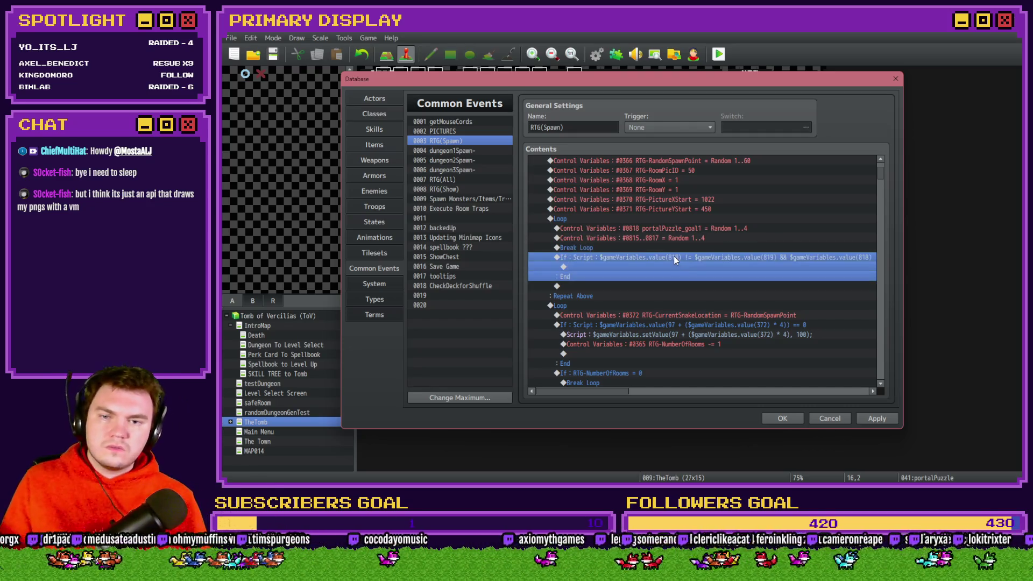
pyautogui.hotkey('ctrl', 'c')
pyautogui.click(674, 248)
pyautogui.hotkey('ctrl', 'v')
pyautogui.click(679, 247)
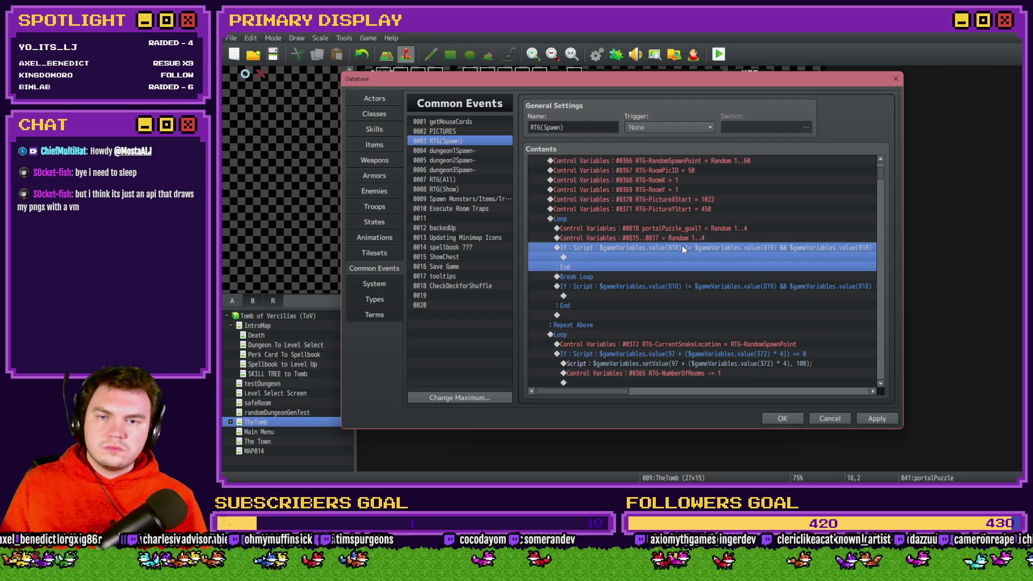
pyautogui.press('Up')
pyautogui.press('Up')
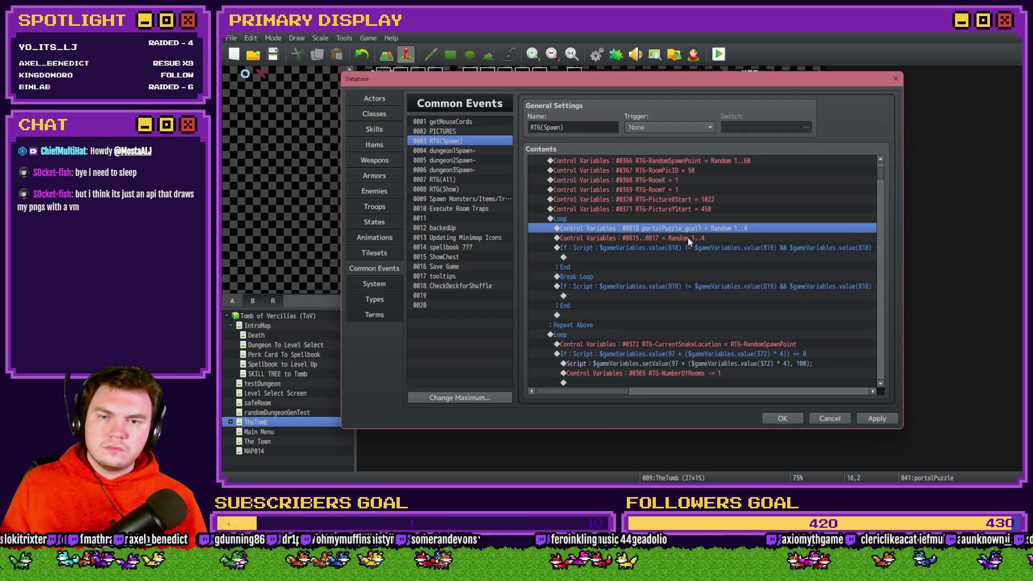
pyautogui.click(689, 248)
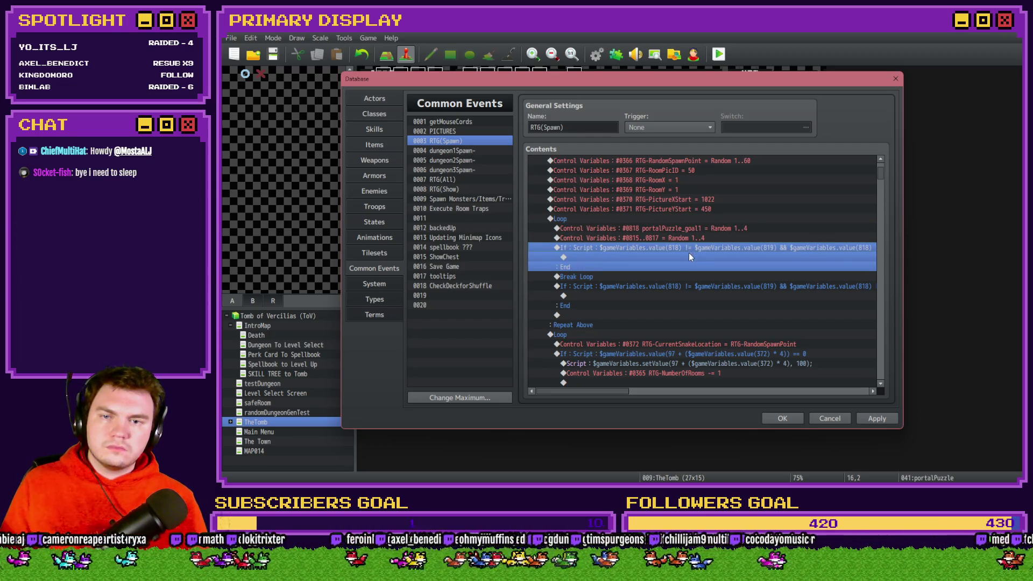
# Change the pasted condition's right side to ($gameVariables.value(815)), then switch to Photoshop
pyautogui.doubleClick(688, 253)
pyautogui.click(729, 318)
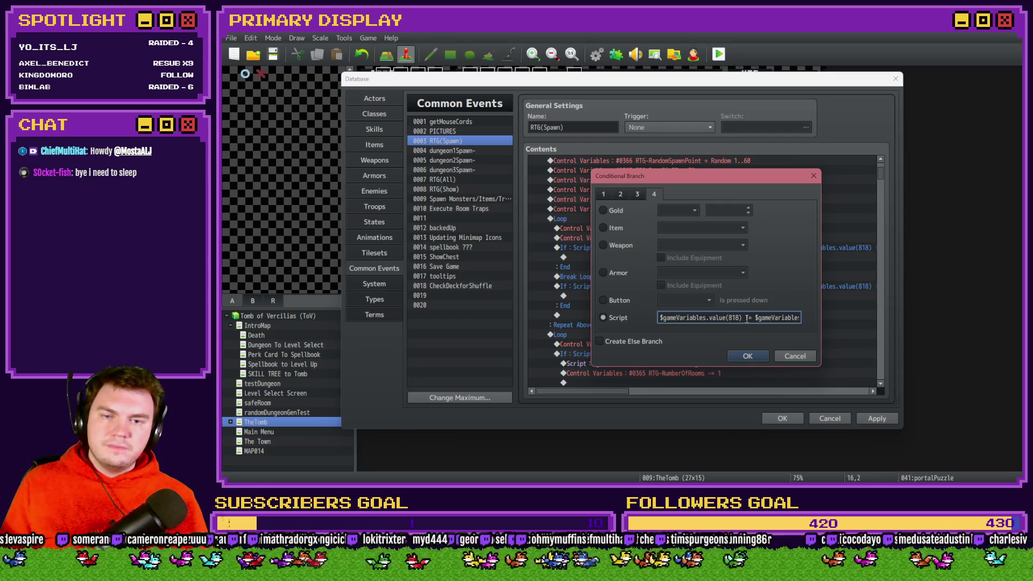
pyautogui.click(752, 318)
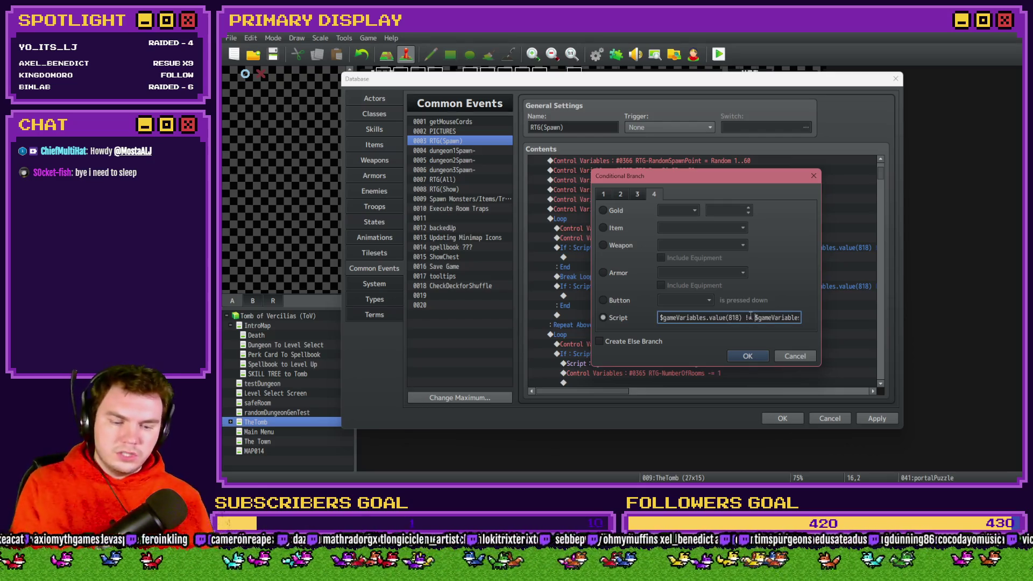
pyautogui.hotkey('shift', 'End')
pyautogui.press('Delete')
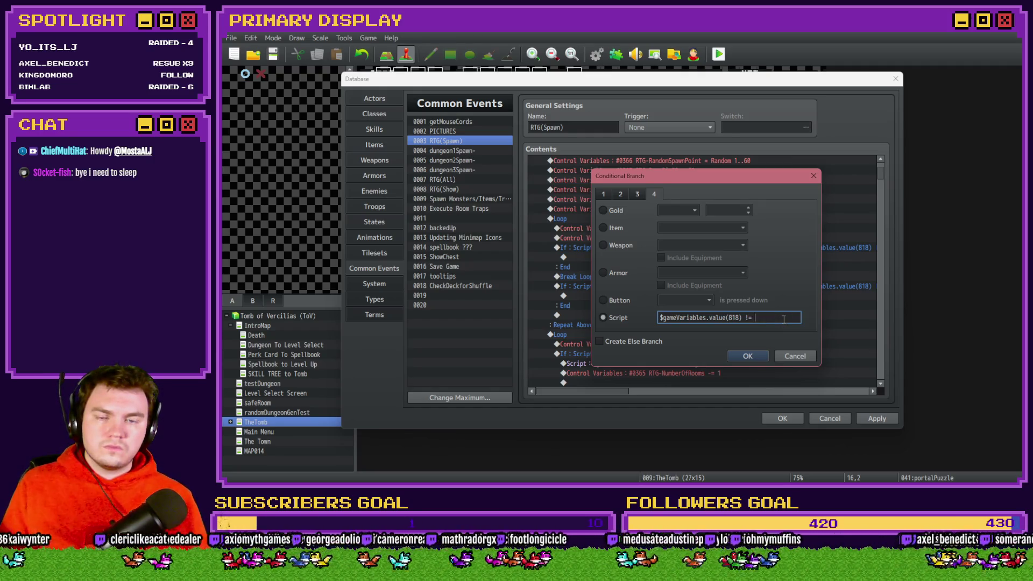
pyautogui.write('$gameGa')
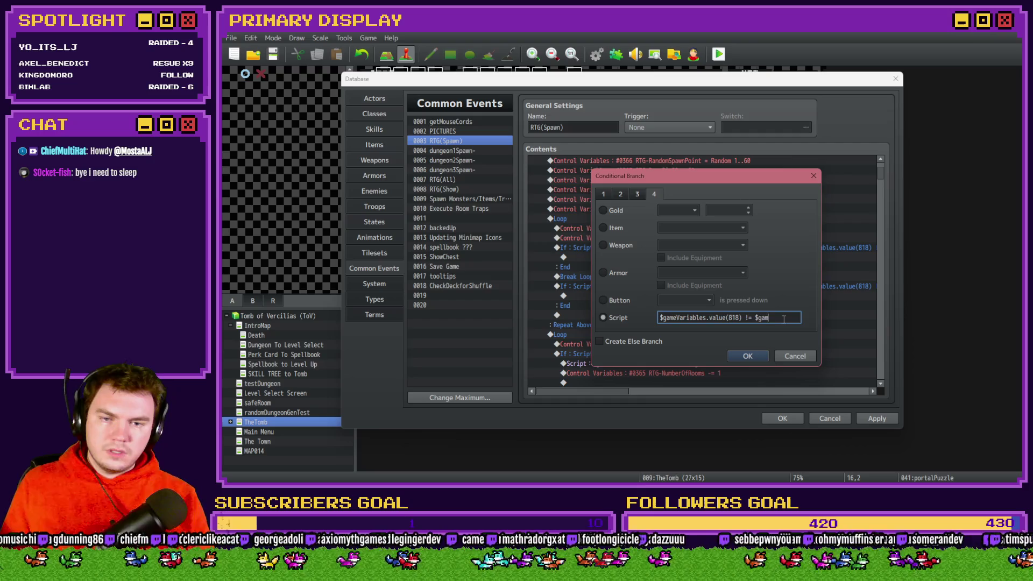
pyautogui.press('BackSpace')
pyautogui.press('BackSpace')
pyautogui.write('Variables.val')
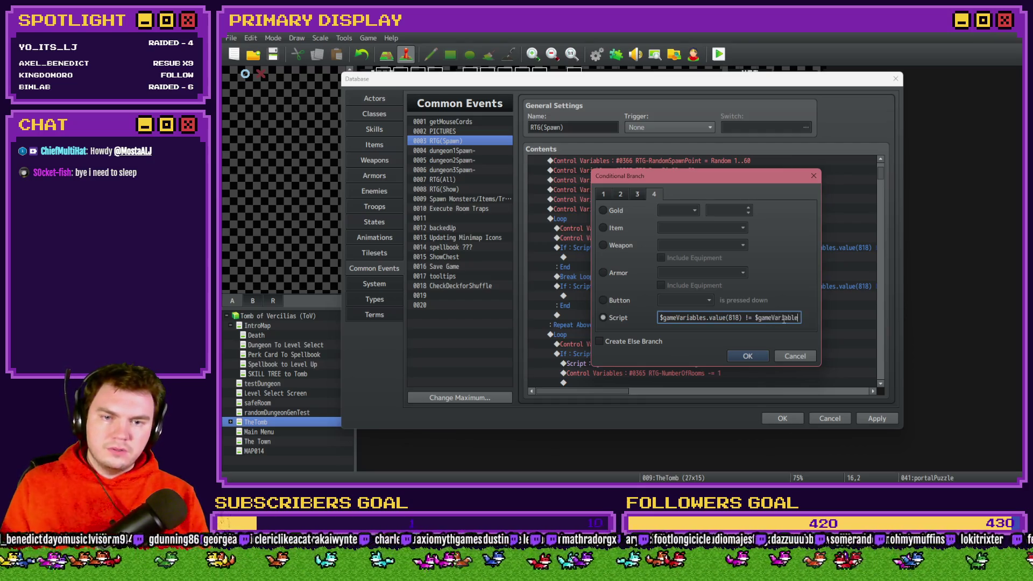
pyautogui.write('ue()')
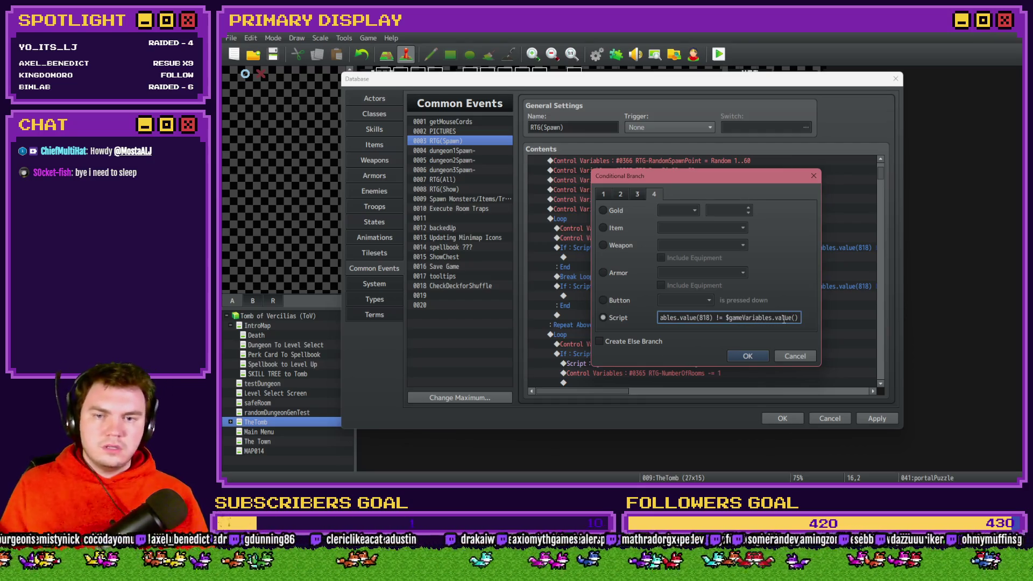
pyautogui.write('15')
pyautogui.press('End')
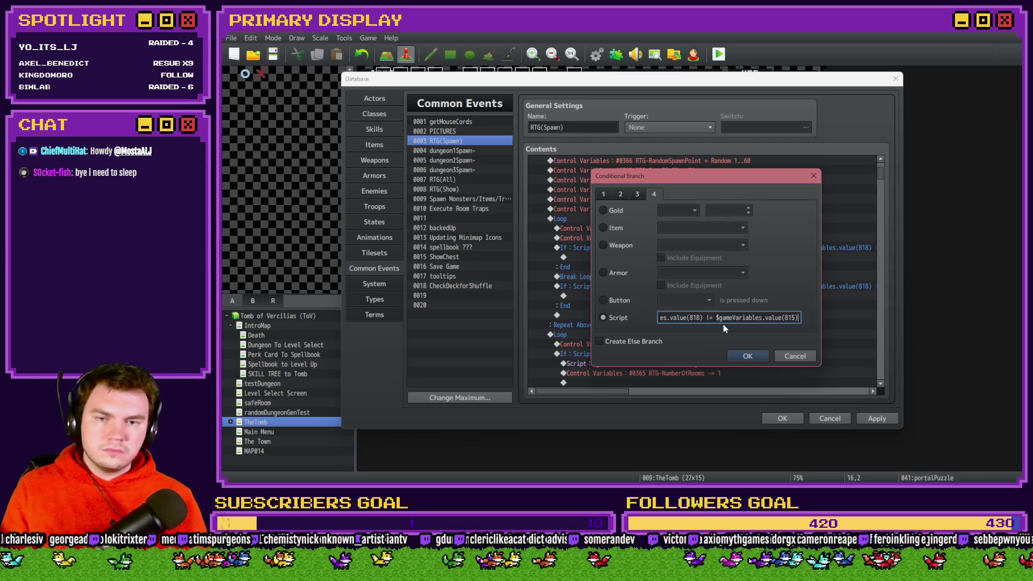
pyautogui.write('(')
pyautogui.press('End')
pyautogui.write(')')
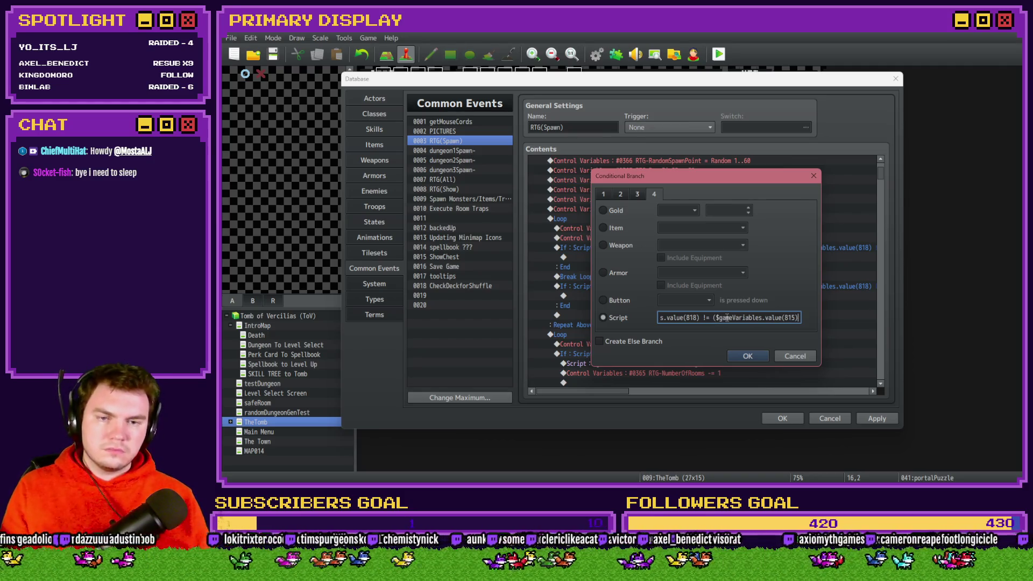
pyautogui.hotkey('alt', 'Tab')
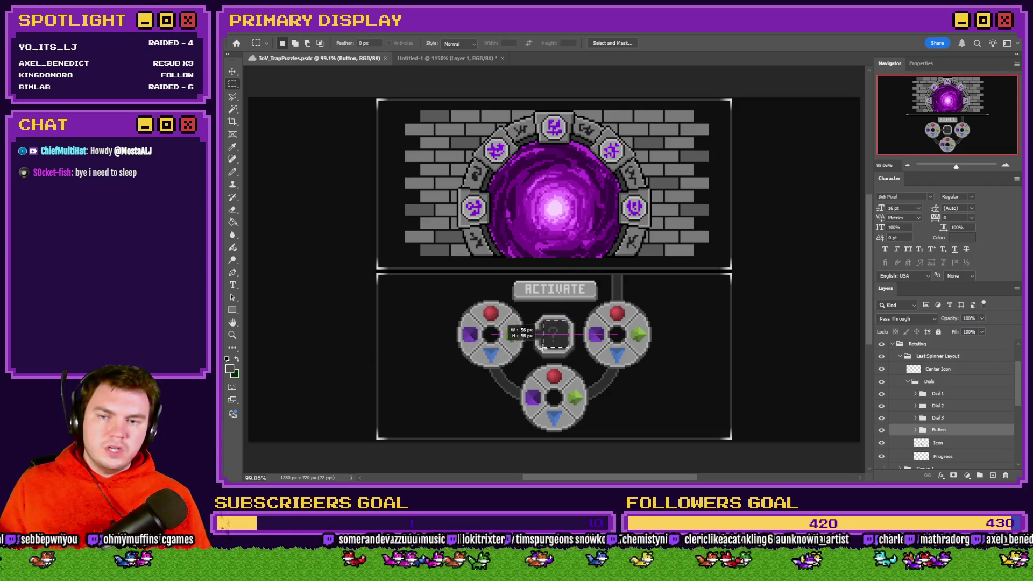
pyautogui.moveTo(500, 301); pyautogui.dragTo(481, 326)
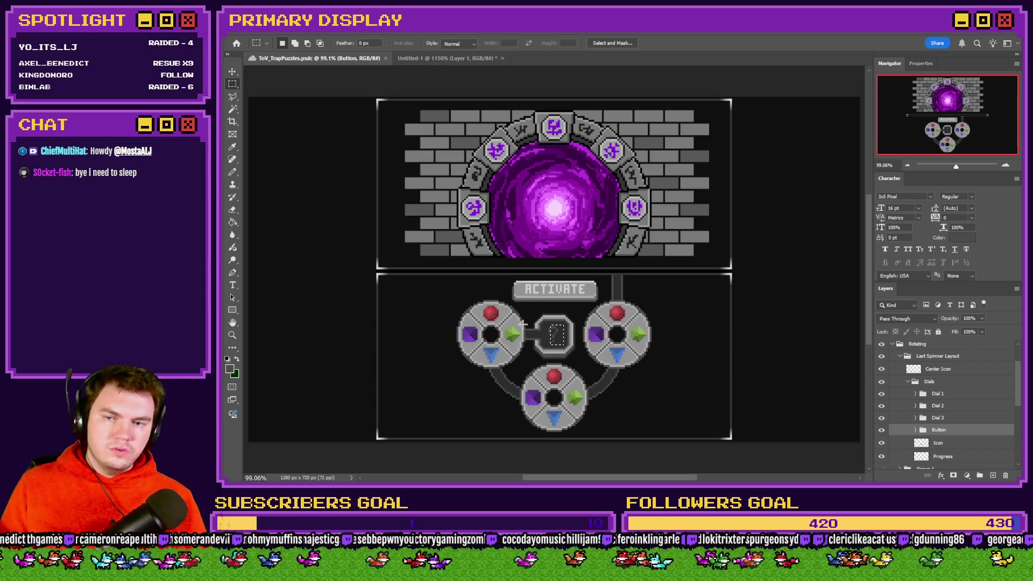
pyautogui.moveTo(484, 325); pyautogui.dragTo(507, 343)
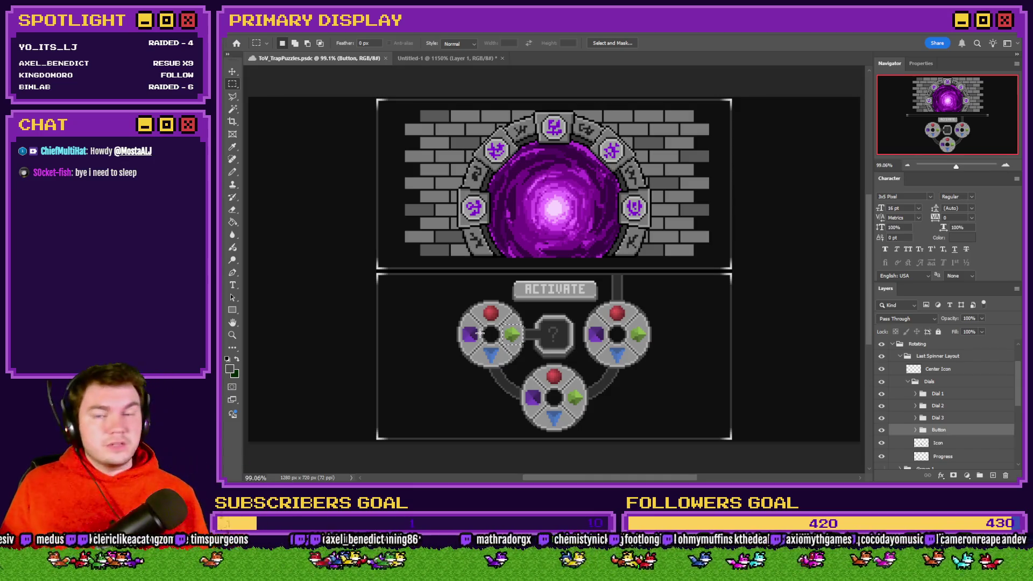
pyautogui.moveTo(505, 299); pyautogui.dragTo(478, 327)
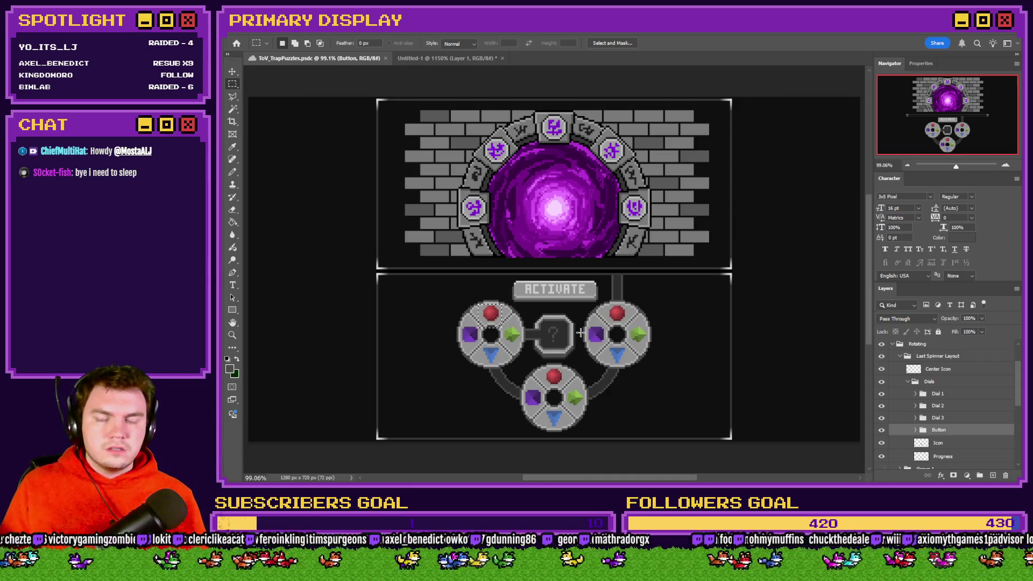
pyautogui.moveTo(567, 321); pyautogui.dragTo(541, 347)
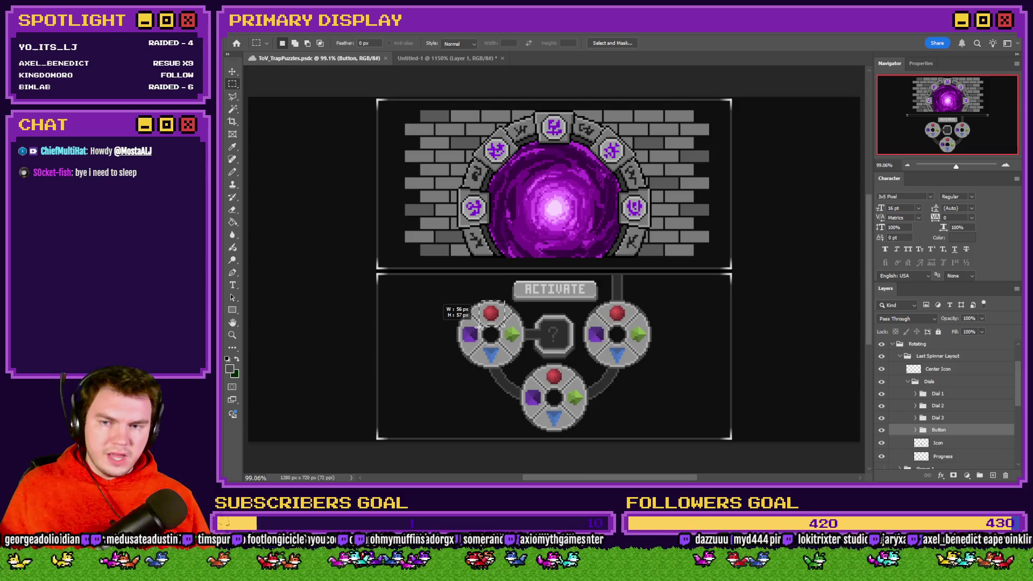
pyautogui.moveTo(479, 325); pyautogui.dragTo(482, 331)
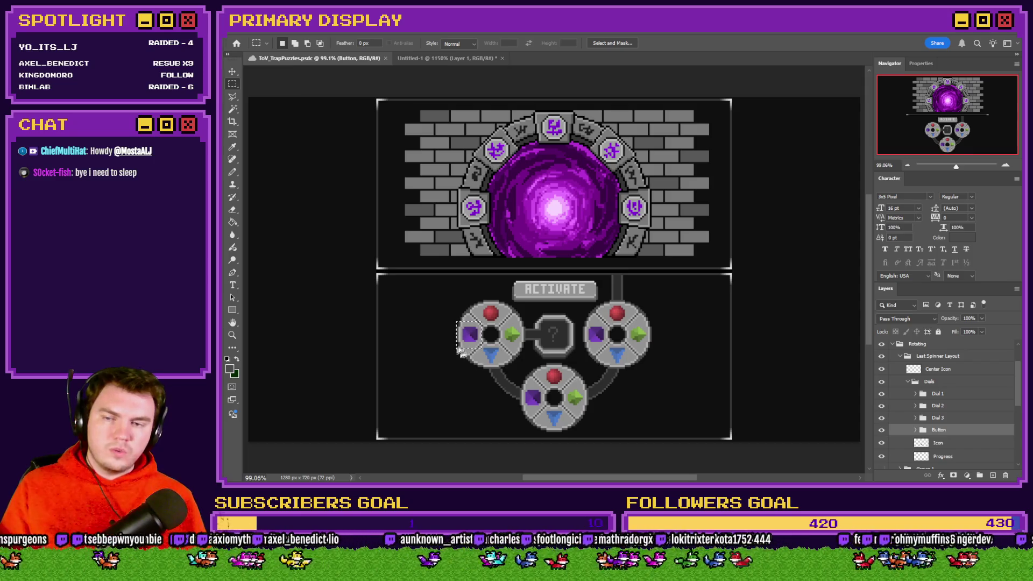
pyautogui.moveTo(456, 350); pyautogui.dragTo(478, 328)
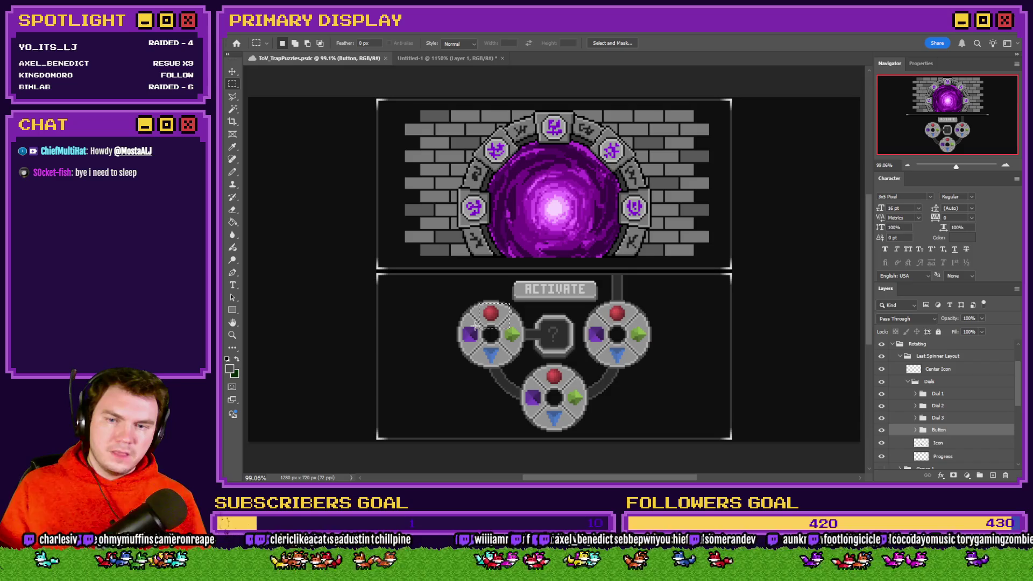
# Marquee-select the green and red dial gems and the centre square to check their sizes
pyautogui.moveTo(531, 317); pyautogui.dragTo(478, 370)
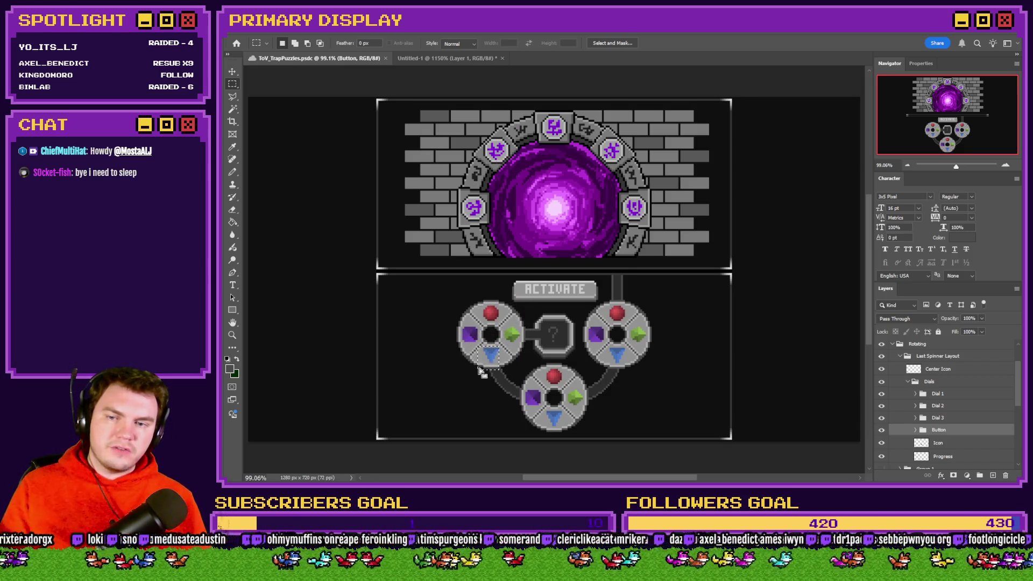
pyautogui.moveTo(570, 385); pyautogui.dragTo(591, 409)
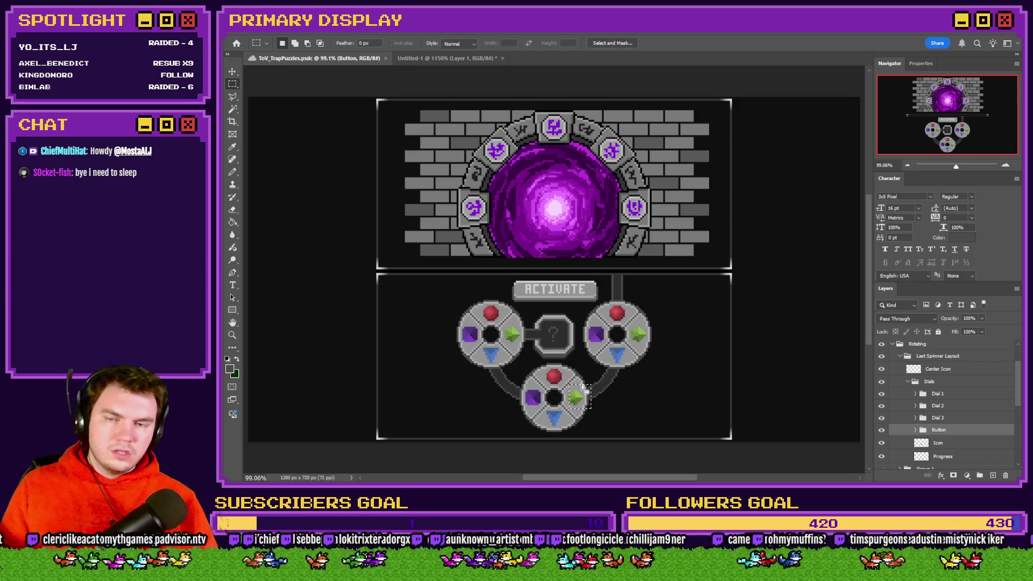
pyautogui.moveTo(565, 321)
pyautogui.mouseDown()
pyautogui.moveTo(517, 336)
pyautogui.moveTo(540, 353)
pyautogui.mouseUp()
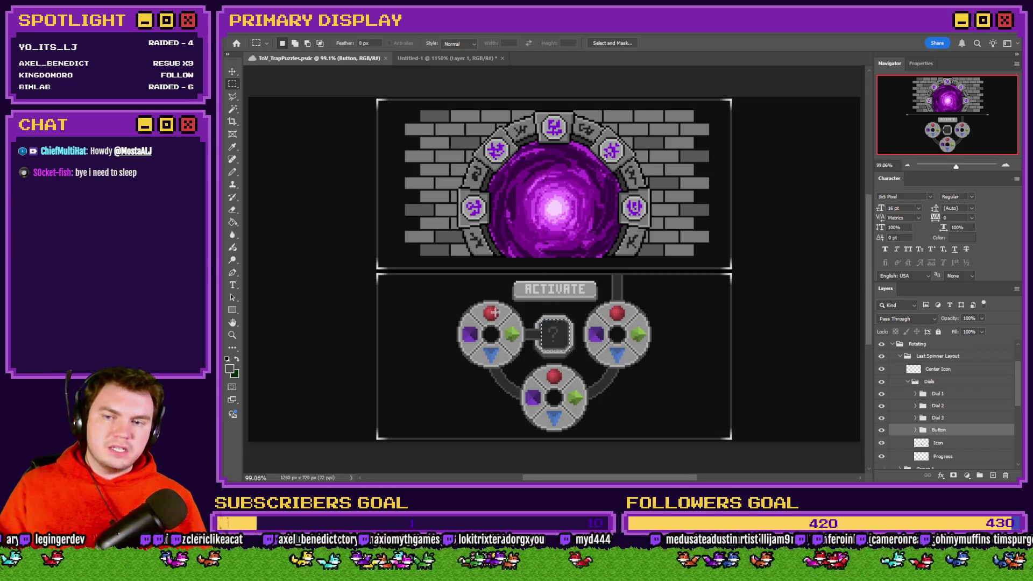
pyautogui.moveTo(508, 331)
pyautogui.mouseDown()
pyautogui.moveTo(500, 348)
pyautogui.moveTo(479, 342)
pyautogui.mouseUp()
pyautogui.moveTo(499, 300); pyautogui.dragTo(485, 318)
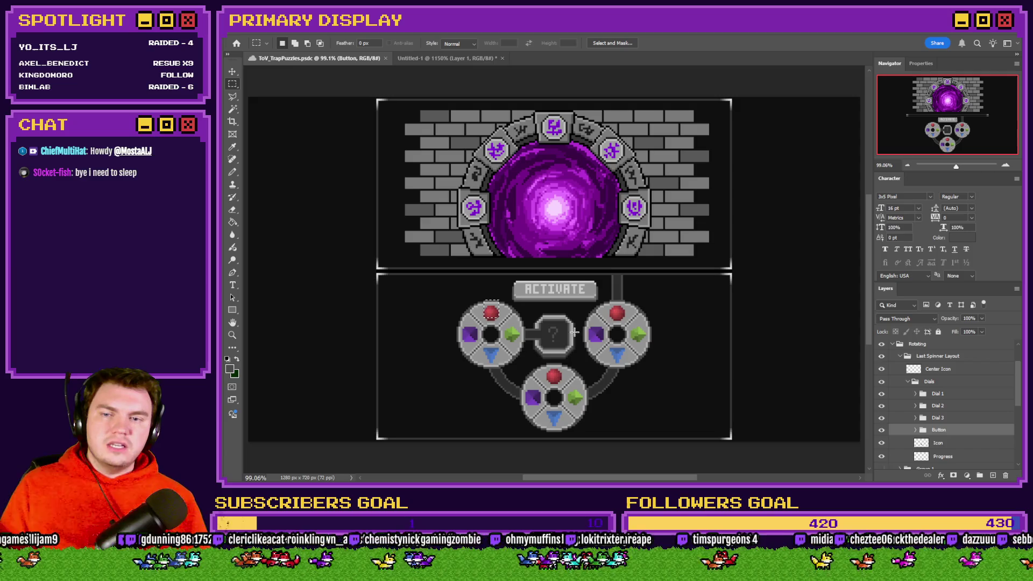
# Measure the left dial and the centre question-mark icon (about 48 by 47 px), then return to RPG Maker
pyautogui.moveTo(568, 319); pyautogui.dragTo(540, 351)
pyautogui.moveTo(522, 305); pyautogui.dragTo(459, 367)
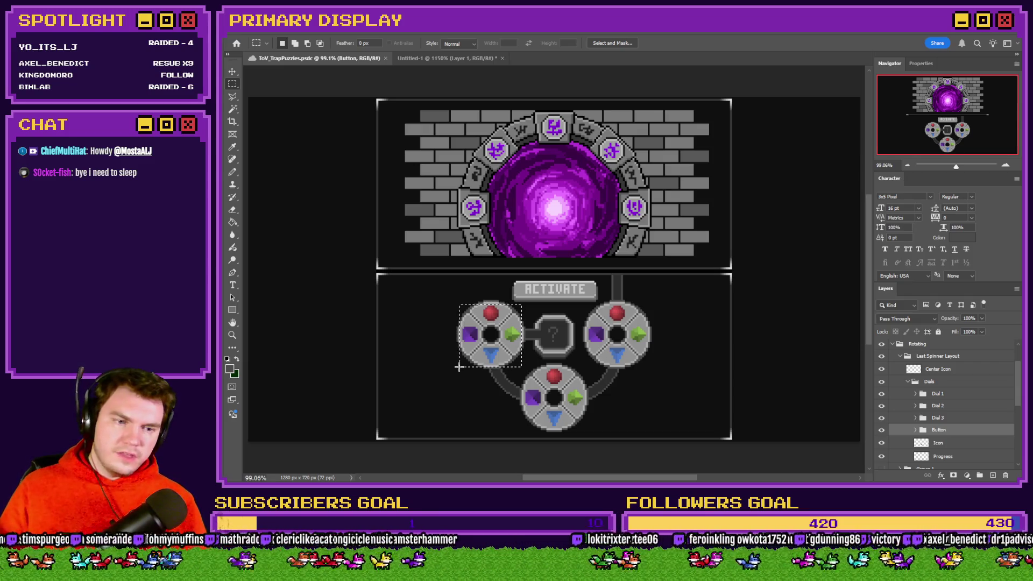
pyautogui.moveTo(569, 322); pyautogui.dragTo(544, 352)
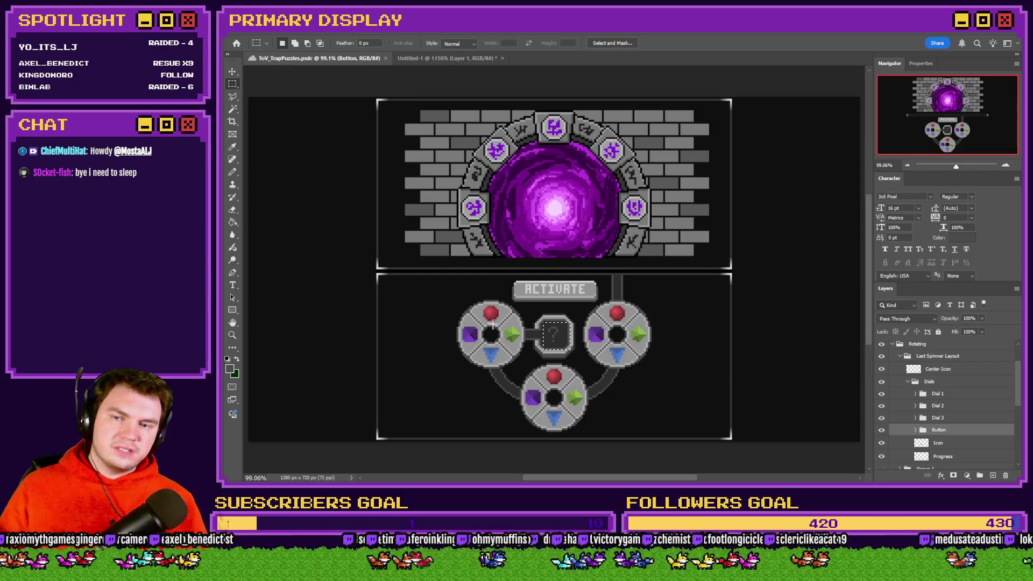
pyautogui.moveTo(541, 321); pyautogui.dragTo(566, 346)
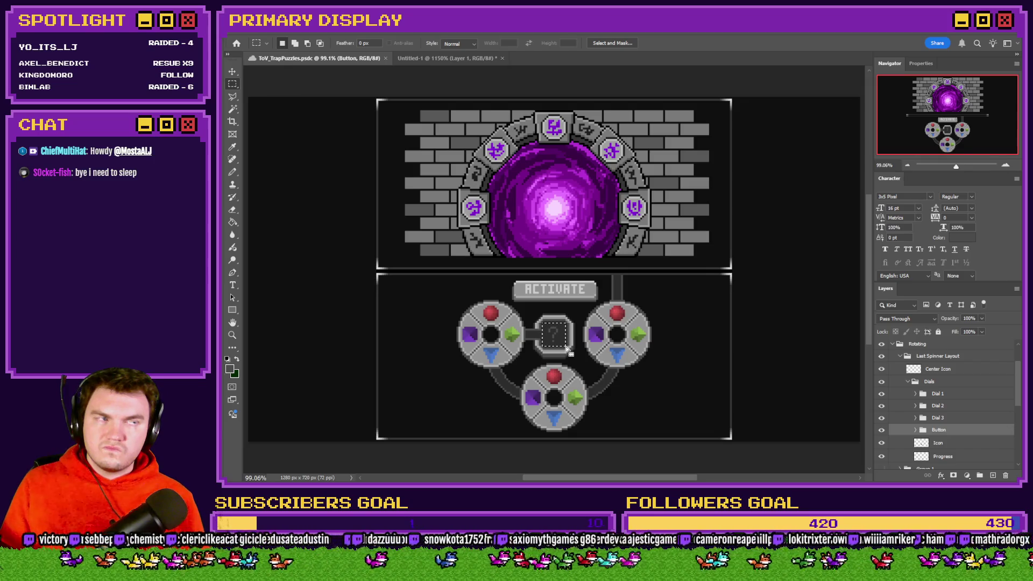
pyautogui.hotkey('alt', 'Tab')
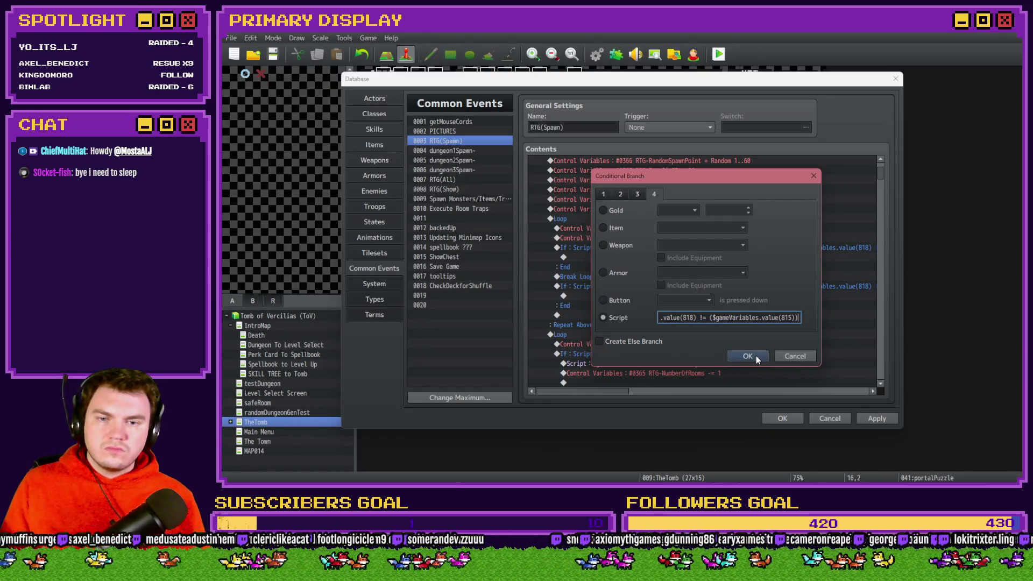
# Confirm the branch condition comparing variable 818 with $gameVariables.value(815)
pyautogui.keyDown('shift'); pyautogui.click(715, 318); pyautogui.keyUp('shift')
pyautogui.press('Home')
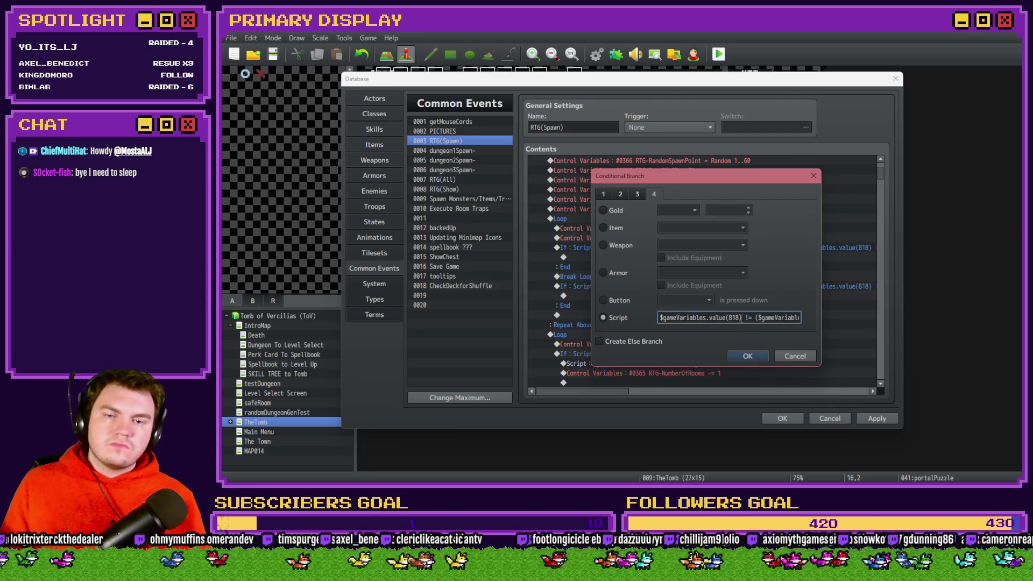
pyautogui.click(748, 355)
# Delete the If block comparing variable 818 against 815 from the RTG(Spawn) loop
pyautogui.click(609, 238)
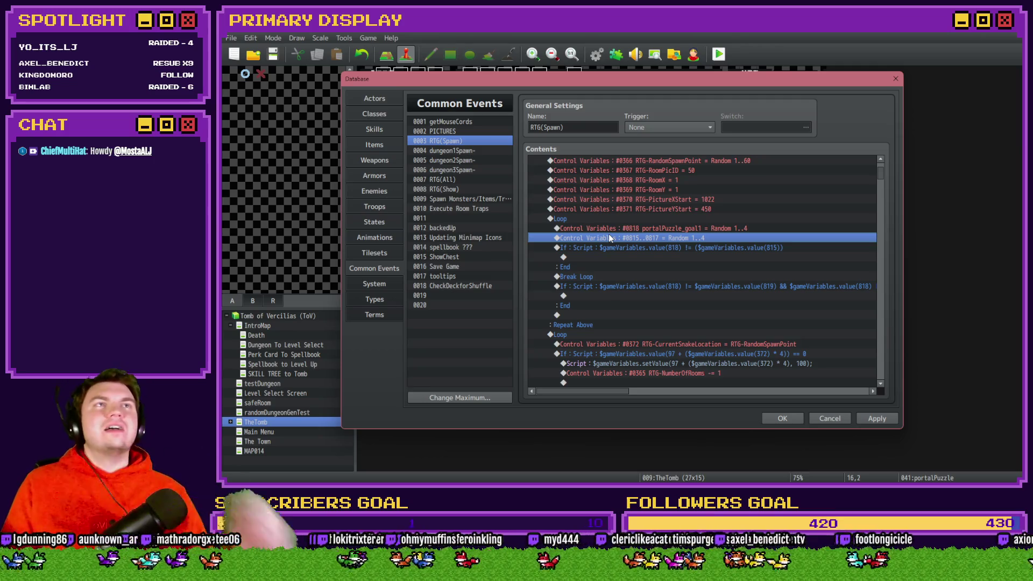
pyautogui.click(617, 231)
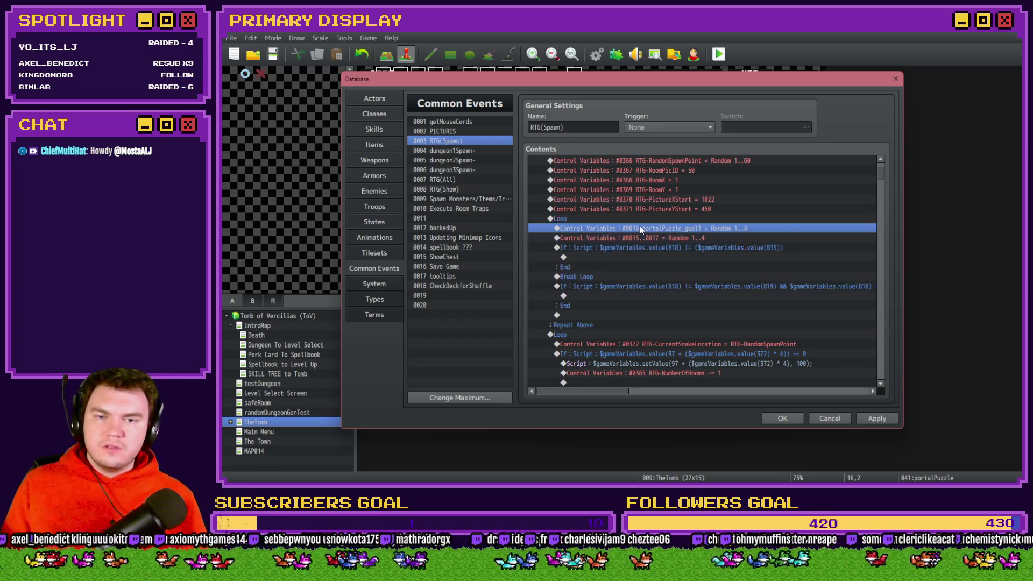
pyautogui.click(639, 239)
pyautogui.click(639, 248)
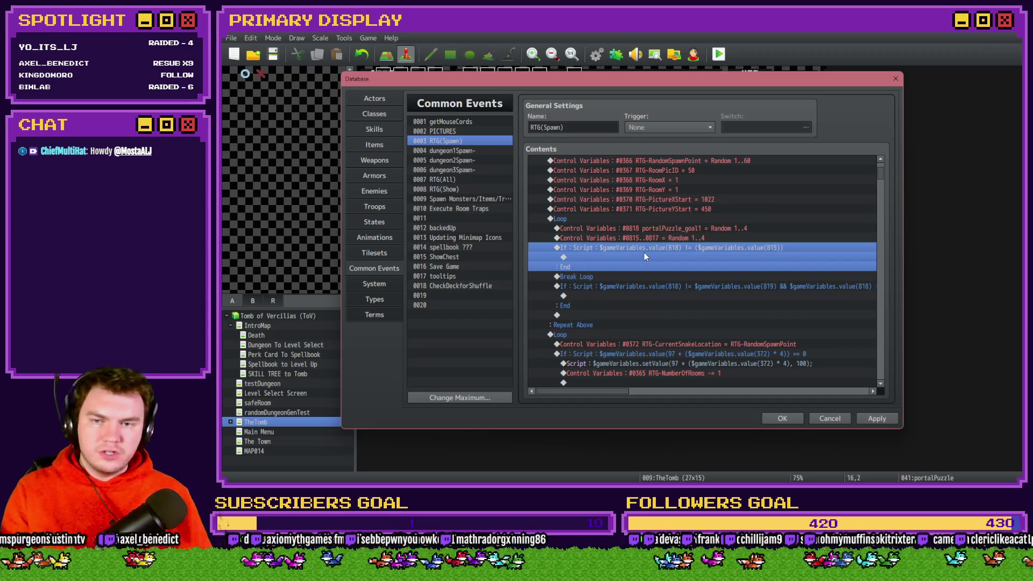
pyautogui.press('Delete')
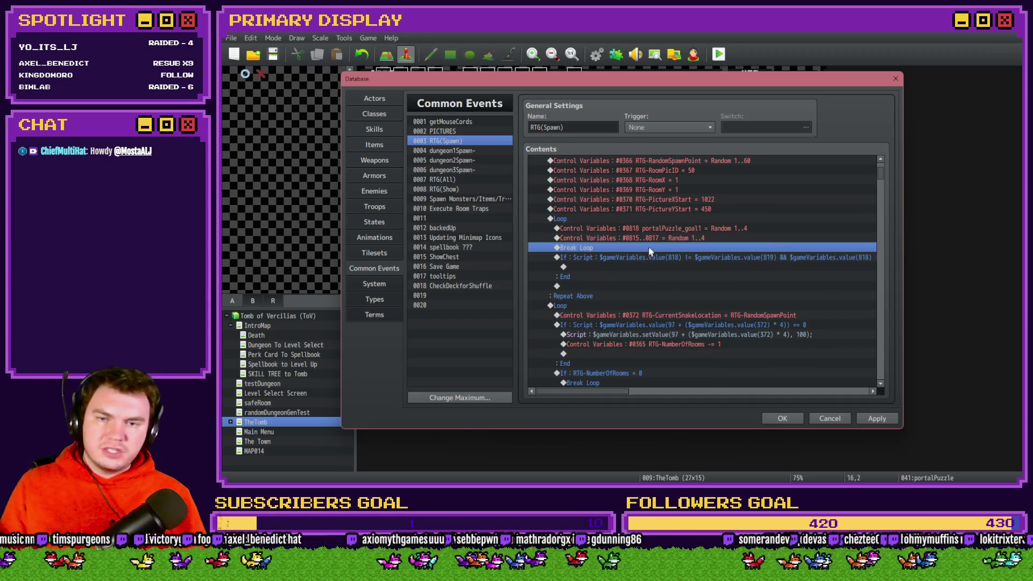
# Apply the common event changes and close the Database with OK
pyautogui.click(674, 228)
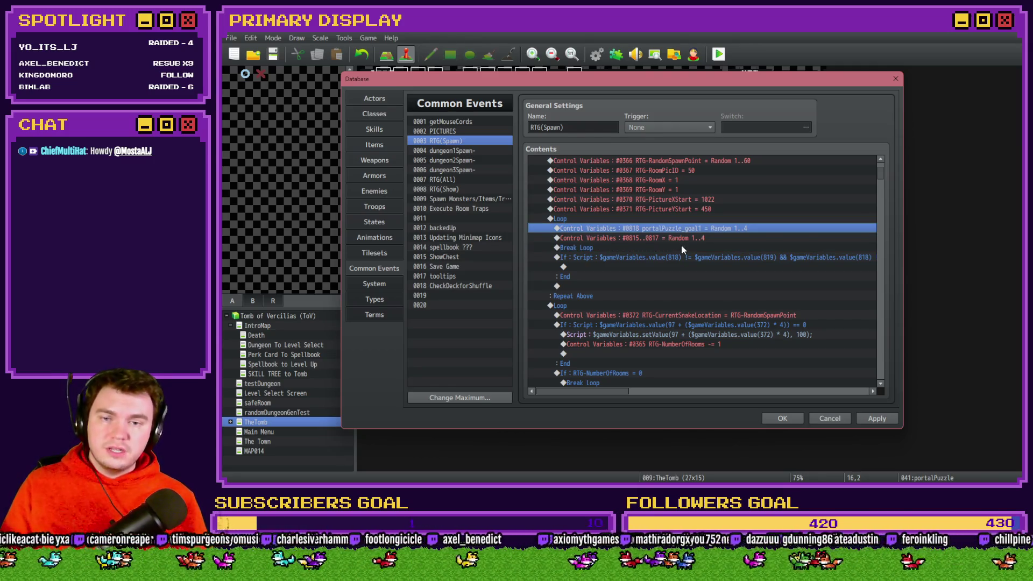
pyautogui.click(690, 238)
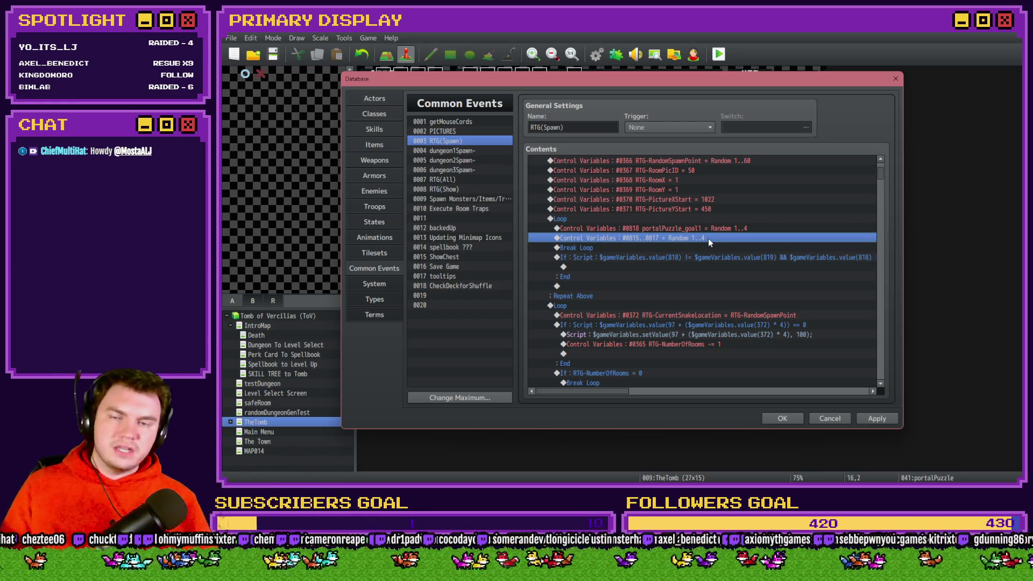
pyautogui.click(875, 419)
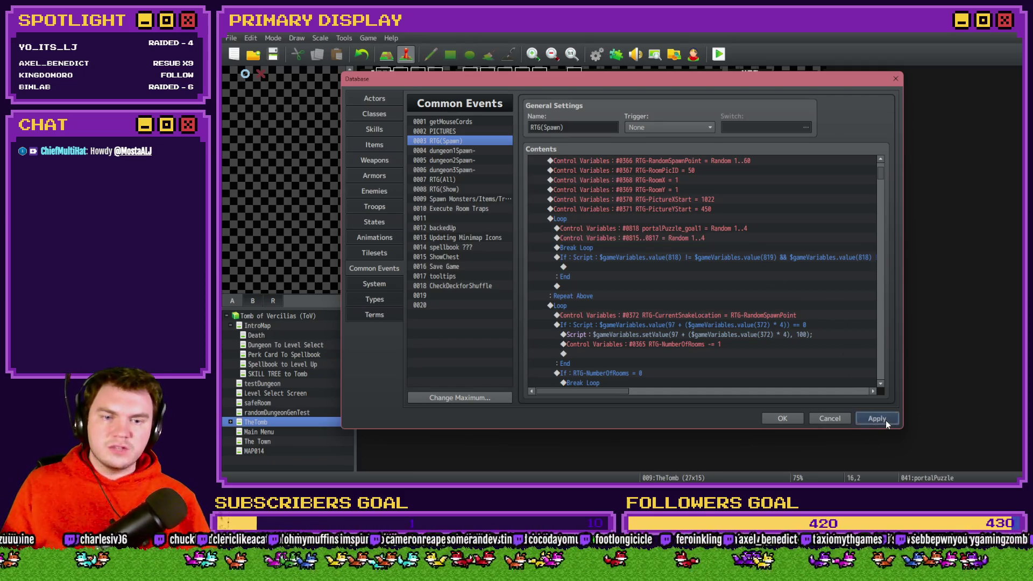
pyautogui.click(784, 419)
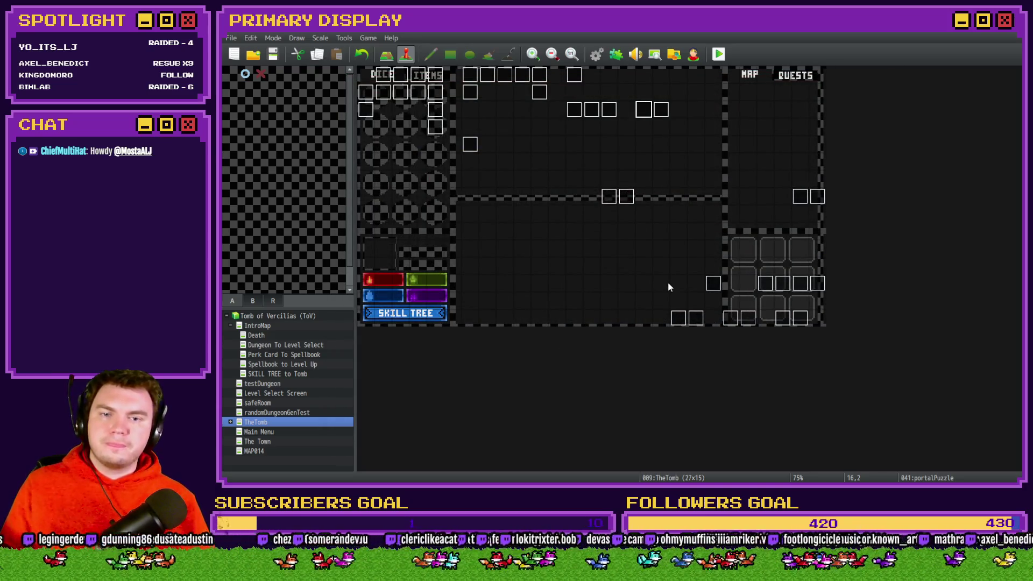
# Delete the randomising Loop…Repeat Above block from the portalPuzzle event, then switch to img/pictures
pyautogui.doubleClick(638, 110)
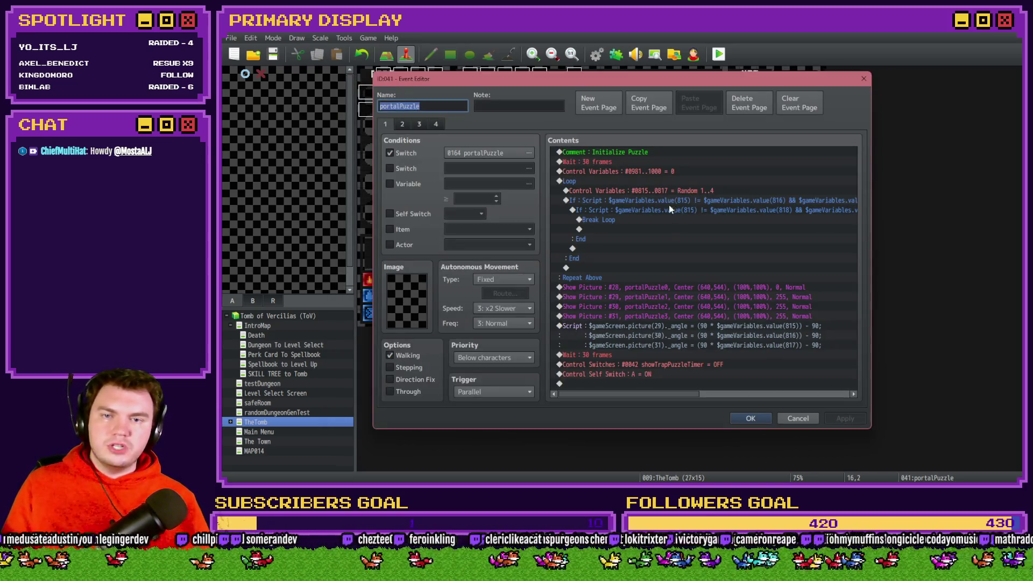
pyautogui.click(650, 181)
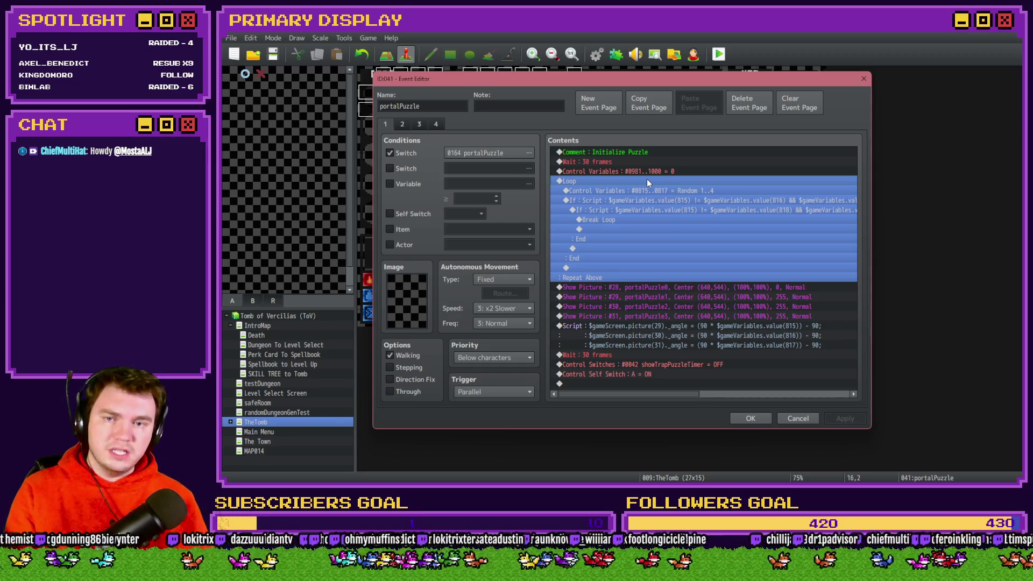
pyautogui.click(652, 180)
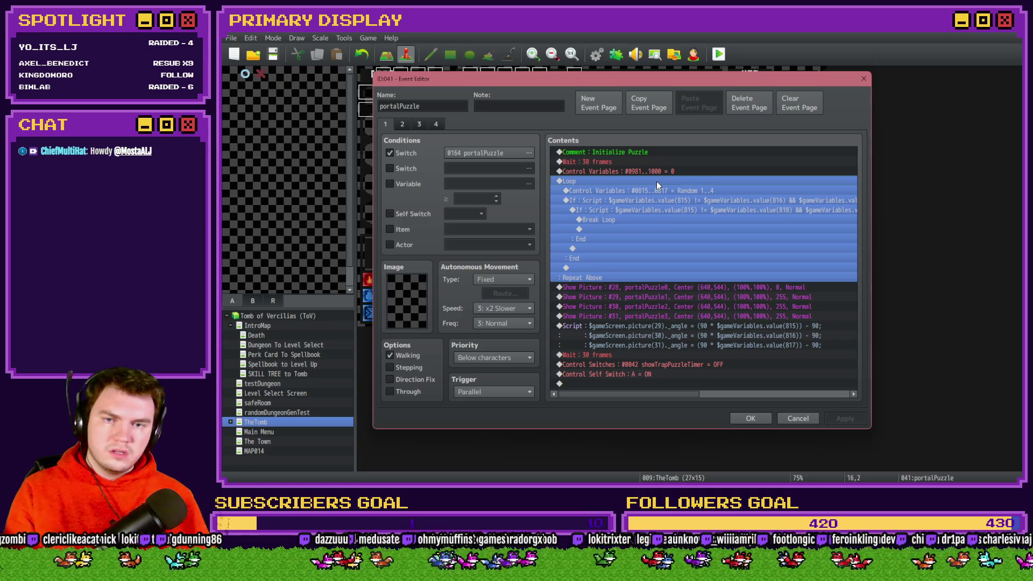
pyautogui.press('Delete')
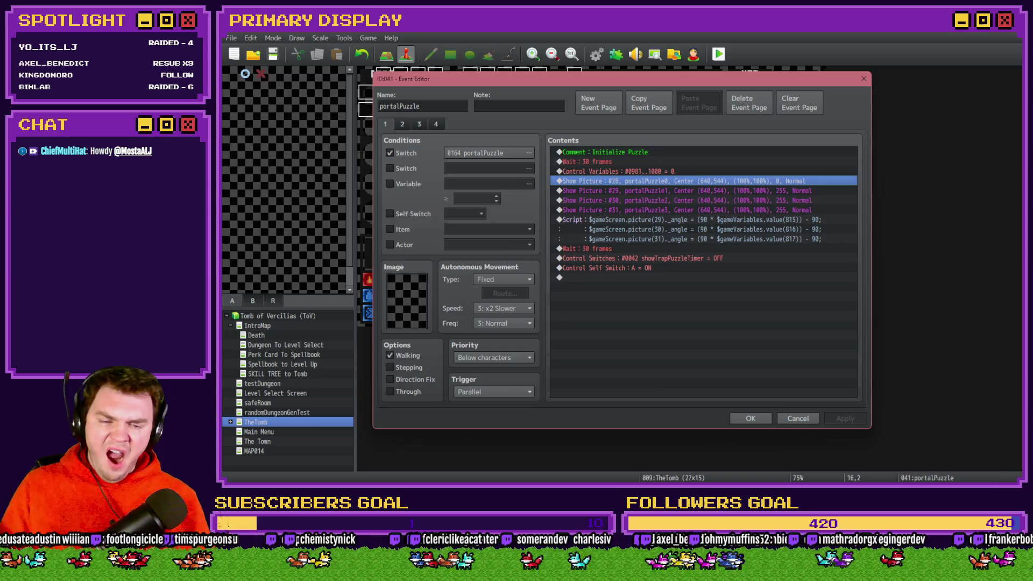
pyautogui.hotkey('alt', 'Tab')
pyautogui.scroll(-5, 725, 257)
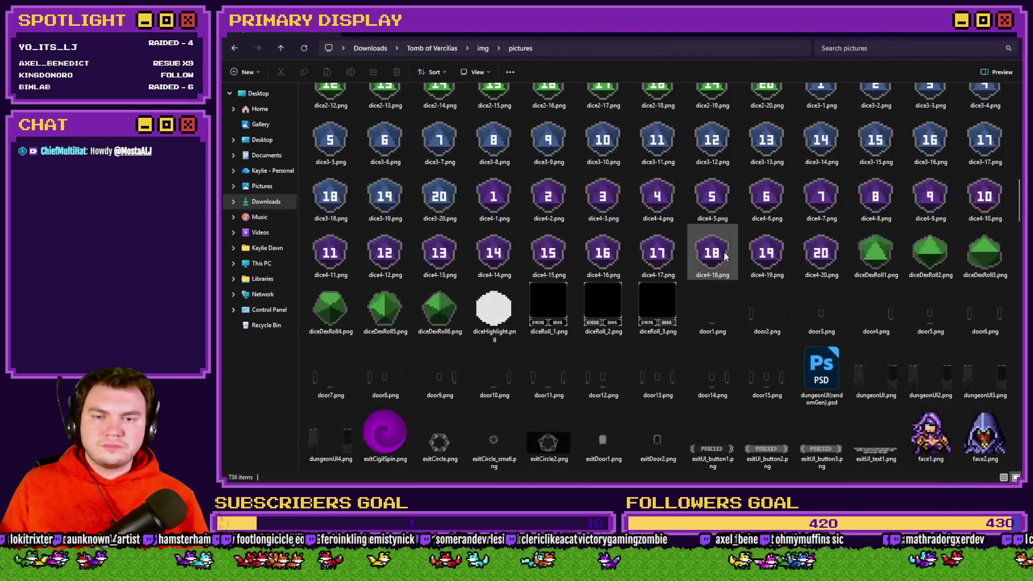
# Browse the pictures folder down to the portalPuzzle images
pyautogui.click(725, 257)
pyautogui.write('portal')
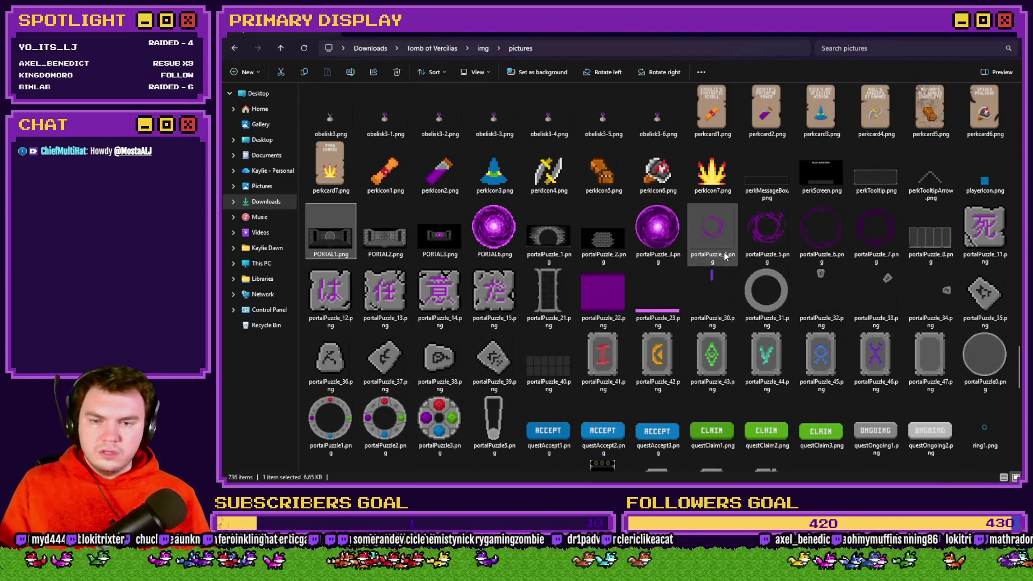
pyautogui.scroll(-3, 725, 257)
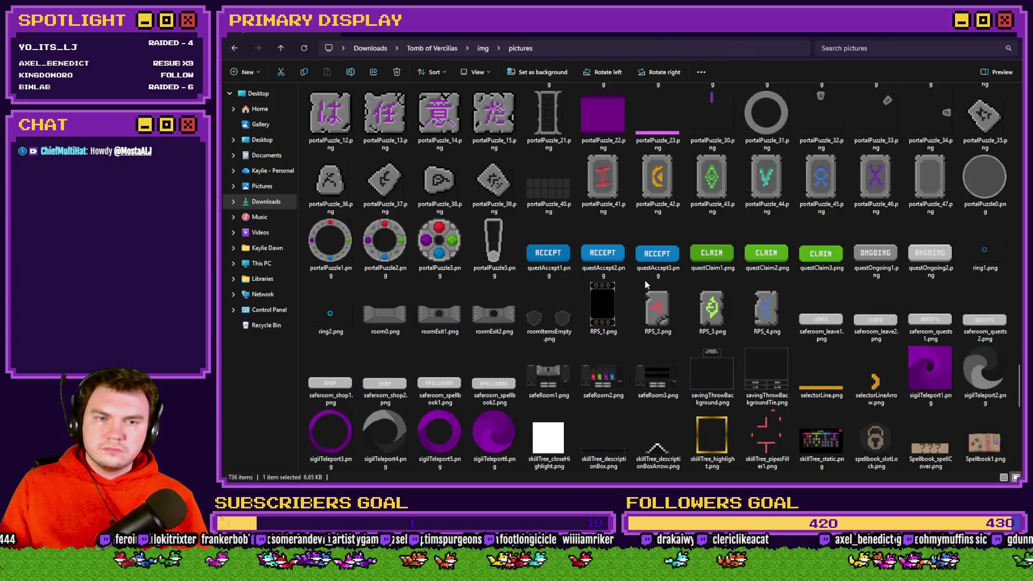
pyautogui.click(687, 227)
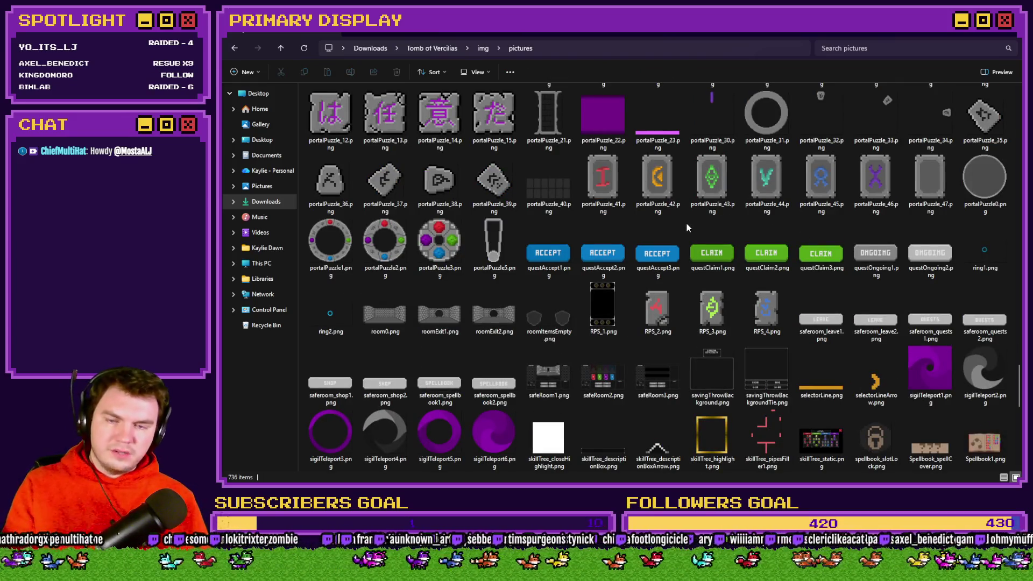
pyautogui.scroll(15, 673, 262)
pyautogui.click(671, 265)
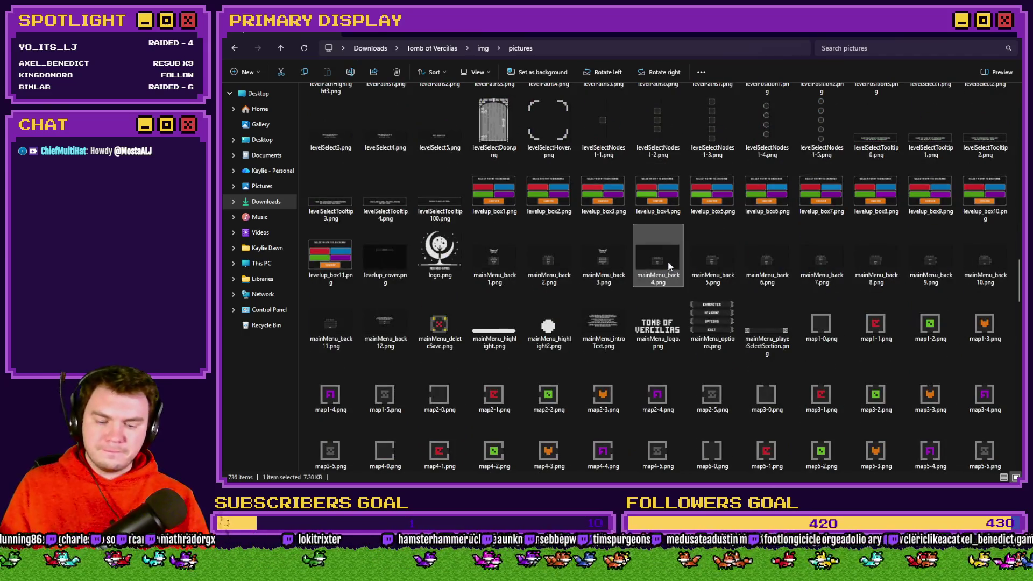
pyautogui.scroll(-10, 670, 263)
pyautogui.click(670, 264)
pyautogui.scroll(-3, 670, 266)
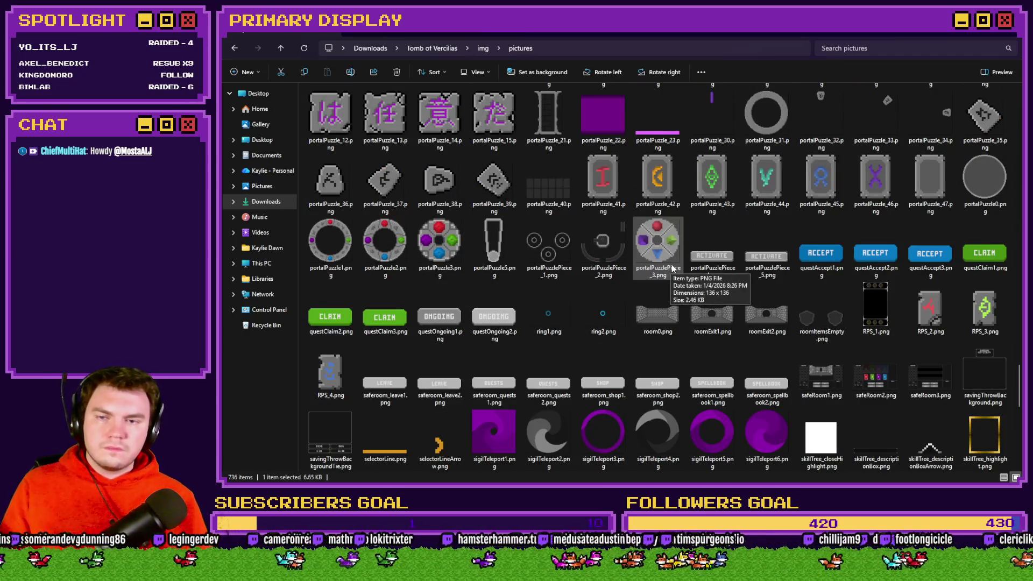
# Select portalPuzzlePiece_2.png among the piece files, then return to RPG Maker
pyautogui.click(534, 250)
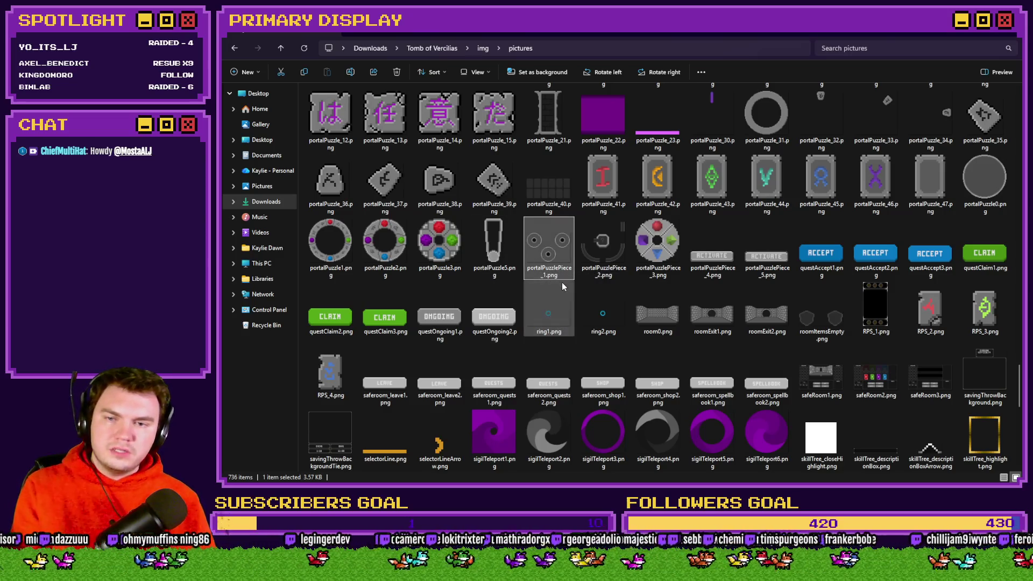
pyautogui.press('Right')
pyautogui.press('Right')
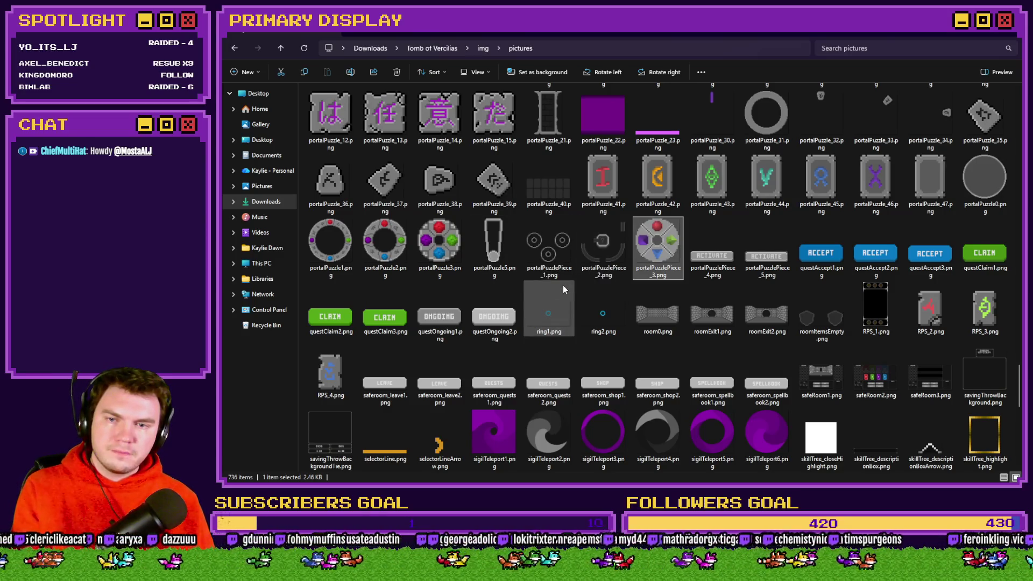
pyautogui.press('Left')
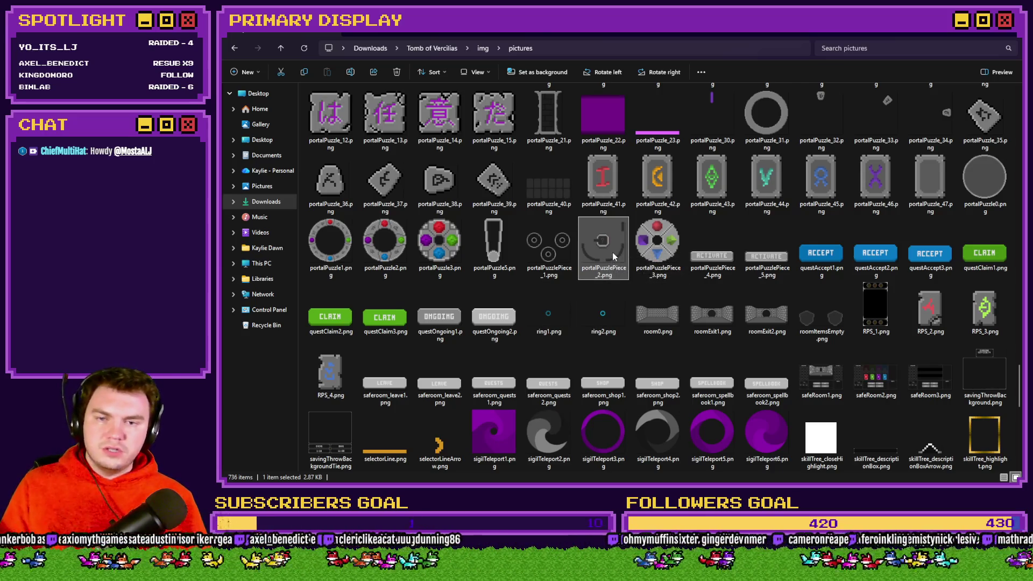
pyautogui.hotkey('alt', 'Tab')
# Set the first Show Picture's image to portalPuzzlePiece_2, then bring the Photoshop mockup forward
pyautogui.doubleClick(703, 189)
pyautogui.click(684, 207)
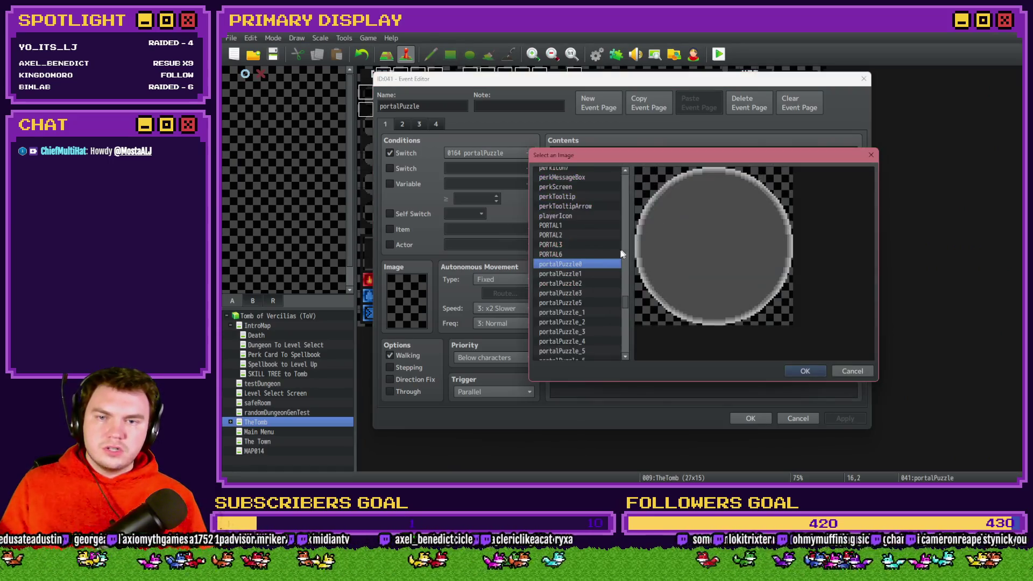
pyautogui.scroll(-9, 587, 276)
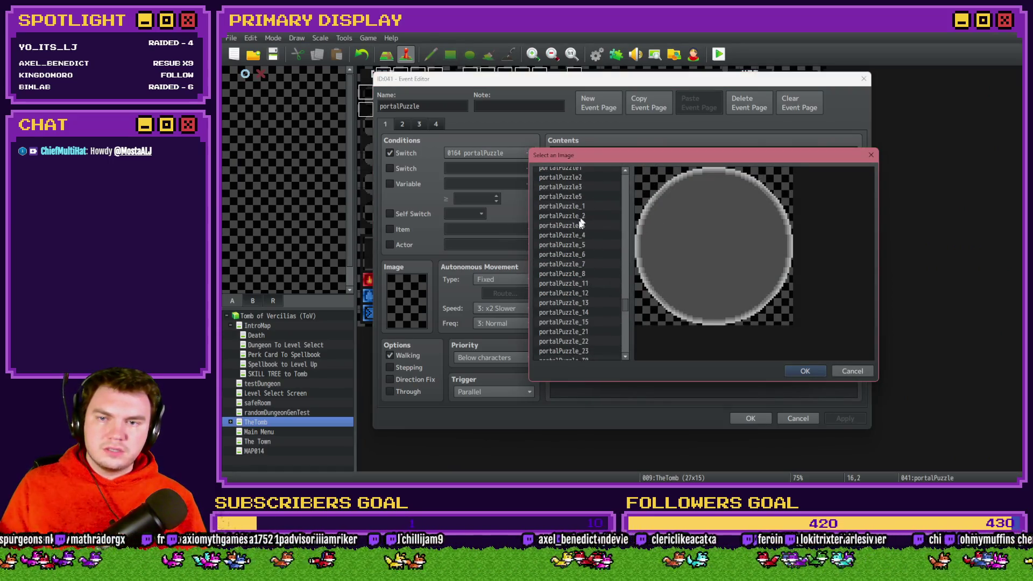
pyautogui.scroll(-6, 574, 237)
pyautogui.click(587, 216)
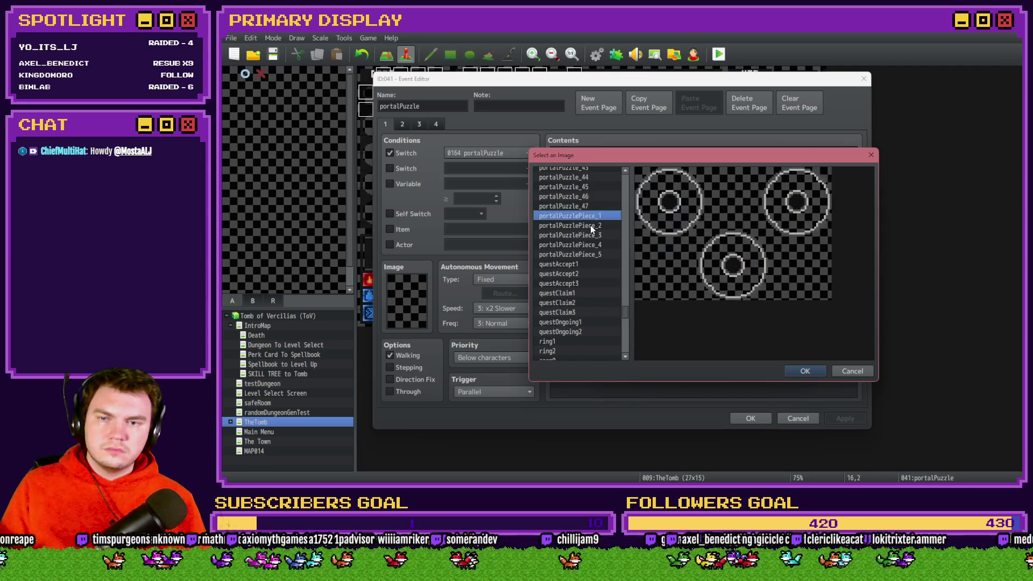
pyautogui.click(589, 225)
pyautogui.click(822, 370)
pyautogui.hotkey('alt', 'Tab')
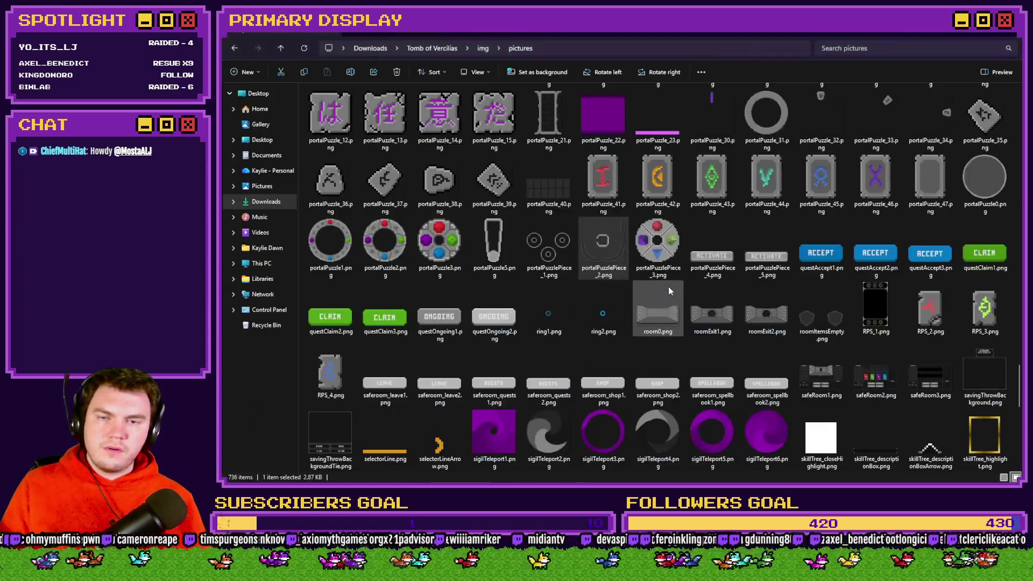
pyautogui.hotkey('alt', 'Tab')
pyautogui.press('Tab')
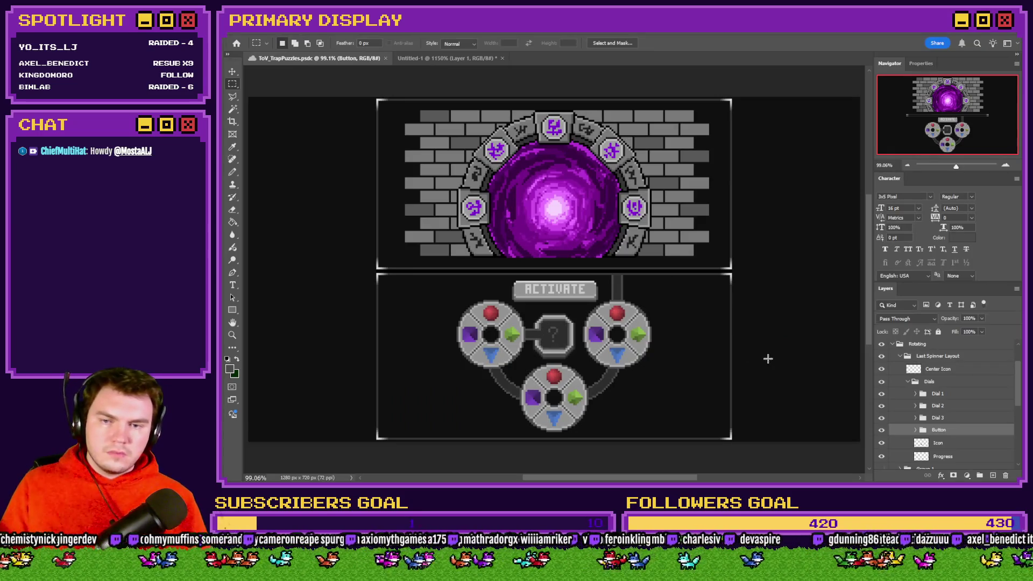
# Paste portalPuzzlePiece_2 into the ToV_TrapPuzzles mockup and line it up with the dials
pyautogui.hotkey('alt', 'Tab')
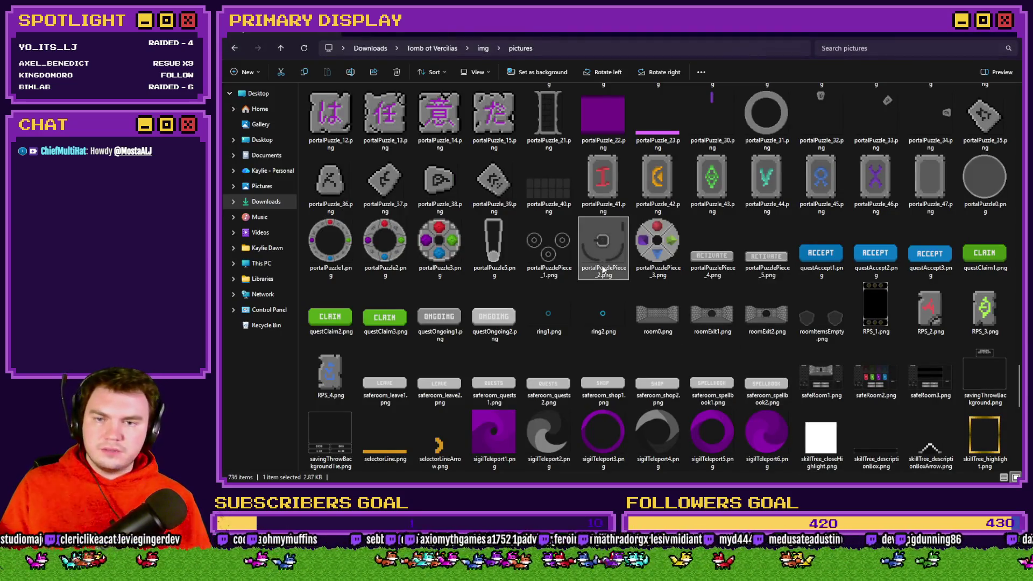
pyautogui.moveTo(603, 245)
pyautogui.mouseDown()
pyautogui.moveTo(681, 105)
pyautogui.moveTo(657, 56)
pyautogui.mouseUp()
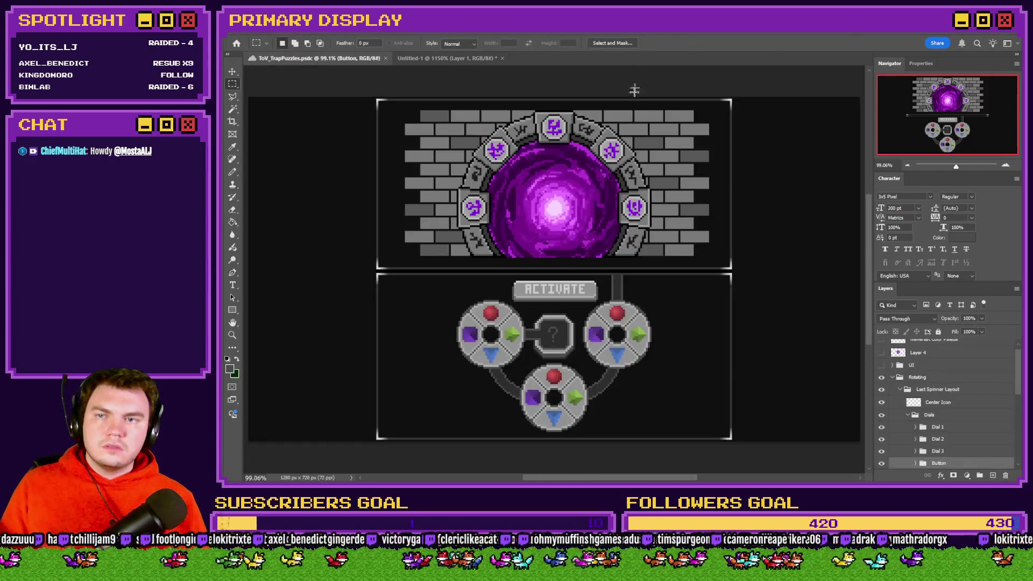
pyautogui.click(648, 58)
pyautogui.hotkey('ctrl', 'v')
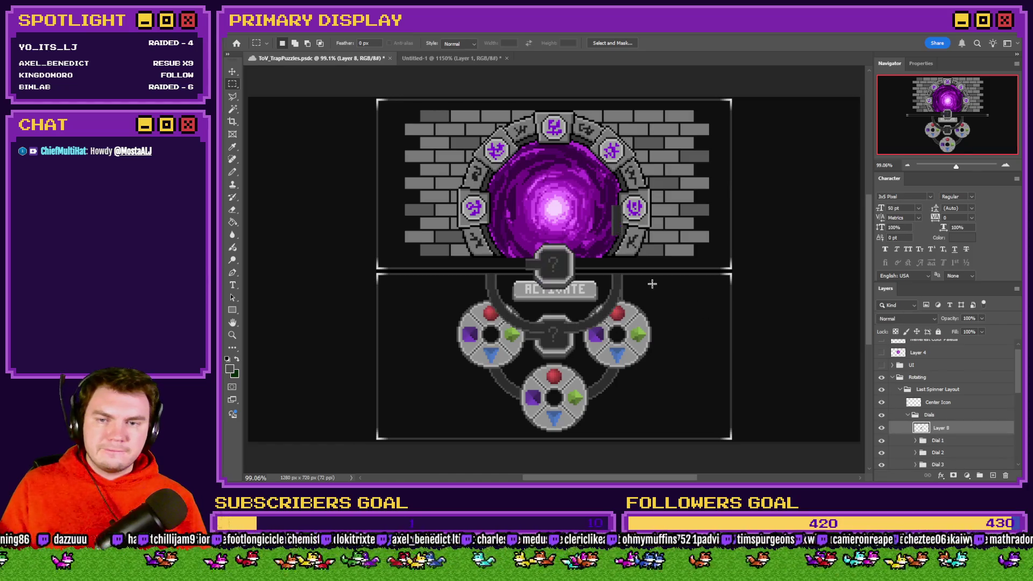
pyautogui.scroll(5, 618, 315)
pyautogui.moveTo(606, 323)
pyautogui.mouseDown()
pyautogui.moveTo(613, 326)
pyautogui.moveTo(600, 274)
pyautogui.moveTo(628, 319)
pyautogui.moveTo(658, 323)
pyautogui.mouseUp()
pyautogui.scroll(5, 614, 326)
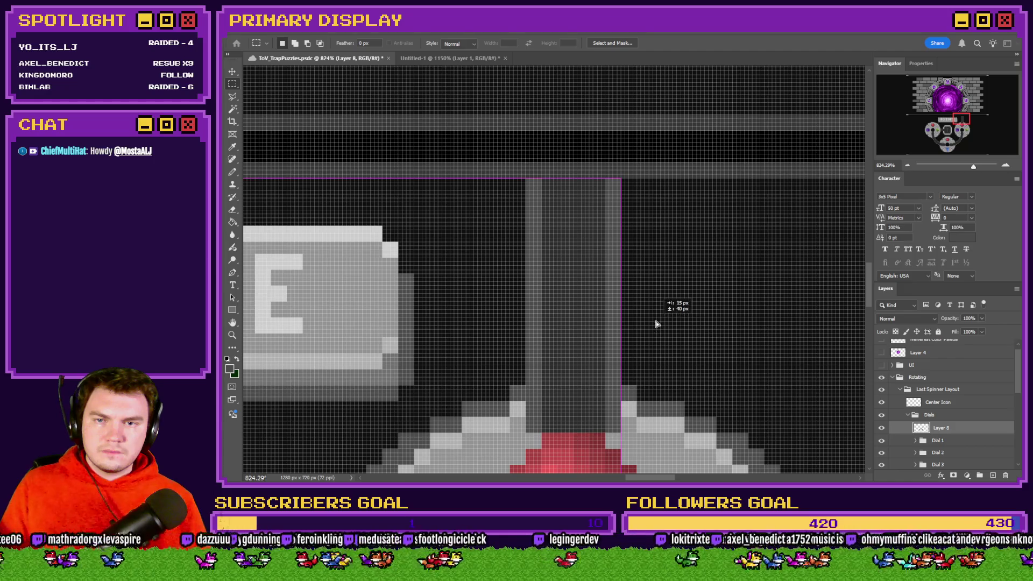
pyautogui.scroll(-10, 648, 307)
# Free Transform the piece to the canvas corner to read its 640 by 506 offset
pyautogui.rightClick(606, 338)
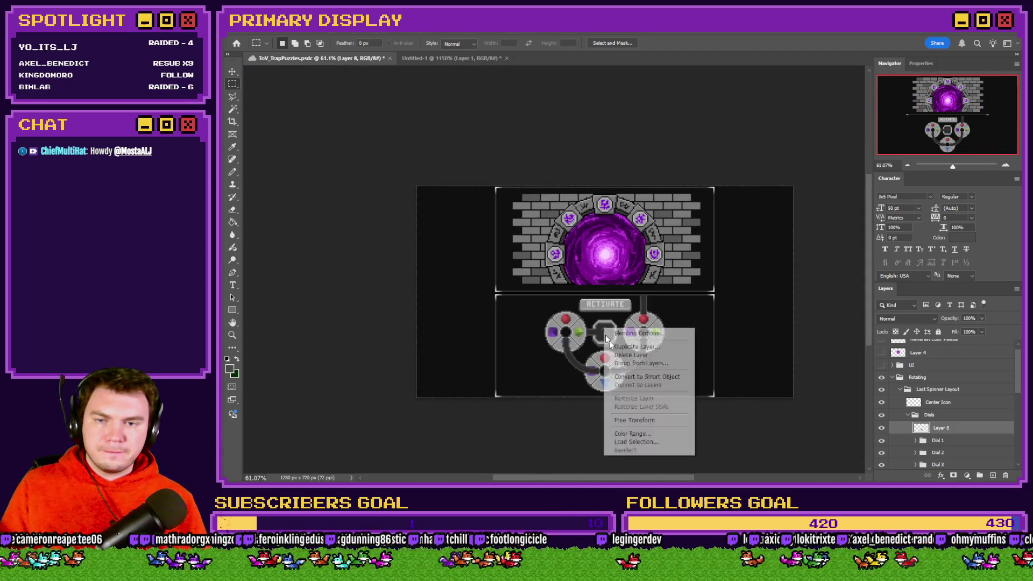
pyautogui.click(634, 420)
pyautogui.moveTo(635, 378)
pyautogui.mouseDown()
pyautogui.moveTo(418, 180)
pyautogui.moveTo(426, 211)
pyautogui.mouseUp()
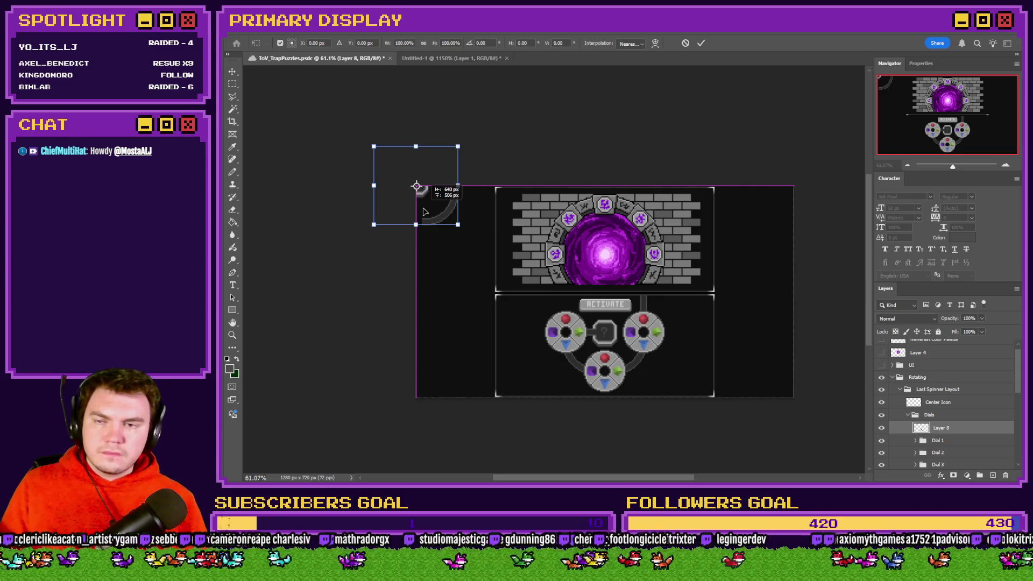
pyautogui.hotkey('alt', 'Tab')
pyautogui.hotkey('alt', 'Tab')
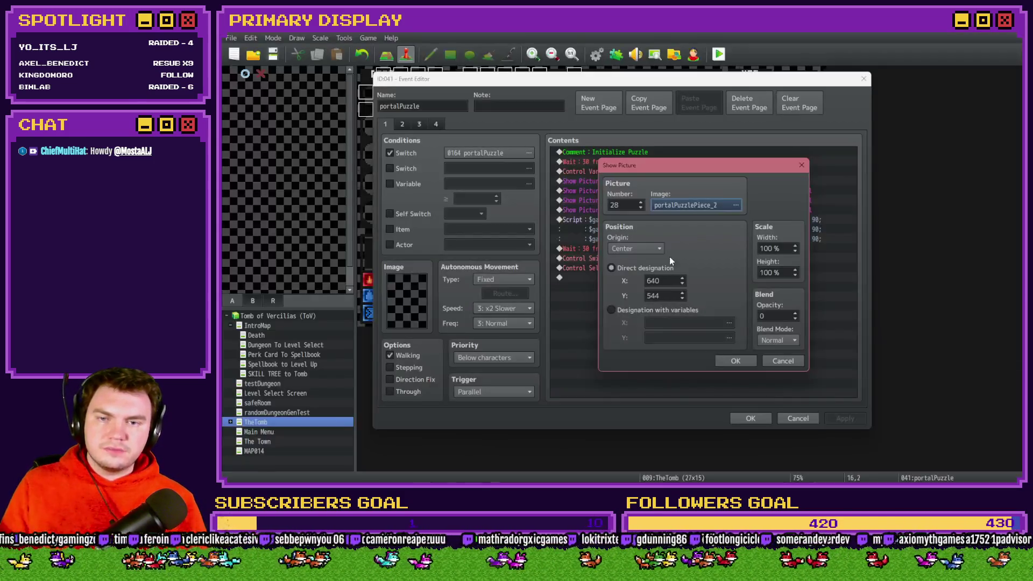
# Set Show Picture #28's Y to 506, placing portalPuzzlePiece_2 at (640, 506)
pyautogui.doubleClick(671, 295)
pyautogui.write('506')
pyautogui.click(722, 360)
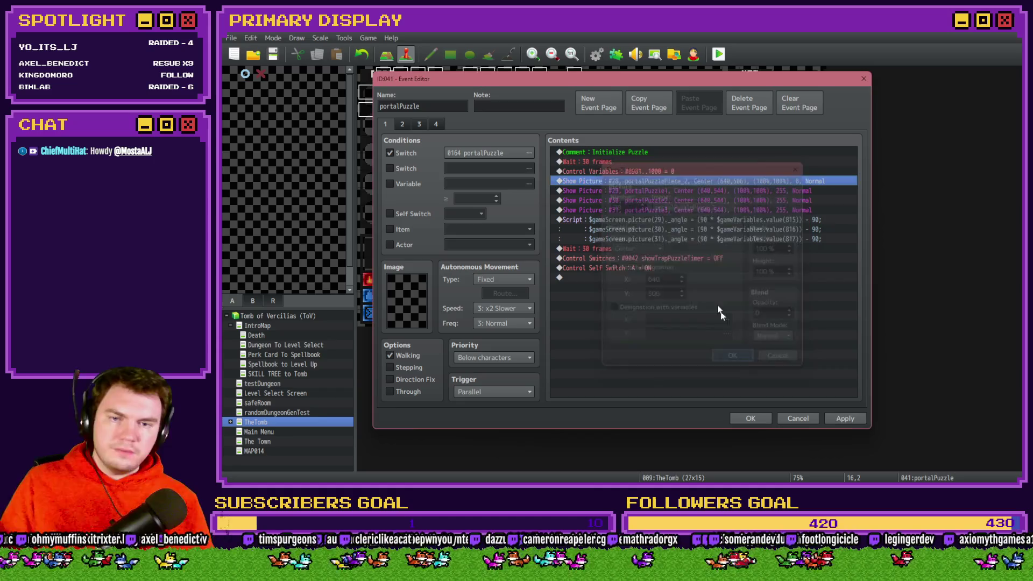
# Assign the portalPuzzlePiece_3 image to Show Picture #29
pyautogui.click(639, 190)
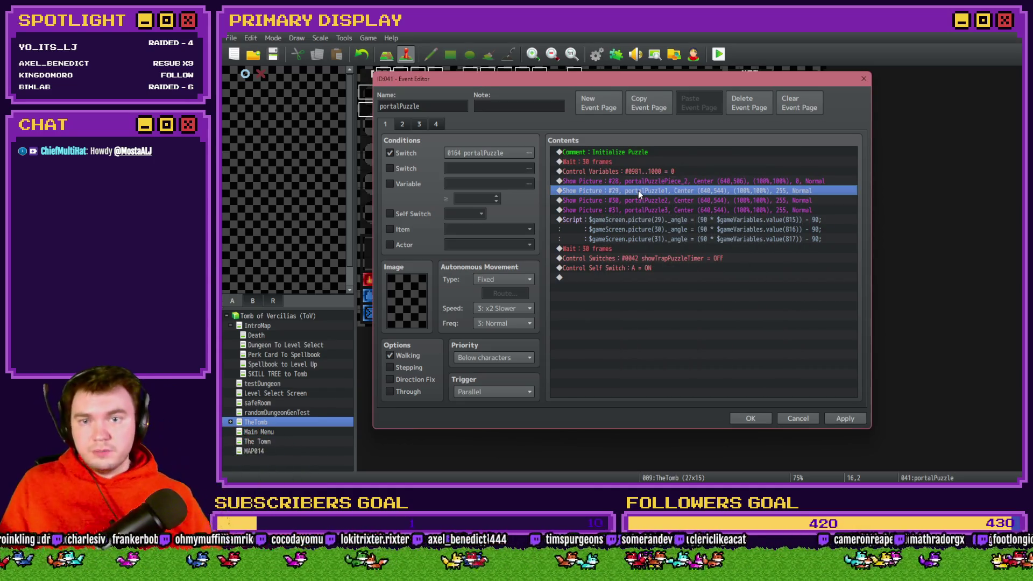
pyautogui.doubleClick(638, 190)
pyautogui.click(674, 205)
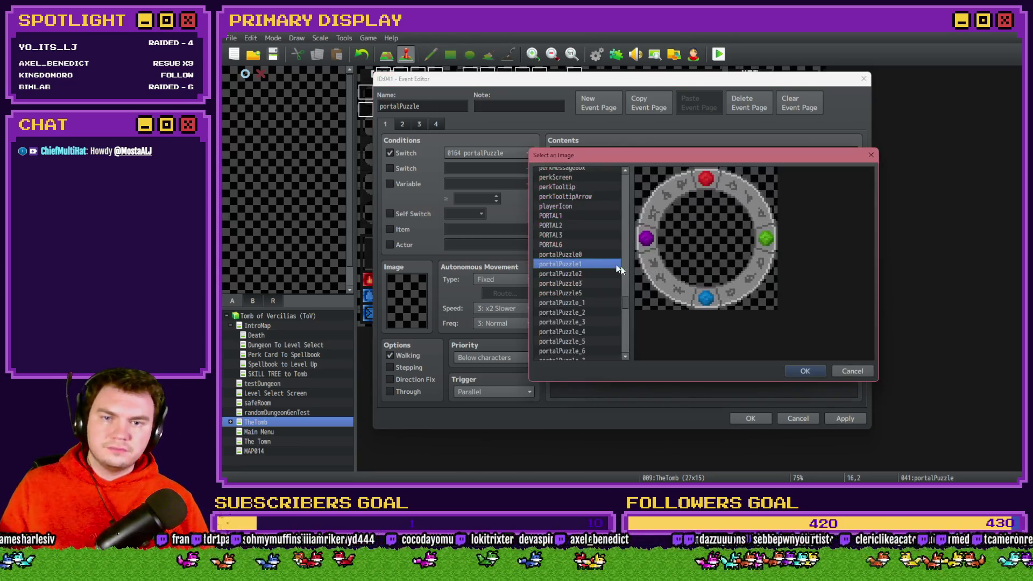
pyautogui.scroll(-3, 571, 282)
pyautogui.click(600, 213)
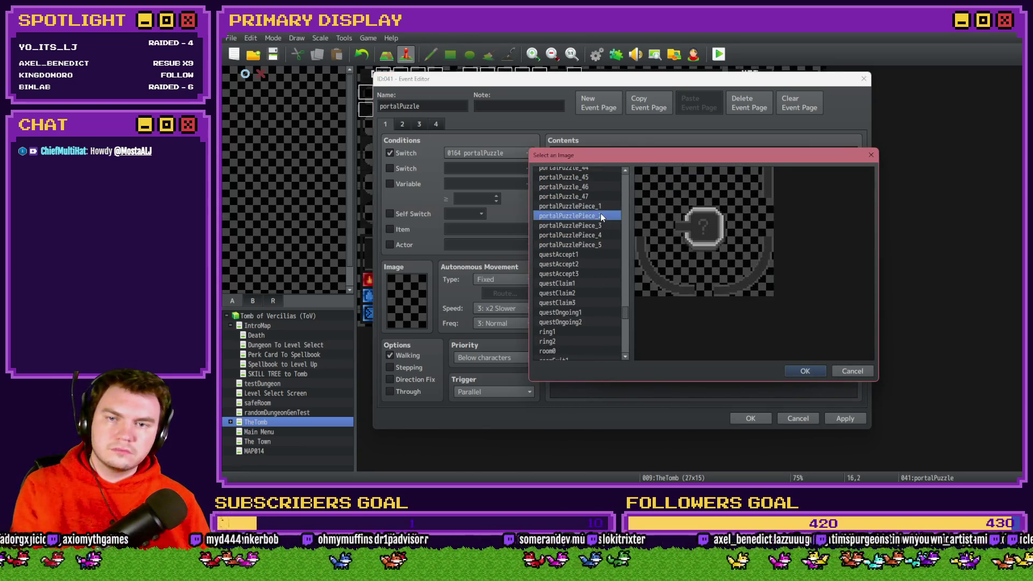
pyautogui.click(602, 226)
pyautogui.click(805, 370)
# Cancel the measuring transform and remove the temporary piece layer from the mockup
pyautogui.hotkey('alt', 'Tab')
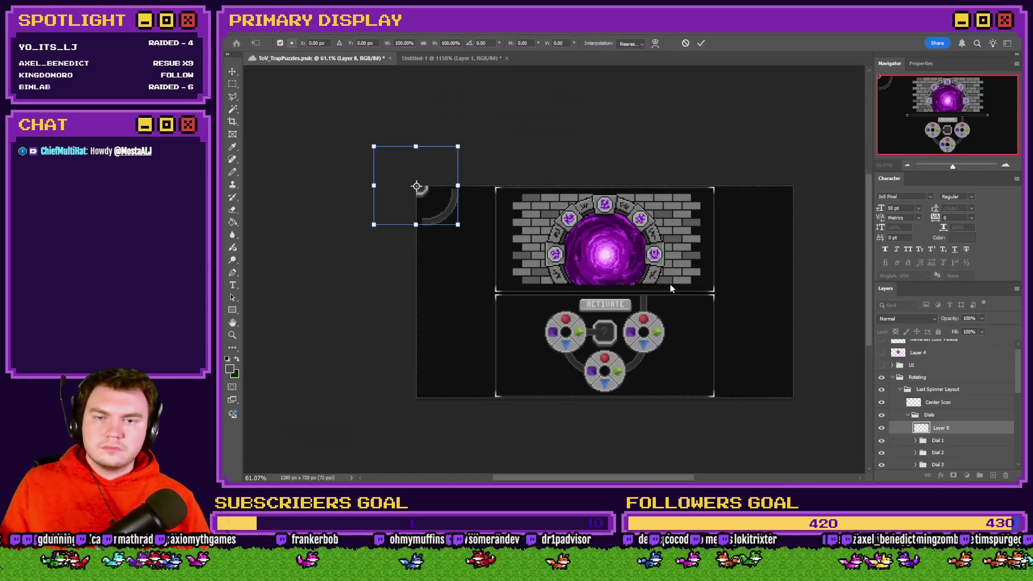
pyautogui.press('Escape')
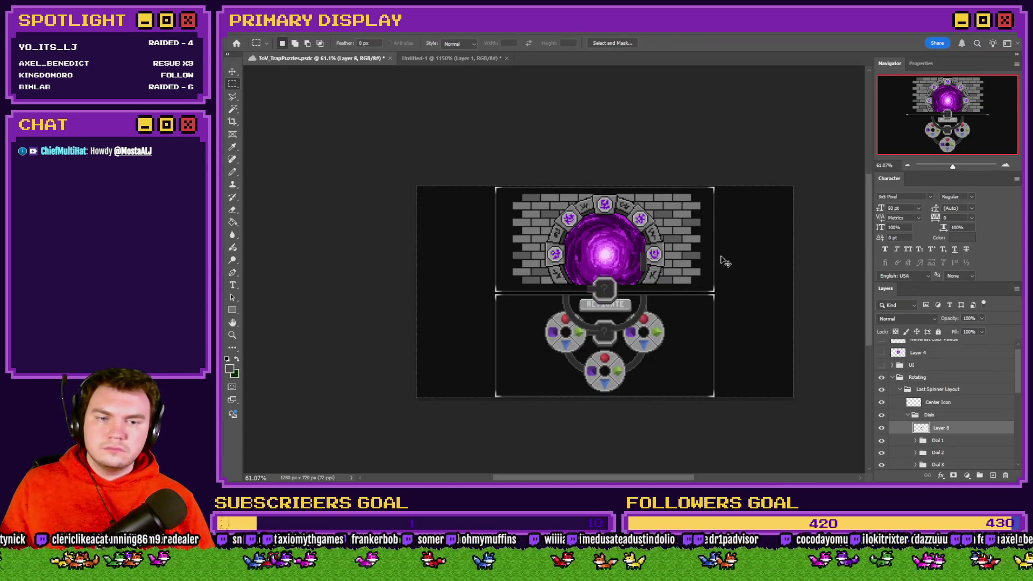
pyautogui.hotkey('ctrl', 'z')
# Paste portalPuzzlePiece_3 into the mockup, move it into the Dials group and align it on the left dial
pyautogui.hotkey('alt', 'Tab')
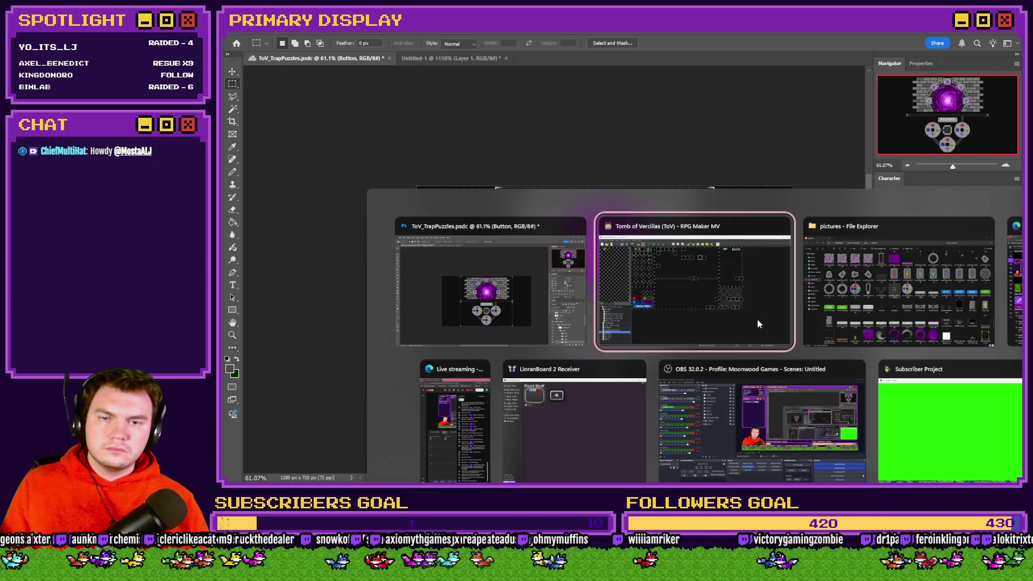
pyautogui.click(677, 278)
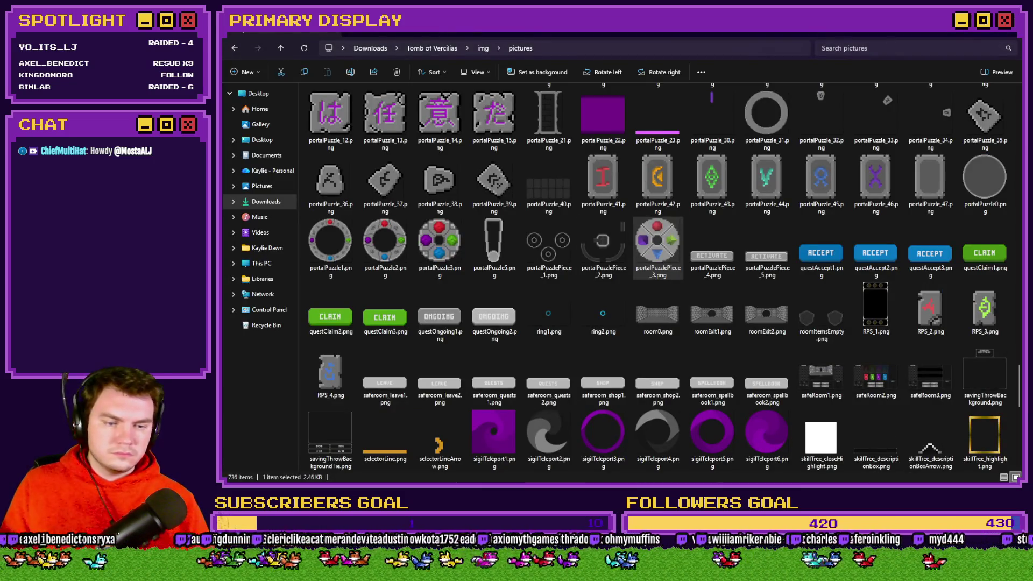
pyautogui.moveTo(657, 247)
pyautogui.mouseDown()
pyautogui.moveTo(764, 140)
pyautogui.moveTo(700, 60)
pyautogui.moveTo(676, 63)
pyautogui.mouseUp()
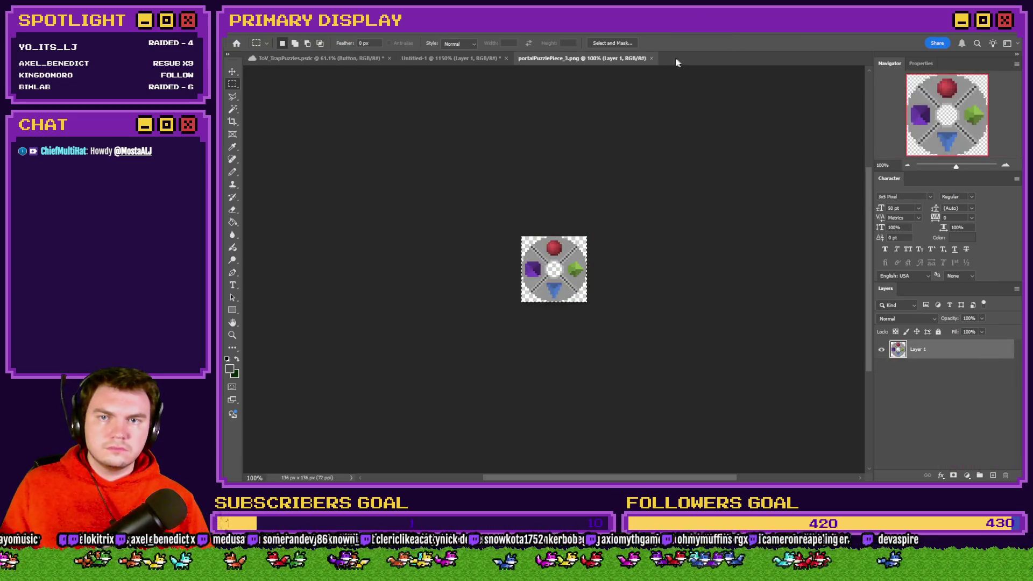
pyautogui.click(651, 58)
pyautogui.hotkey('ctrl', 'v')
pyautogui.scroll(5, 585, 347)
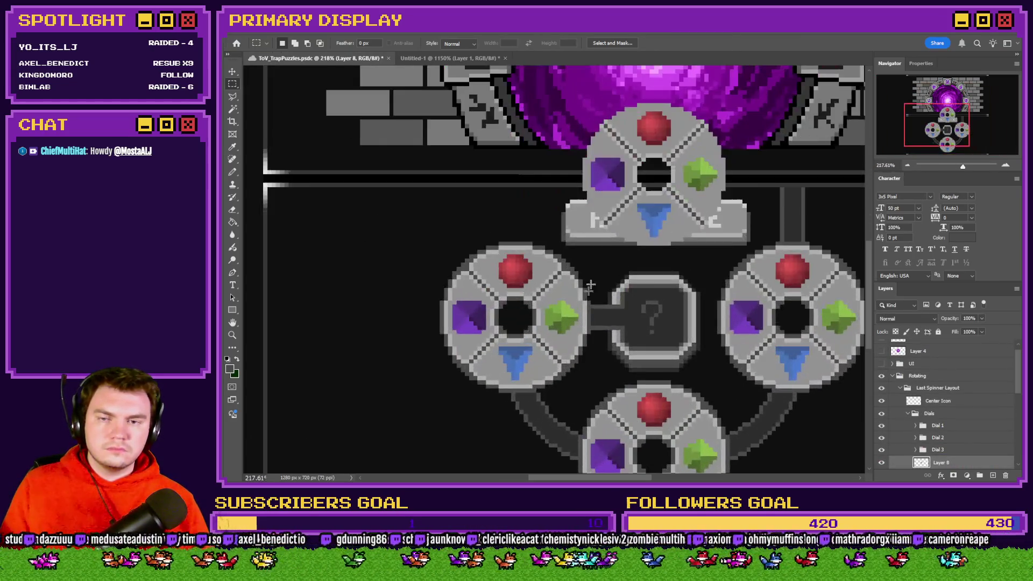
pyautogui.moveTo(654, 317); pyautogui.dragTo(510, 318)
pyautogui.scroll(3, 510, 318)
pyautogui.moveTo(943, 425)
pyautogui.mouseDown()
pyautogui.moveTo(623, 253)
pyautogui.moveTo(582, 300)
pyautogui.moveTo(861, 377)
pyautogui.moveTo(943, 430)
pyautogui.moveTo(942, 446)
pyautogui.moveTo(942, 426)
pyautogui.mouseUp()
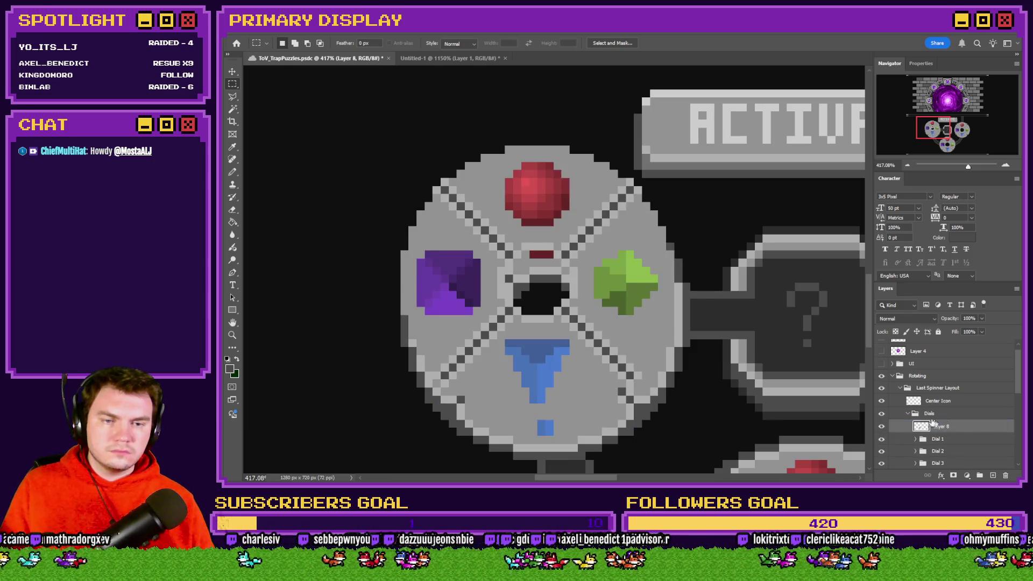
pyautogui.moveTo(659, 295)
pyautogui.mouseDown()
pyautogui.moveTo(632, 296)
pyautogui.moveTo(647, 316)
pyautogui.moveTo(605, 339)
pyautogui.moveTo(602, 324)
pyautogui.moveTo(590, 327)
pyautogui.moveTo(599, 372)
pyautogui.moveTo(586, 282)
pyautogui.mouseUp()
pyautogui.click(886, 428)
pyautogui.click(886, 428)
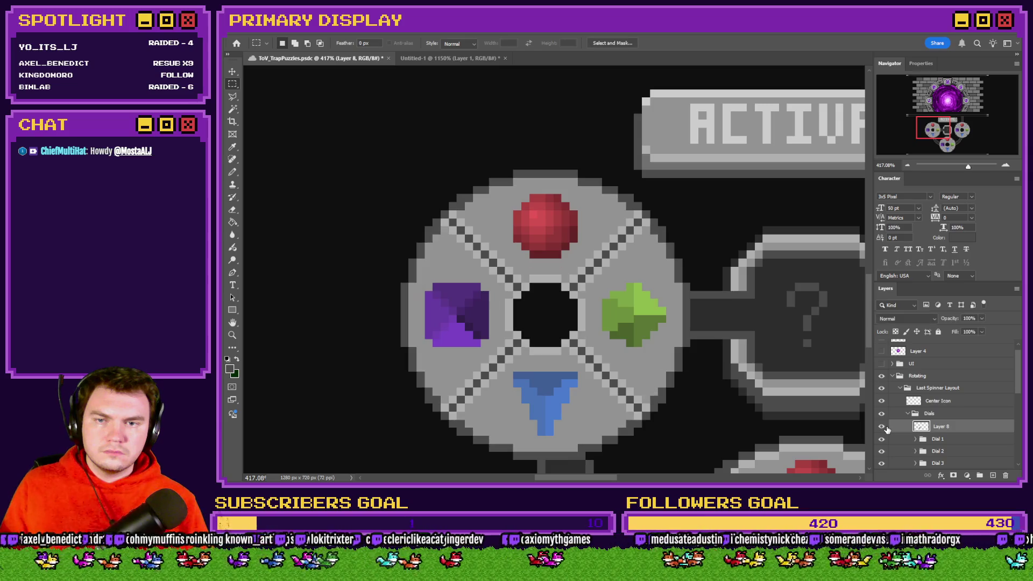
# Free Transform the dial piece to the canvas's top-left corner to read its 508, 496 offset
pyautogui.scroll(-5, 640, 336)
pyautogui.hotkey('ctrl', 't')
pyautogui.rightClick(663, 331)
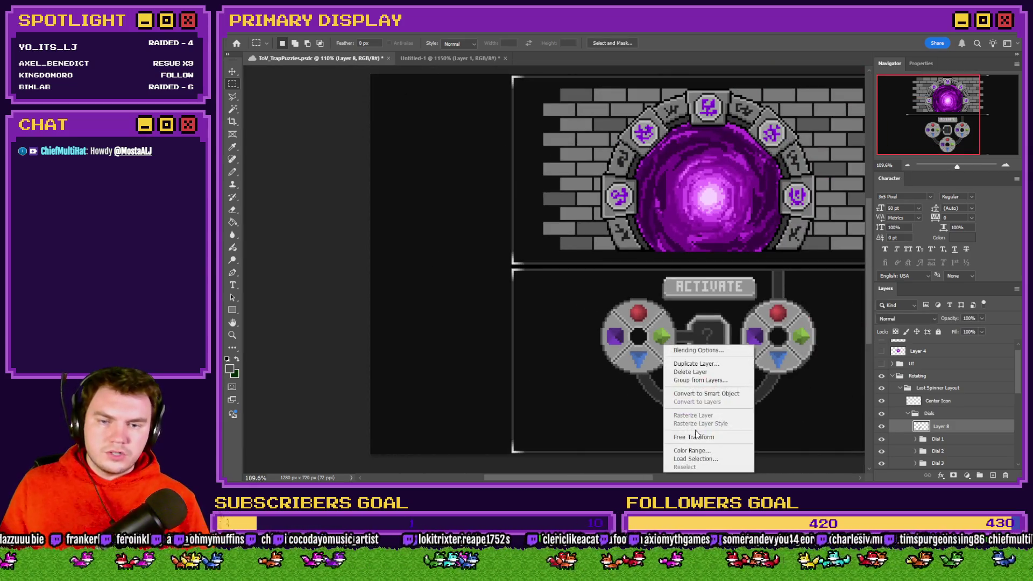
pyautogui.click(698, 434)
pyautogui.moveTo(641, 342)
pyautogui.mouseDown()
pyautogui.moveTo(376, 105)
pyautogui.moveTo(389, 122)
pyautogui.mouseUp()
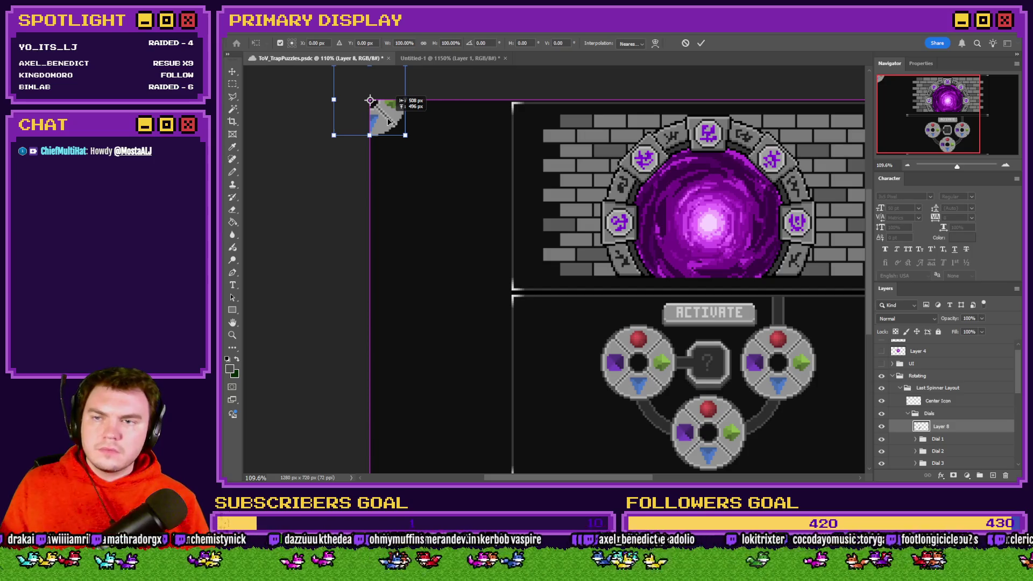
pyautogui.hotkey('alt', 'Tab')
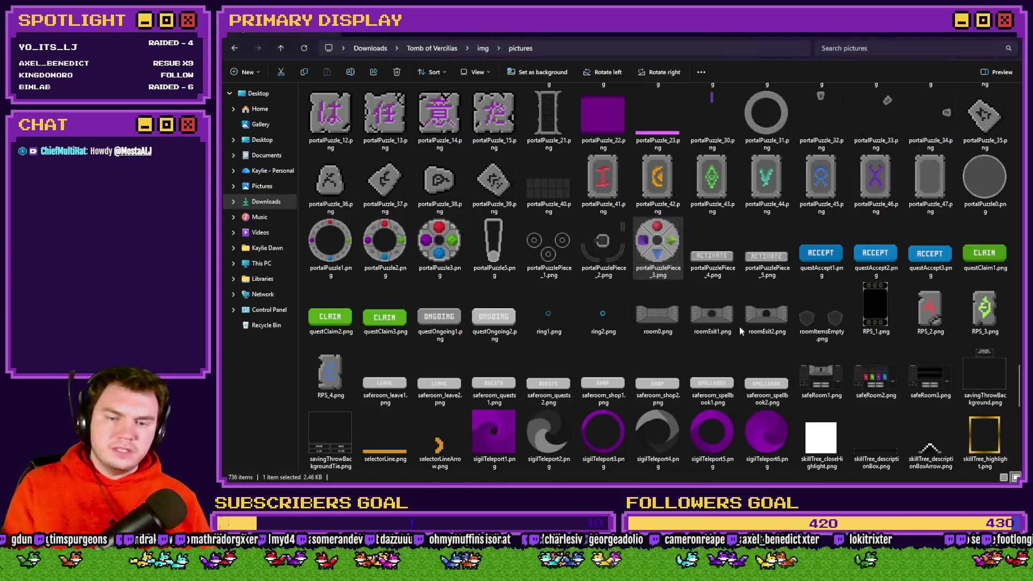
# Position picture #29 at X 508, Y 496
pyautogui.hotkey('alt', 'Tab')
pyautogui.doubleClick(668, 283)
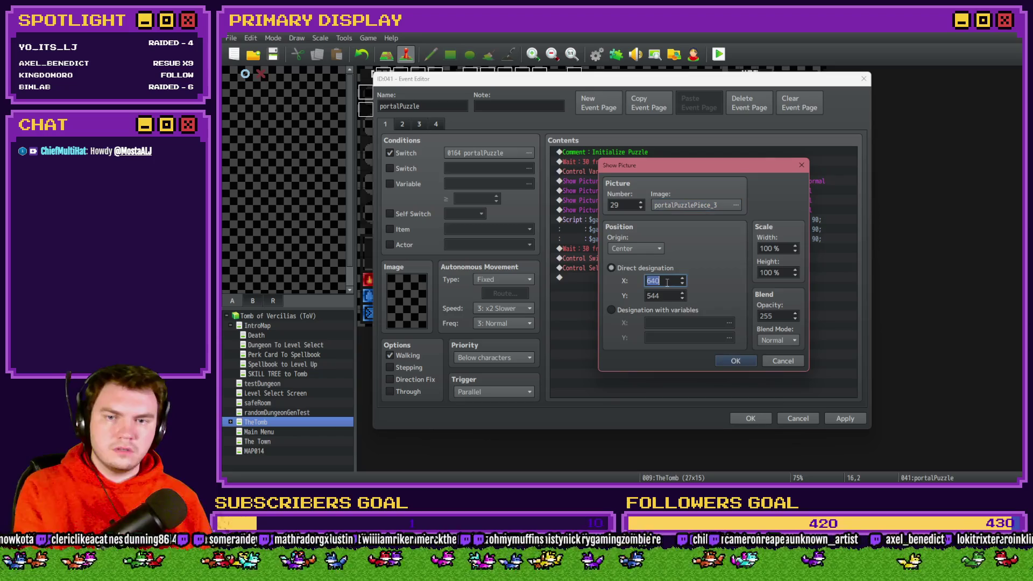
pyautogui.write('508')
pyautogui.doubleClick(667, 292)
pyautogui.write('496')
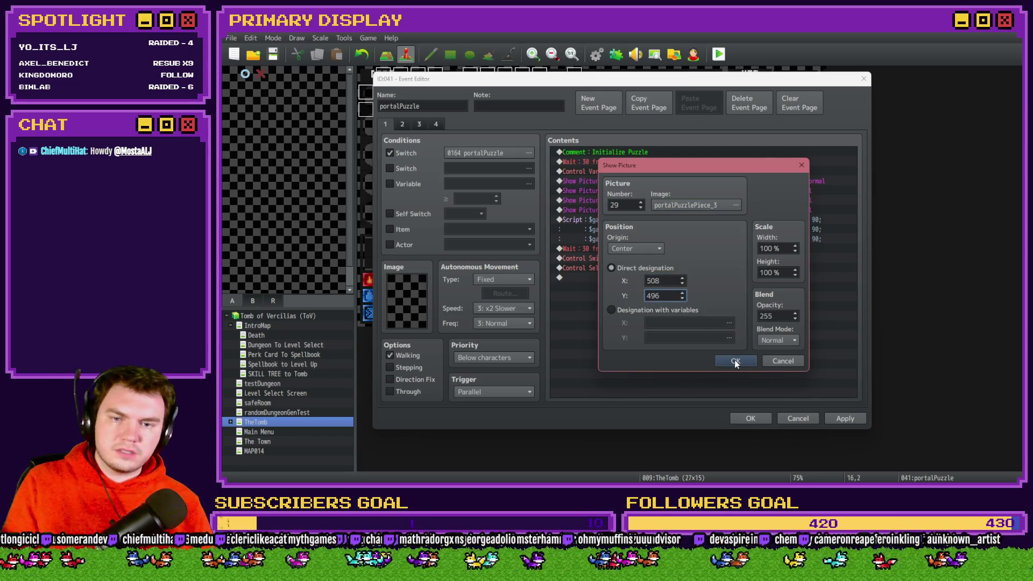
pyautogui.click(735, 362)
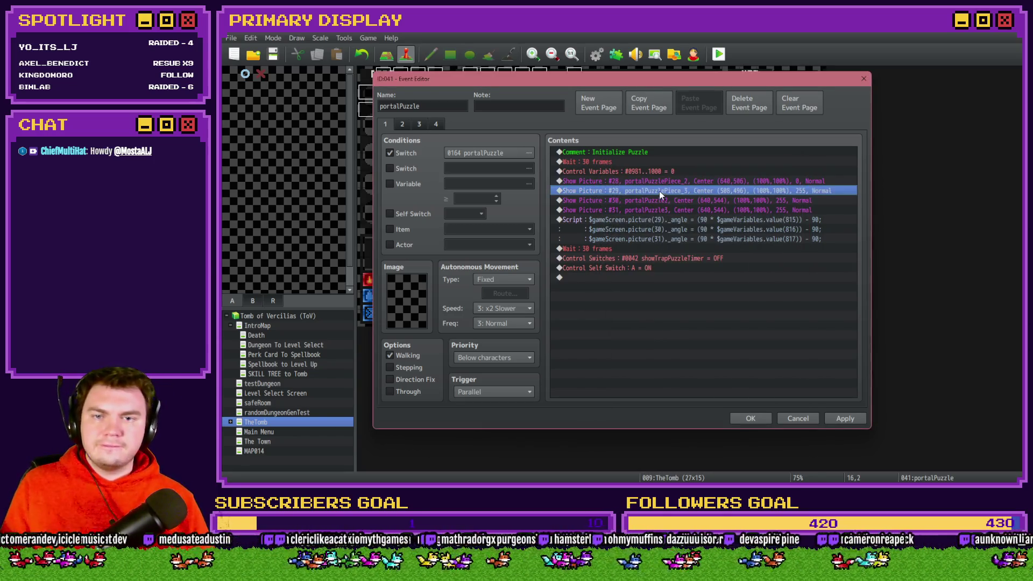
# Delete the extra Show Picture line and renumber the next one to picture 30
pyautogui.click(662, 201)
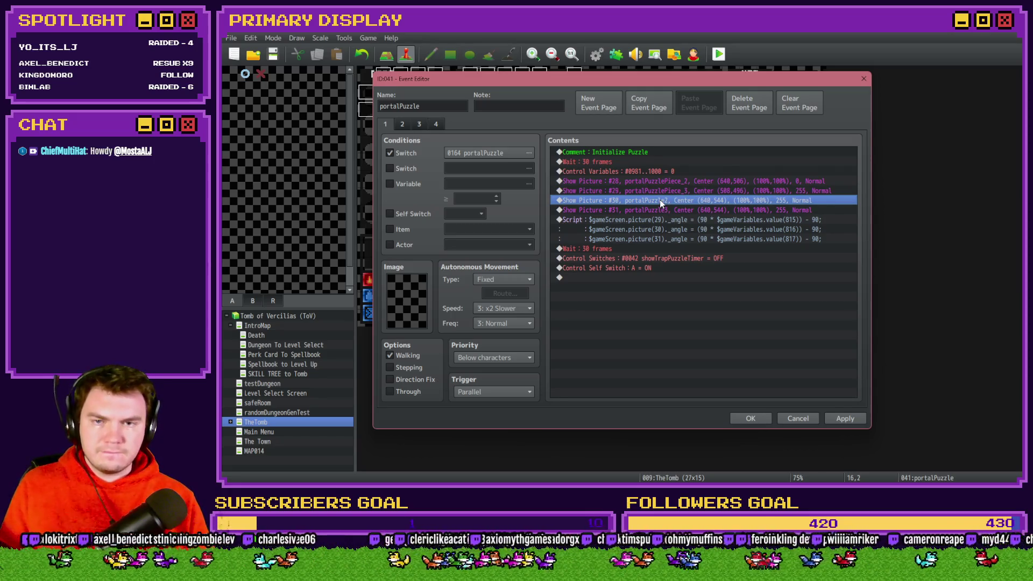
pyautogui.press('Delete')
pyautogui.doubleClick(660, 199)
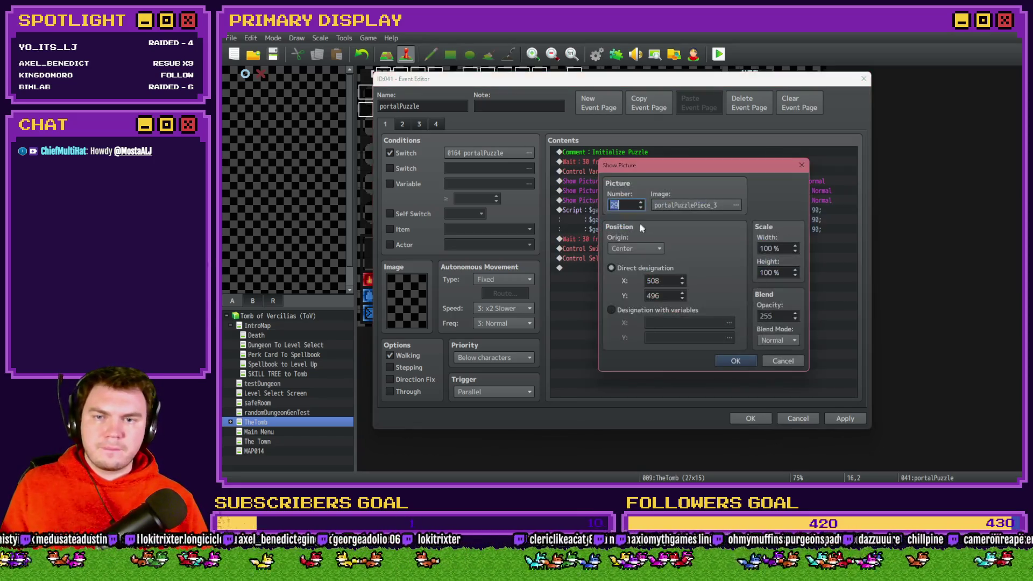
pyautogui.click(641, 203)
pyautogui.click(658, 207)
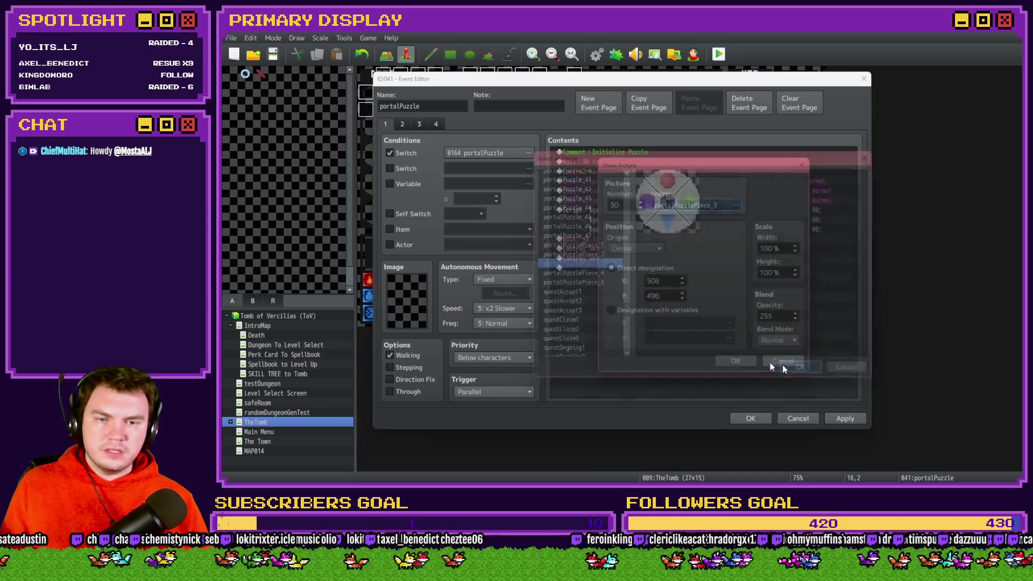
pyautogui.hotkey('alt', 'Tab')
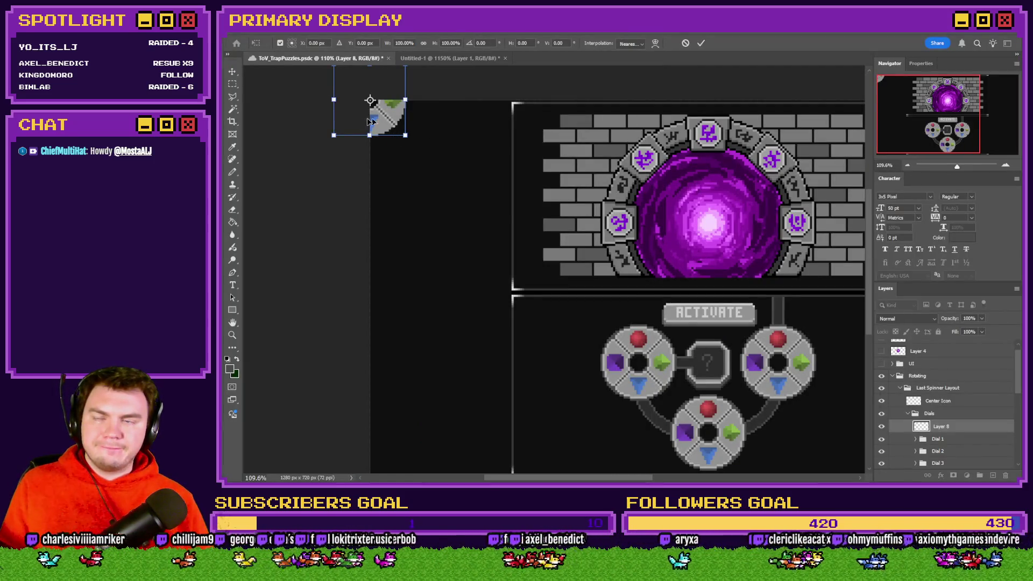
# Check the bottom dial layer's placement, then select picture #30's Y value for 628 in RPG Maker
pyautogui.press('Escape')
pyautogui.scroll(4, 688, 378)
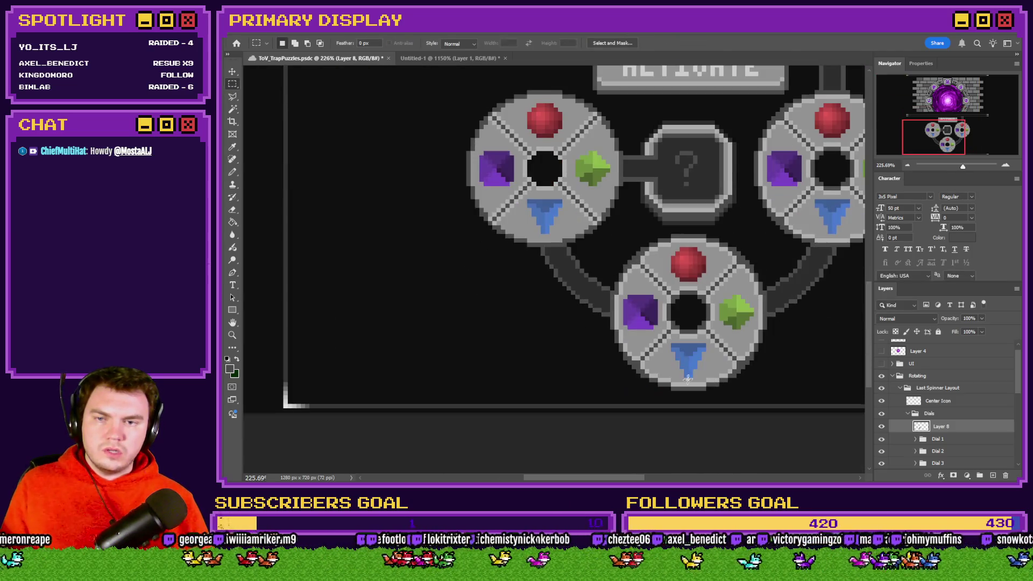
pyautogui.rightClick(695, 335)
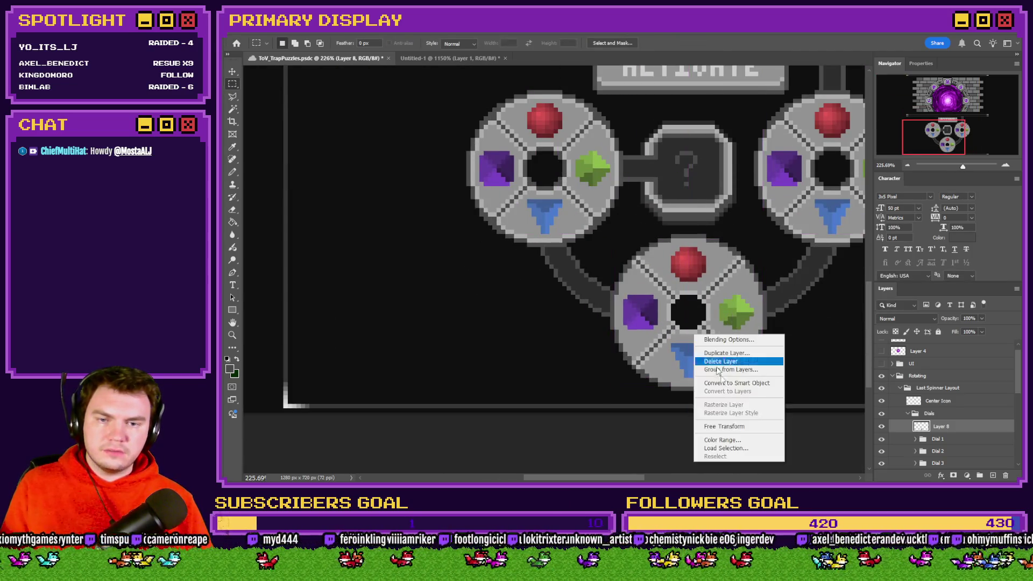
pyautogui.click(724, 426)
pyautogui.press('Escape')
pyautogui.hotkey('alt', 'Tab')
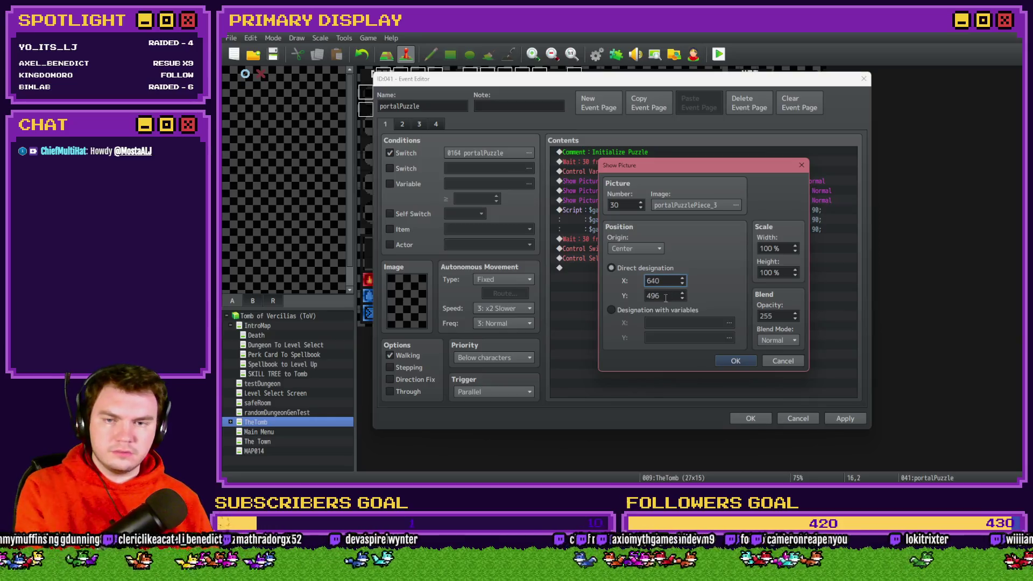
pyautogui.doubleClick(666, 297)
# Confirm picture #30's new position and open the next Show Picture line in RPG Maker
pyautogui.write('628')
pyautogui.click(733, 361)
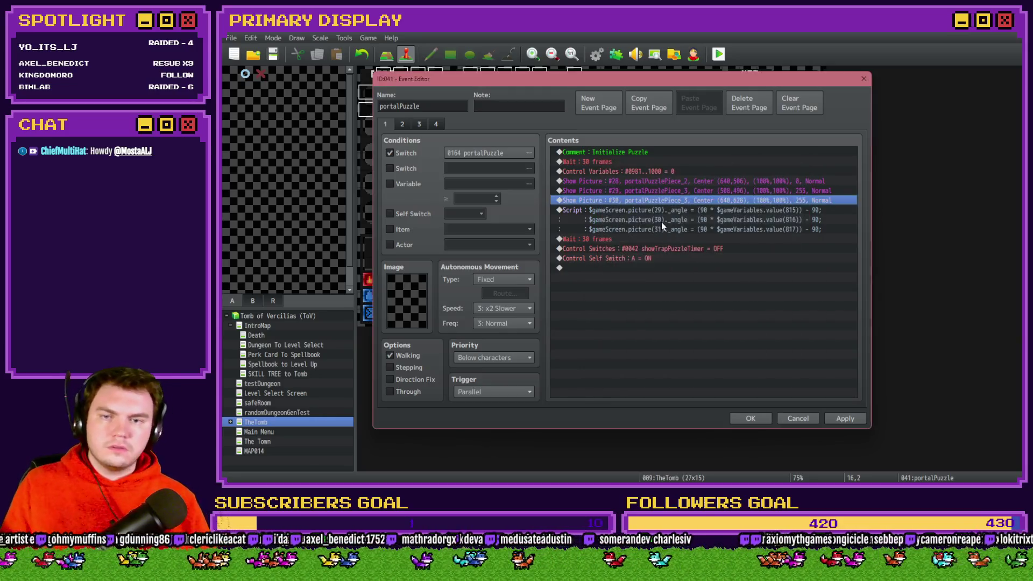
pyautogui.doubleClick(661, 209)
# Free Transform the dial layer onto the right dial and commit it
pyautogui.hotkey('alt', 'Tab')
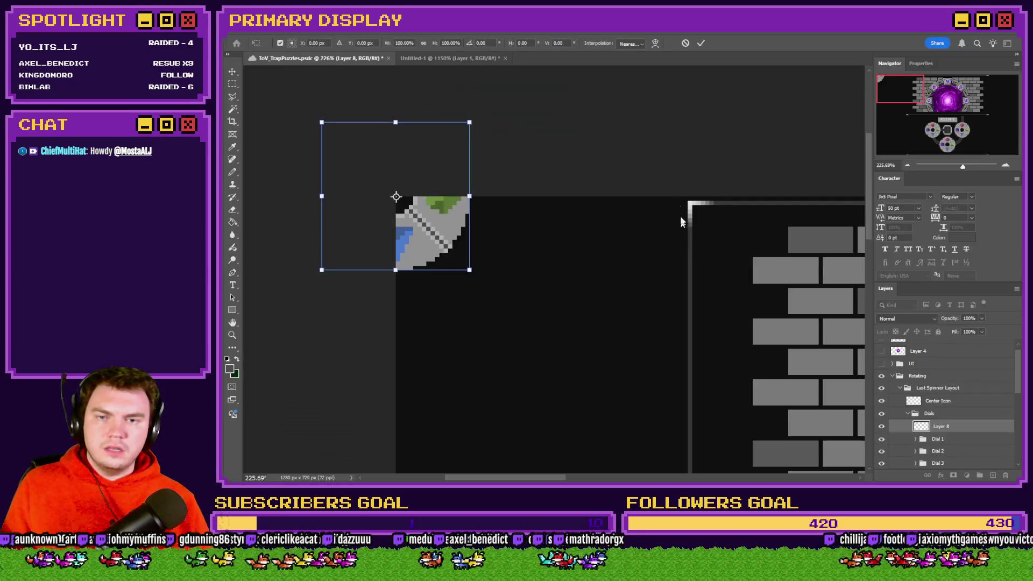
pyautogui.click(945, 131)
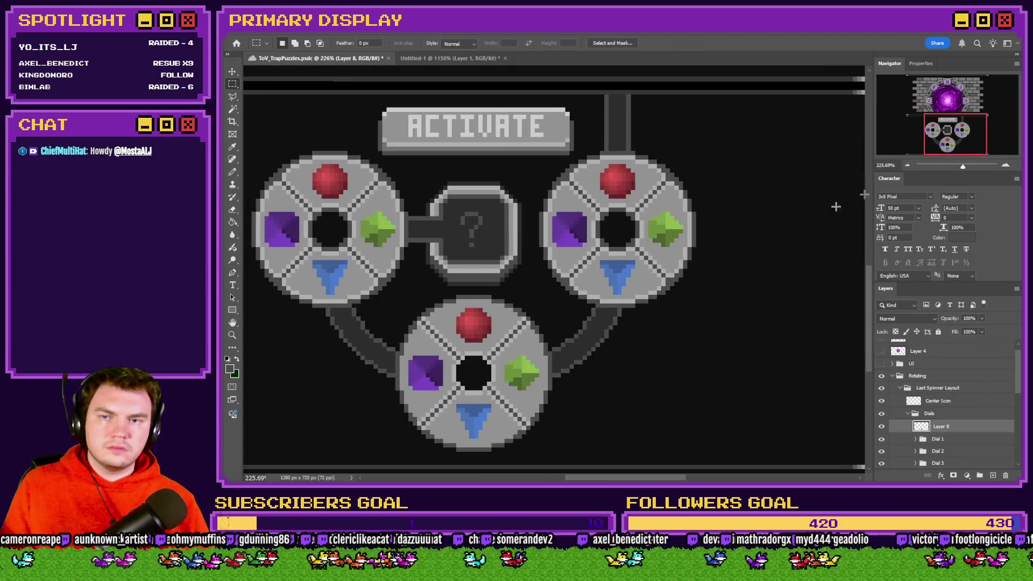
pyautogui.rightClick(469, 394)
pyautogui.click(499, 433)
pyautogui.moveTo(499, 404)
pyautogui.mouseDown()
pyautogui.moveTo(597, 284)
pyautogui.moveTo(644, 260)
pyautogui.mouseUp()
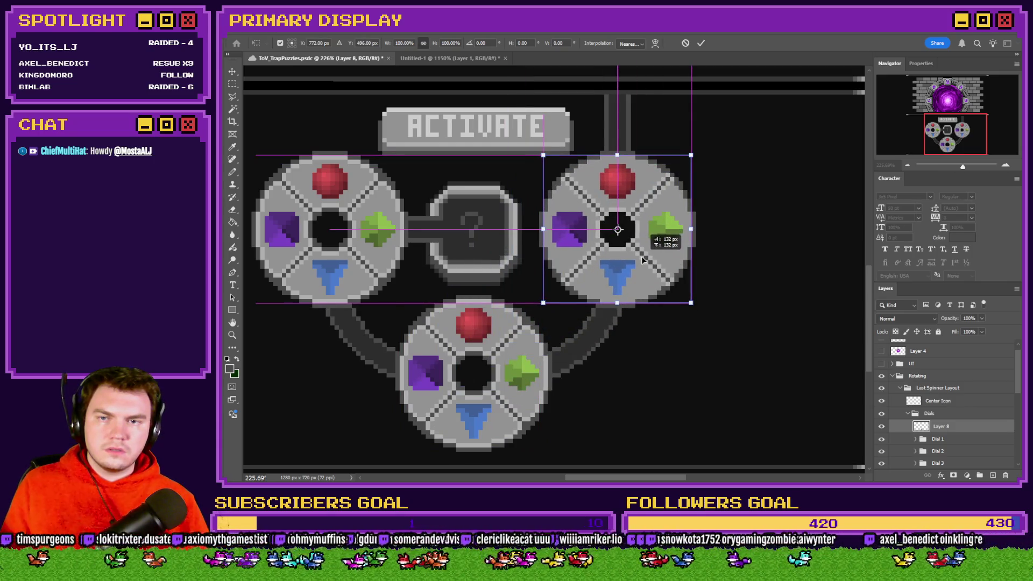
pyautogui.click(232, 84)
# Transform the dial layer to the canvas corner to read its 772 × 496 px offset
pyautogui.rightClick(613, 242)
pyautogui.click(634, 333)
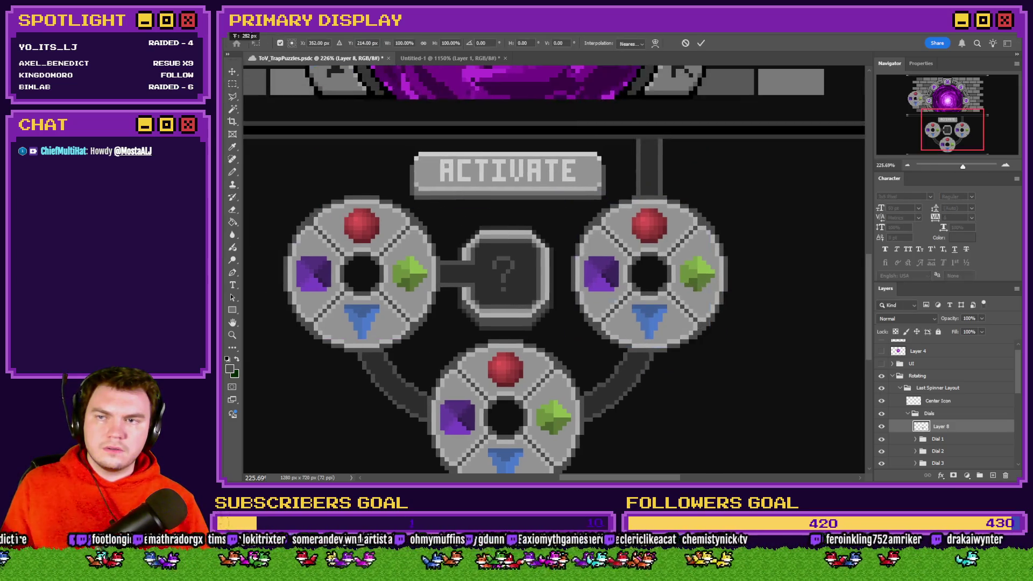
pyautogui.moveTo(619, 232)
pyautogui.mouseDown()
pyautogui.moveTo(333, 162)
pyautogui.moveTo(263, 182)
pyautogui.moveTo(266, 242)
pyautogui.moveTo(432, 201)
pyautogui.moveTo(451, 211)
pyautogui.mouseUp()
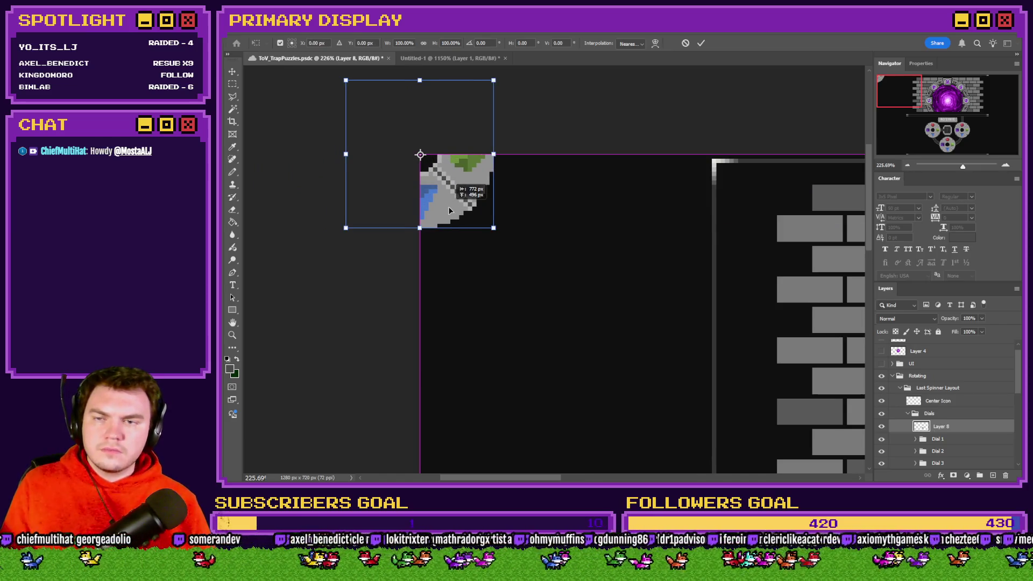
pyautogui.hotkey('alt', 'Tab')
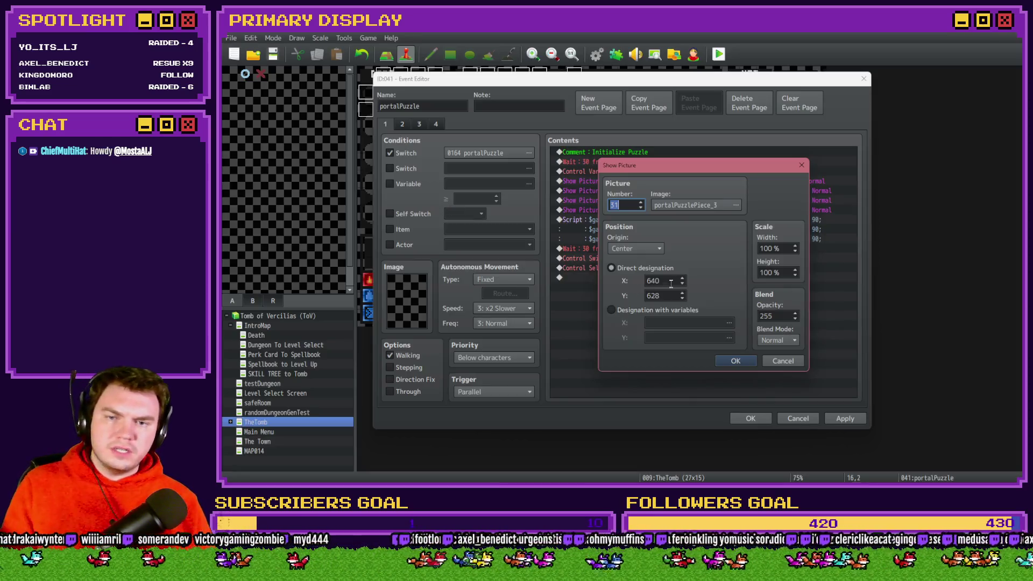
# Position Show Picture #31 at X 772, Y 496
pyautogui.doubleClick(662, 280)
pyautogui.write('772')
pyautogui.doubleClick(667, 296)
pyautogui.write('496')
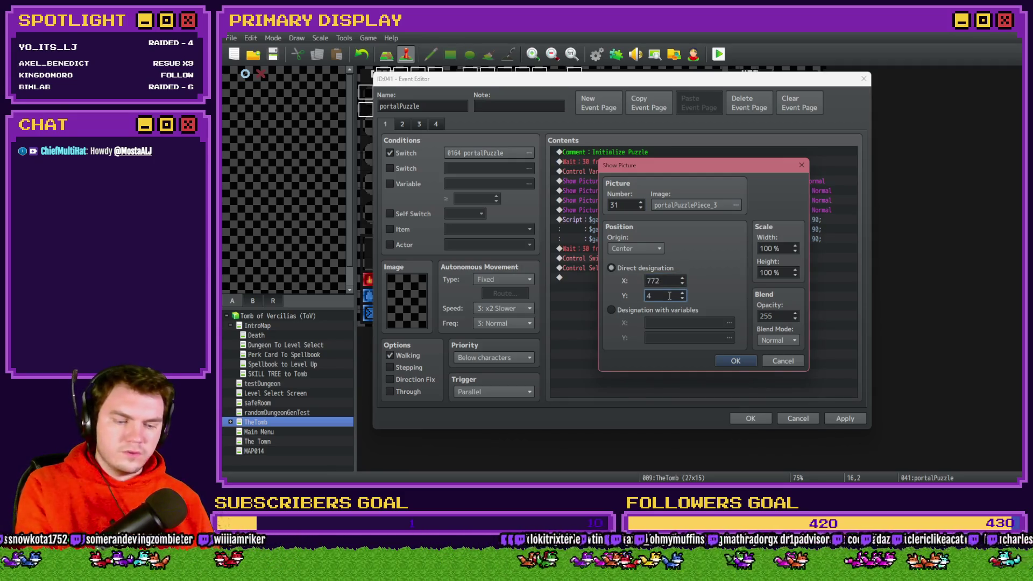
pyautogui.click(736, 361)
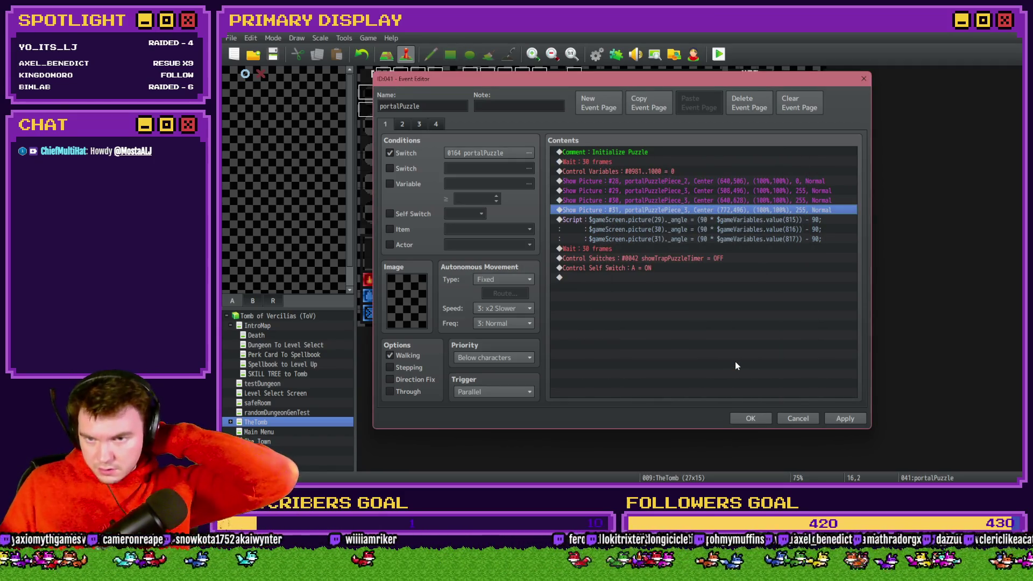
# Duplicate the Show Picture line and set its image to portalPuzzlePiece_1
pyautogui.hotkey('ctrl', 'c')
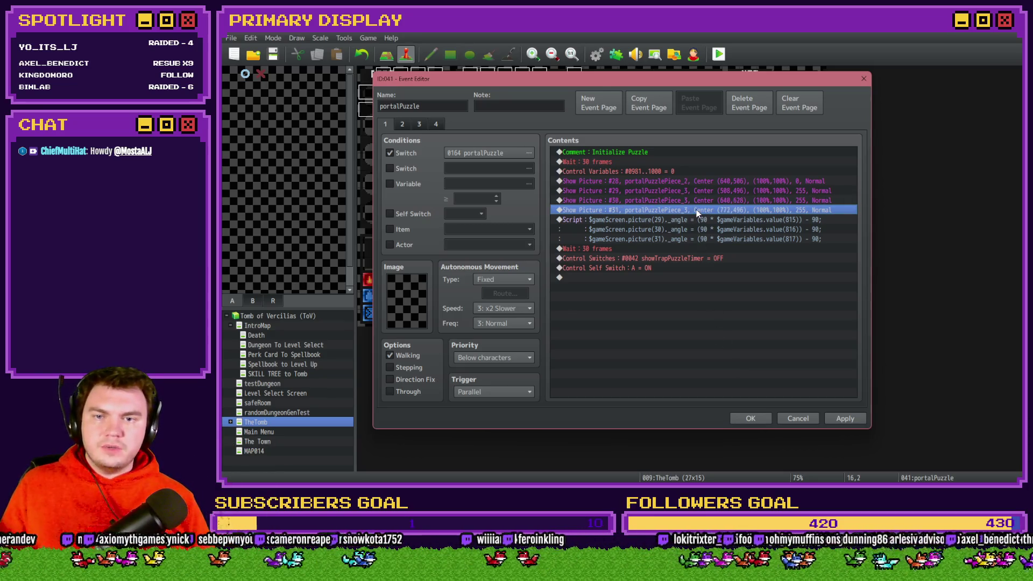
pyautogui.hotkey('ctrl', 'v')
pyautogui.doubleClick(644, 217)
pyautogui.click(674, 207)
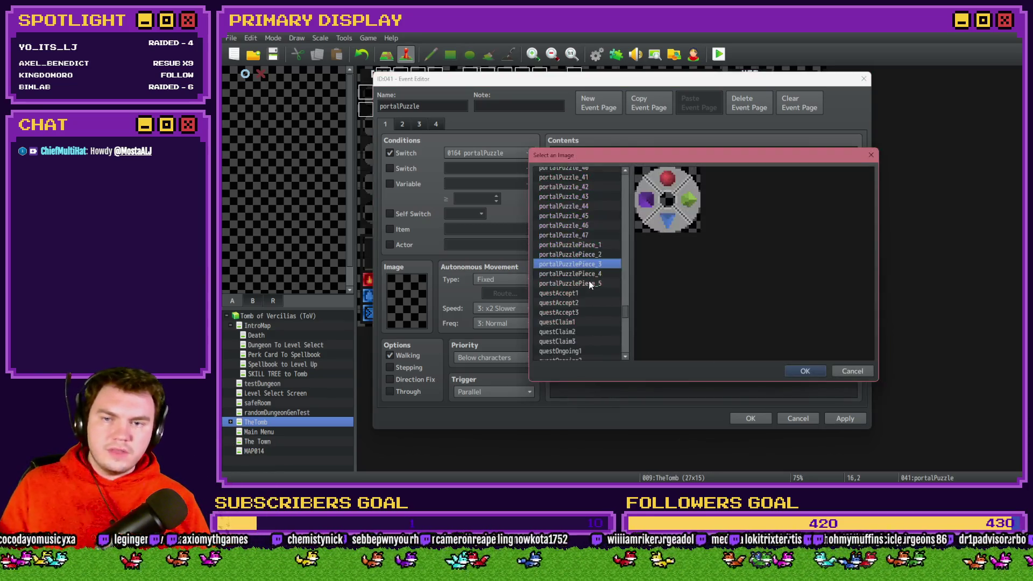
pyautogui.click(592, 274)
pyautogui.click(597, 264)
pyautogui.press('Up')
pyautogui.press('Up')
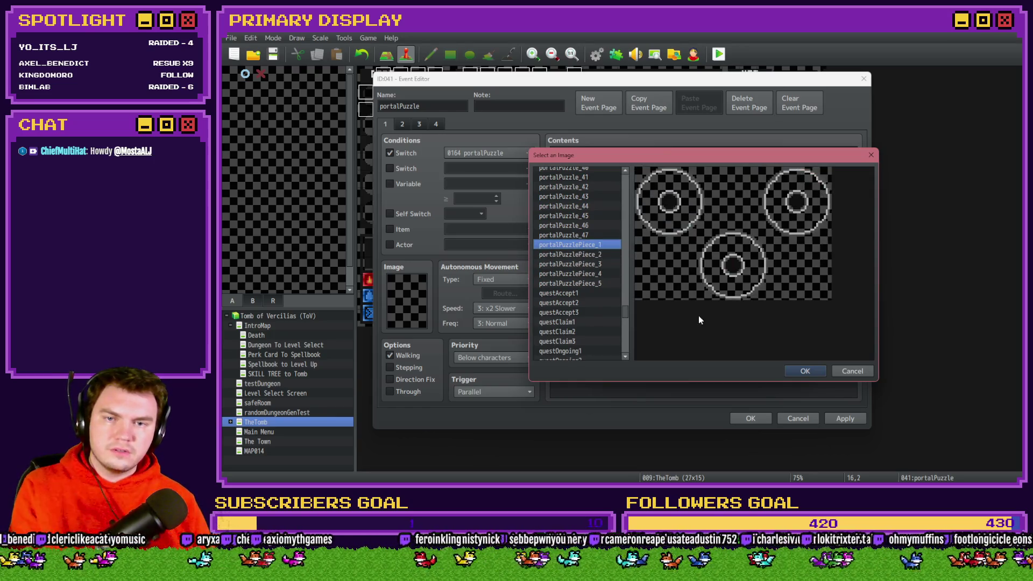
pyautogui.click(805, 372)
pyautogui.hotkey('alt', 'Tab')
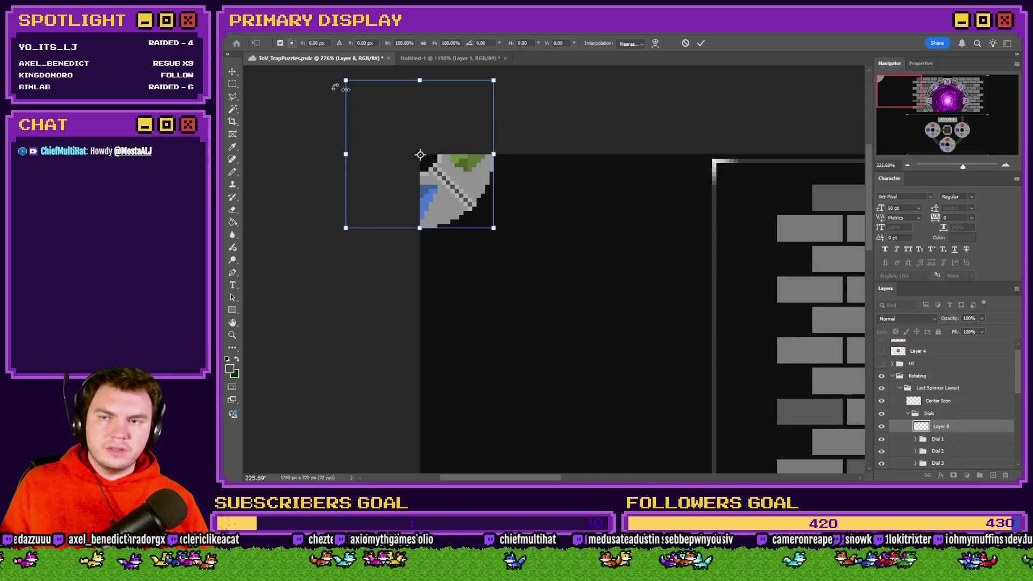
# Cancel the dial transform and paste the portalPuzzlePiece_1 ring image into the puzzle document
pyautogui.press('Escape')
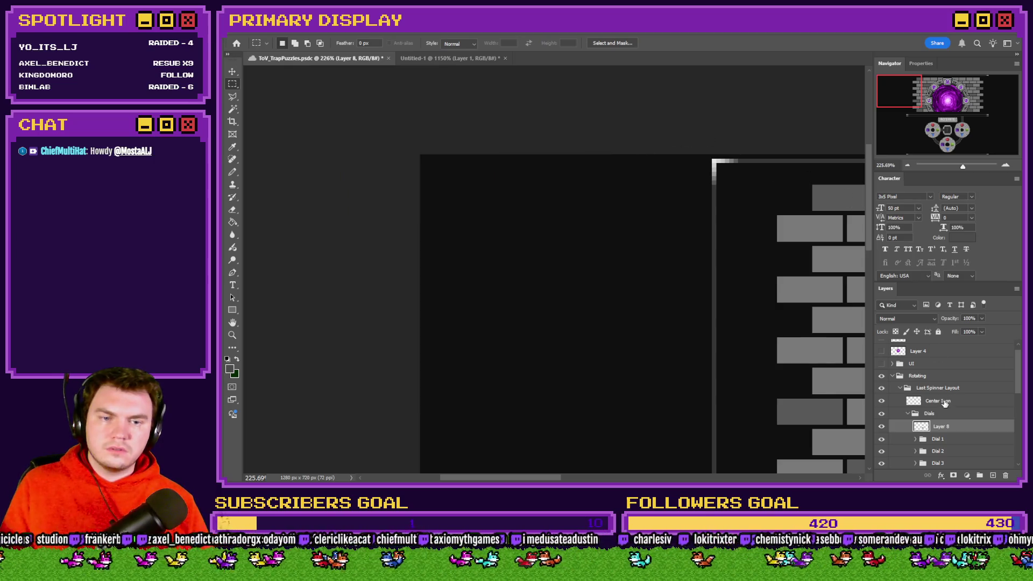
pyautogui.hotkey('alt', 'Tab')
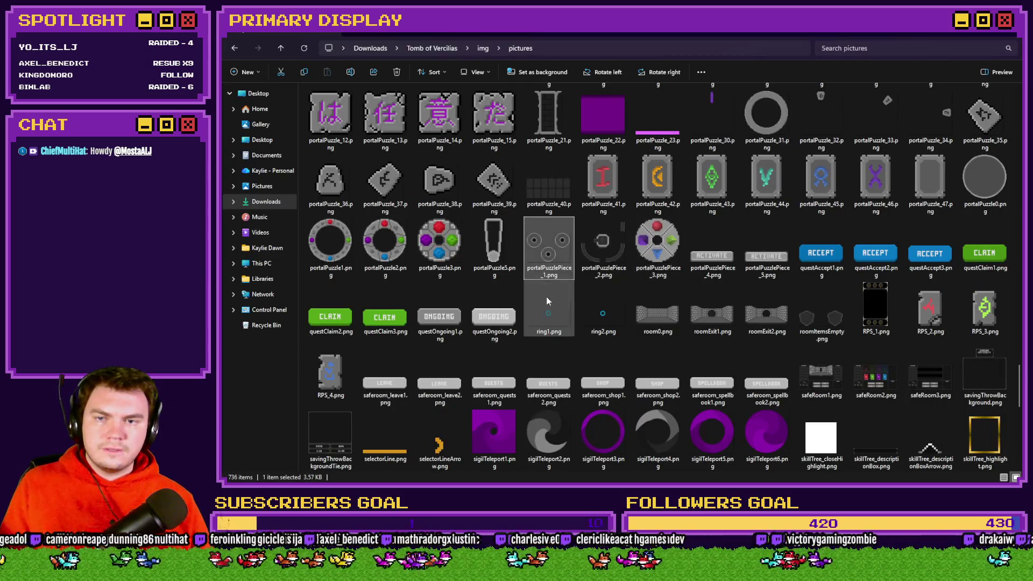
pyautogui.click(551, 269)
pyautogui.hotkey('alt', 'Tab')
pyautogui.moveTo(549, 248)
pyautogui.mouseDown()
pyautogui.moveTo(718, 245)
pyautogui.moveTo(643, 99)
pyautogui.moveTo(651, 66)
pyautogui.mouseUp()
pyautogui.hotkey('ctrl', 'a')
pyautogui.hotkey('ctrl', 'c')
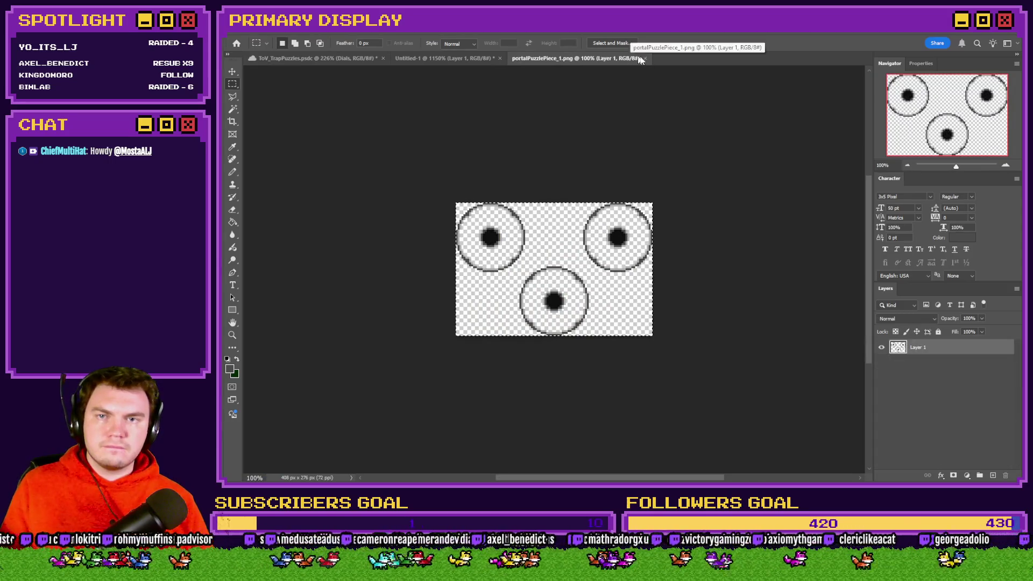
pyautogui.click(646, 58)
pyautogui.hotkey('ctrl', 'v')
# Align the pasted rings over the drawn dials
pyautogui.scroll(-5, 536, 270)
pyautogui.moveTo(536, 270); pyautogui.dragTo(628, 368)
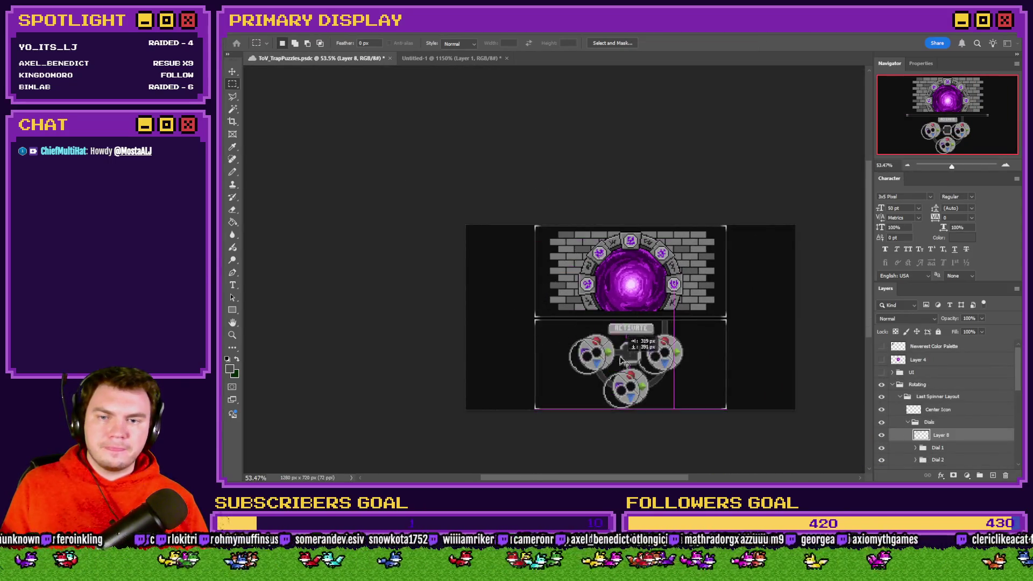
pyautogui.scroll(5, 666, 355)
pyautogui.moveTo(635, 331); pyautogui.dragTo(723, 337)
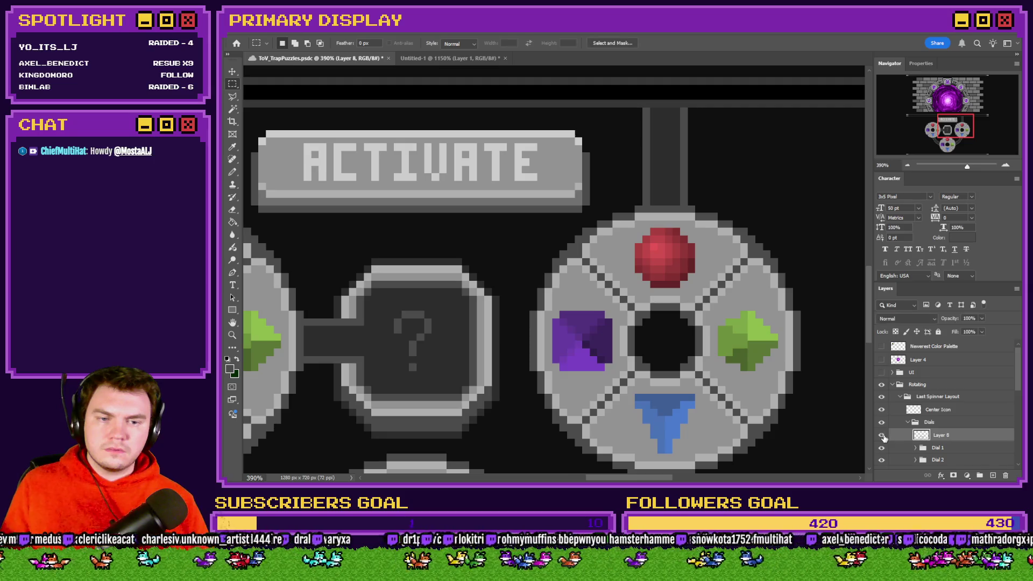
# Free Transform the ring layer to the canvas corner to read its 640 × 562 px offset
pyautogui.scroll(-2, 770, 366)
pyautogui.scroll(-1, 769, 366)
pyautogui.rightClick(718, 377)
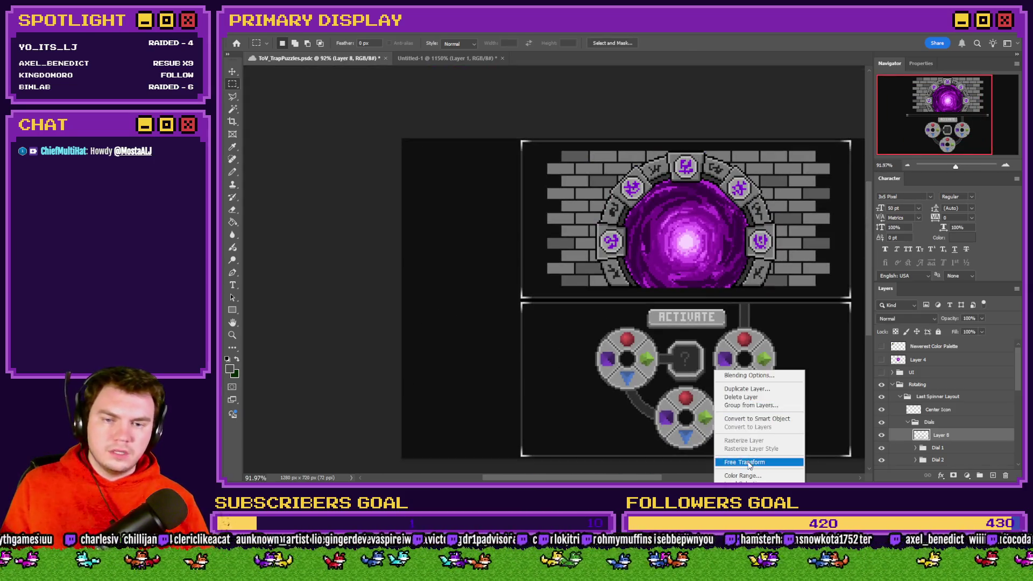
pyautogui.click(745, 450)
pyautogui.moveTo(753, 399)
pyautogui.mouseDown()
pyautogui.moveTo(461, 152)
pyautogui.moveTo(447, 132)
pyautogui.moveTo(456, 133)
pyautogui.mouseUp()
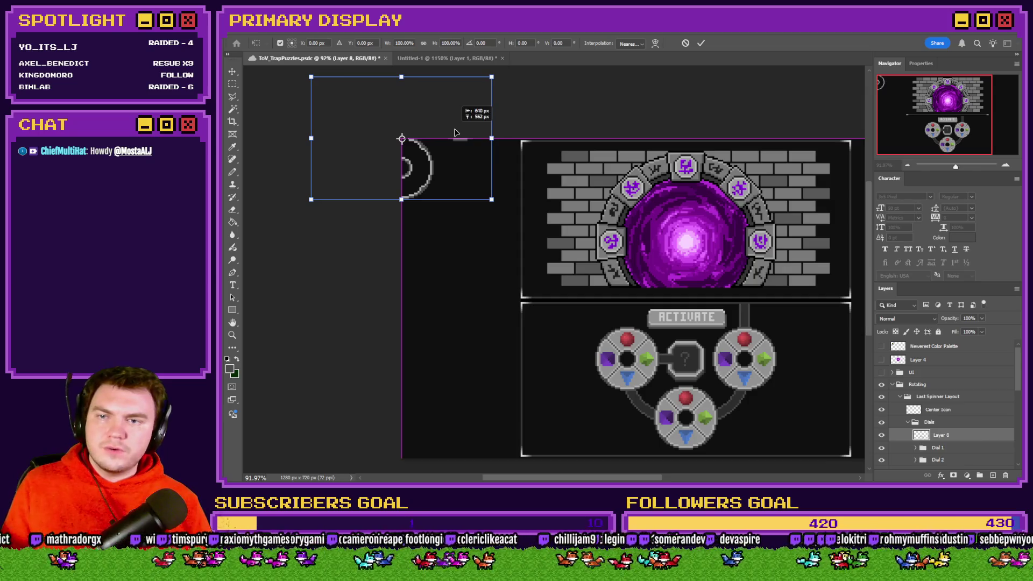
pyautogui.hotkey('alt', 'Tab')
pyautogui.hotkey('alt', 'Tab')
pyautogui.hotkey('alt', 'Tab')
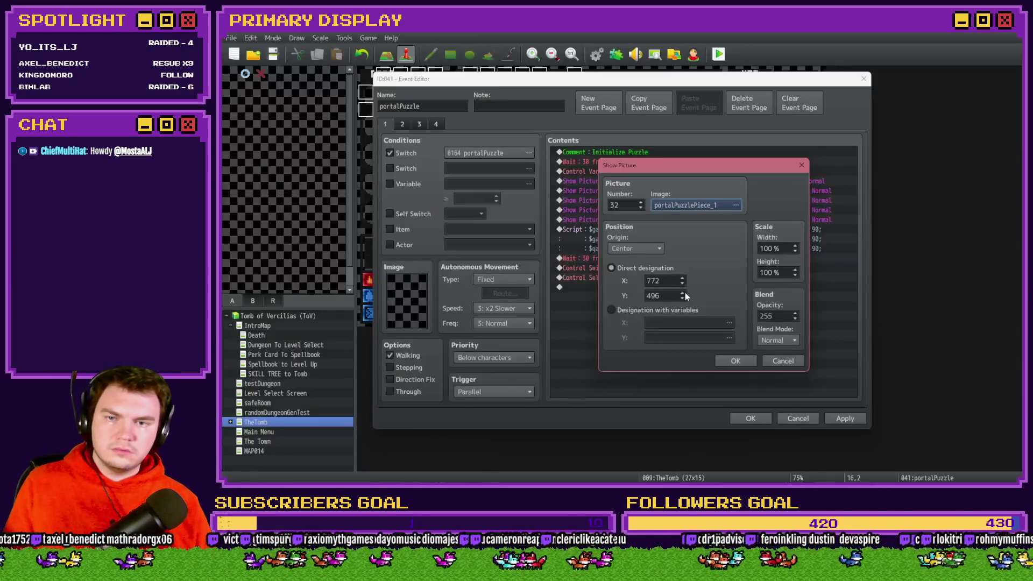
# Set Show Picture #32 to X 640, Y 562 and apply the event changes
pyautogui.write('640')
pyautogui.press('Tab')
pyautogui.write('5')
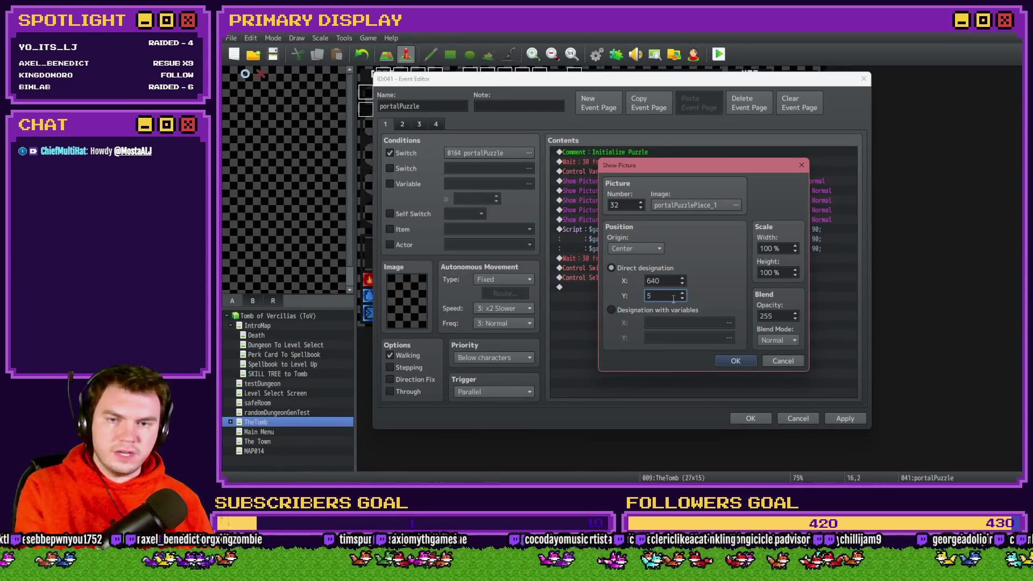
pyautogui.click(719, 360)
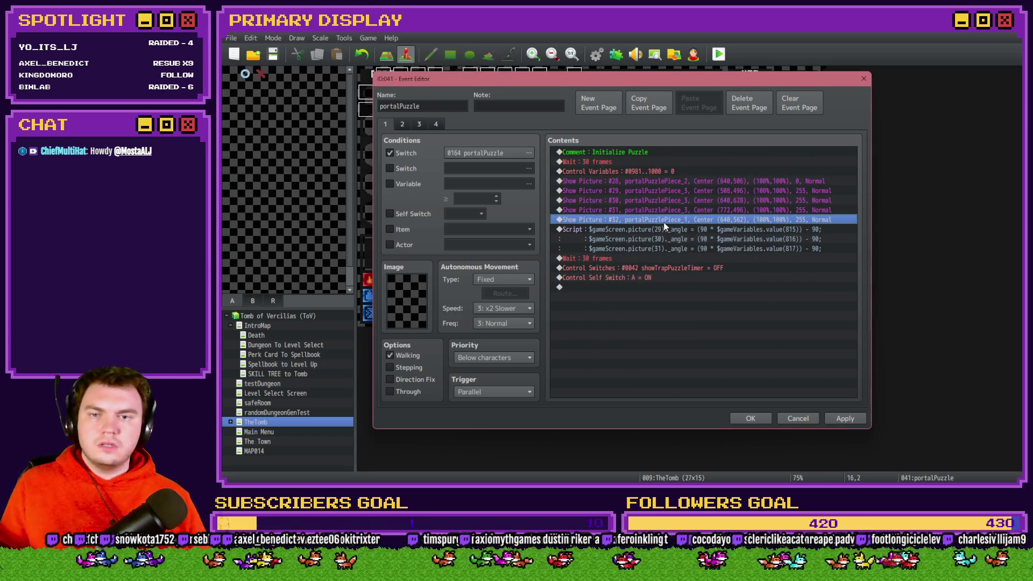
pyautogui.click(836, 419)
# Select the portalPuzzlePiece_4 file in the pictures folder
pyautogui.hotkey('alt', 'Tab')
pyautogui.hotkey('alt', 'Tab')
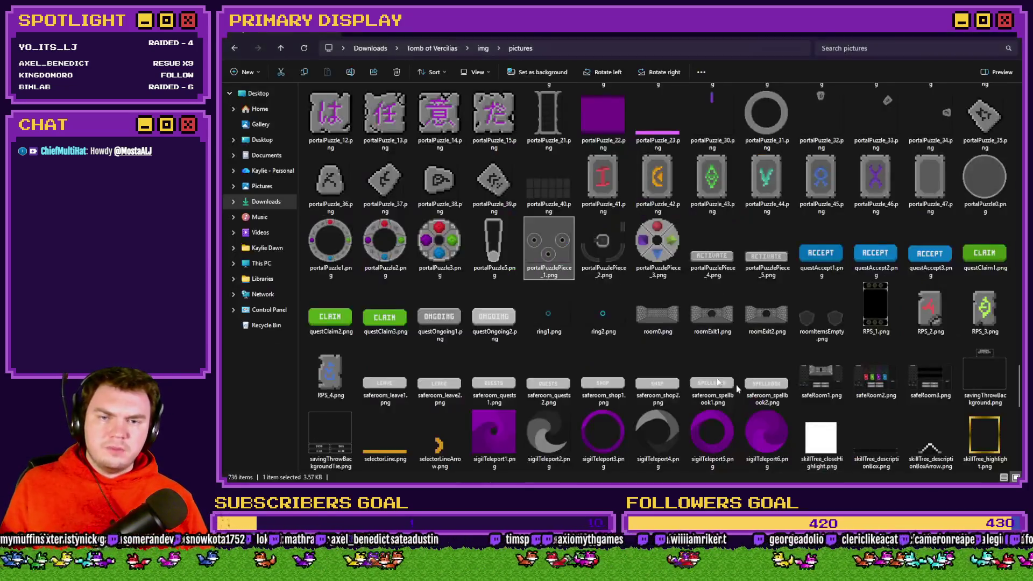
pyautogui.click(600, 250)
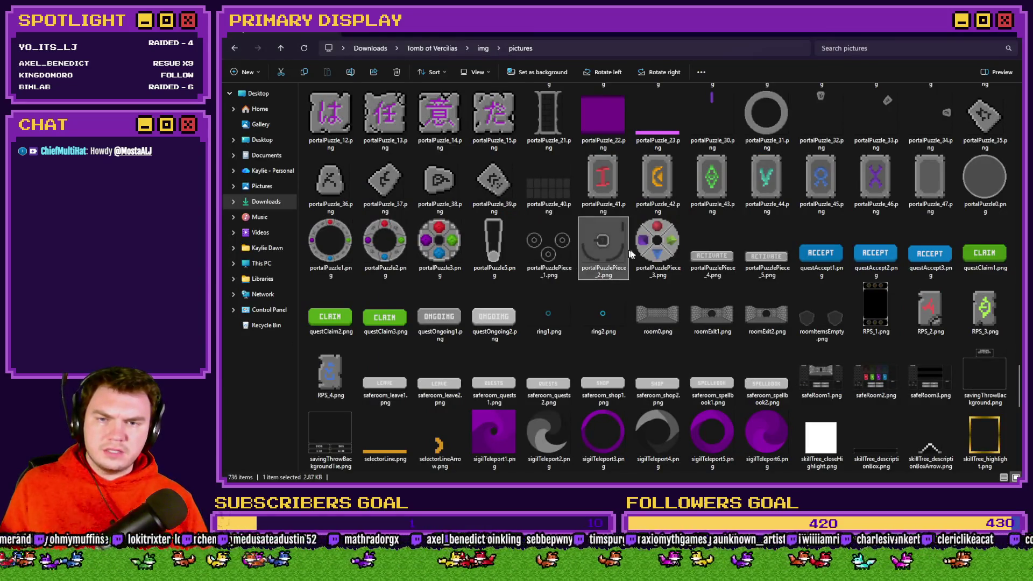
pyautogui.click(647, 254)
pyautogui.click(719, 254)
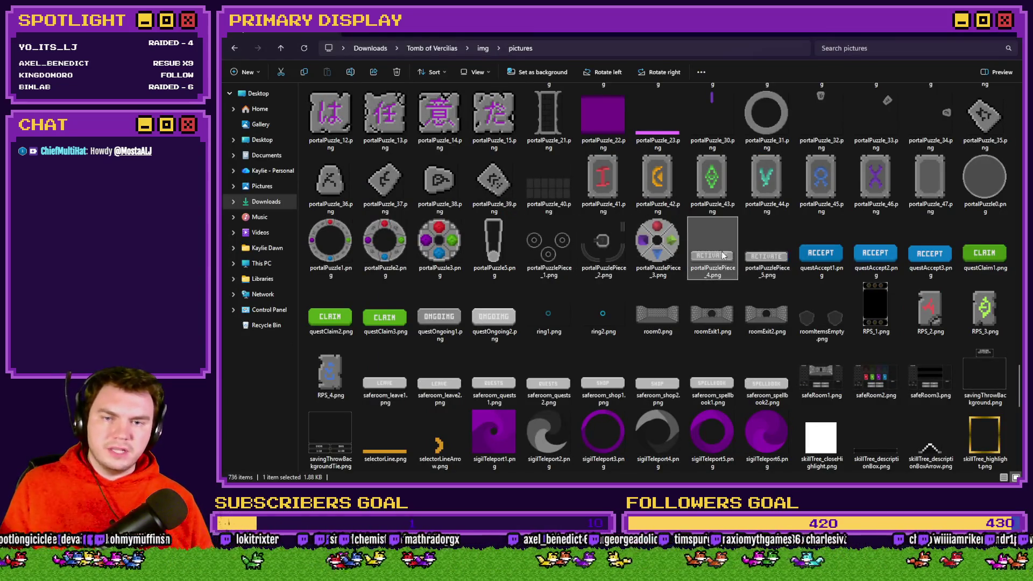
pyautogui.hotkey('alt', 'Tab')
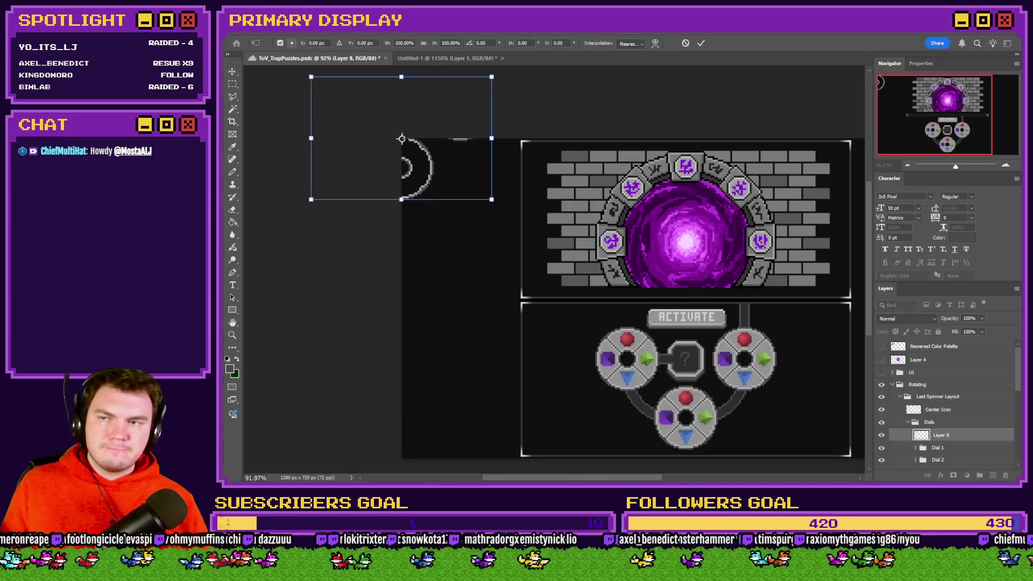
# Cancel the ring transform and drag portalPuzzlePiece_4.png into the puzzle document
pyautogui.press('Escape')
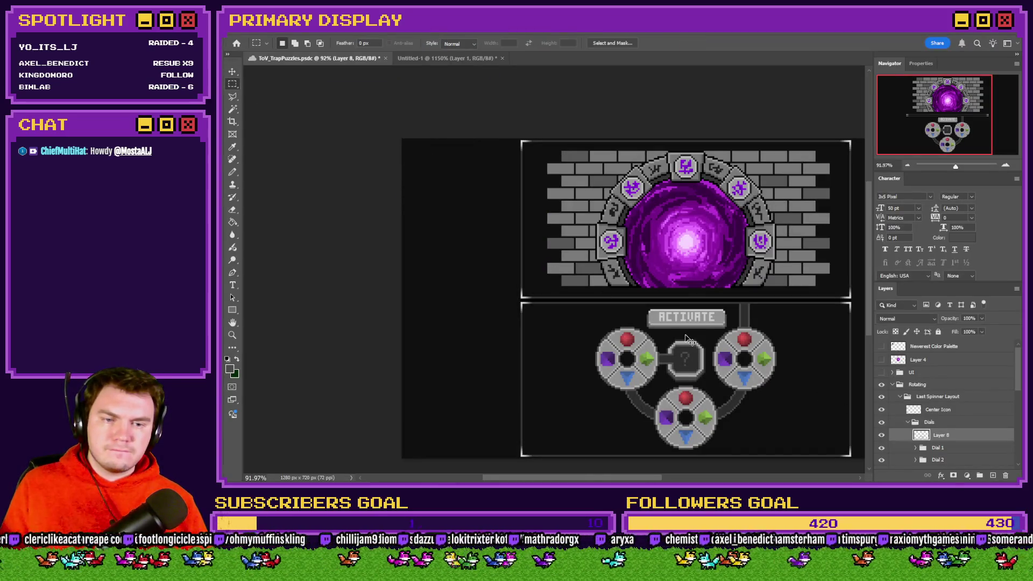
pyautogui.hotkey('alt', 'Tab')
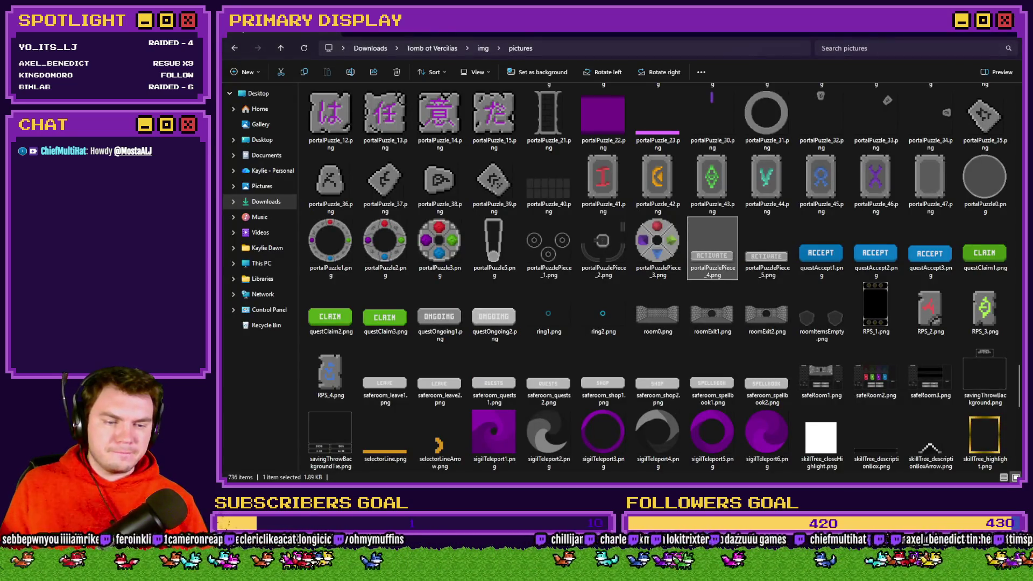
pyautogui.hotkey('alt', 'Tab')
pyautogui.moveTo(716, 250)
pyautogui.mouseDown()
pyautogui.moveTo(745, 310)
pyautogui.moveTo(701, 323)
pyautogui.moveTo(614, 60)
pyautogui.mouseUp()
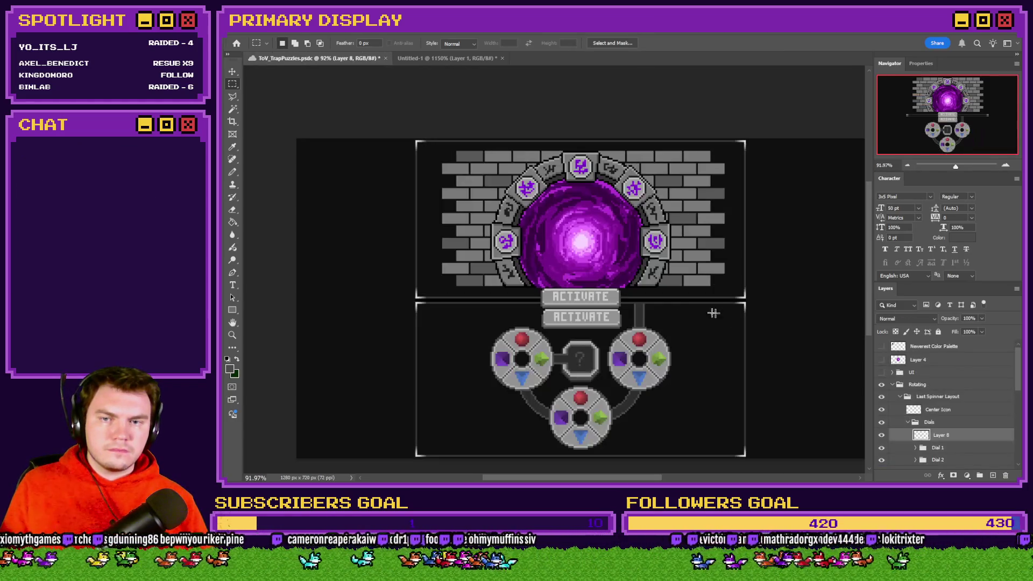
# Align the new ACTIVATE bar exactly over the drawn one, checking by toggling its visibility
pyautogui.scroll(10, 619, 314)
pyautogui.moveTo(615, 168); pyautogui.dragTo(619, 292)
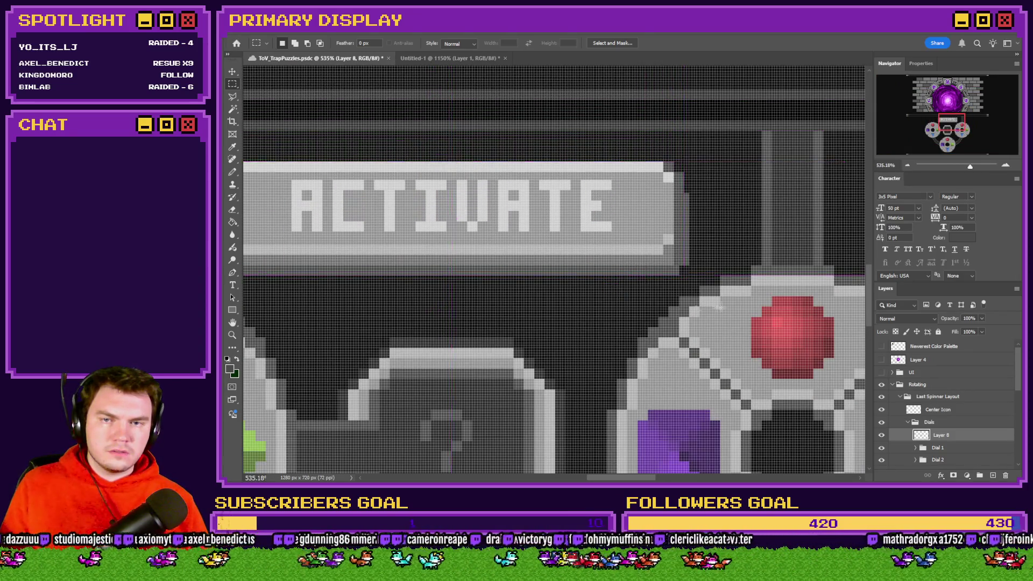
pyautogui.scroll(-4, 700, 301)
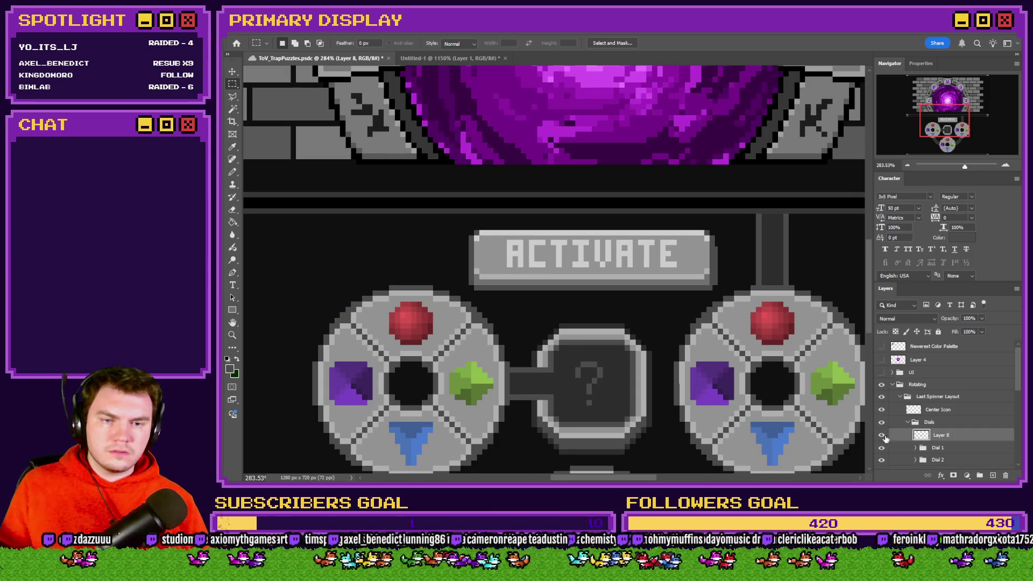
pyautogui.click(881, 434)
pyautogui.click(882, 435)
pyautogui.scroll(3, 635, 246)
pyautogui.moveTo(634, 247)
pyautogui.mouseDown()
pyautogui.moveTo(652, 245)
pyautogui.moveTo(640, 246)
pyautogui.mouseUp()
pyautogui.scroll(-5, 654, 285)
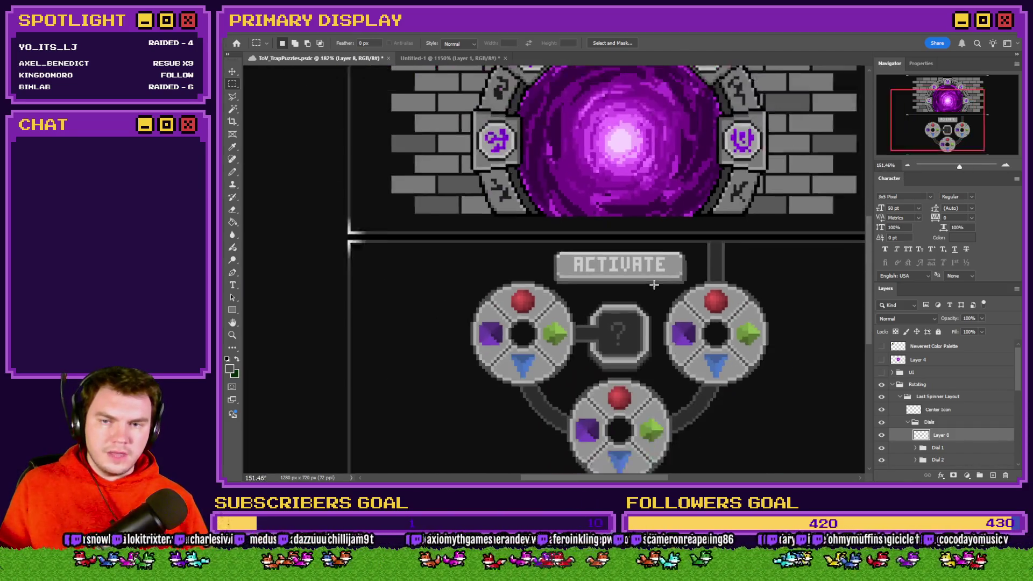
pyautogui.scroll(-1, 654, 285)
# Free Transform the ACTIVATE bar to the canvas corner to read its 640 × 406 px offset
pyautogui.rightClick(653, 285)
pyautogui.click(667, 377)
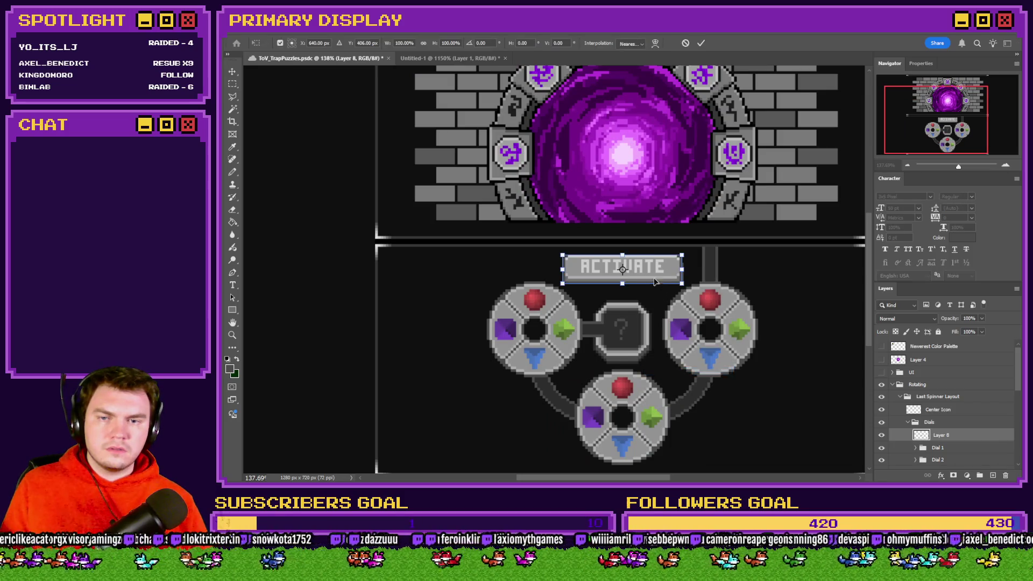
pyautogui.moveTo(654, 281)
pyautogui.mouseDown()
pyautogui.moveTo(467, 167)
pyautogui.moveTo(468, 323)
pyautogui.moveTo(495, 343)
pyautogui.mouseUp()
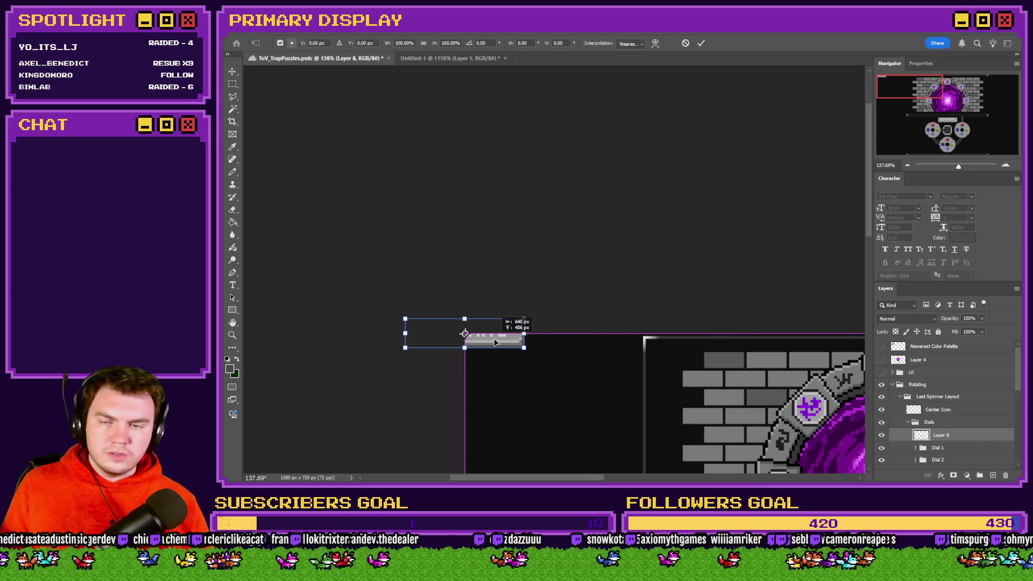
pyautogui.hotkey('alt', 'Tab')
pyautogui.hotkey('alt', 'Tab')
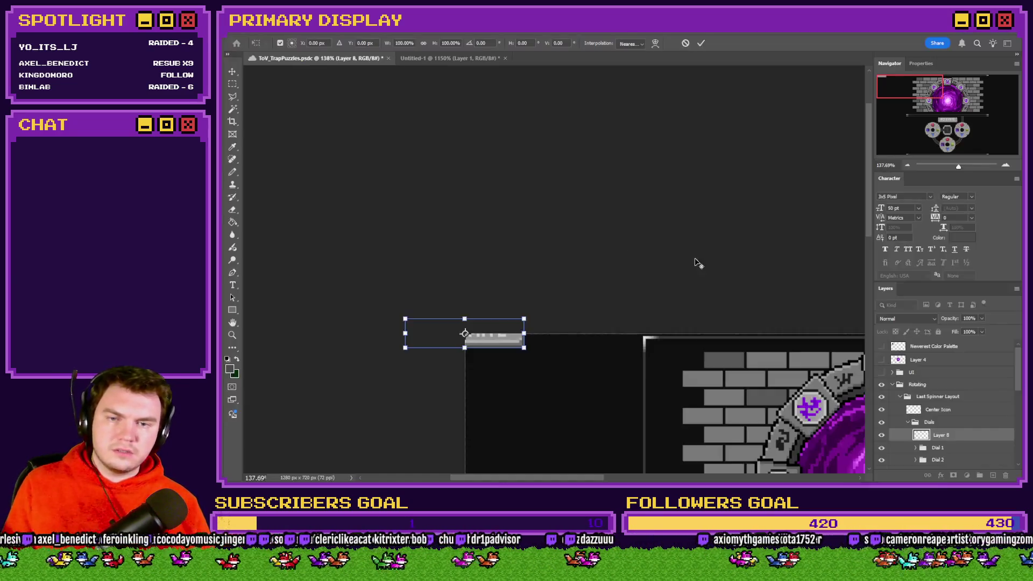
pyautogui.hotkey('alt', 'Tab')
pyautogui.click(703, 231)
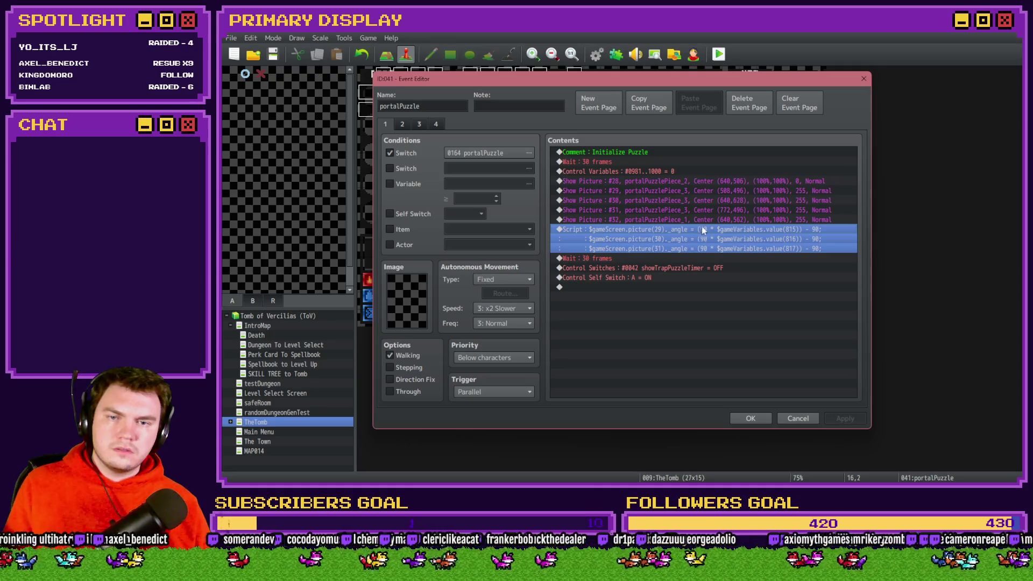
# Duplicate the Show Picture #32 command and open the copy for editing
pyautogui.click(704, 221)
pyautogui.click(707, 211)
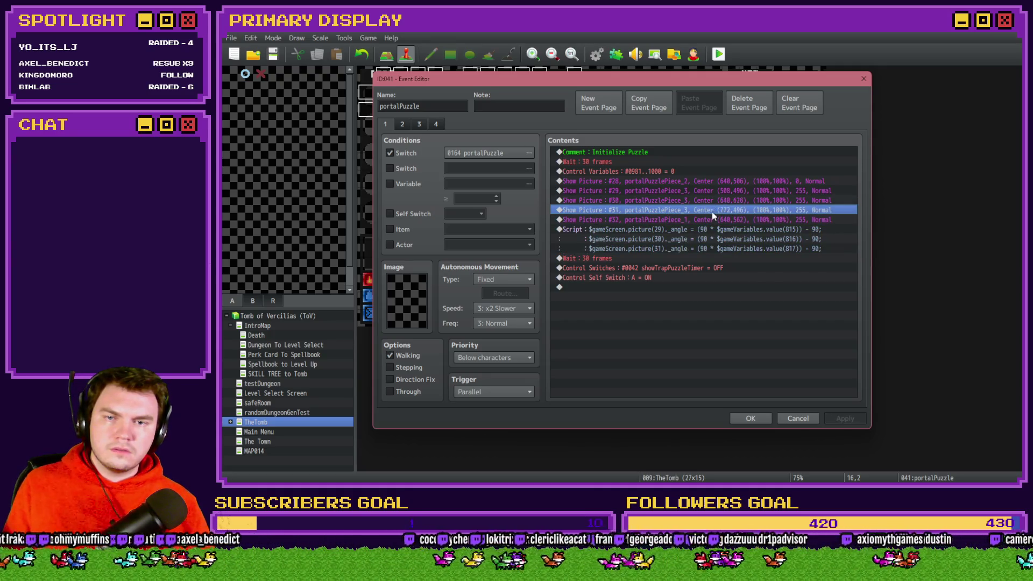
pyautogui.click(712, 218)
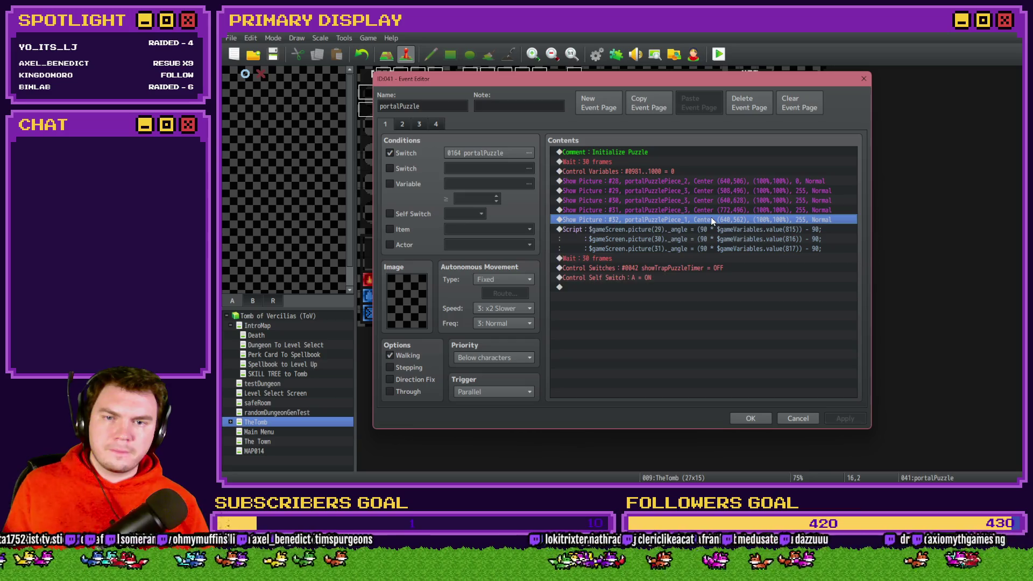
pyautogui.hotkey('ctrl', 'c')
pyautogui.hotkey('ctrl', 'v')
pyautogui.doubleClick(711, 218)
# Set the copy to picture #33 with image portalPuzzlePiece_4 at Y 406
pyautogui.click(683, 209)
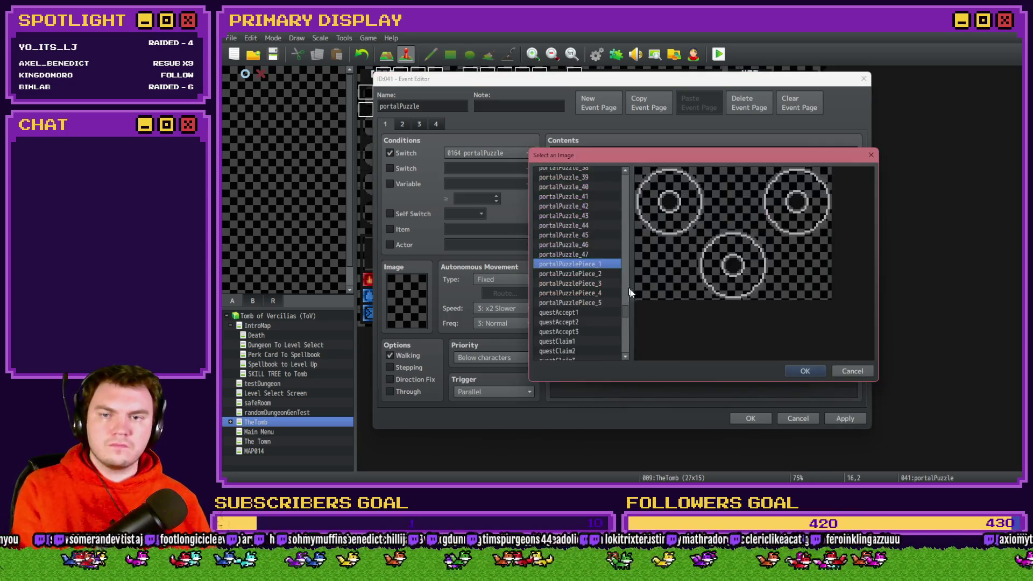
pyautogui.press('Down')
pyautogui.press('Down')
pyautogui.press('Down')
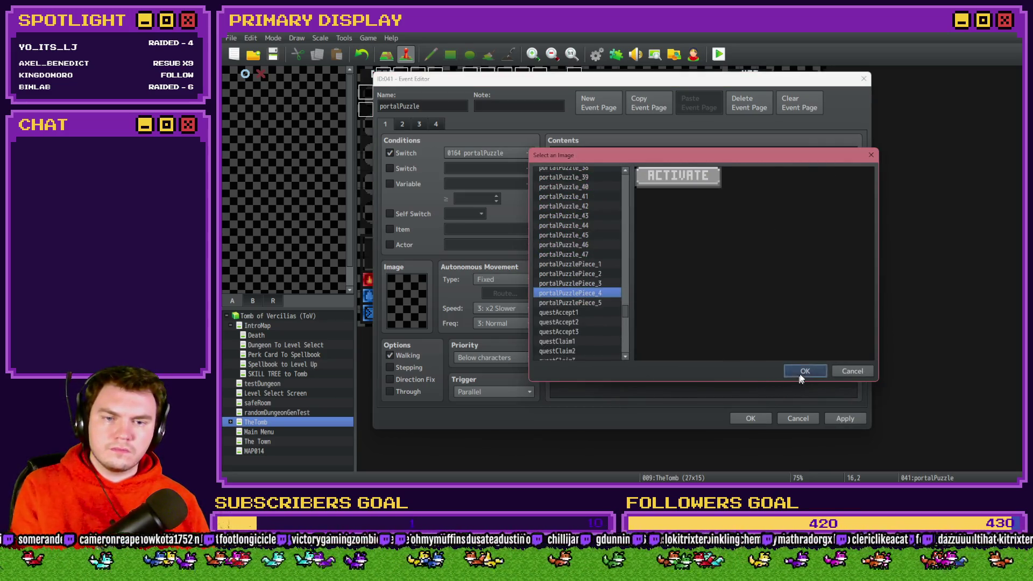
pyautogui.click(801, 371)
pyautogui.doubleClick(675, 296)
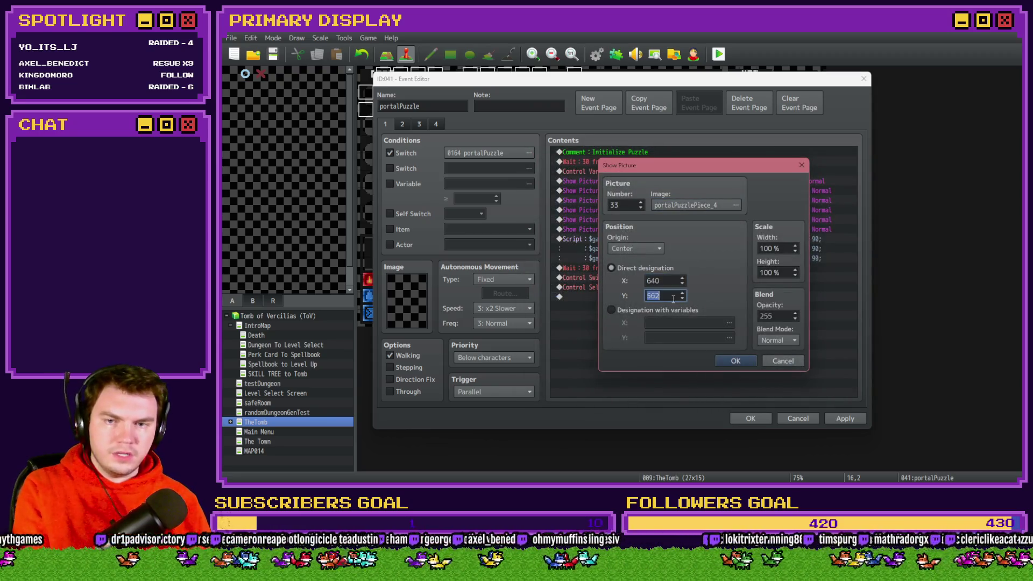
pyautogui.write('406')
pyautogui.click(747, 361)
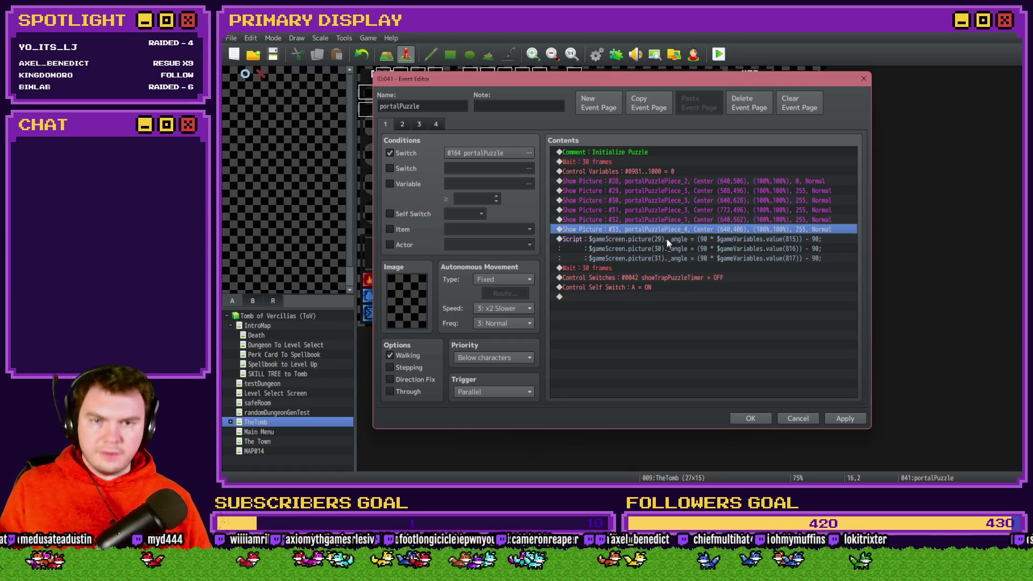
pyautogui.click(667, 242)
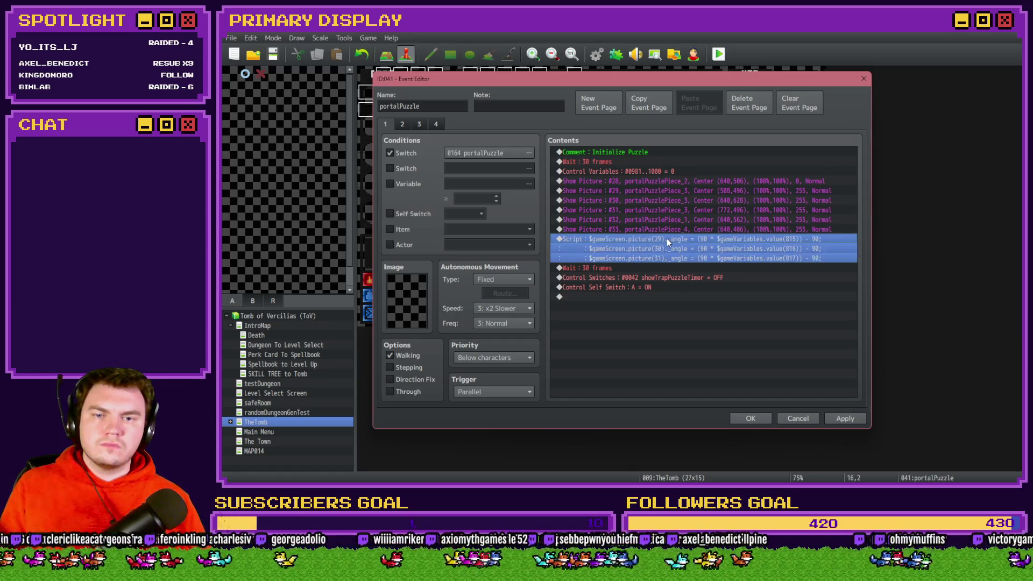
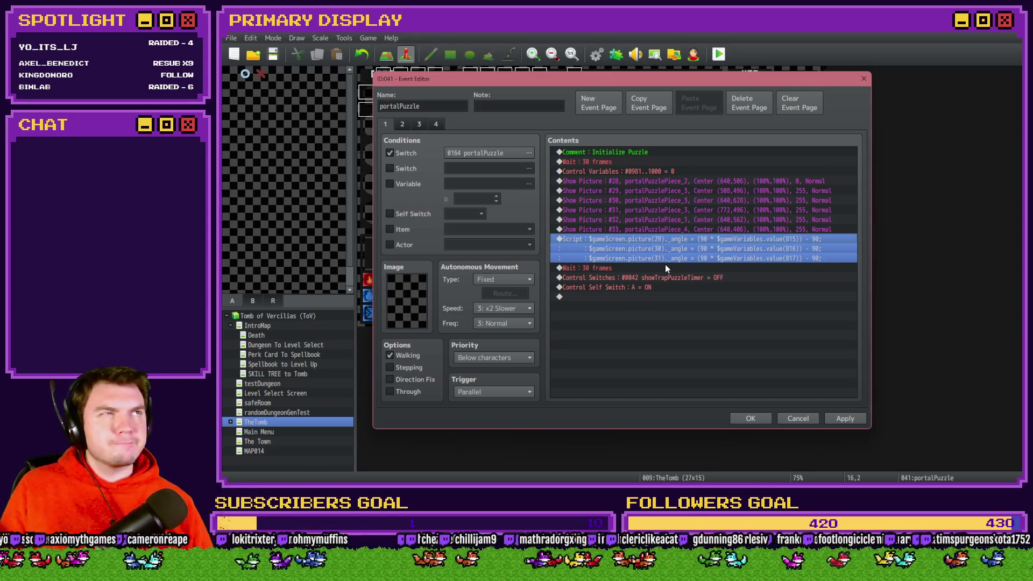
# Review page 1's Wait 30 frames, timer switch and self switch A commands, apply, and show page 2
pyautogui.click(666, 269)
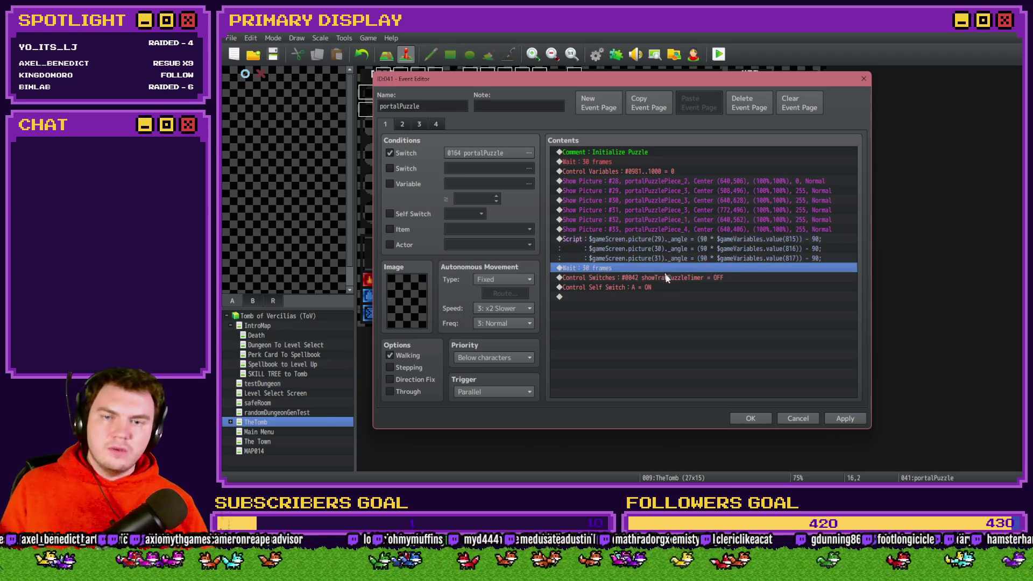
pyautogui.click(673, 279)
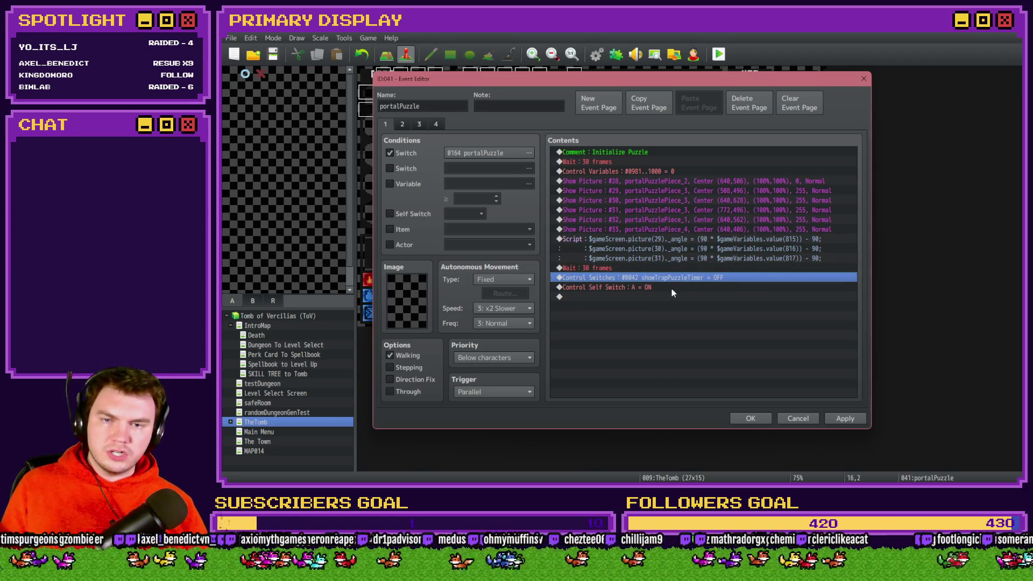
pyautogui.click(672, 288)
pyautogui.click(842, 418)
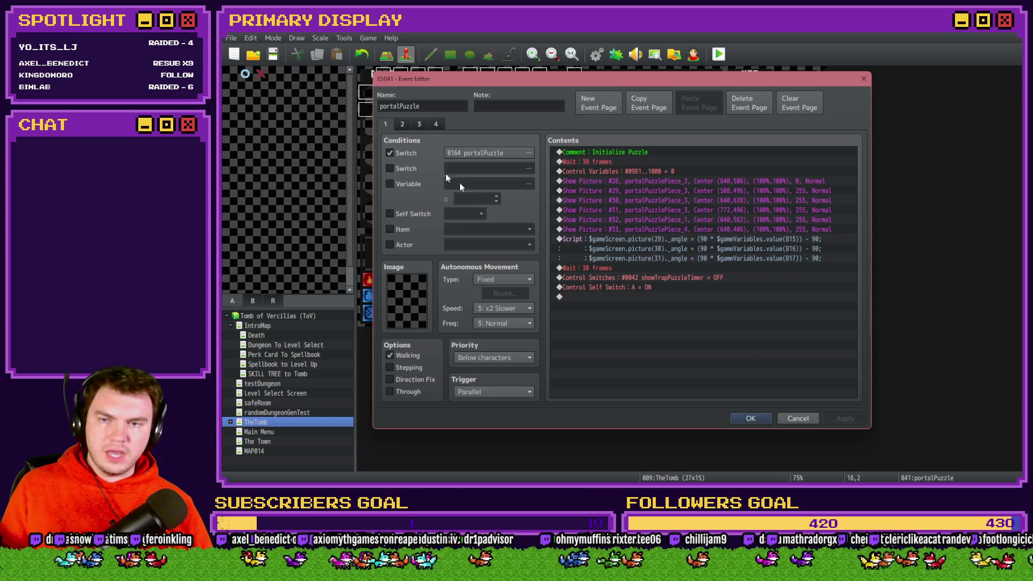
pyautogui.click(402, 125)
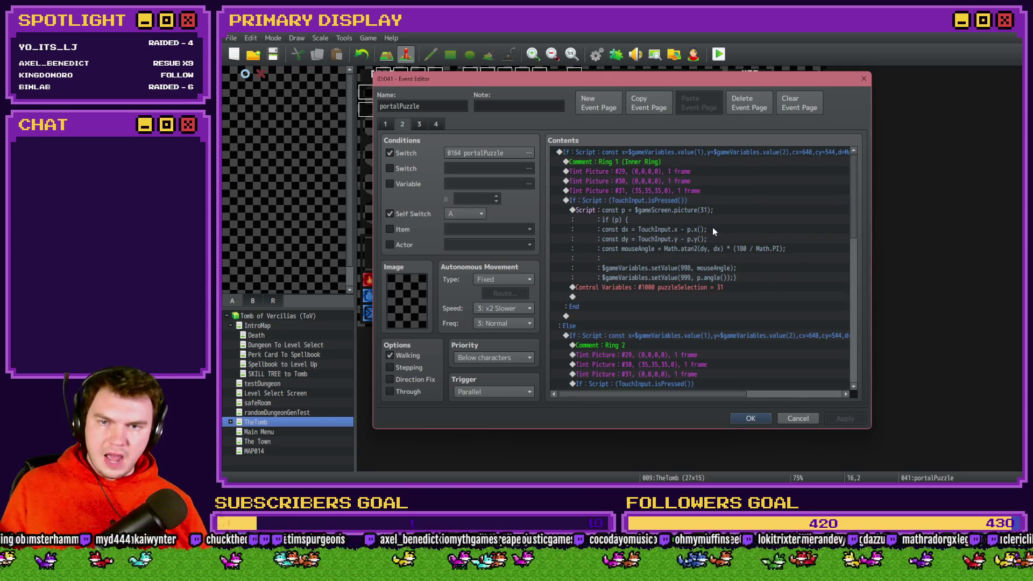
# Open Ring 1's script condition and find its centre 640,544 distance calculation
pyautogui.click(722, 150)
pyautogui.press('Return')
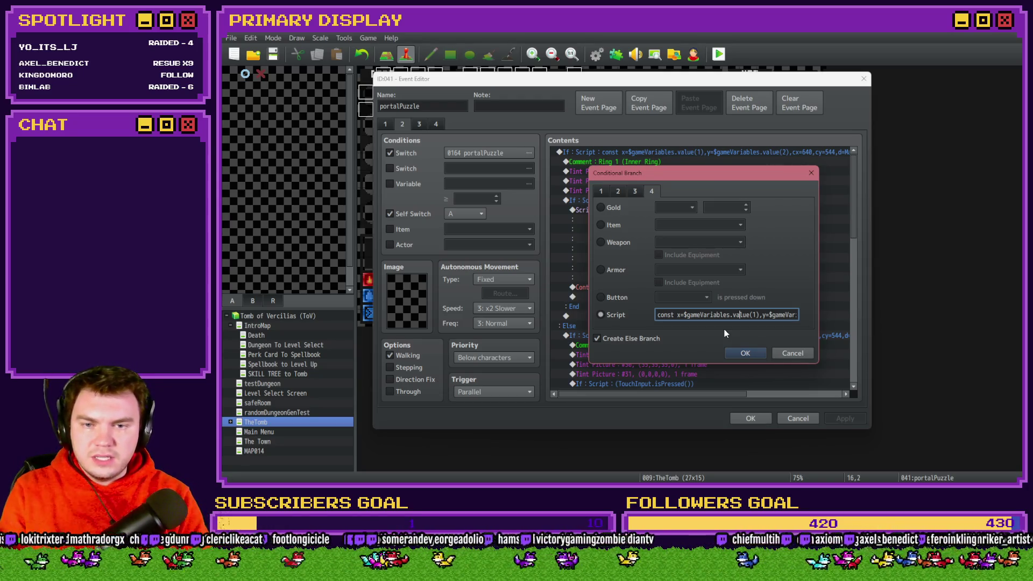
pyautogui.press('Right')
pyautogui.press('Right')
pyautogui.press('Right')
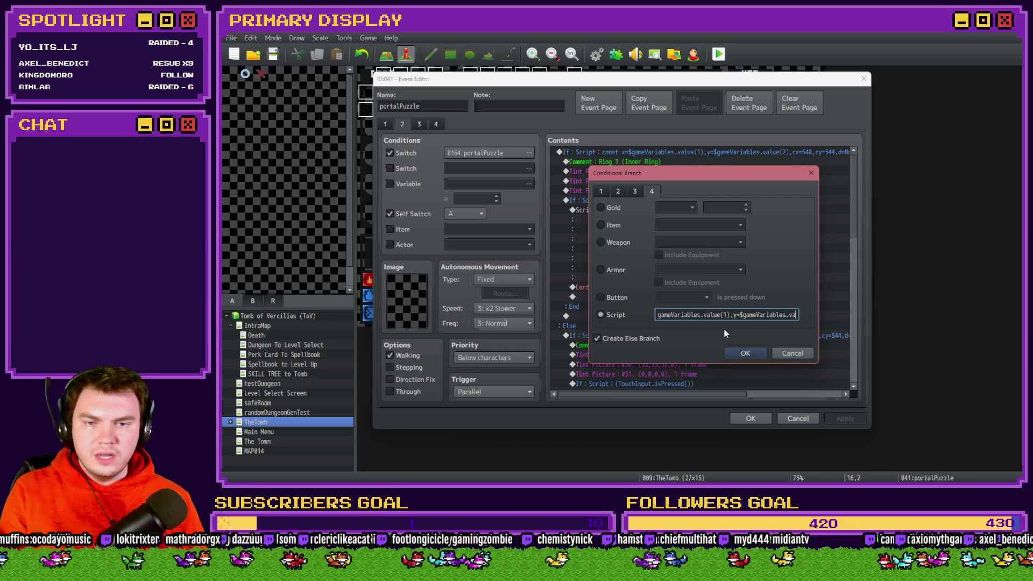
pyautogui.press('Right')
pyautogui.press('Right')
pyautogui.press('Right')
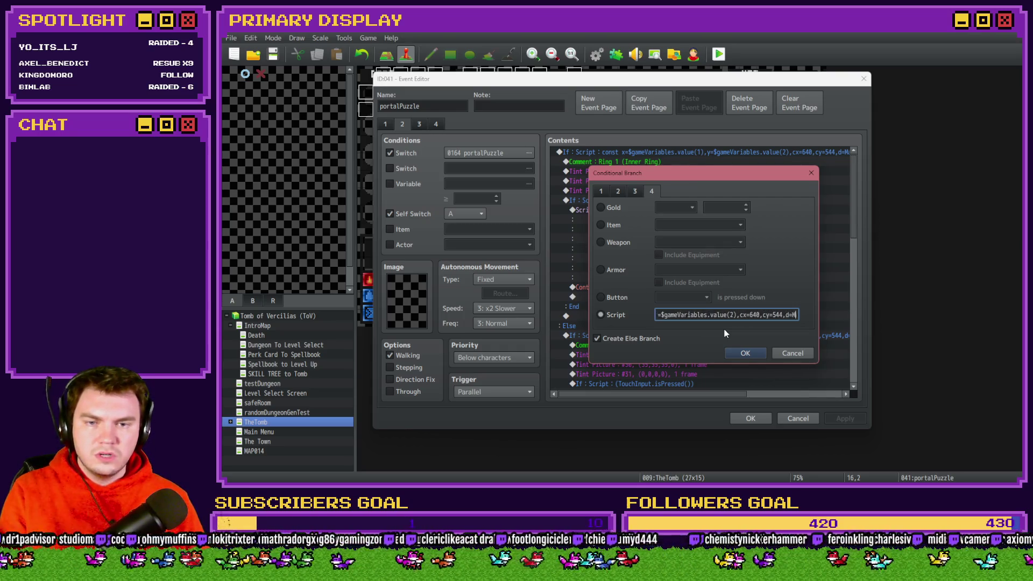
pyautogui.write('ath.hypot(')
pyautogui.doubleClick(721, 315)
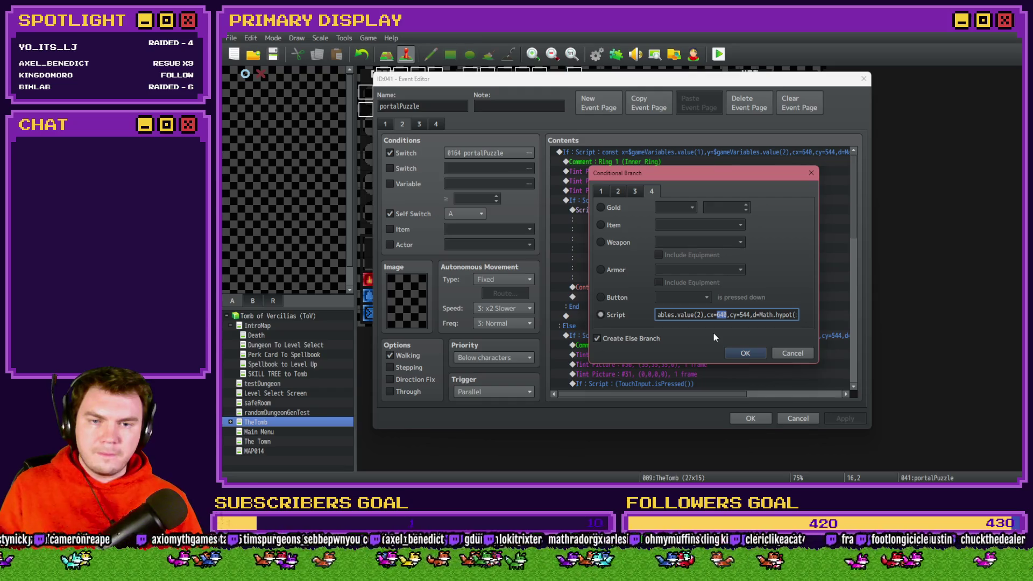
pyautogui.moveTo(719, 175)
pyautogui.mouseDown()
pyautogui.moveTo(538, 176)
pyautogui.moveTo(541, 125)
pyautogui.mouseUp()
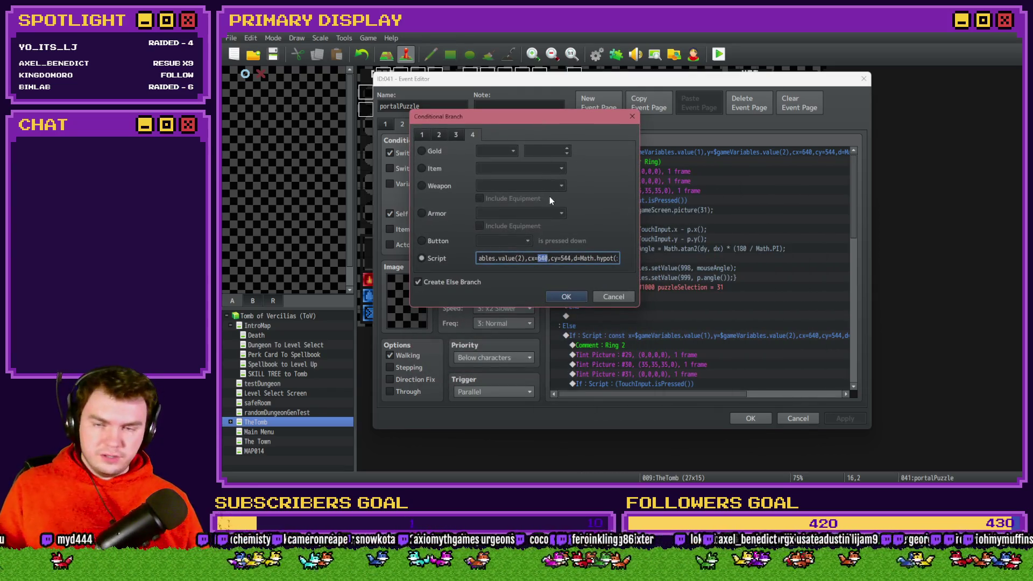
# Extend the script with y-cy);d>=(12)&&d<=(60); and confirm the condition
pyautogui.moveTo(593, 259); pyautogui.dragTo(621, 262)
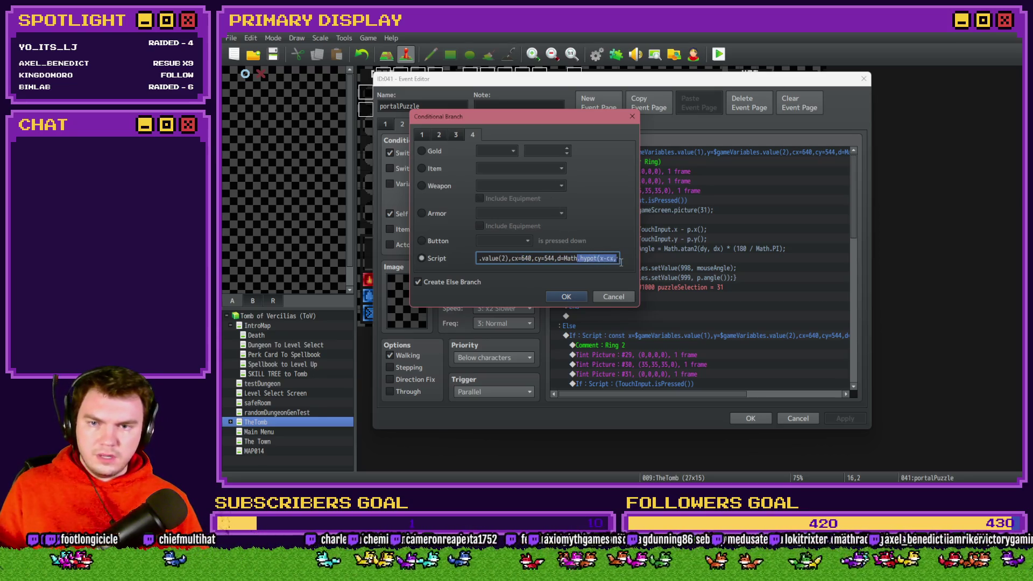
pyautogui.click(620, 261)
pyautogui.write('y-cy);d>=(12)&&d<=()')
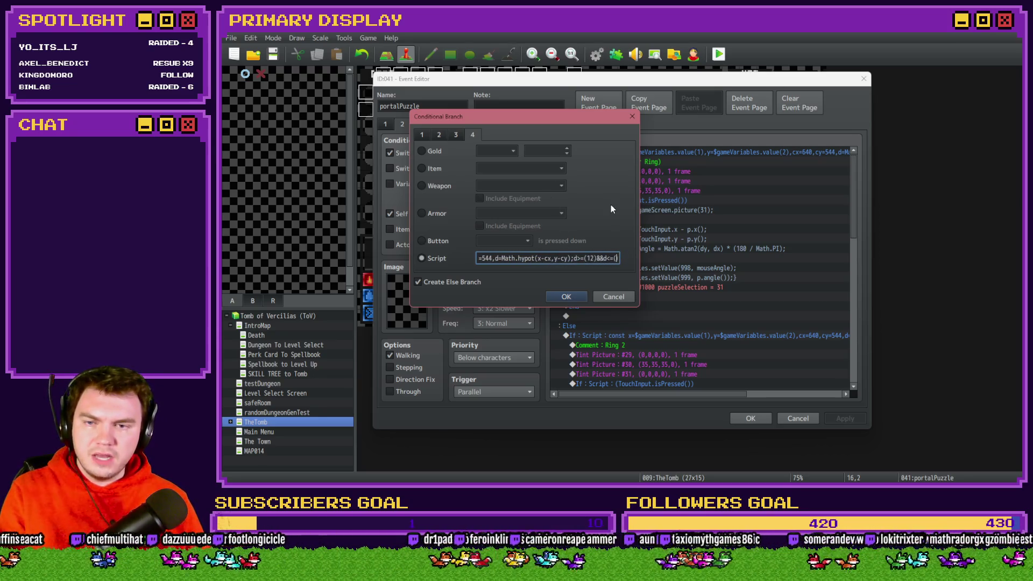
pyautogui.write('60')
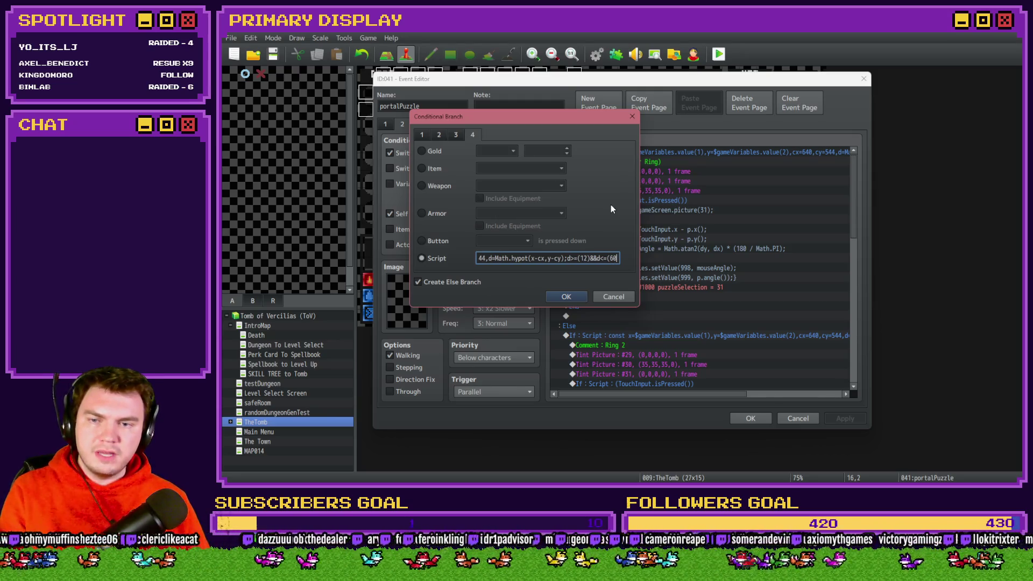
pyautogui.press('Right')
pyautogui.write(';')
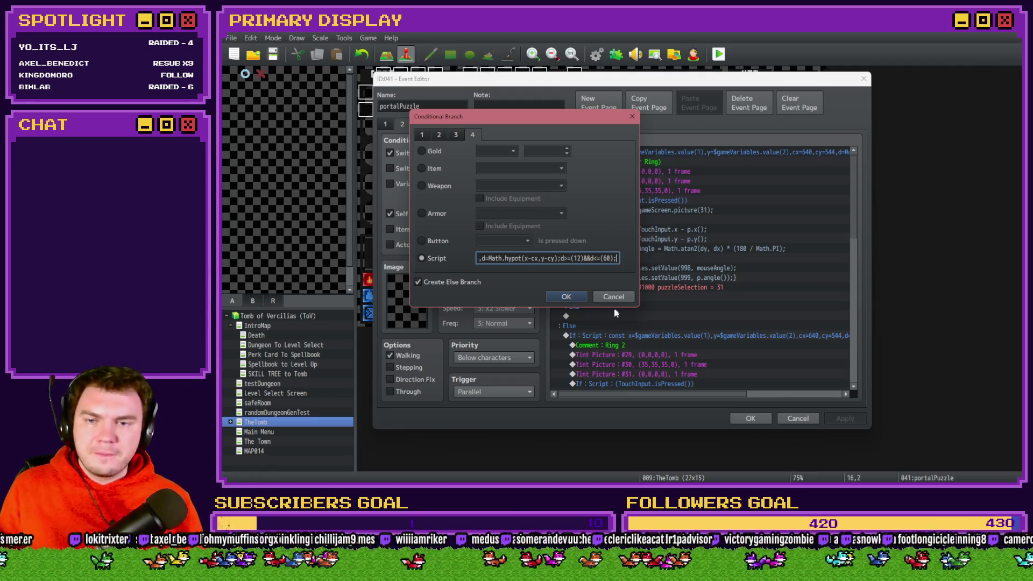
pyautogui.click(566, 296)
pyautogui.click(660, 162)
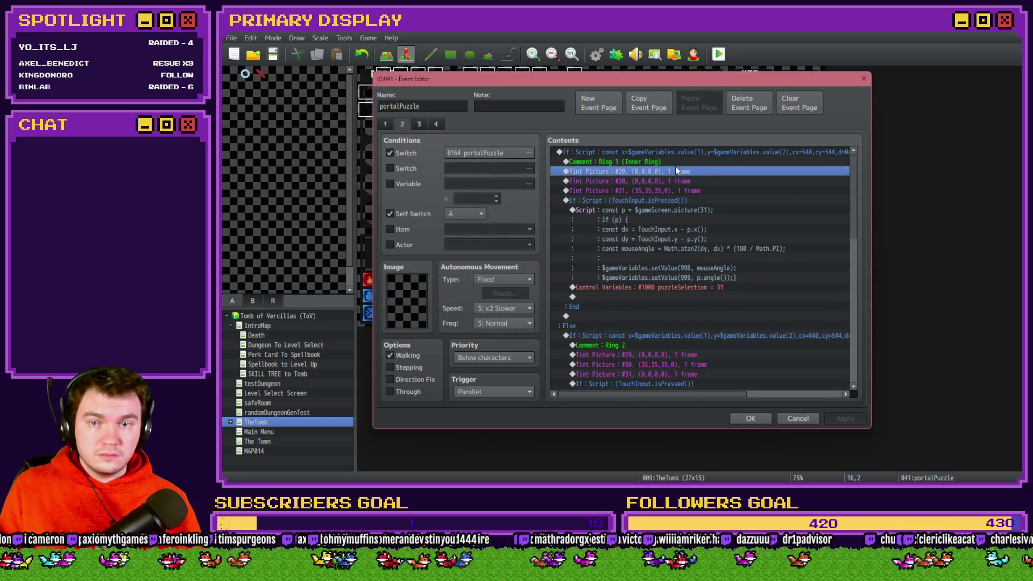
# Look over the Tint Picture #29 and #30 commands and event pages 1 and 3, then return to page 2
pyautogui.click(678, 172)
pyautogui.click(678, 181)
pyautogui.click(388, 126)
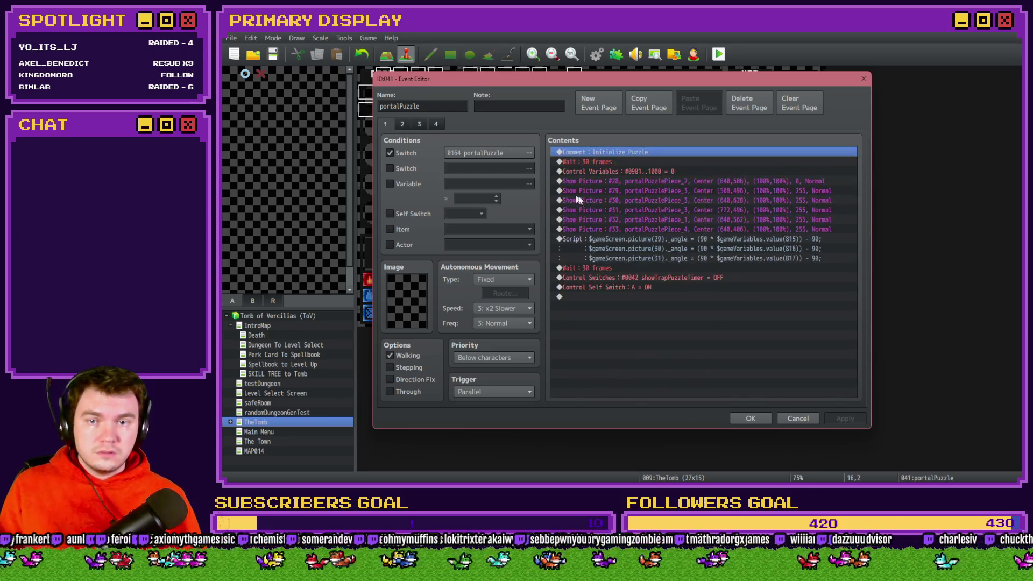
pyautogui.click(435, 124)
pyautogui.click(420, 124)
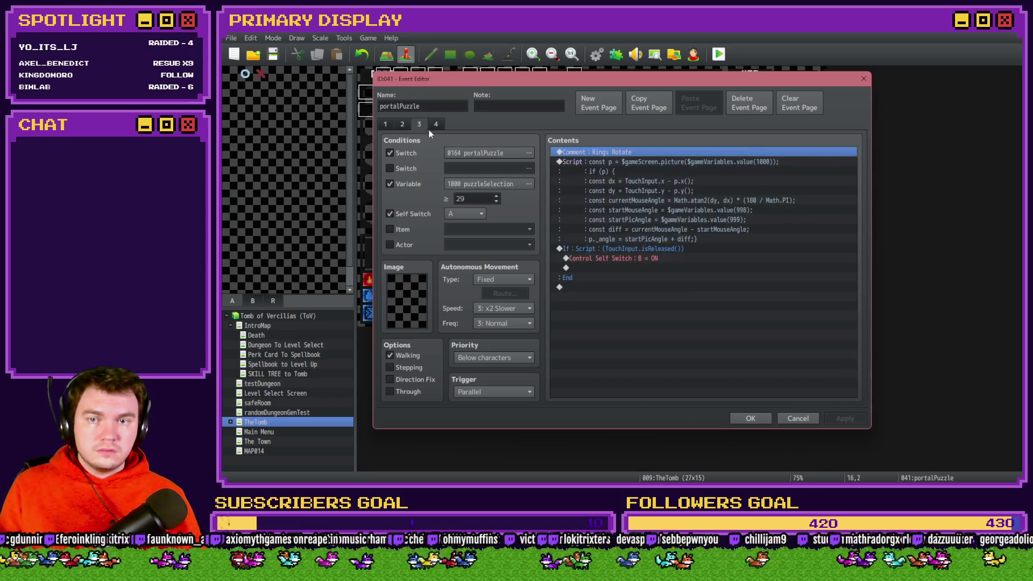
pyautogui.click(403, 124)
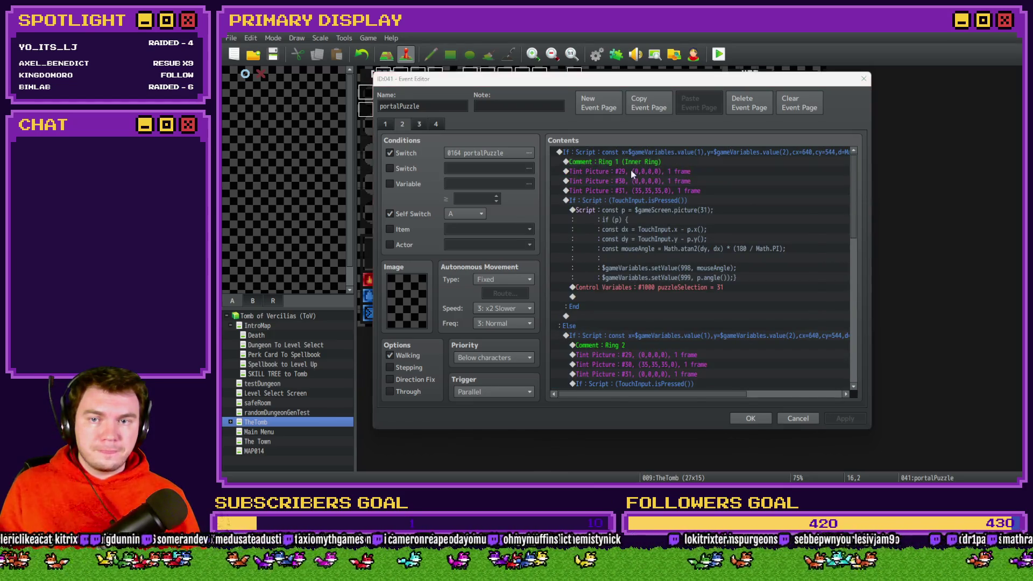
# Change the Ring 1 comment from Inner Ring to Left Ring
pyautogui.doubleClick(630, 162)
pyautogui.moveTo(637, 240); pyautogui.dragTo(669, 240)
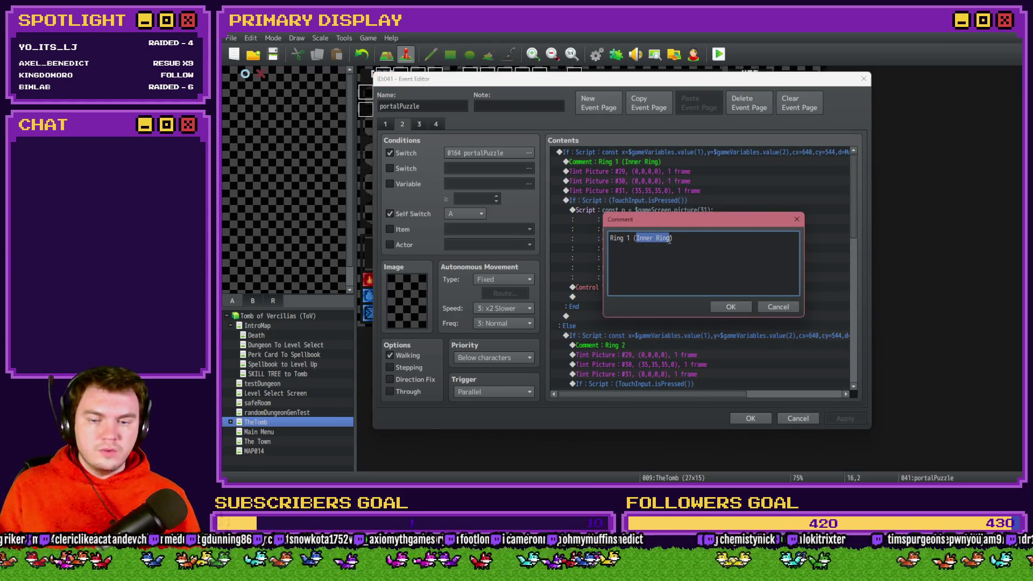
pyautogui.write('Left')
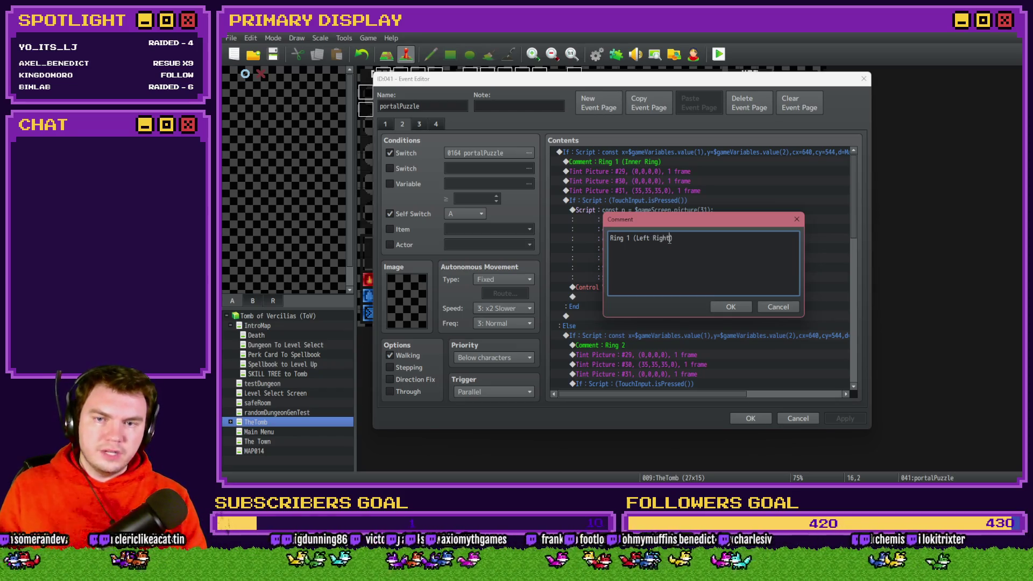
pyautogui.hotkey('ctrl', 'Return')
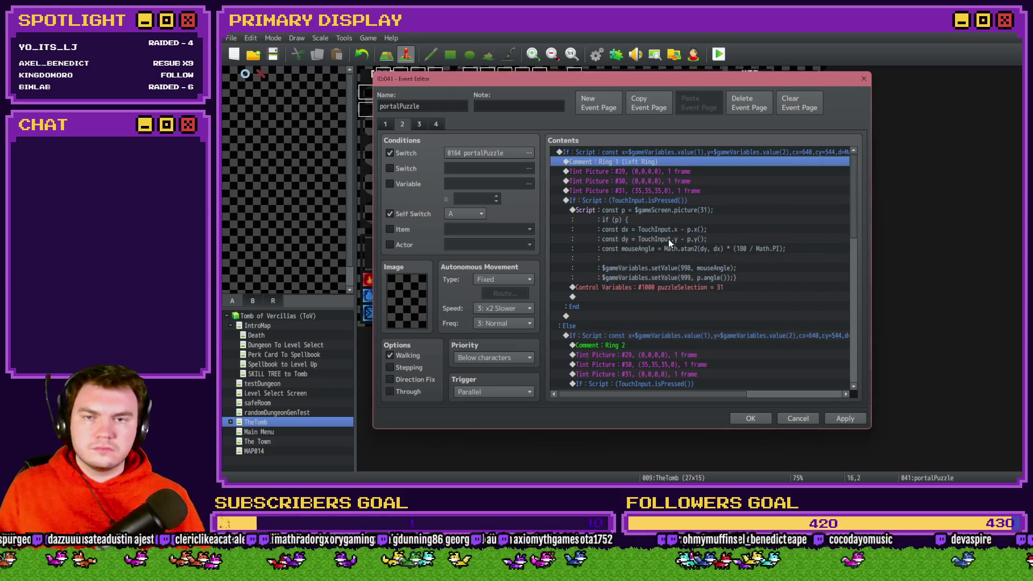
# Inspect Ring 1's condition, then check the Show Picture #29 and #30 positions on page 1
pyautogui.doubleClick(673, 153)
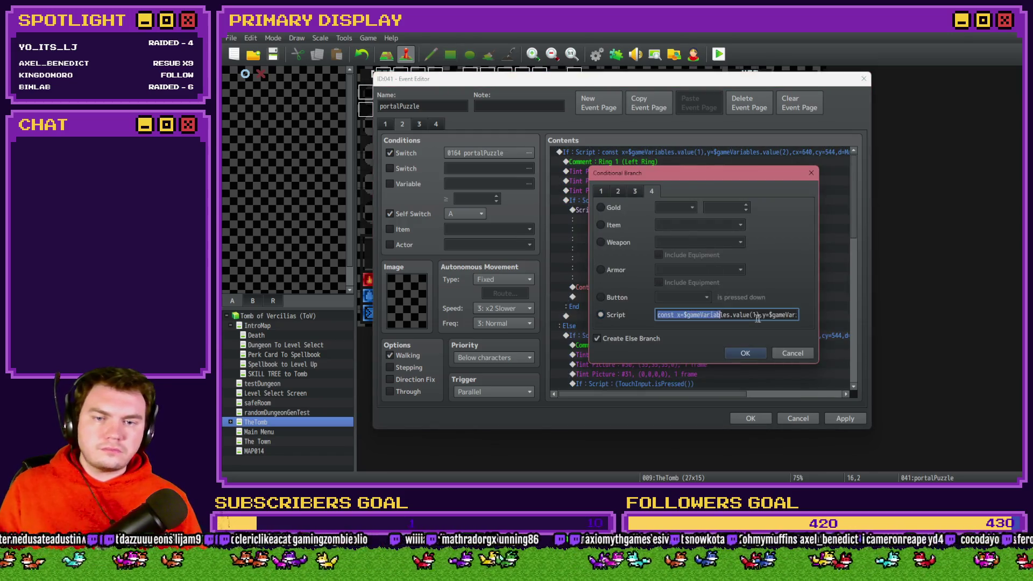
pyautogui.press('Right')
pyautogui.press('Right')
pyautogui.press('Right')
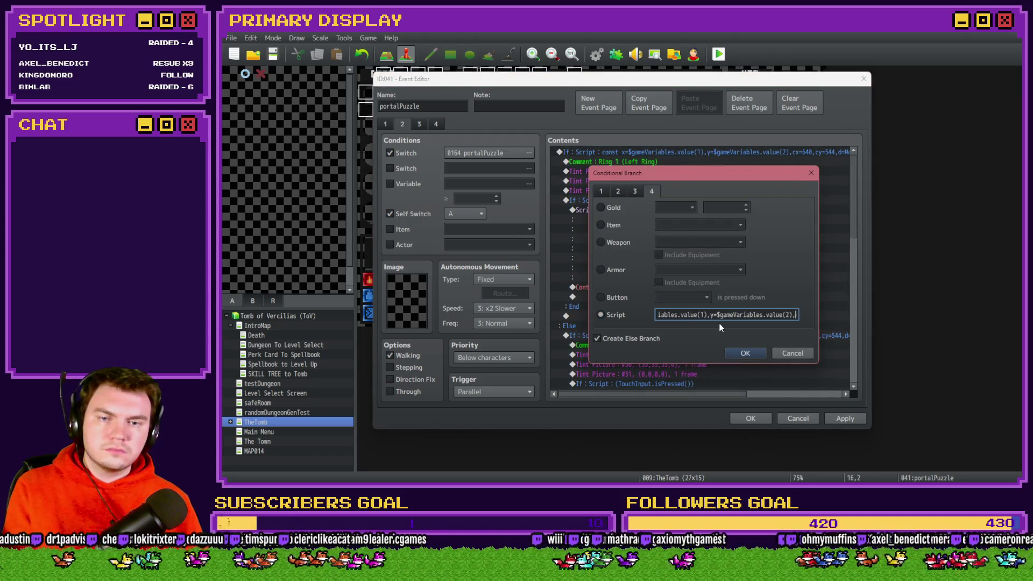
pyautogui.press('Right')
pyautogui.press('Right')
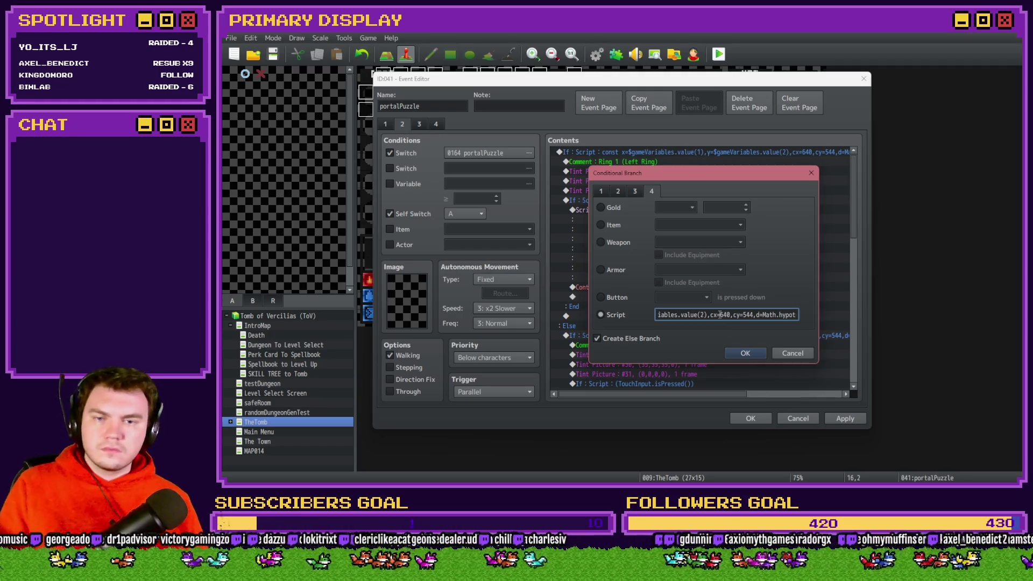
pyautogui.doubleClick(726, 315)
pyautogui.click(748, 355)
pyautogui.click(385, 124)
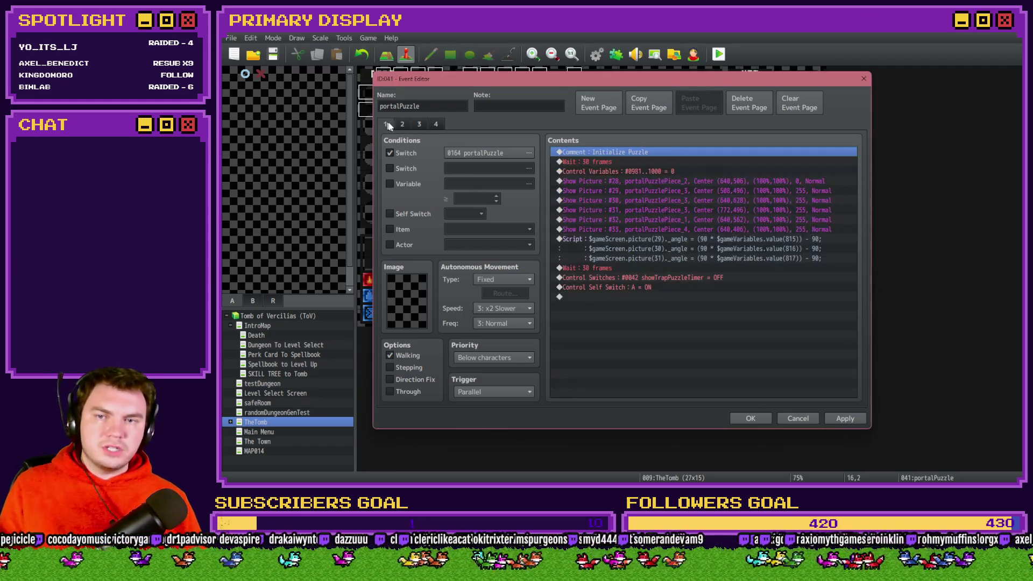
pyautogui.click(680, 202)
pyautogui.moveTo(660, 183); pyautogui.dragTo(660, 187)
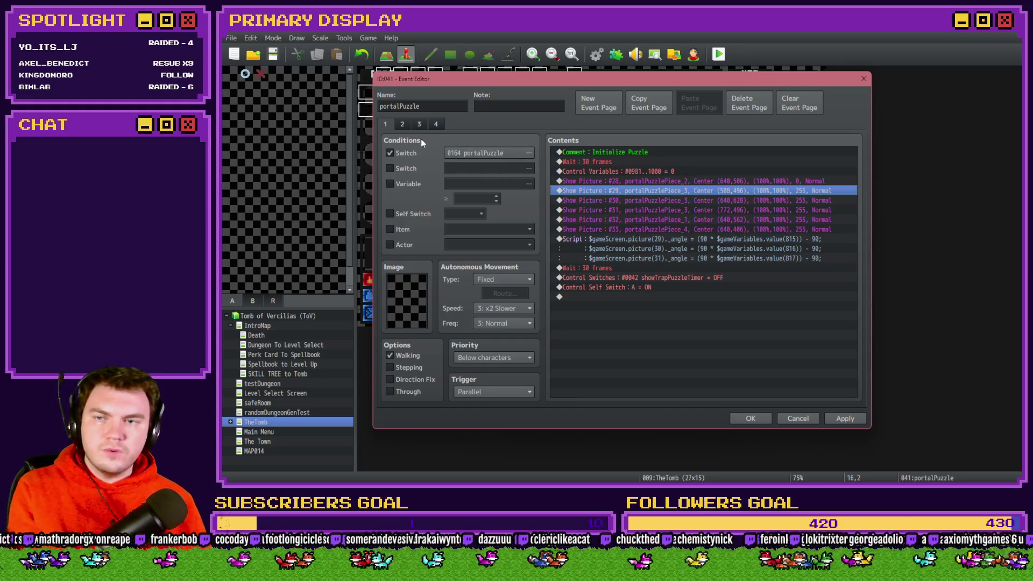
pyautogui.click(402, 124)
# Change the Ring 1 condition's centre to x 408, y 596 and confirm
pyautogui.tripleClick(789, 317)
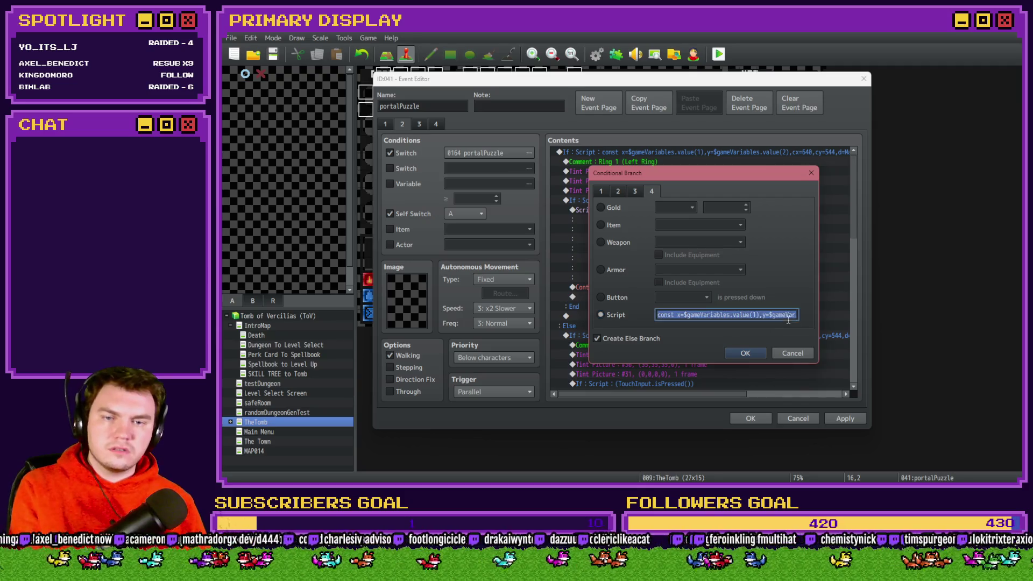
pyautogui.moveTo(798, 319); pyautogui.dragTo(740, 312)
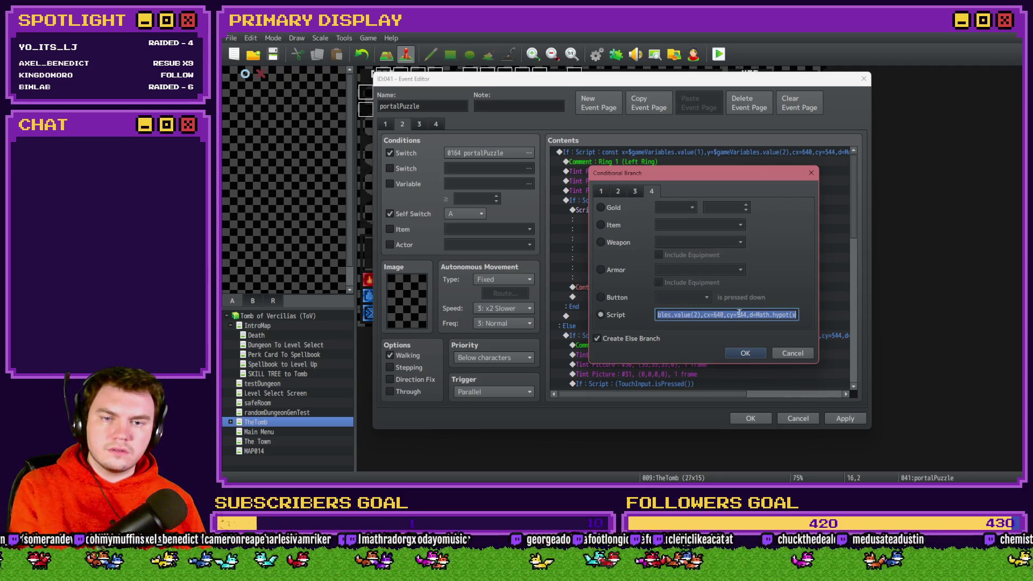
pyautogui.click(699, 317)
pyautogui.doubleClick(719, 315)
pyautogui.write('48')
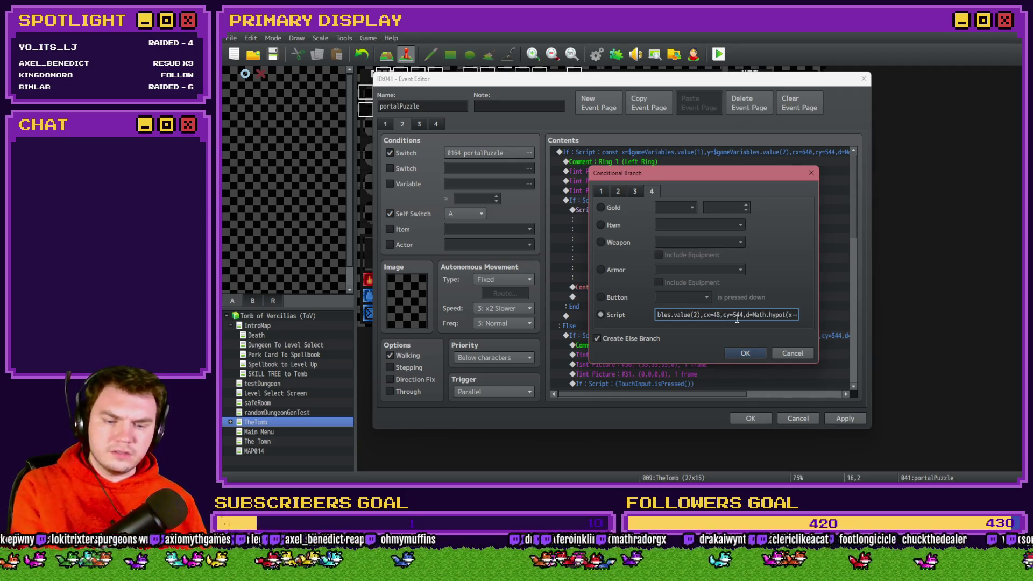
pyautogui.write('0')
pyautogui.doubleClick(742, 316)
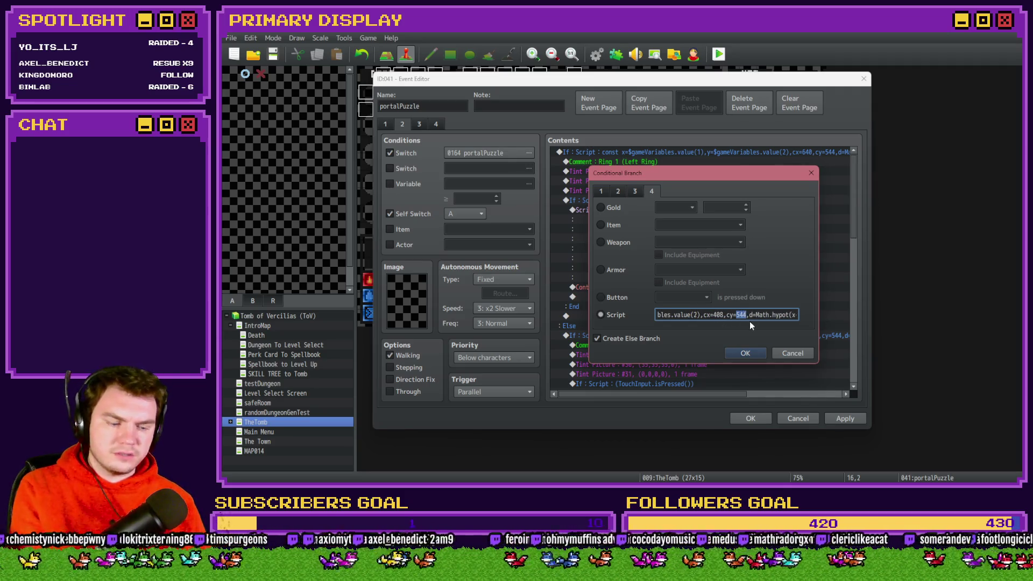
pyautogui.write('596')
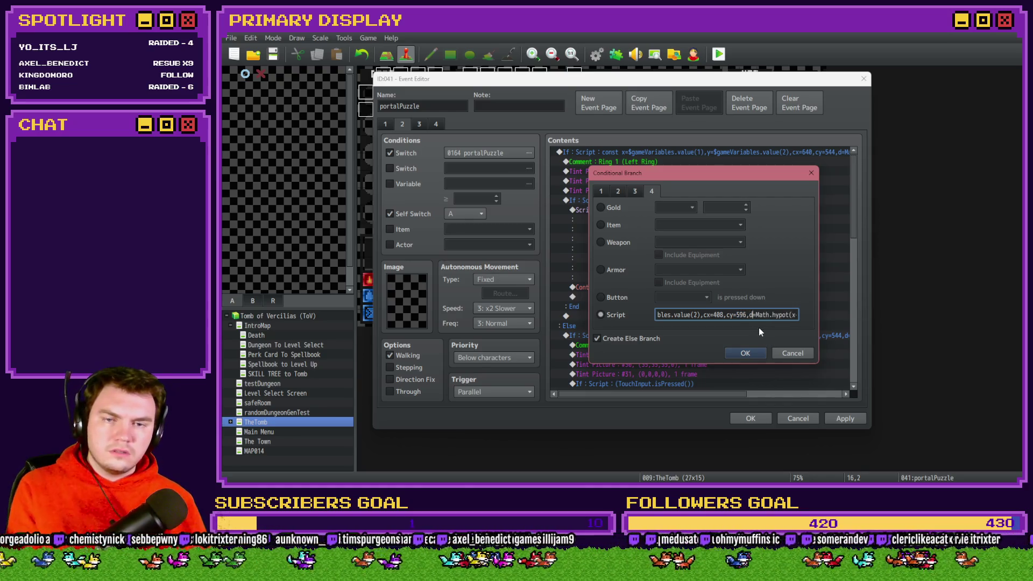
pyautogui.press('Right')
pyautogui.press('Right')
pyautogui.press('Right')
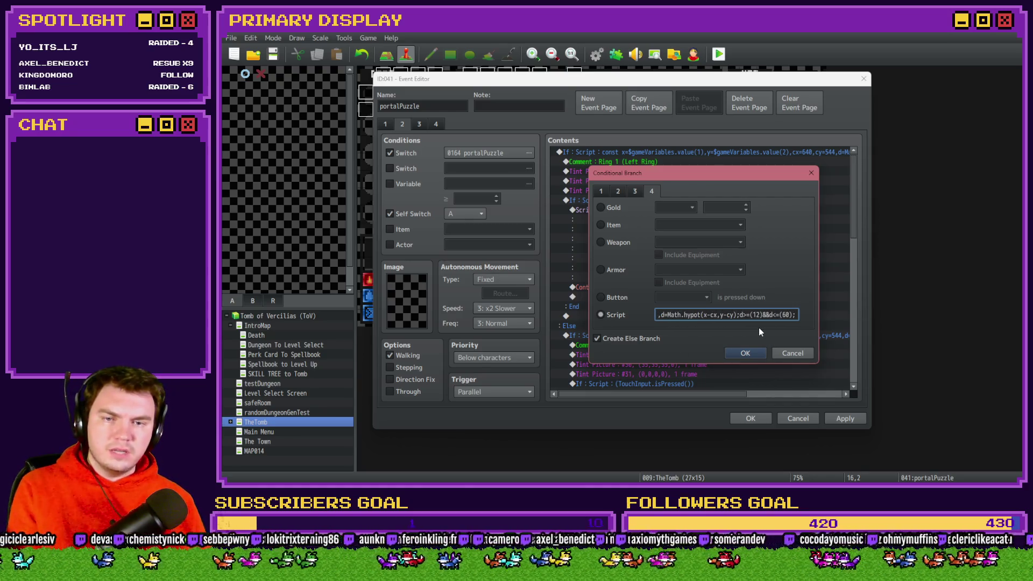
pyautogui.click(752, 352)
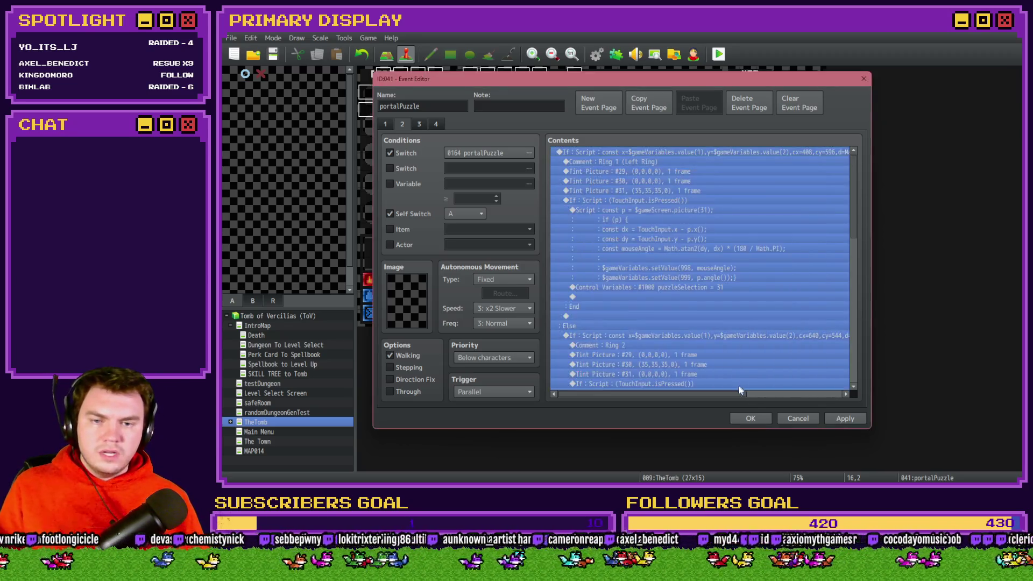
# Reopen the Ring 1 condition, select the inner distance 12, and switch to Photoshop
pyautogui.click(738, 365)
pyautogui.moveTo(739, 394); pyautogui.dragTo(822, 398)
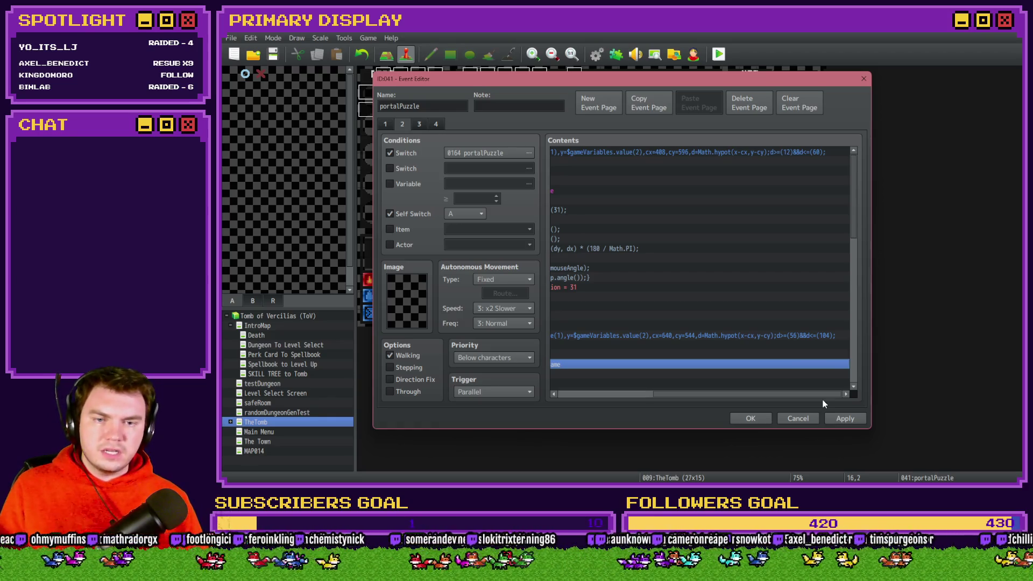
pyautogui.doubleClick(773, 154)
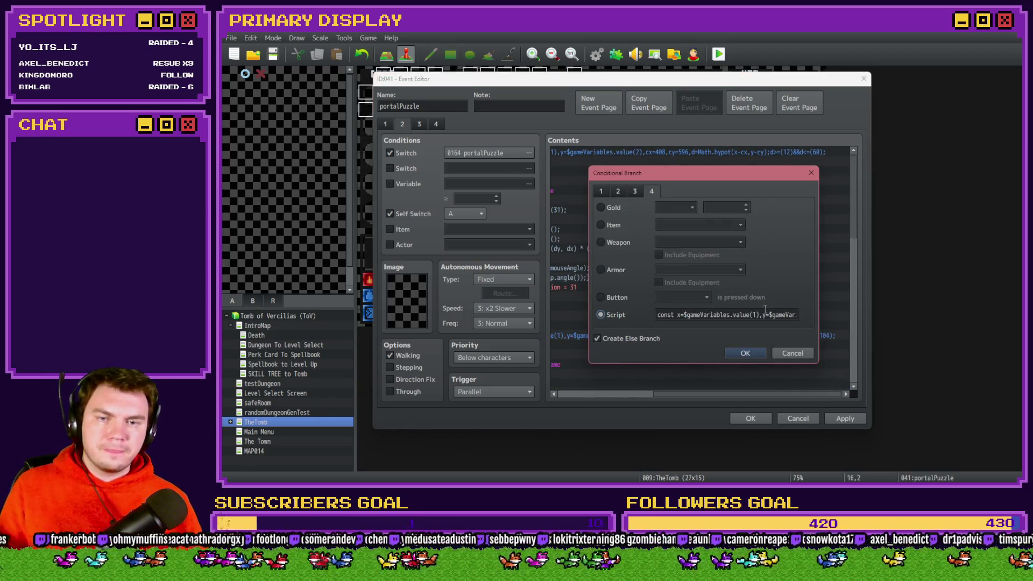
pyautogui.click(764, 312)
pyautogui.press('End')
pyautogui.doubleClick(756, 314)
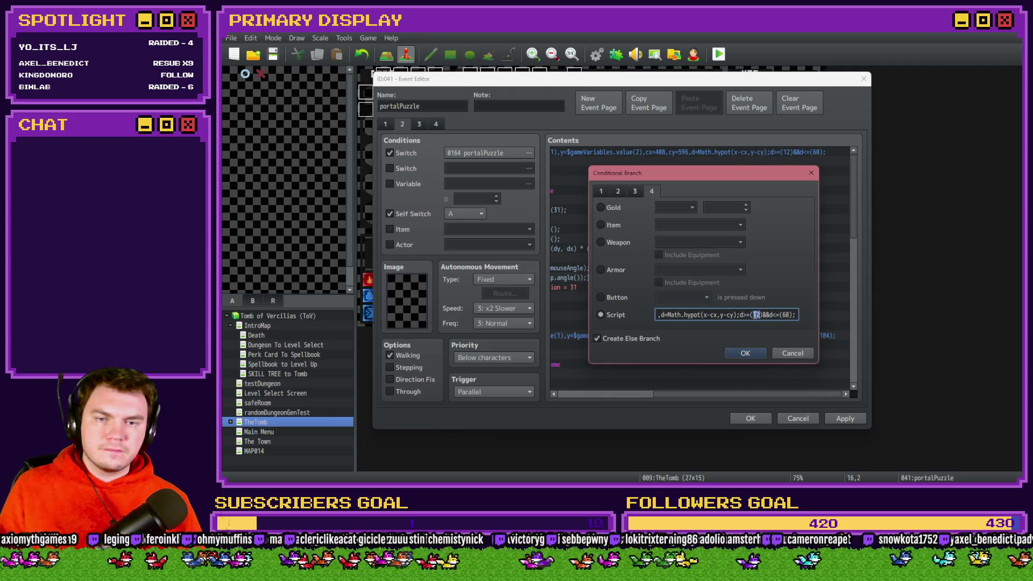
pyautogui.hotkey('alt', 'Tab')
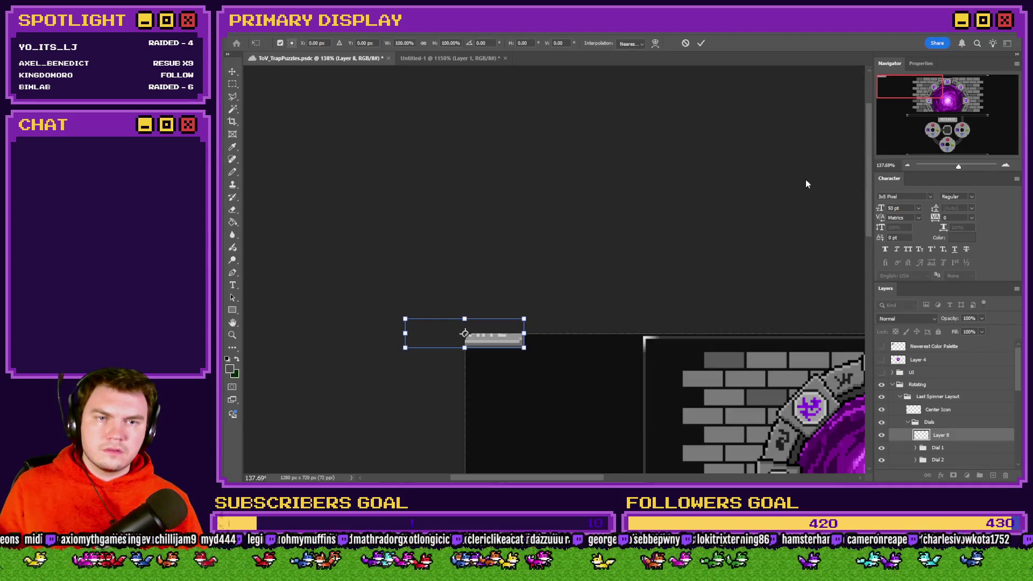
# Zoom in on a spinner dial and measure its radius from the red gem's edge to the centre
pyautogui.moveTo(910, 106); pyautogui.dragTo(942, 123)
pyautogui.scroll(5, 500, 333)
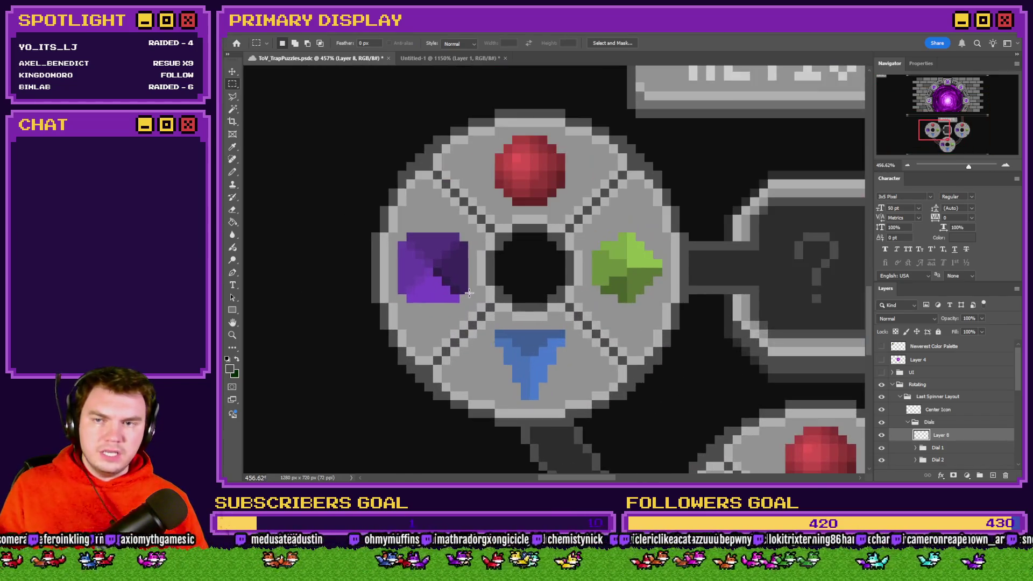
pyautogui.hotkey('ctrl', 's')
pyautogui.moveTo(517, 110); pyautogui.dragTo(546, 267)
pyautogui.click(526, 265)
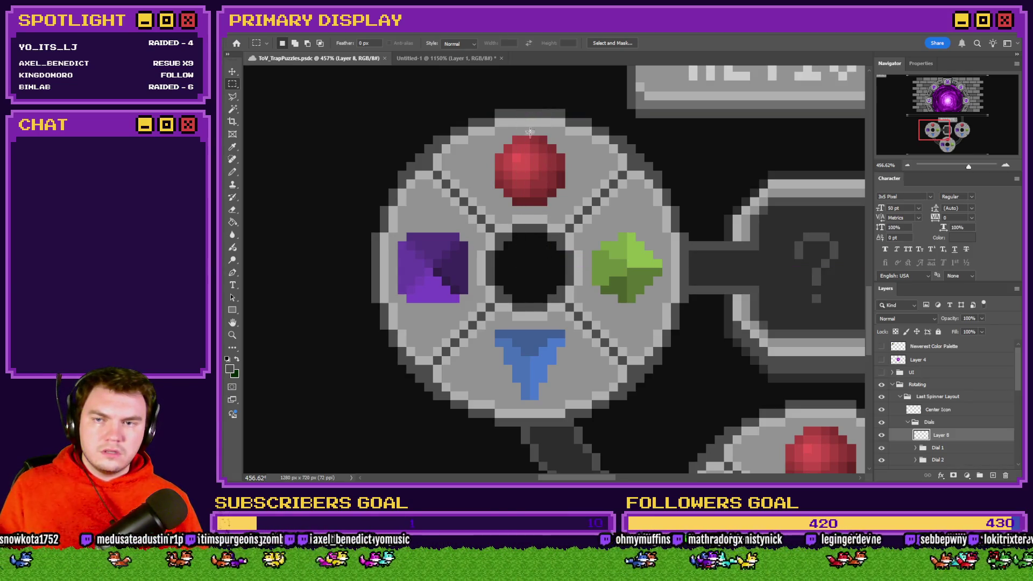
pyautogui.moveTo(522, 110)
pyautogui.mouseDown()
pyautogui.moveTo(545, 135)
pyautogui.moveTo(544, 266)
pyautogui.mouseUp()
# Set Ring 1's distance range to 16–72 after measuring the dial's centre hole, and confirm
pyautogui.hotkey('alt', 'Tab')
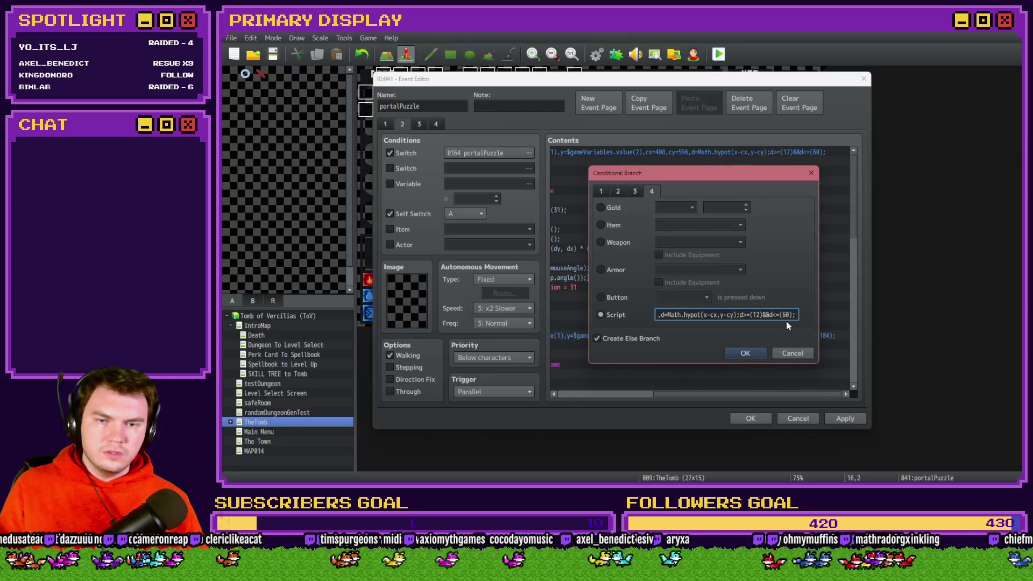
pyautogui.doubleClick(786, 315)
pyautogui.write('72')
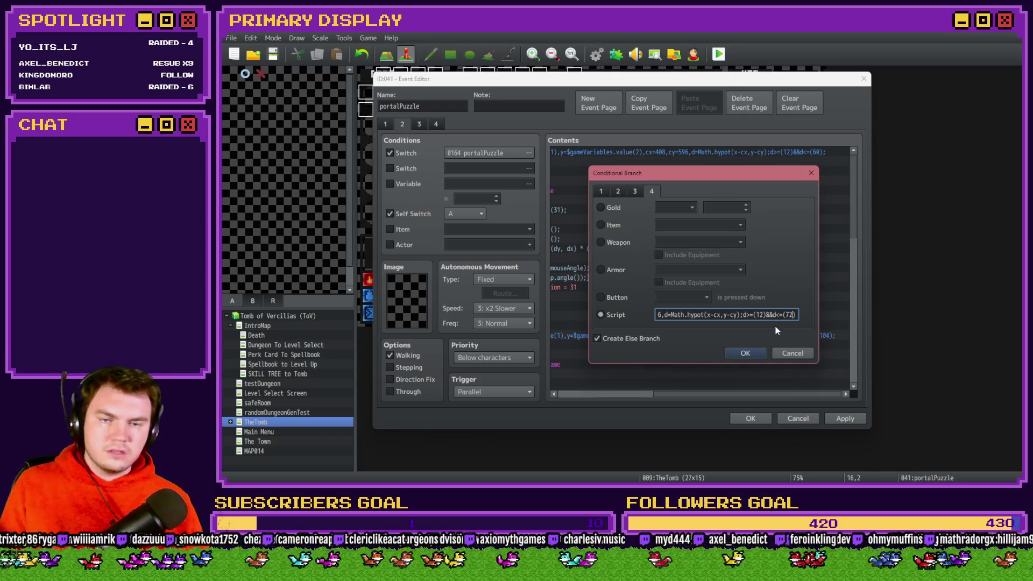
pyautogui.hotkey('alt', 'Tab')
pyautogui.scroll(3, 509, 254)
pyautogui.moveTo(520, 260); pyautogui.dragTo(492, 172)
pyautogui.hotkey('alt', 'Tab')
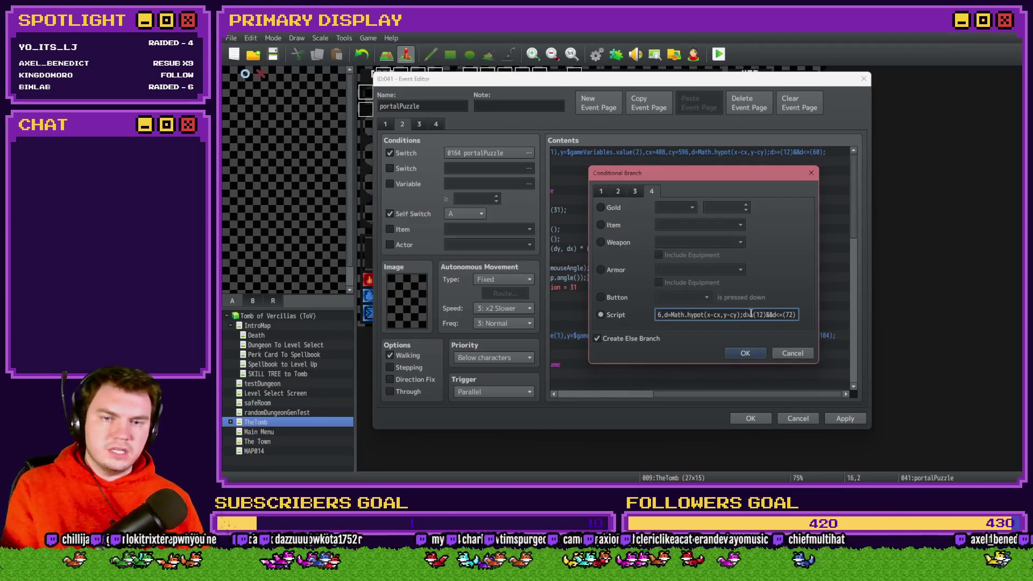
pyautogui.doubleClick(762, 315)
pyautogui.write('16')
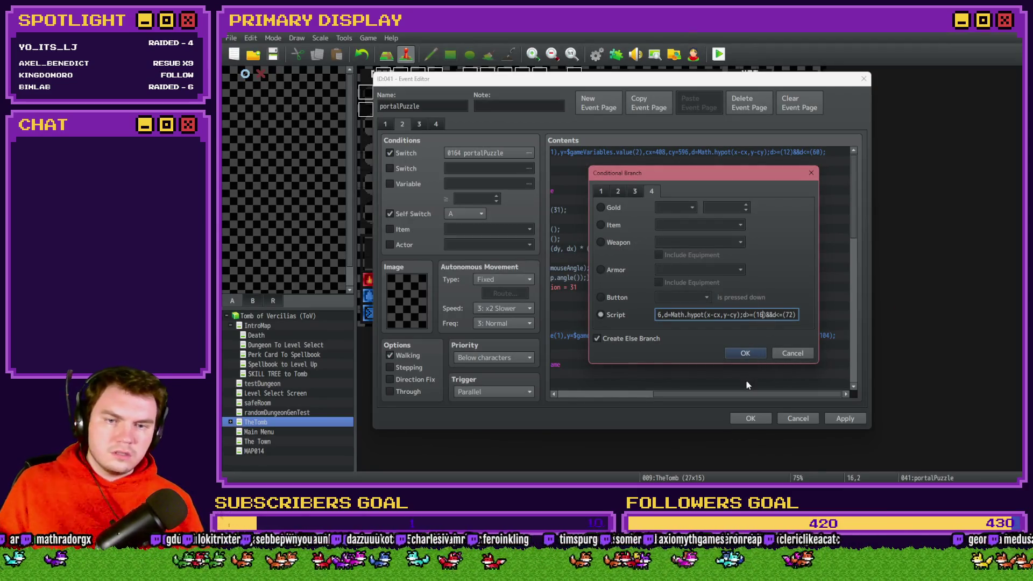
pyautogui.press('Return')
pyautogui.click(599, 192)
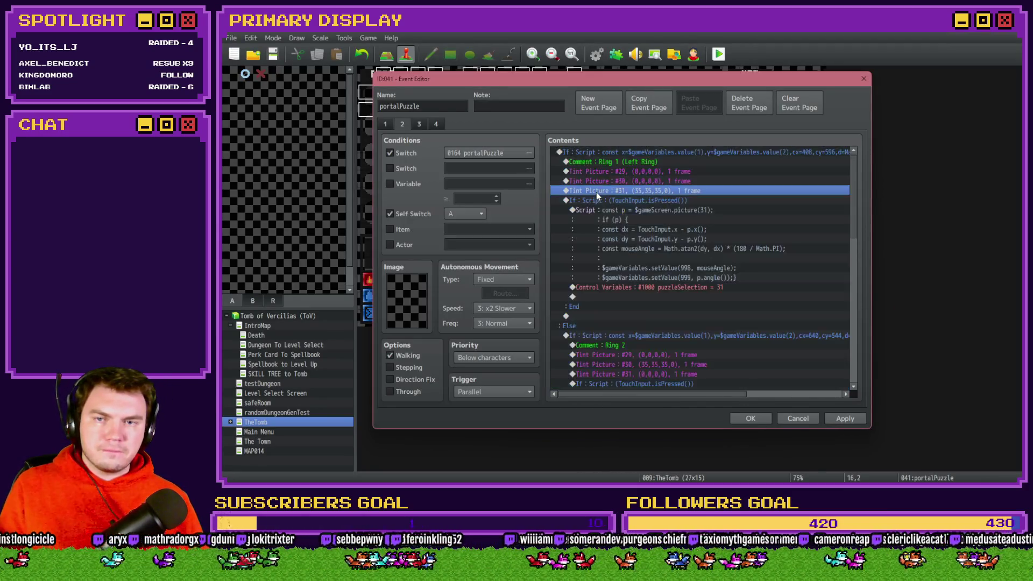
# Give Tint Picture #29 a grey tone of 35,35,35
pyautogui.doubleClick(617, 174)
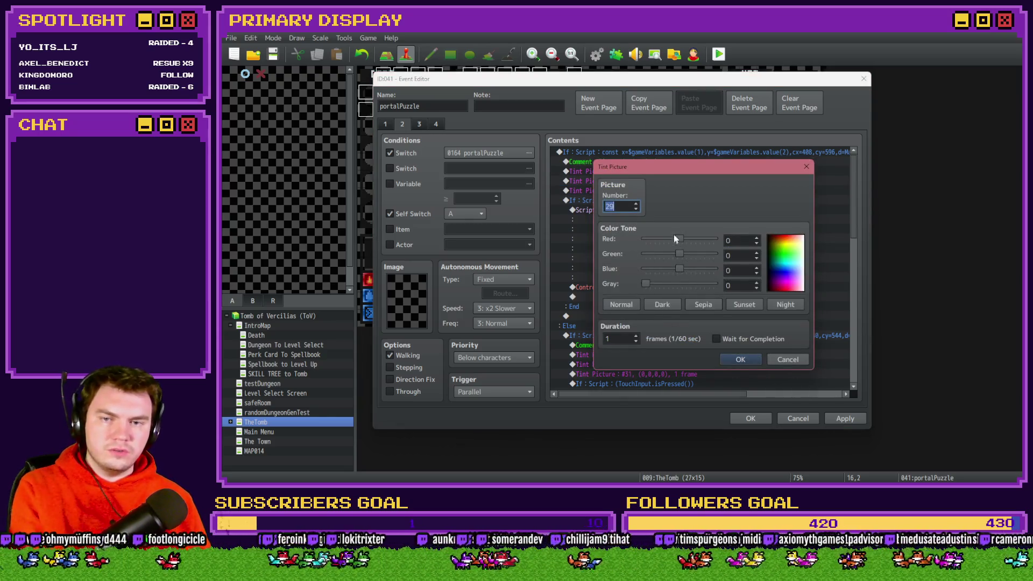
pyautogui.click(738, 241)
pyautogui.write('35')
pyautogui.press('Tab')
pyautogui.write('35')
pyautogui.press('Tab')
pyautogui.write('35')
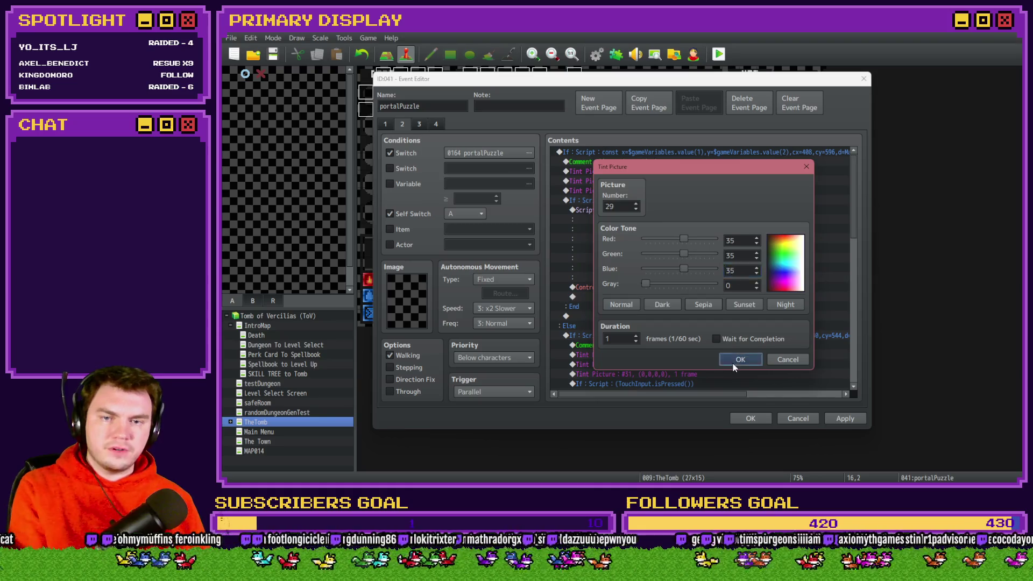
pyautogui.click(736, 360)
# Reset Tint Picture #31 to a tone of 0,0,0
pyautogui.doubleClick(650, 190)
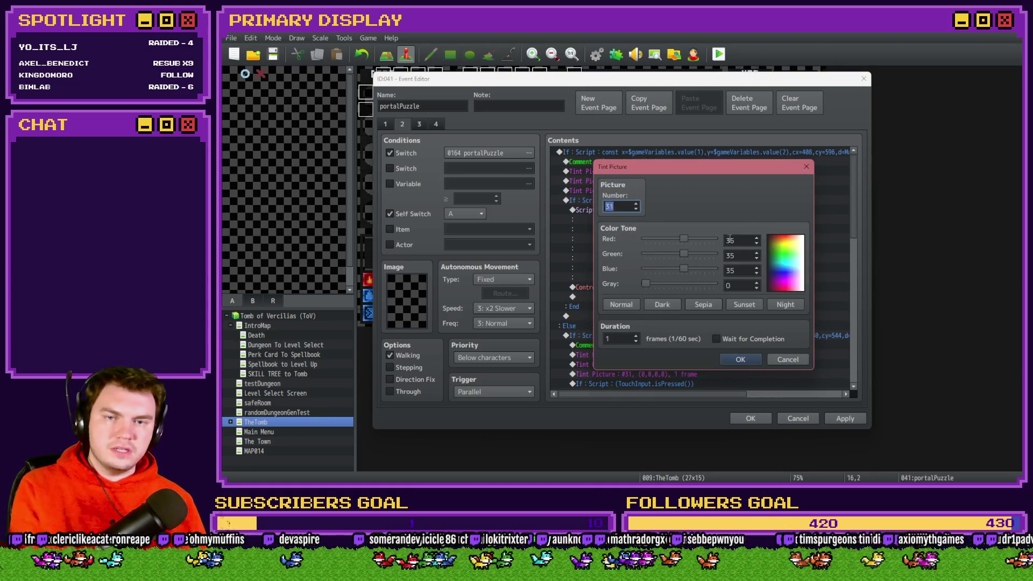
pyautogui.click(729, 239)
pyautogui.write('0')
pyautogui.press('Tab')
pyautogui.write('0')
pyautogui.press('Tab')
pyautogui.write('0')
pyautogui.click(741, 359)
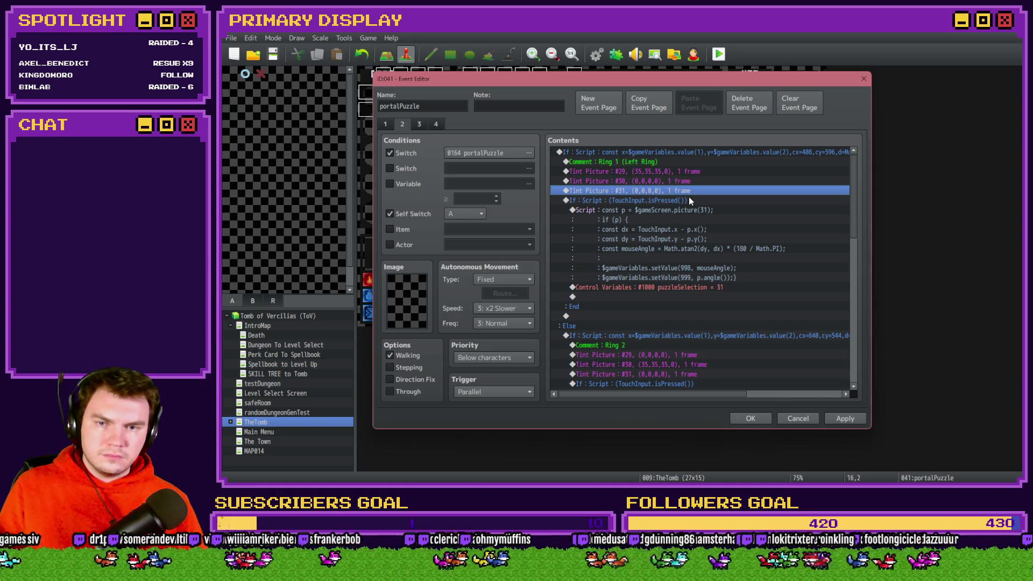
# Save and playtest, turning on switch 0164 portalPuzzle from the F9 debug list
pyautogui.click(756, 422)
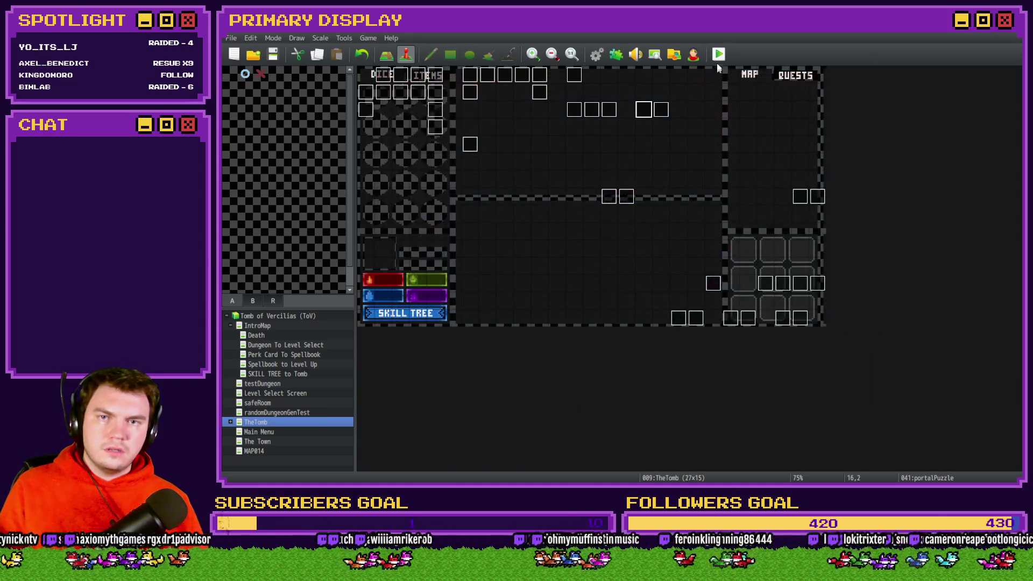
pyautogui.click(588, 272)
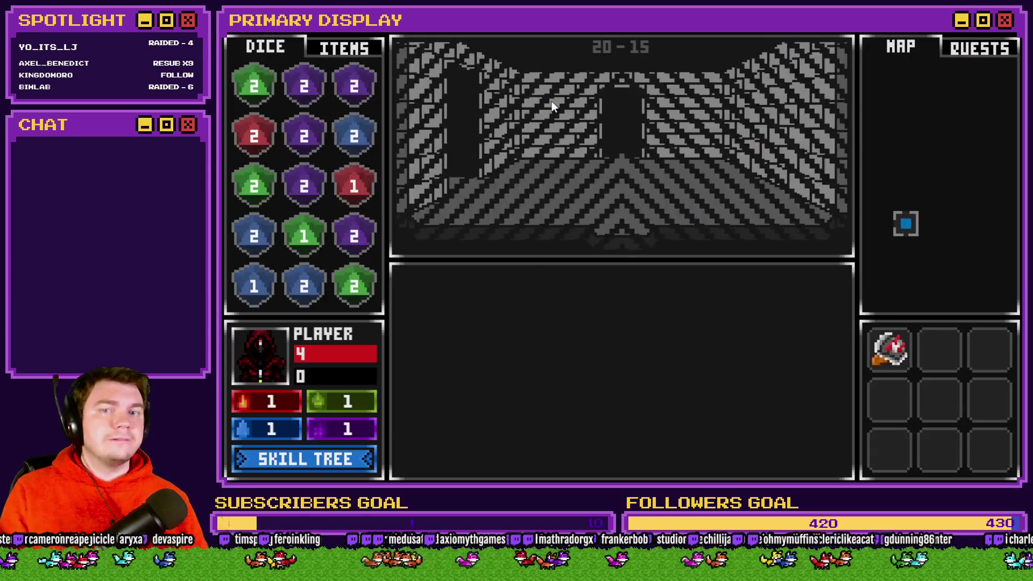
pyautogui.press('F9')
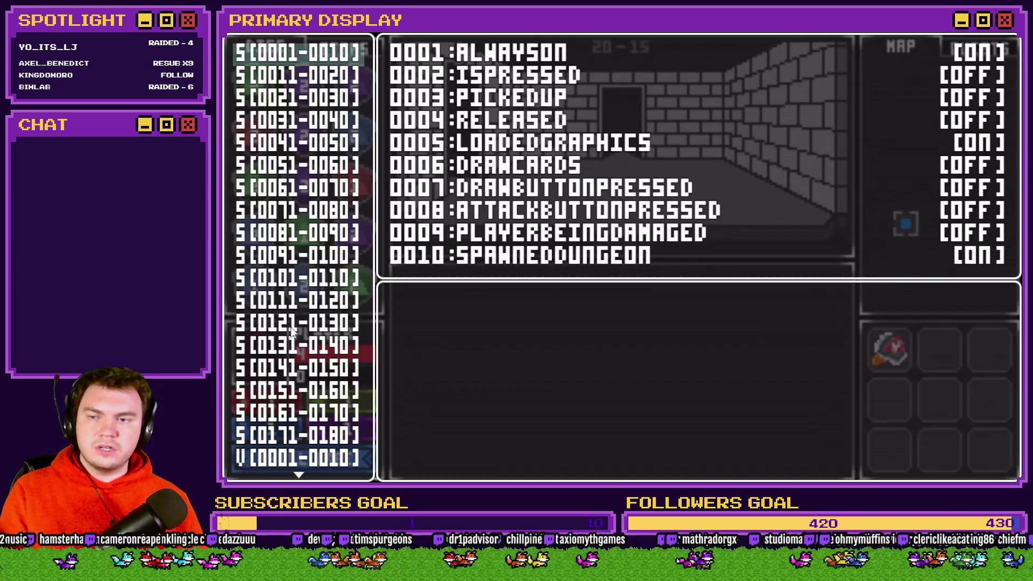
pyautogui.press('Return')
pyautogui.press('Down')
pyautogui.press('Down')
pyautogui.press('Down')
pyautogui.press('Return')
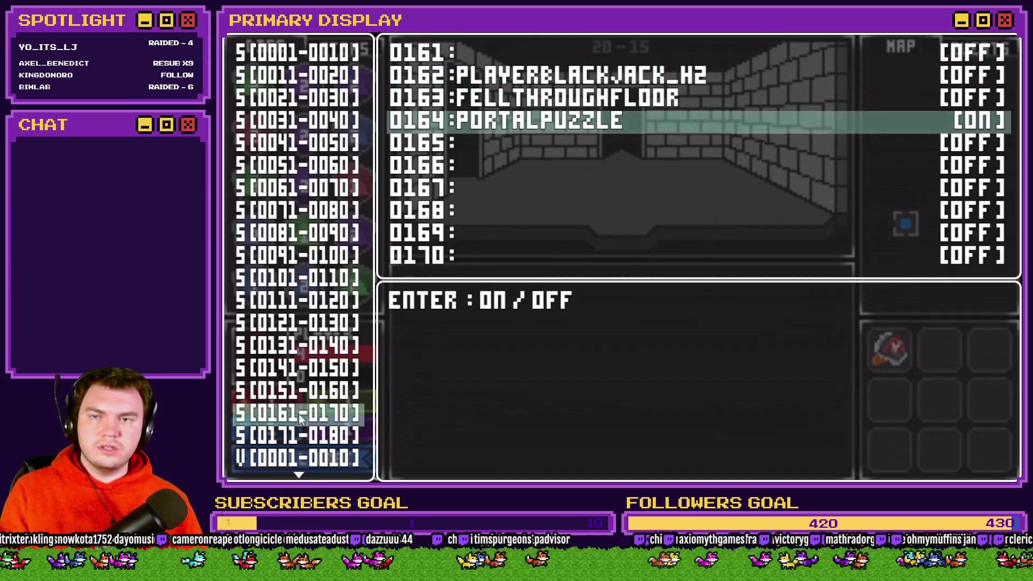
pyautogui.press('Escape')
pyautogui.press('Escape')
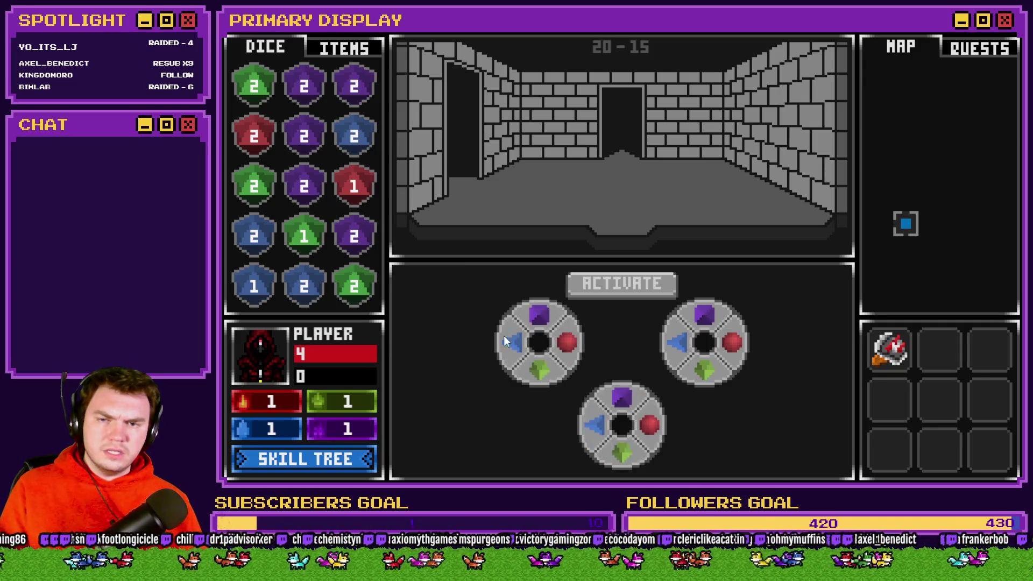
# Cut the Else-branch dial block from page 2 of portalPuzzle and close the event
pyautogui.click(1012, 35)
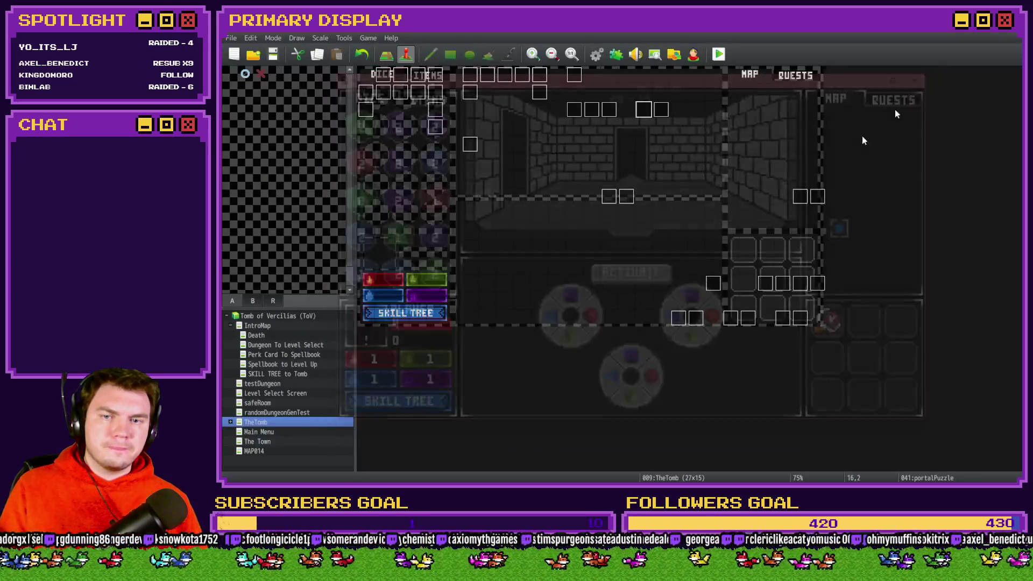
pyautogui.doubleClick(641, 108)
pyautogui.click(402, 124)
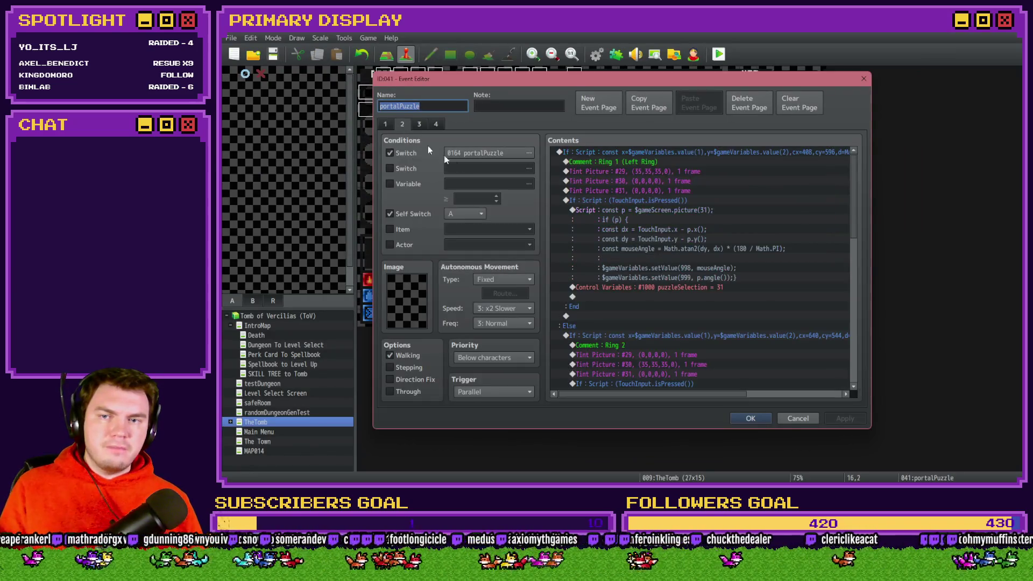
pyautogui.scroll(-2, 670, 337)
pyautogui.click(677, 281)
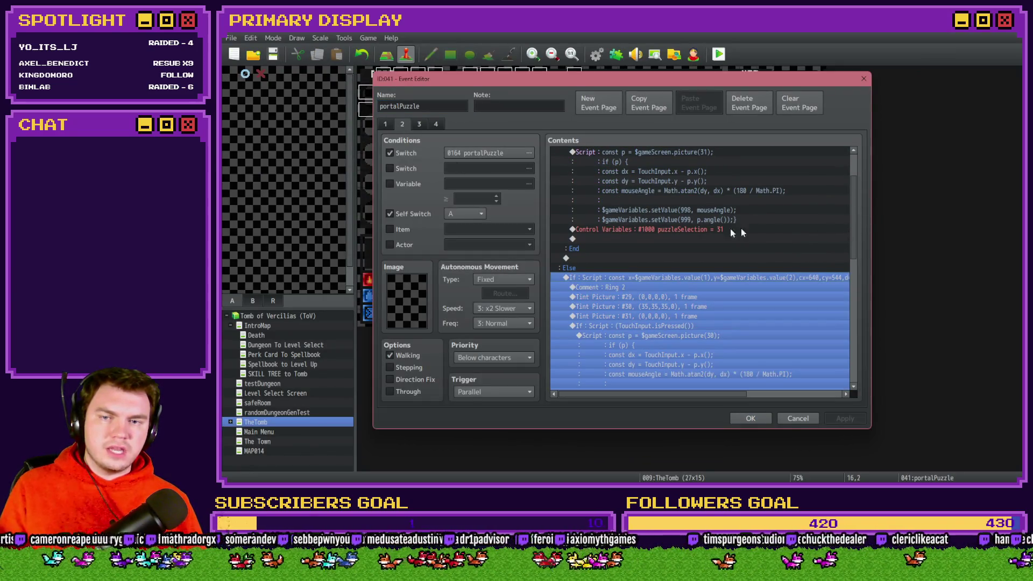
pyautogui.scroll(-4, 853, 211)
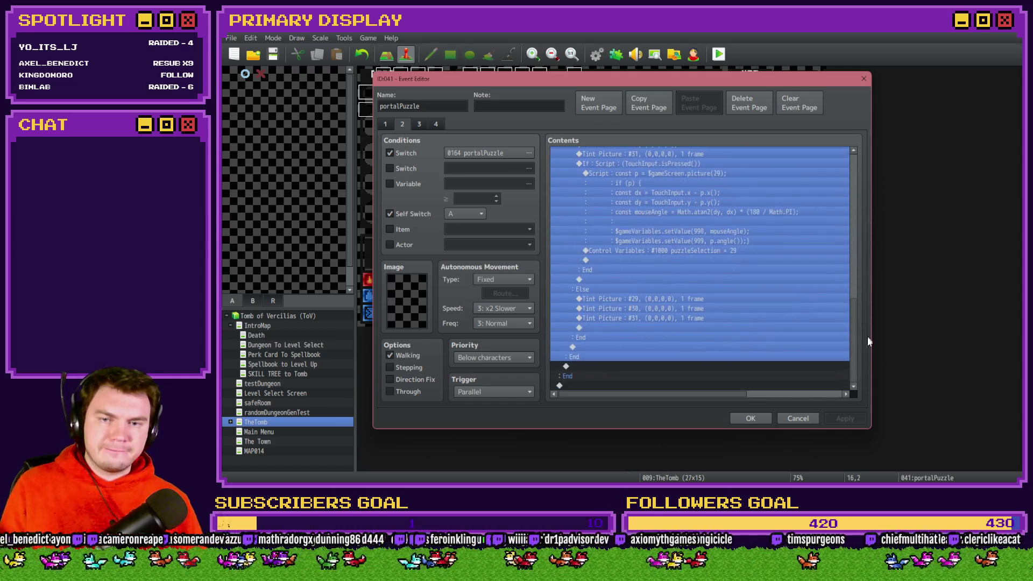
pyautogui.scroll(4, 867, 253)
pyautogui.press('Delete')
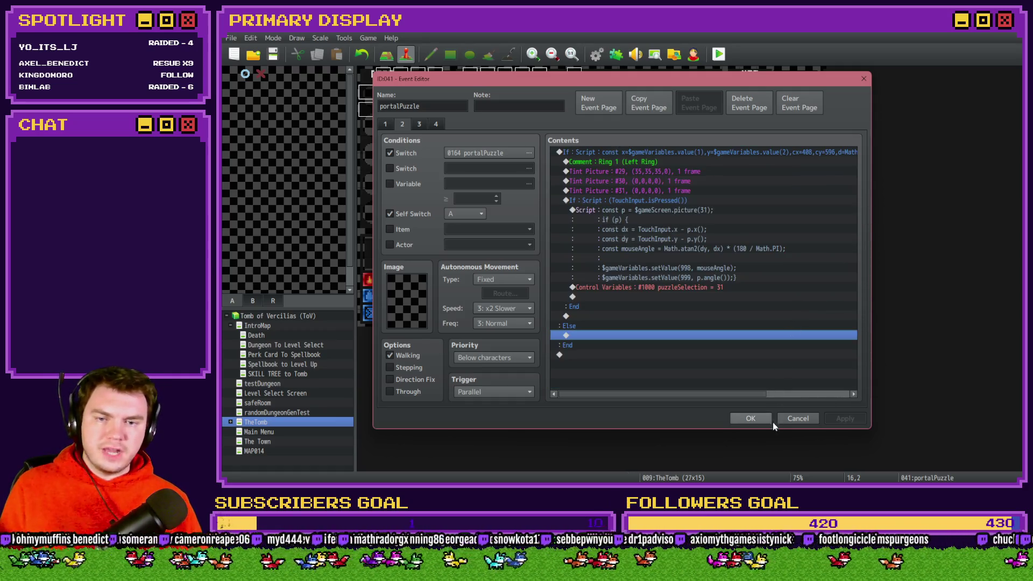
pyautogui.click(764, 420)
# Paste the dial commands into a new event EV042 below and start a playtest
pyautogui.doubleClick(644, 127)
pyautogui.hotkey('ctrl', 'v')
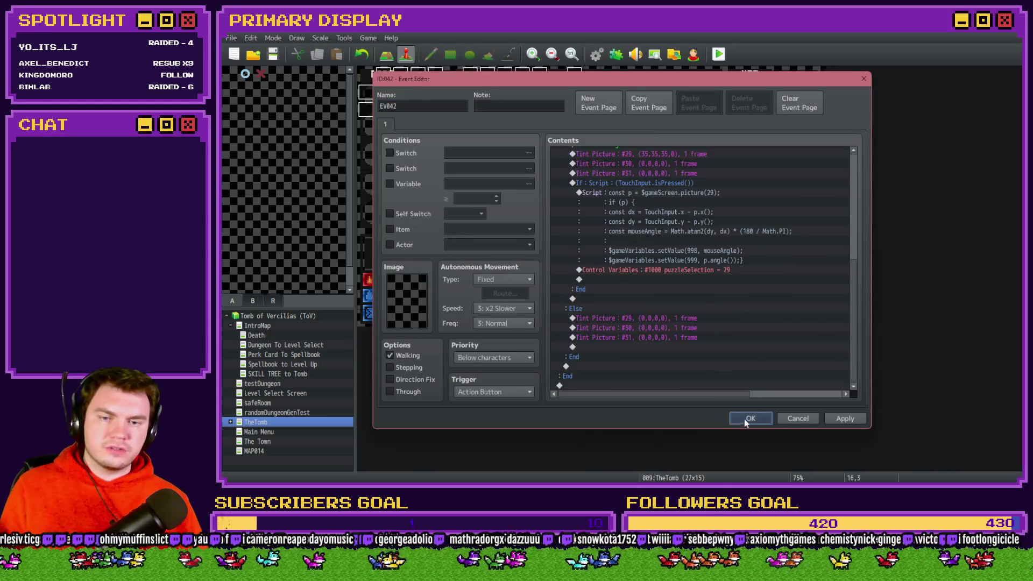
pyautogui.click(745, 418)
pyautogui.click(719, 54)
# Save, launch the game, and pick the gauntlets perk card
pyautogui.click(584, 274)
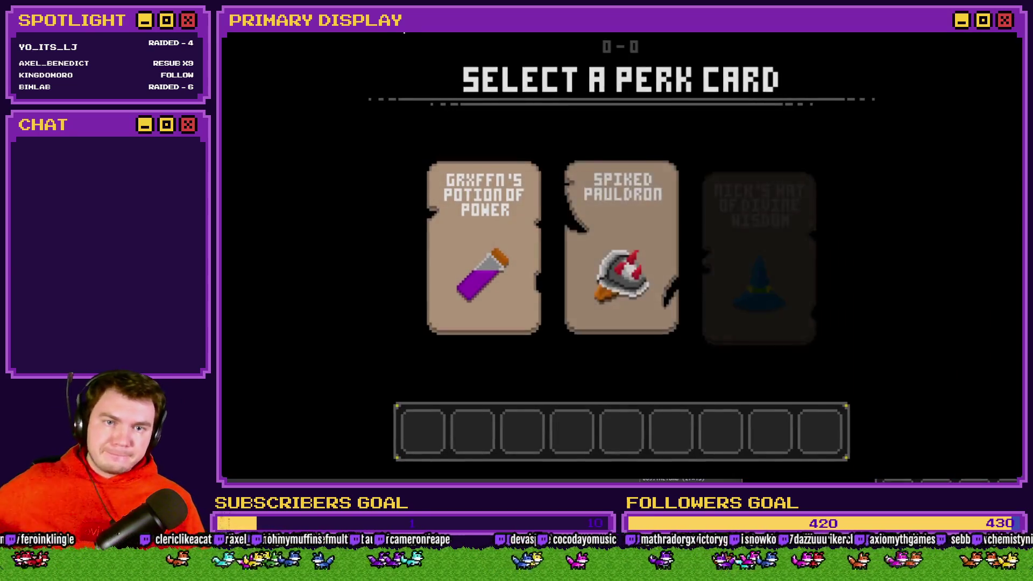
pyautogui.click(489, 228)
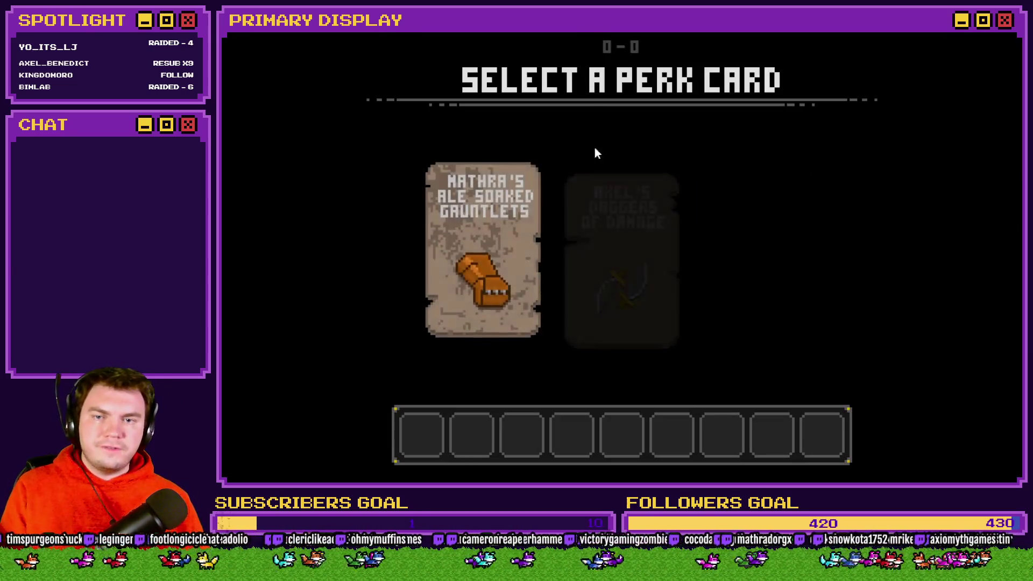
pyautogui.click(490, 226)
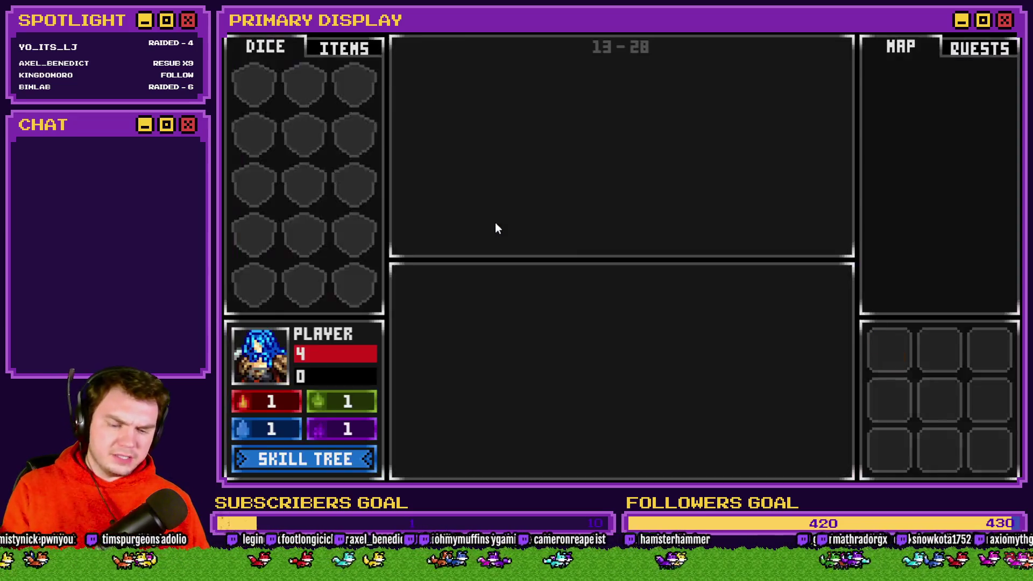
# Turn on switch 0164 PORTALPUZZLE in the S[0161-0170] debug list and exit debug
pyautogui.press('F1')
pyautogui.click(316, 426)
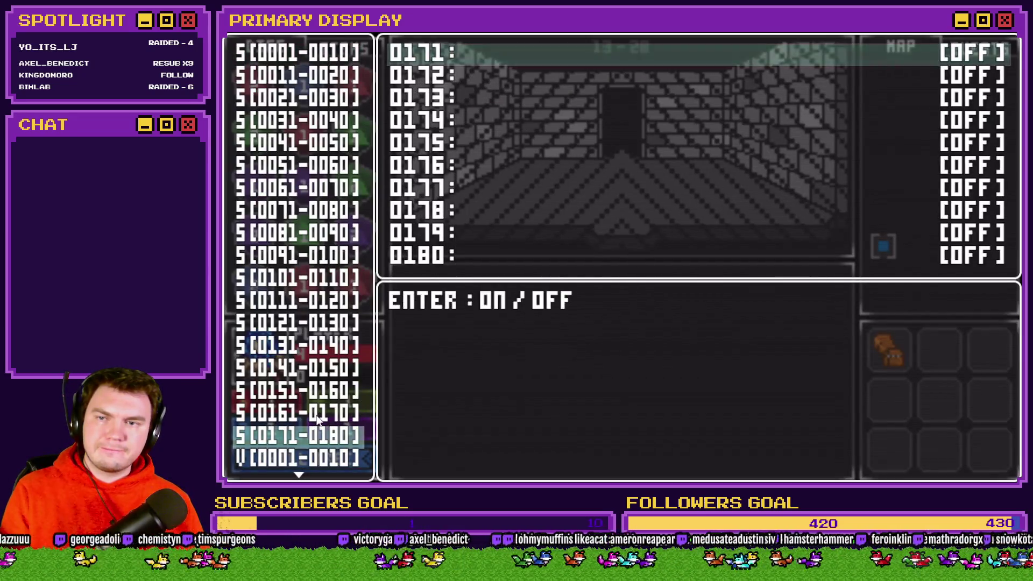
pyautogui.click(322, 412)
pyautogui.click(322, 412)
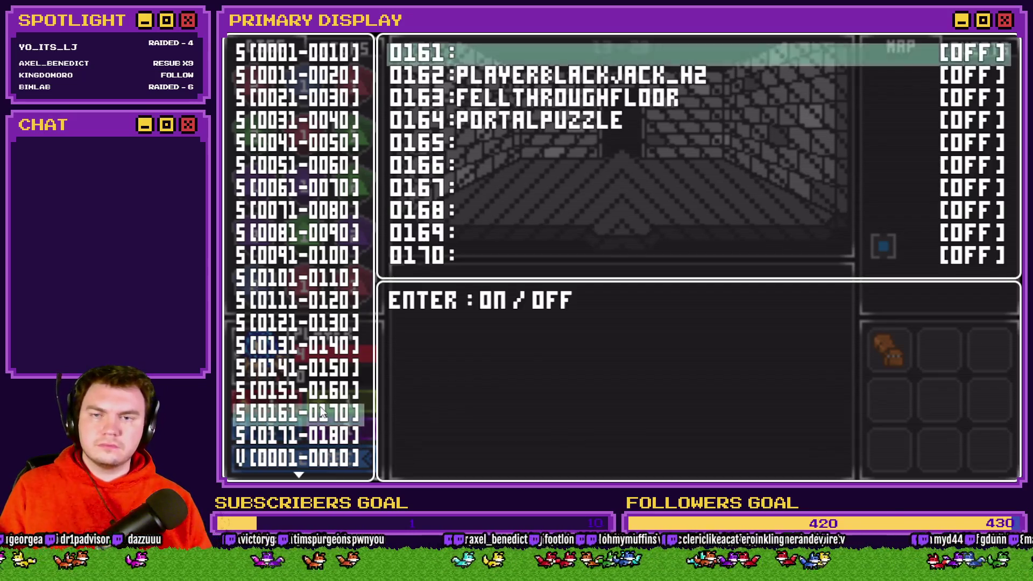
pyautogui.press('Down')
pyautogui.press('Down')
pyautogui.press('Down')
pyautogui.press('Return')
pyautogui.press('F1')
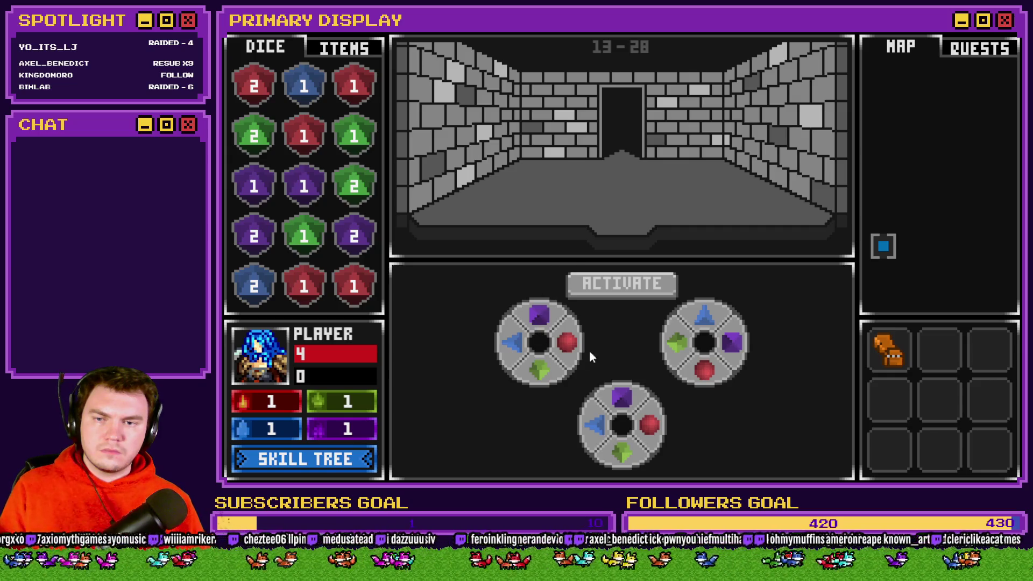
# Close the playtest, open the portalPuzzle event and select all its Ring 1 commands
pyautogui.hotkey('alt', 'F4')
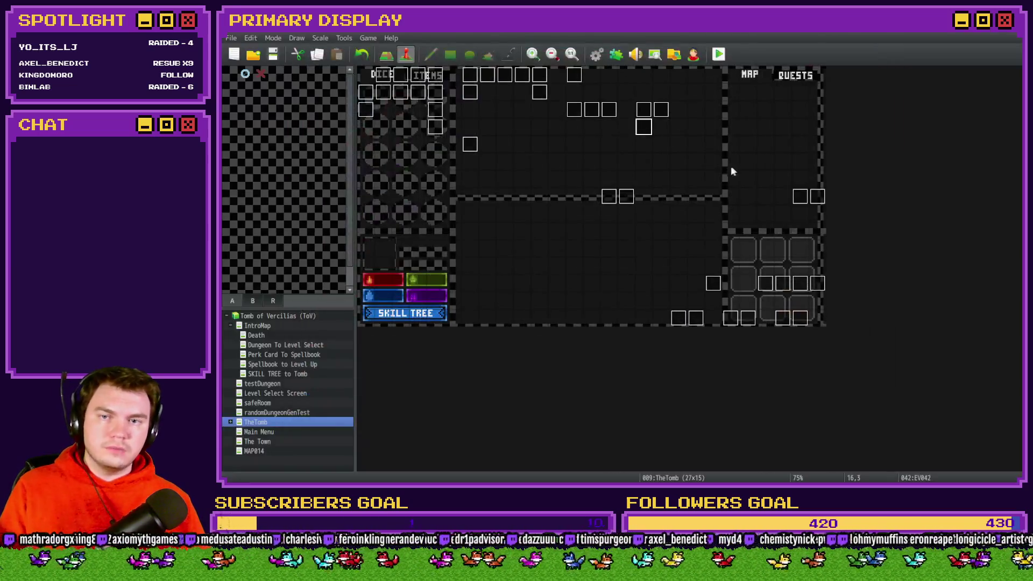
pyautogui.doubleClick(643, 109)
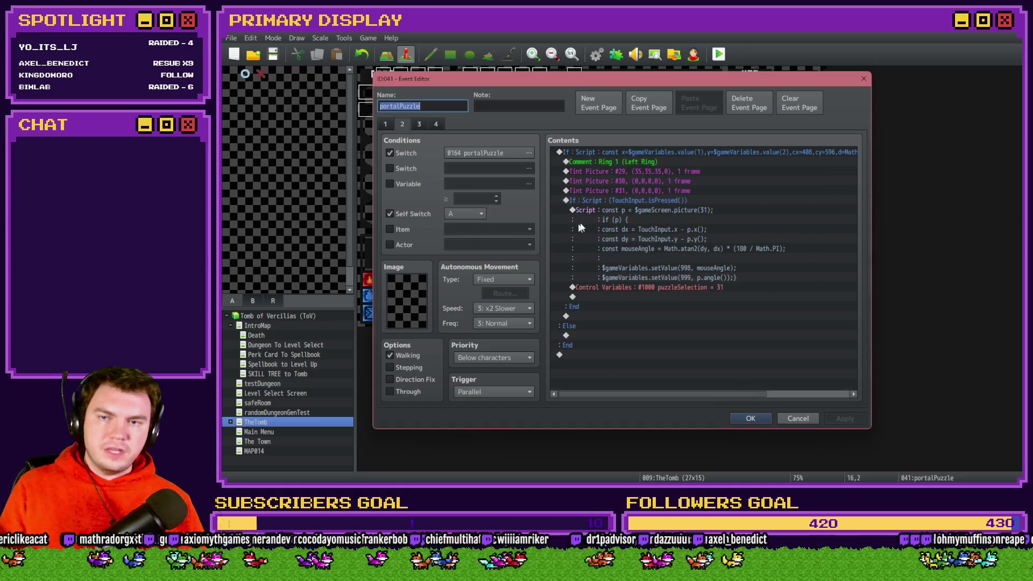
pyautogui.click(668, 155)
pyautogui.moveTo(668, 155); pyautogui.dragTo(677, 347)
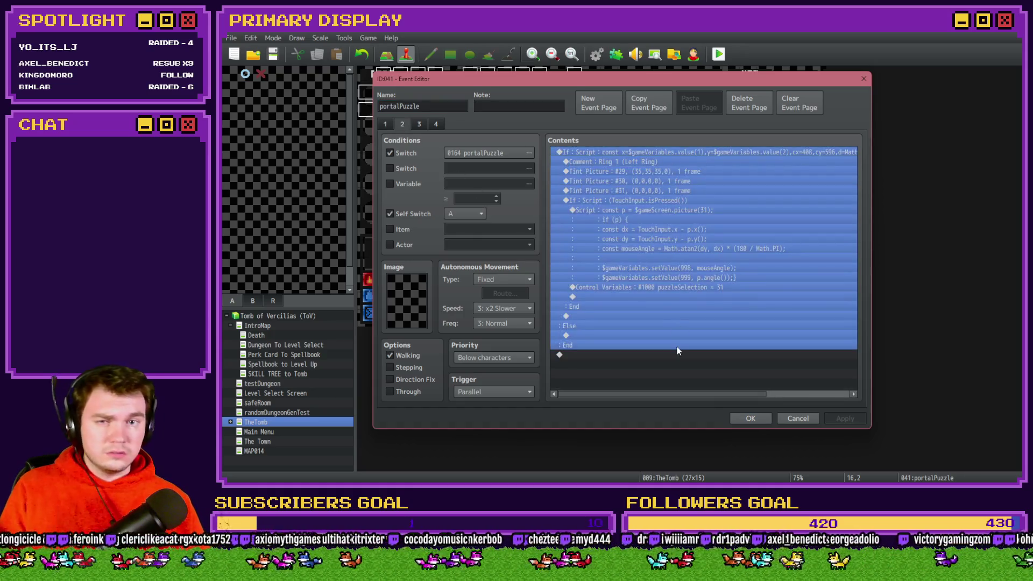
# Scroll the command list horizontally to read the script lines to their ends, then switch to Photoshop
pyautogui.moveTo(670, 397); pyautogui.dragTo(703, 399)
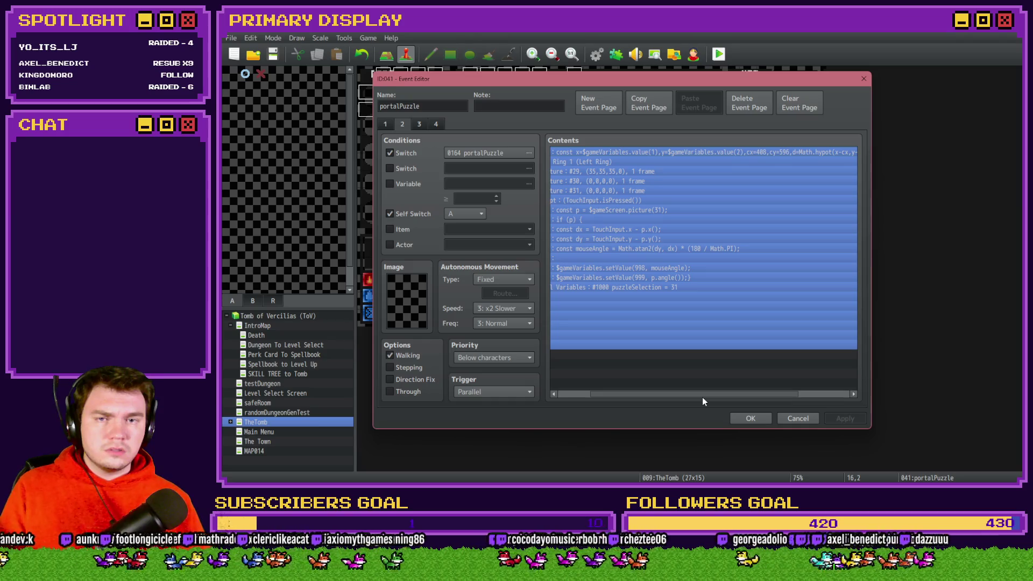
pyautogui.moveTo(702, 397); pyautogui.dragTo(773, 405)
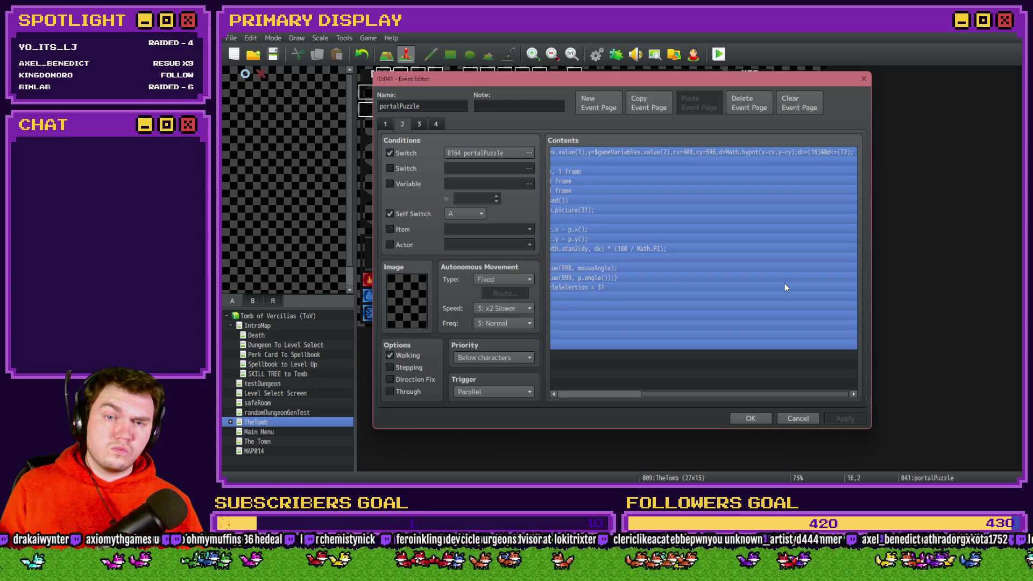
pyautogui.click(730, 316)
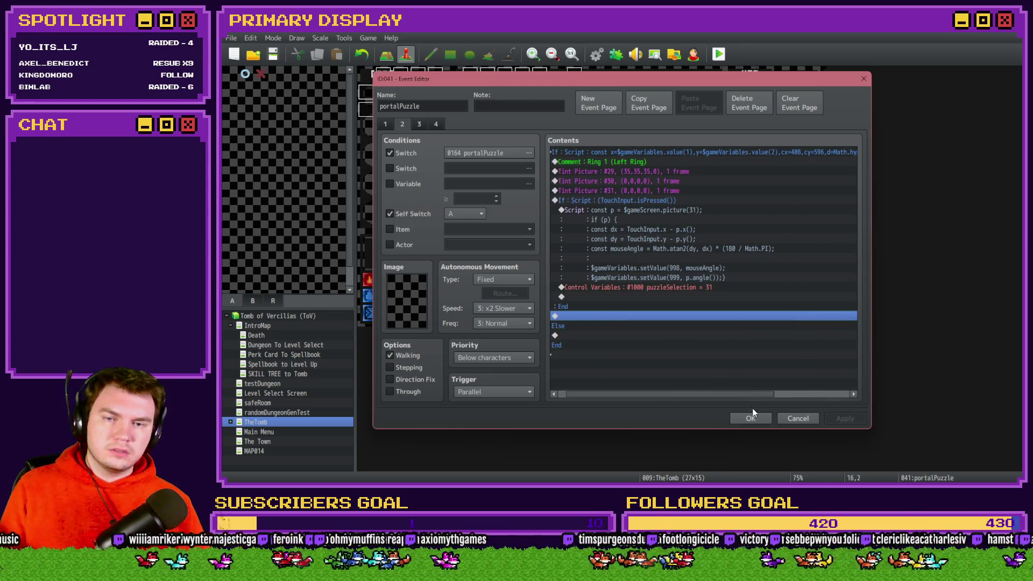
pyautogui.moveTo(724, 393); pyautogui.dragTo(800, 394)
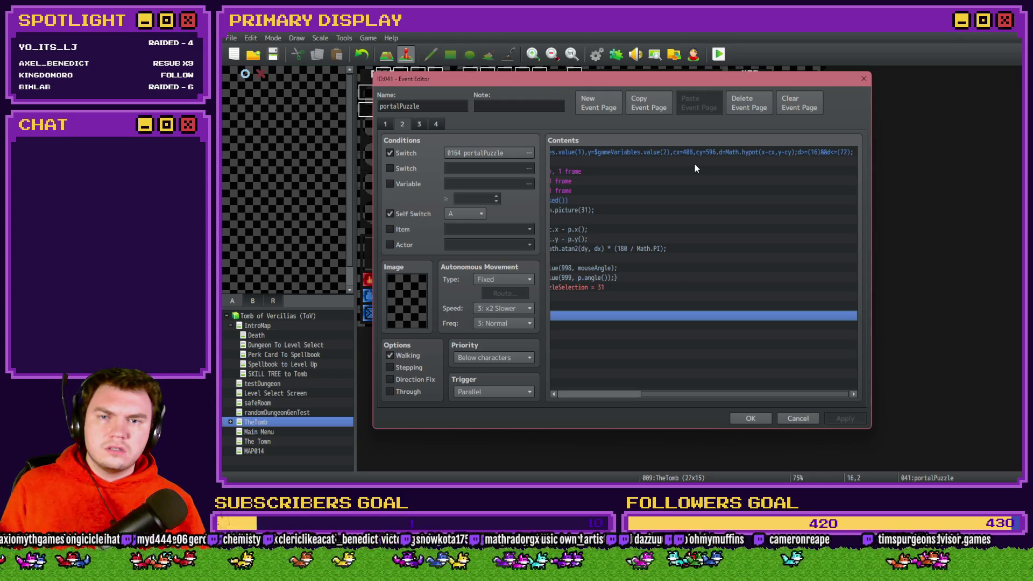
pyautogui.hotkey('alt', 'Tab')
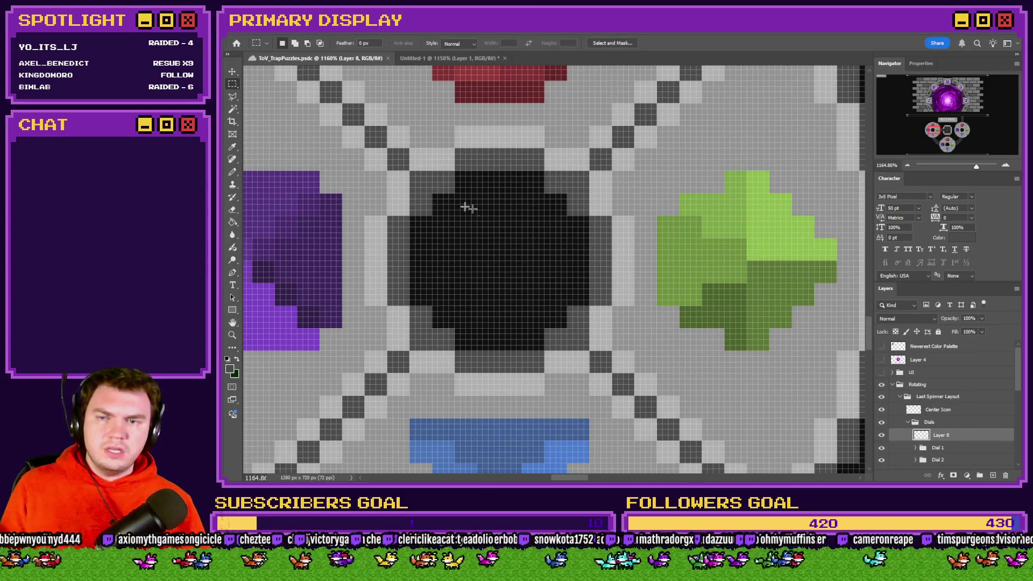
# Measure the dial's black centre and guide crossing with marquee selections (about 32 by 31 px), then return to RPG Maker
pyautogui.moveTo(411, 172); pyautogui.dragTo(584, 344)
pyautogui.click(515, 282)
pyautogui.moveTo(500, 261)
pyautogui.mouseDown()
pyautogui.moveTo(415, 161)
pyautogui.moveTo(245, 36)
pyautogui.moveTo(629, 254)
pyautogui.moveTo(668, 289)
pyautogui.mouseUp()
pyautogui.hotkey('alt', 'Tab')
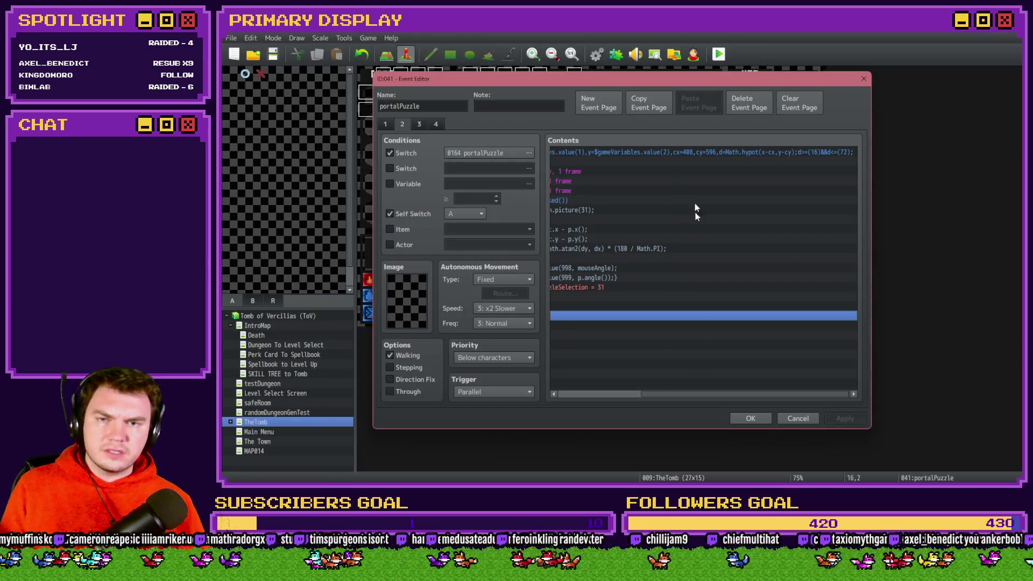
# Change the Ring 1 branch script centre from cx=408, cy=596 to cx=508, cy=496
pyautogui.doubleClick(702, 150)
pyautogui.moveTo(659, 315); pyautogui.dragTo(805, 318)
pyautogui.click(763, 314)
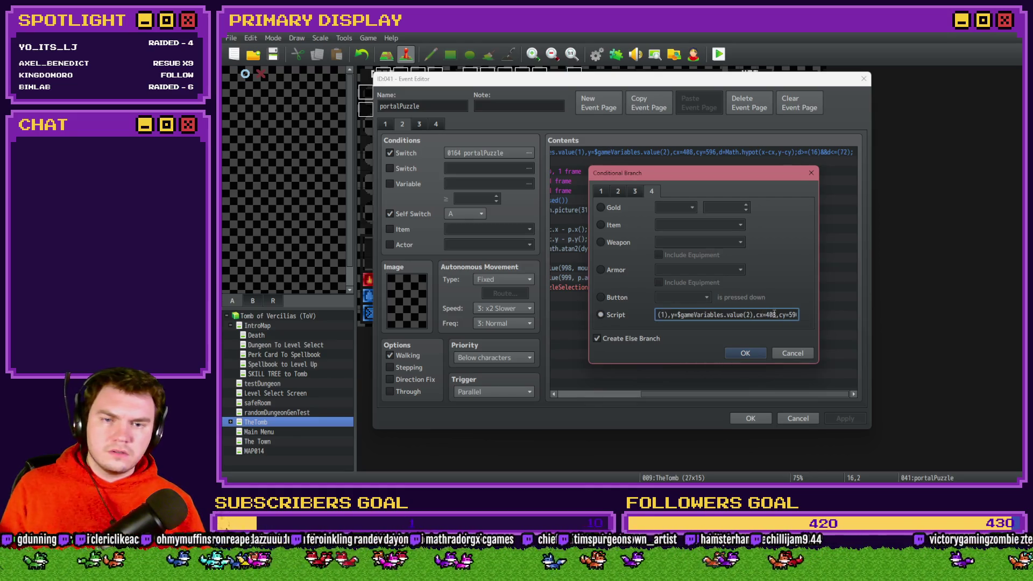
pyautogui.write('5')
pyautogui.moveTo(785, 315); pyautogui.dragTo(795, 315)
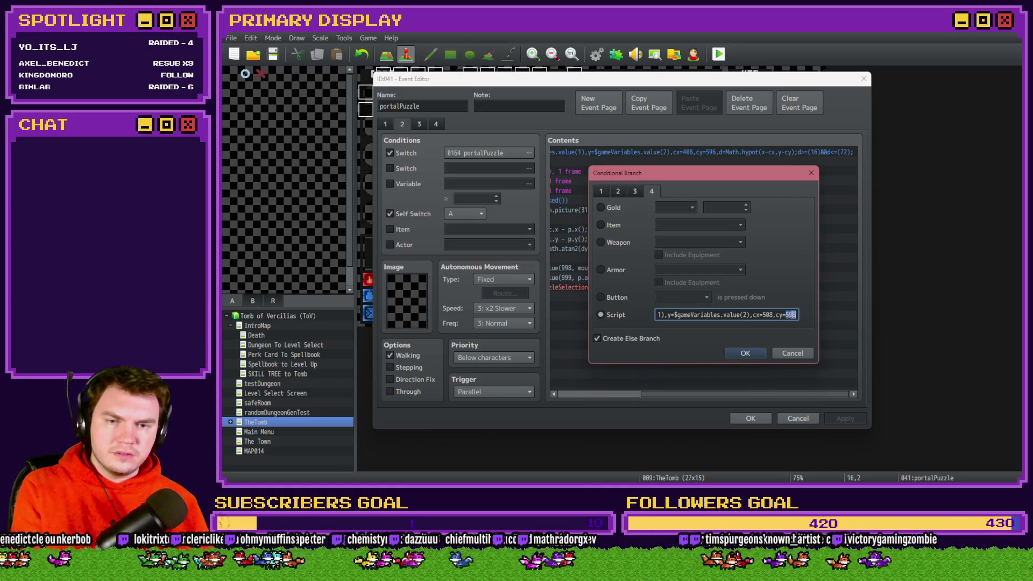
pyautogui.write('496')
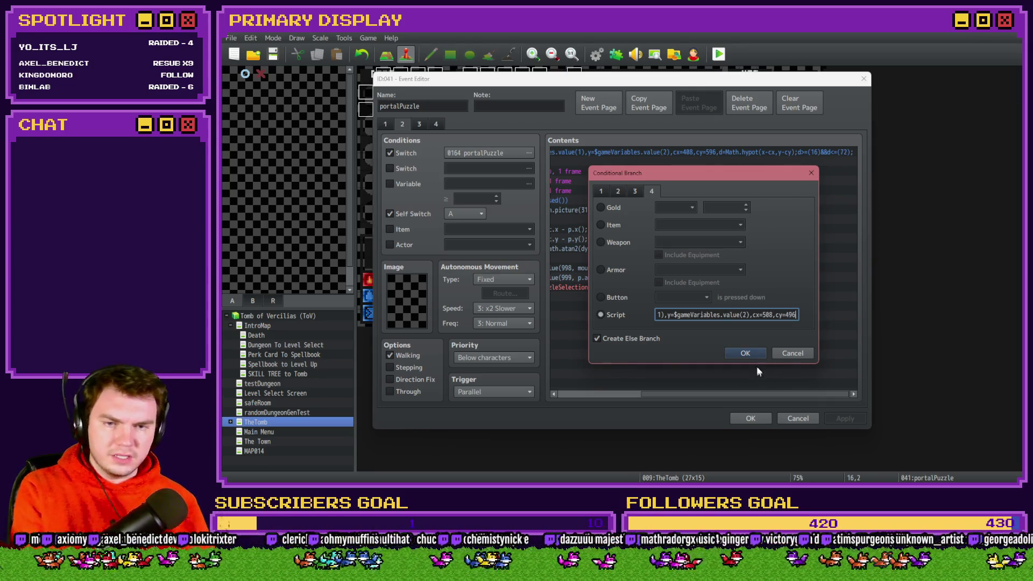
pyautogui.click(754, 353)
# Check the 772,496 and 508,496 picture positions on page 1, save the event and start a playtest
pyautogui.click(387, 125)
pyautogui.click(635, 211)
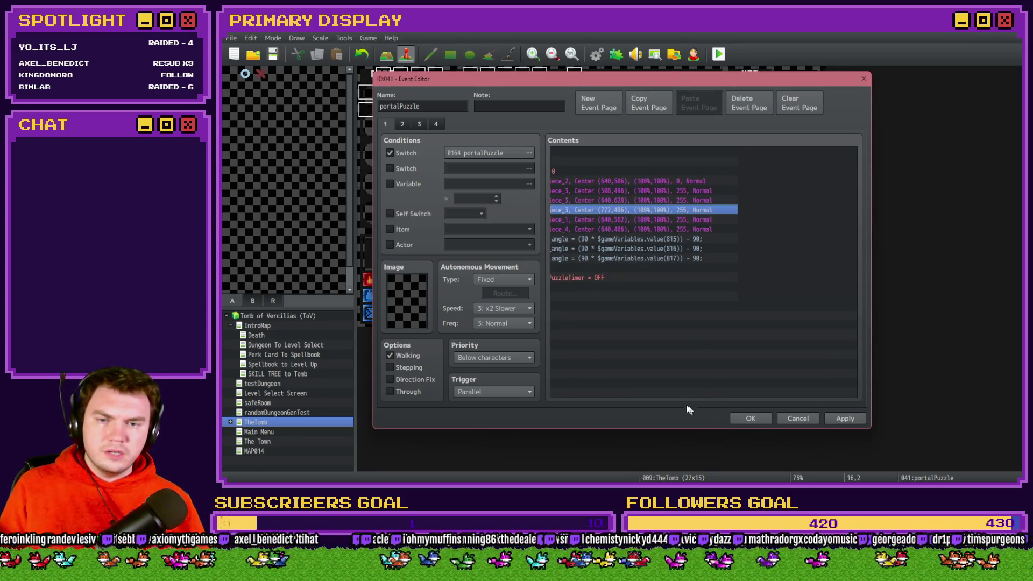
pyautogui.click(615, 183)
pyautogui.click(618, 193)
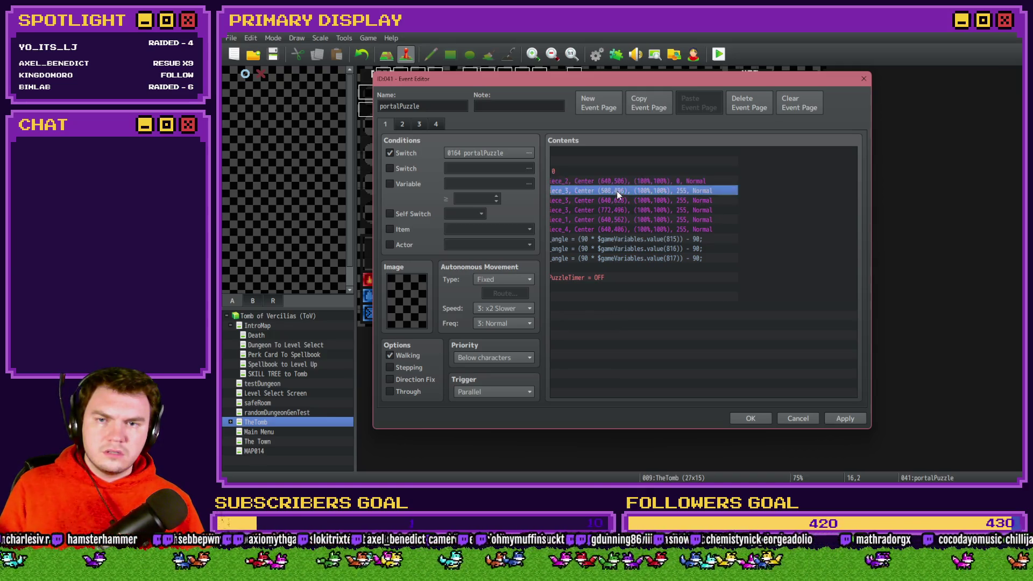
pyautogui.click(754, 419)
pyautogui.click(719, 53)
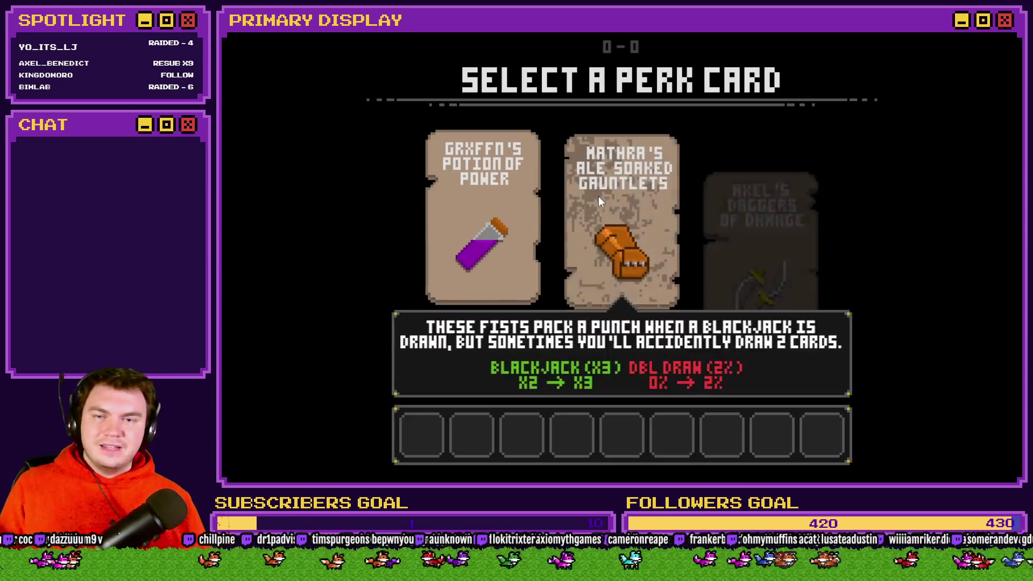
# Pick the Gauntlets perk, turn switch 0164 PORTALPUZZLE on in the F9 debug list, view the dials, and close the game
pyautogui.click(599, 197)
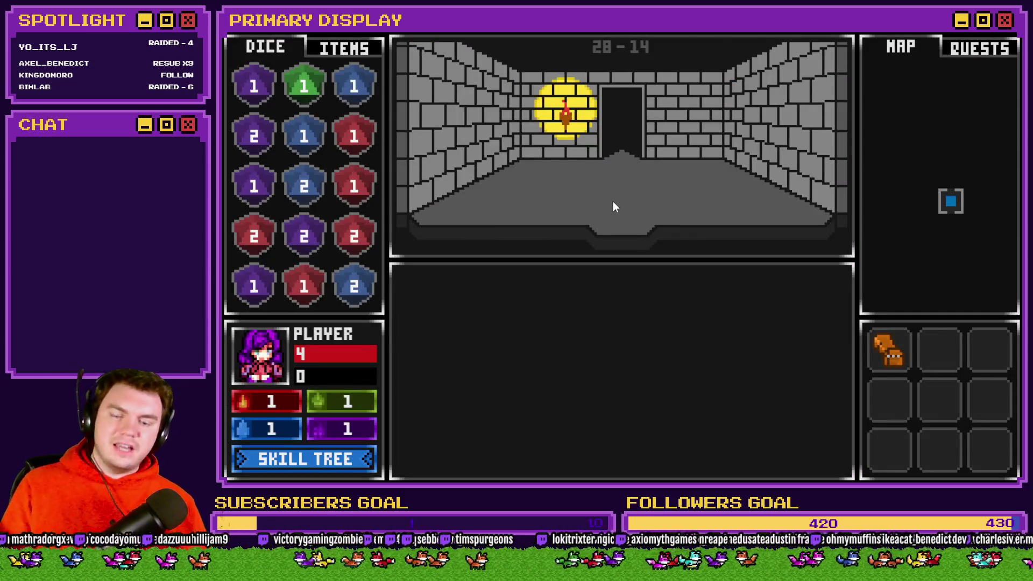
pyautogui.press('F9')
pyautogui.press('Return')
pyautogui.press('Down')
pyautogui.press('Down')
pyautogui.press('Down')
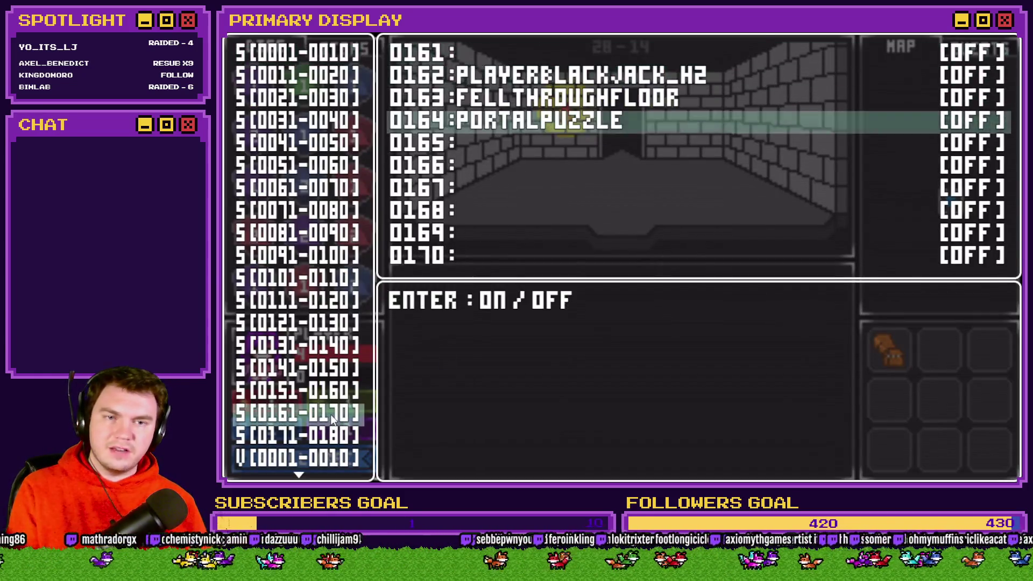
pyautogui.press('Return')
pyautogui.press('Escape')
pyautogui.press('Escape')
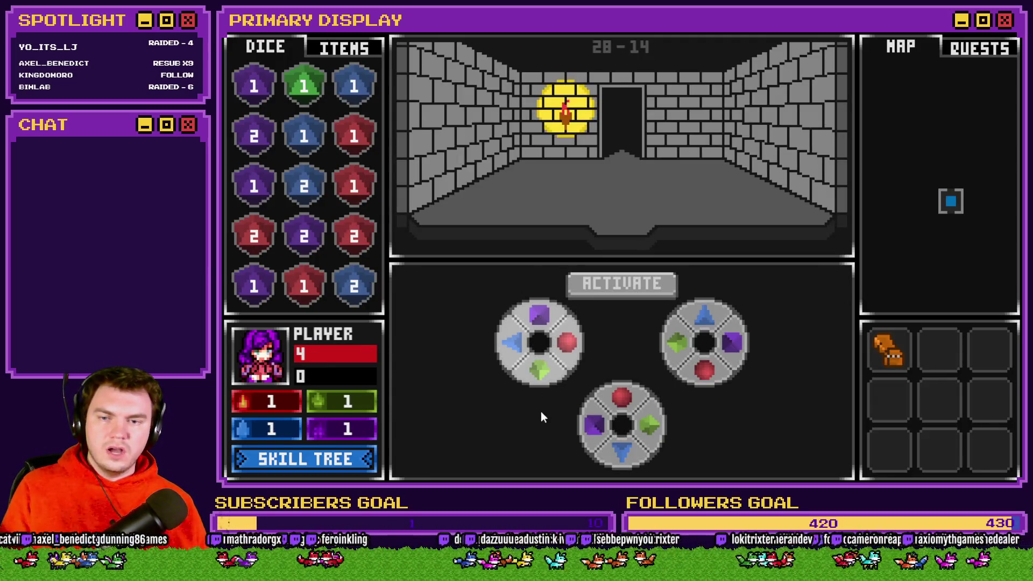
pyautogui.hotkey('alt', 'F4')
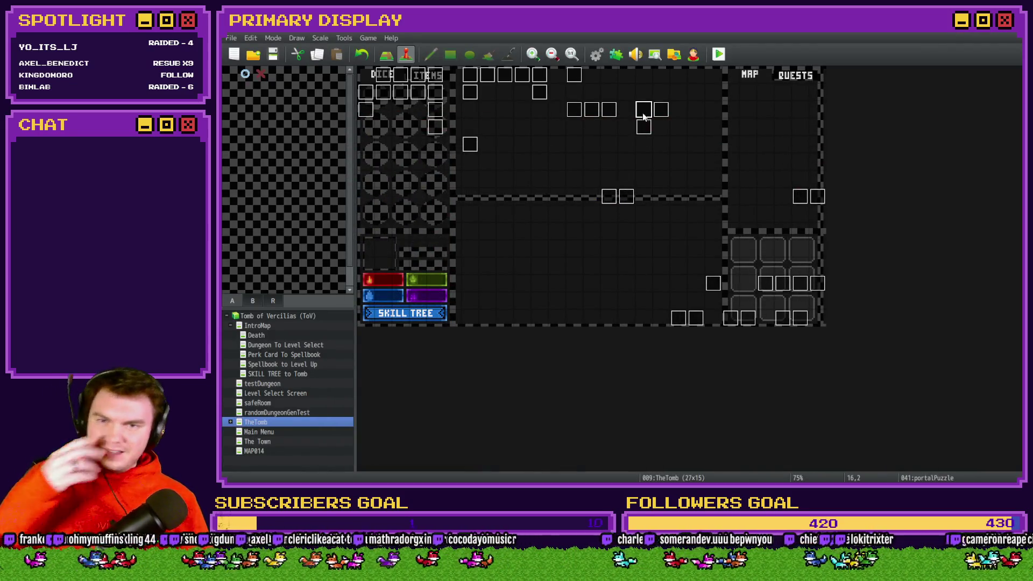
# Open portalPuzzle page 2 and review the Ring 1 comment, tint and TouchInput commands
pyautogui.doubleClick(645, 110)
pyautogui.click(402, 125)
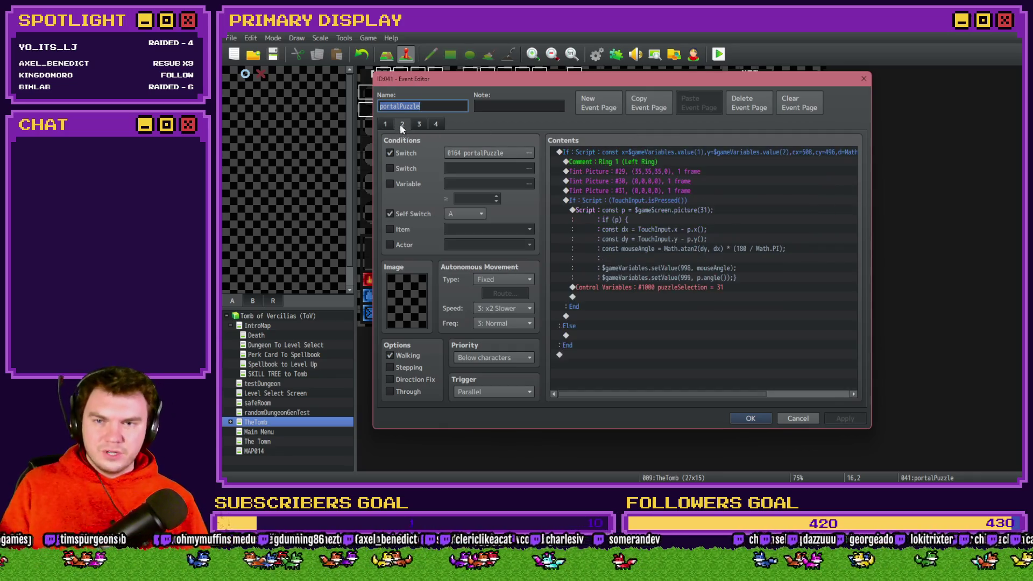
pyautogui.click(635, 162)
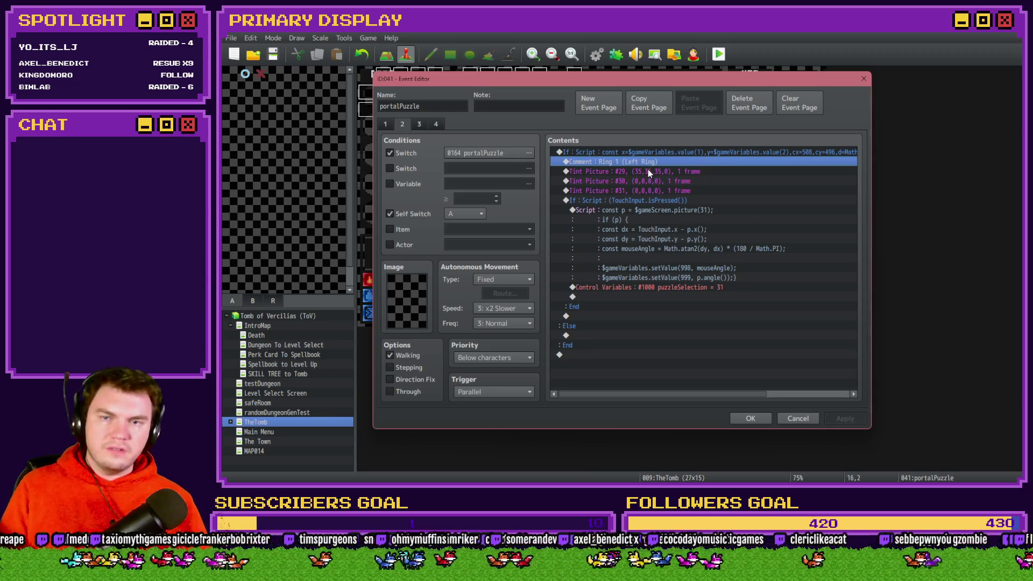
pyautogui.click(648, 171)
pyautogui.click(651, 181)
pyautogui.click(652, 191)
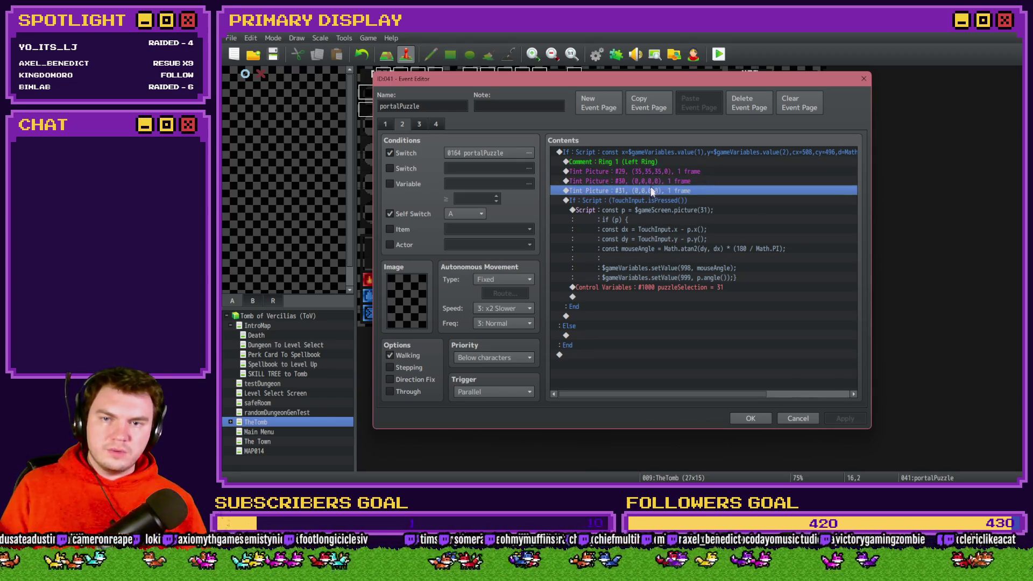
pyautogui.click(658, 202)
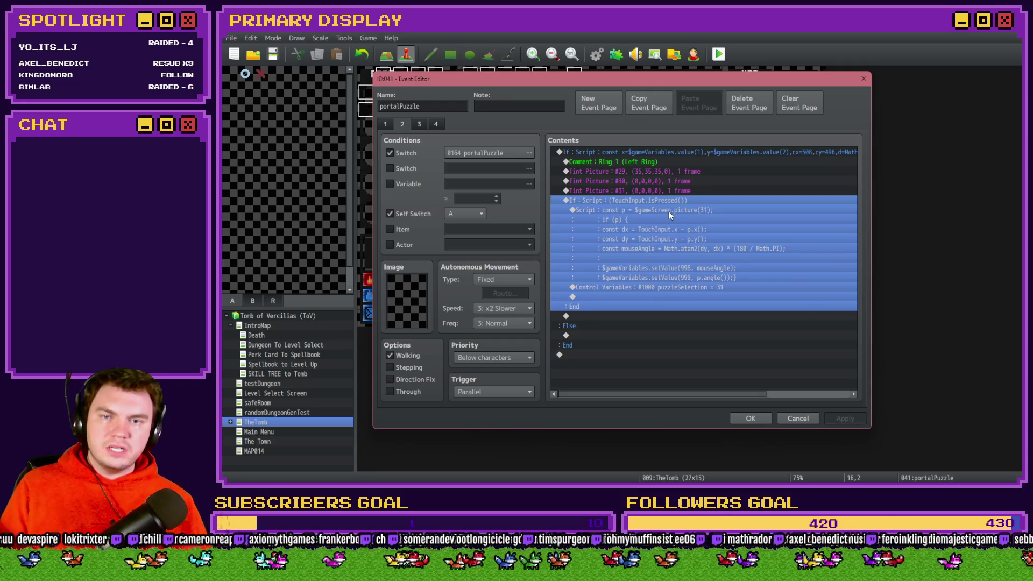
pyautogui.click(668, 211)
pyautogui.keyDown('ctrl'); pyautogui.click(668, 225); pyautogui.keyUp('ctrl')
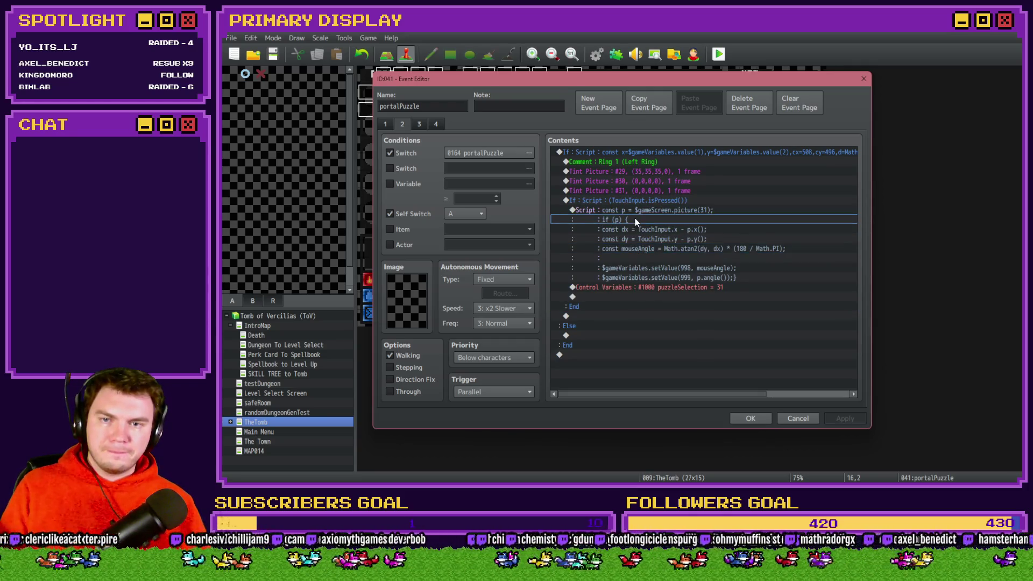
# Finish the mouse-angle script with atan2 * 180/Math.PI and apply the changes to the event
pyautogui.click(637, 210)
pyautogui.click(405, 124)
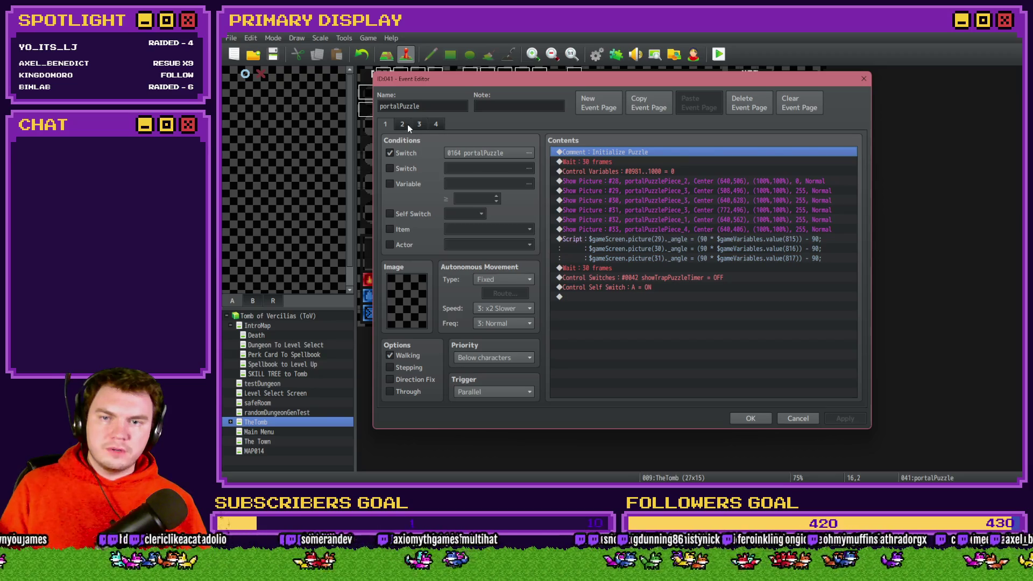
pyautogui.click(408, 124)
pyautogui.click(647, 209)
pyautogui.doubleClick(647, 209)
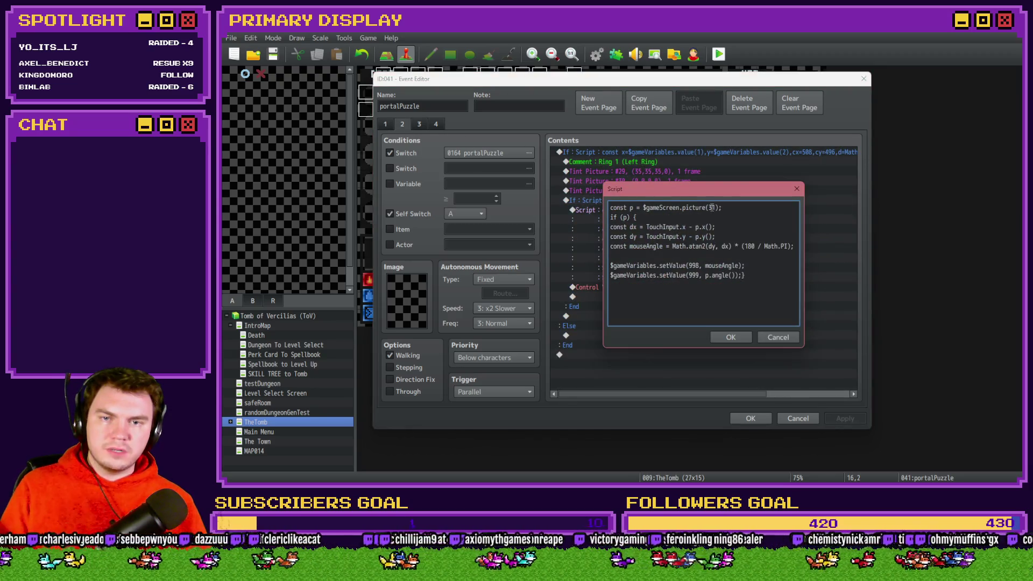
pyautogui.write('9')
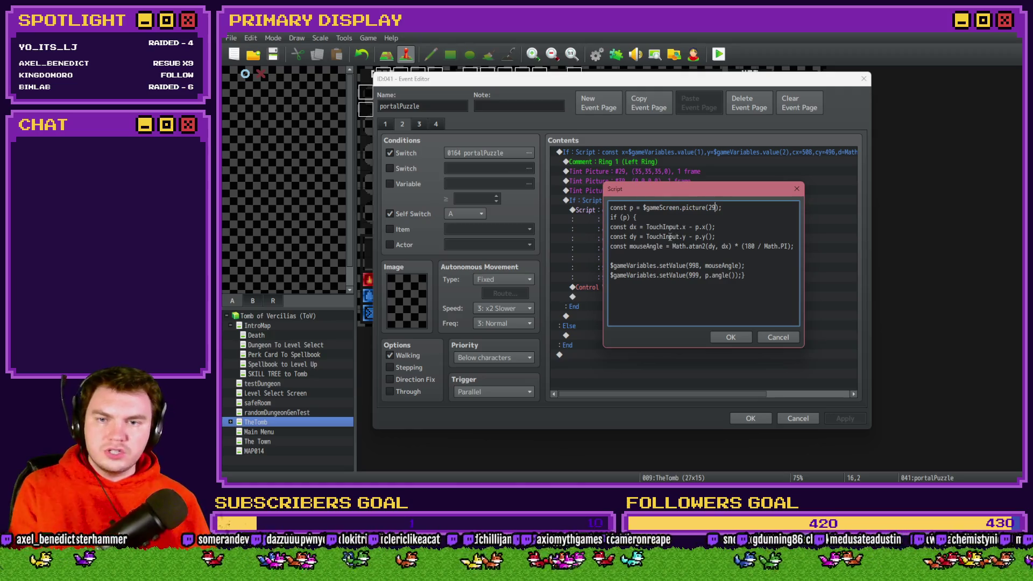
pyautogui.moveTo(638, 218); pyautogui.dragTo(609, 218)
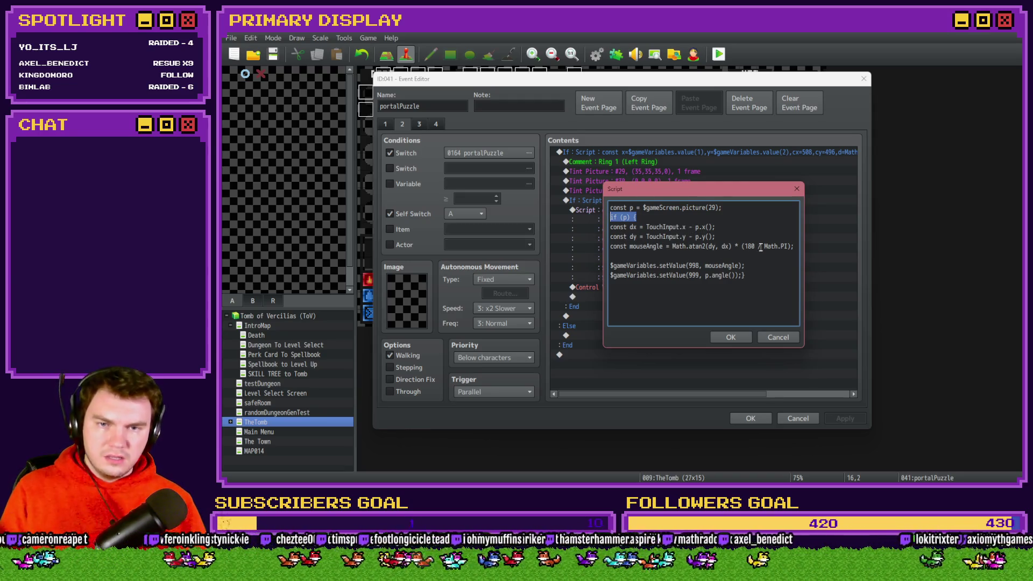
pyautogui.moveTo(761, 247); pyautogui.dragTo(806, 248)
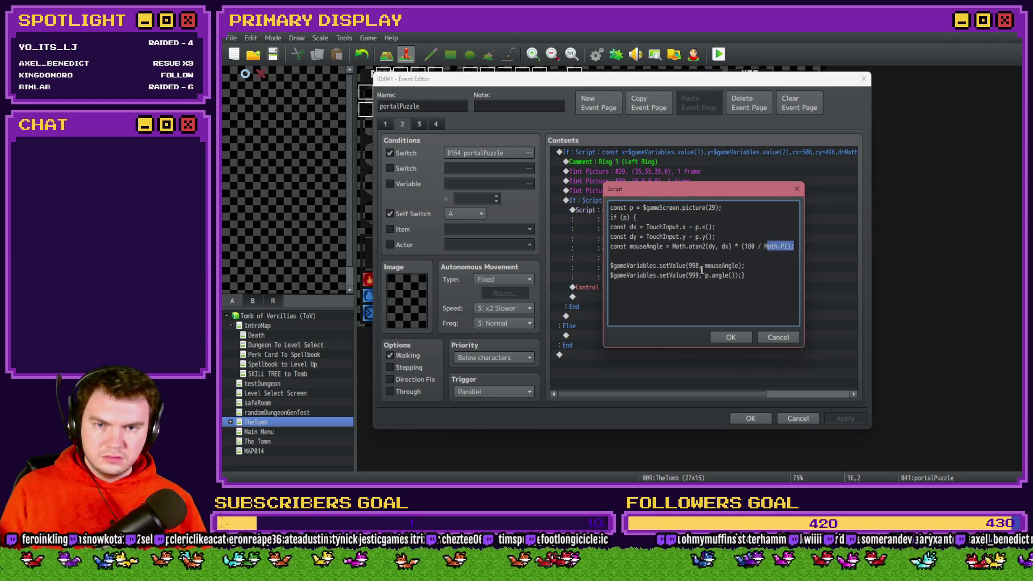
pyautogui.click(707, 276)
pyautogui.click(732, 336)
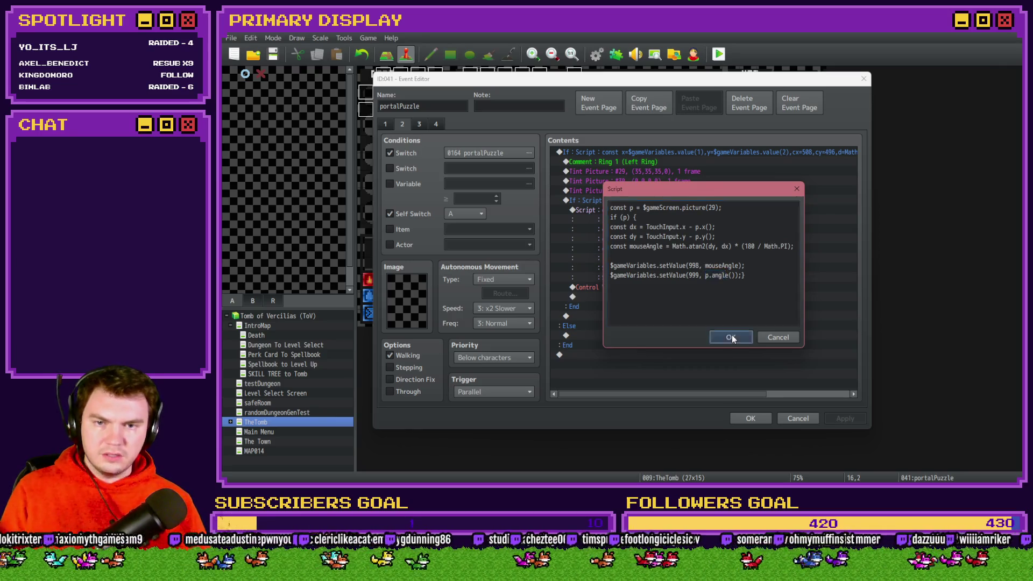
pyautogui.click(845, 419)
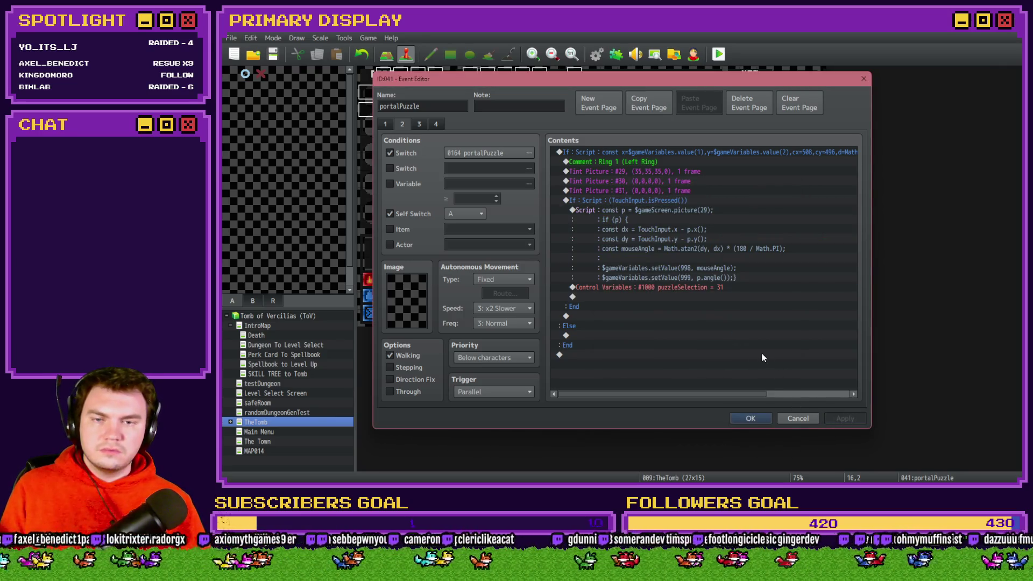
# Set Control Variables #1000 puzzleSelection to constant 29 and select the whole Ring 1 If block
pyautogui.click(692, 289)
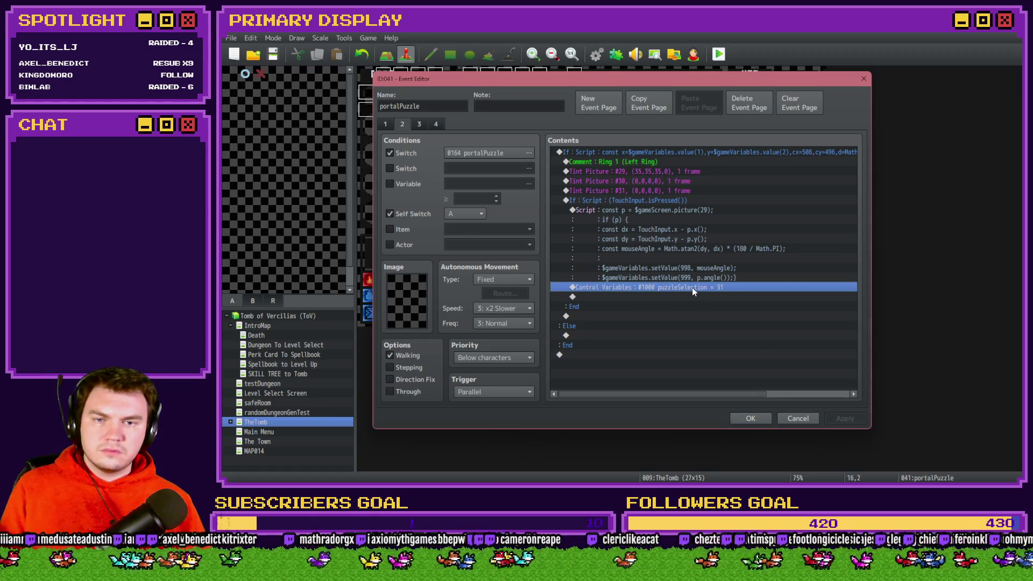
pyautogui.doubleClick(699, 290)
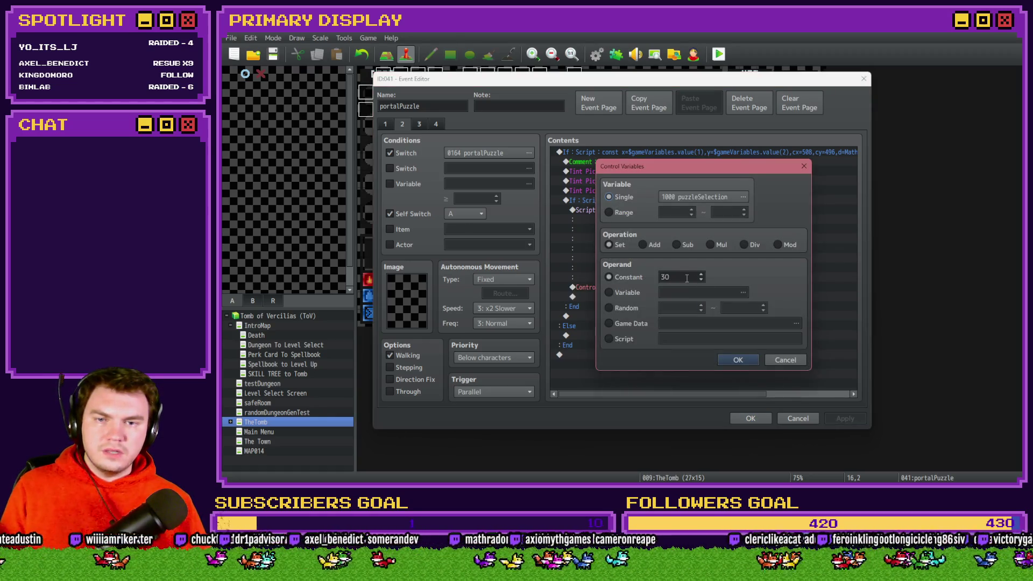
pyautogui.click(738, 360)
pyautogui.click(662, 154)
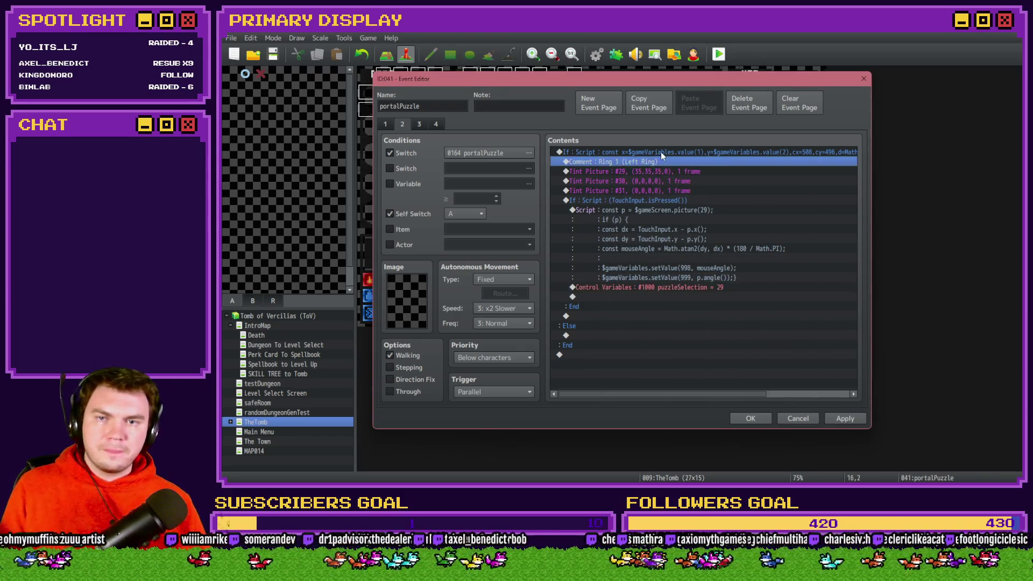
# Paste a copy of the Ring 1 If block into the Else branch and check picture #30's centre on page 1
pyautogui.hotkey('ctrl', 'c')
pyautogui.click(592, 337)
pyautogui.hotkey('ctrl', 'v')
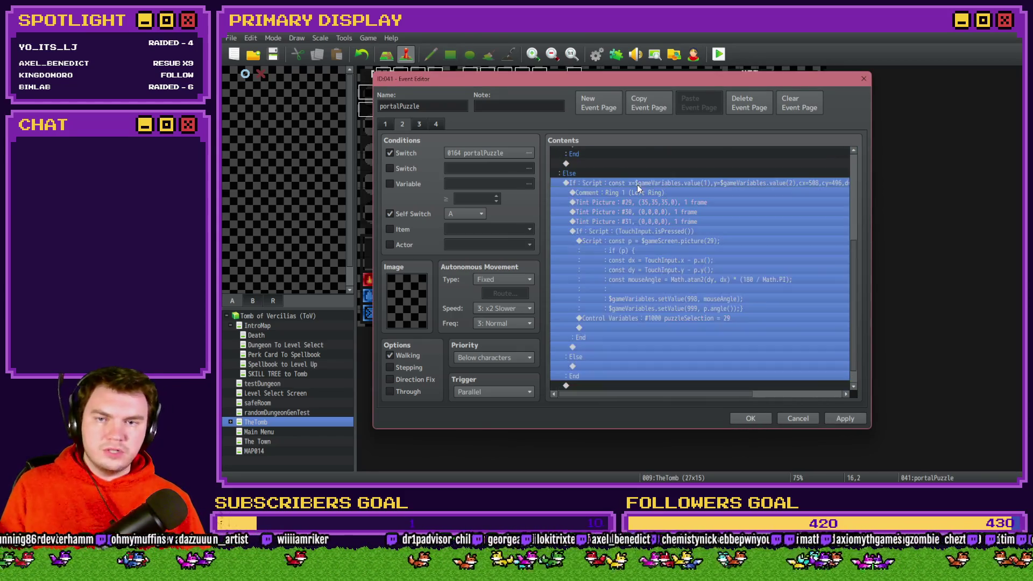
pyautogui.press('space')
pyautogui.moveTo(740, 315); pyautogui.dragTo(805, 317)
pyautogui.doubleClick(742, 315)
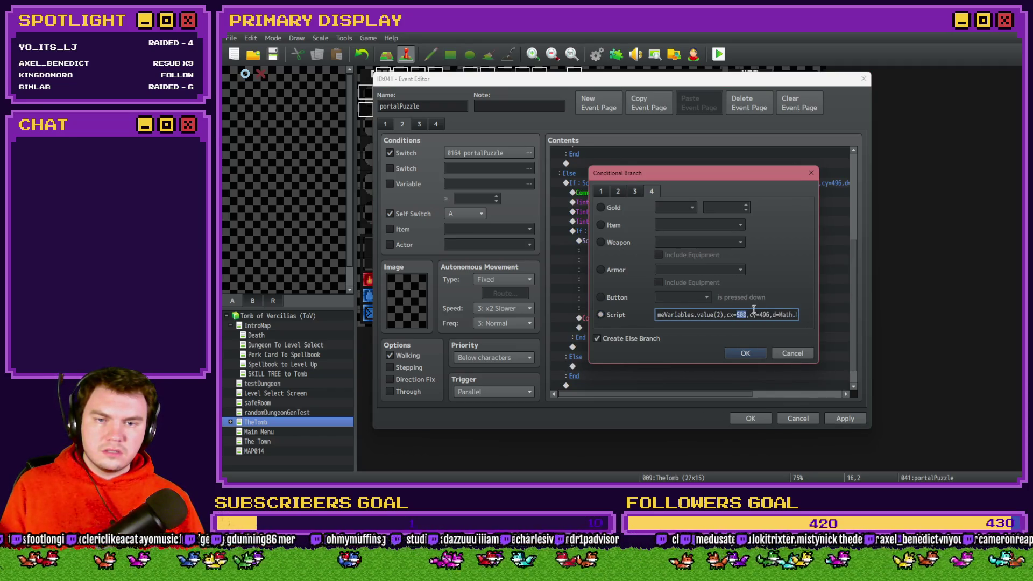
pyautogui.click(745, 353)
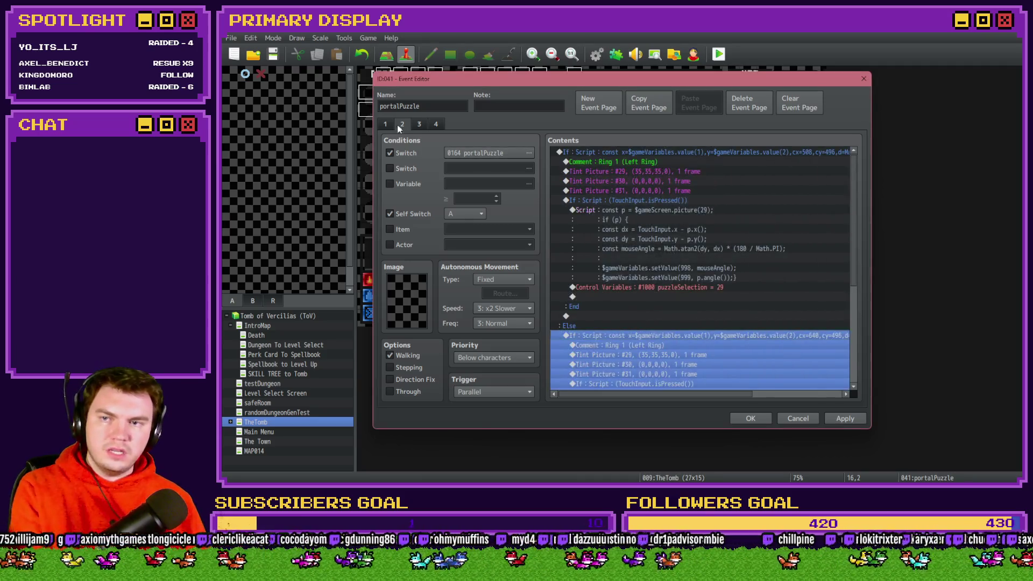
pyautogui.click(644, 194)
pyautogui.click(644, 200)
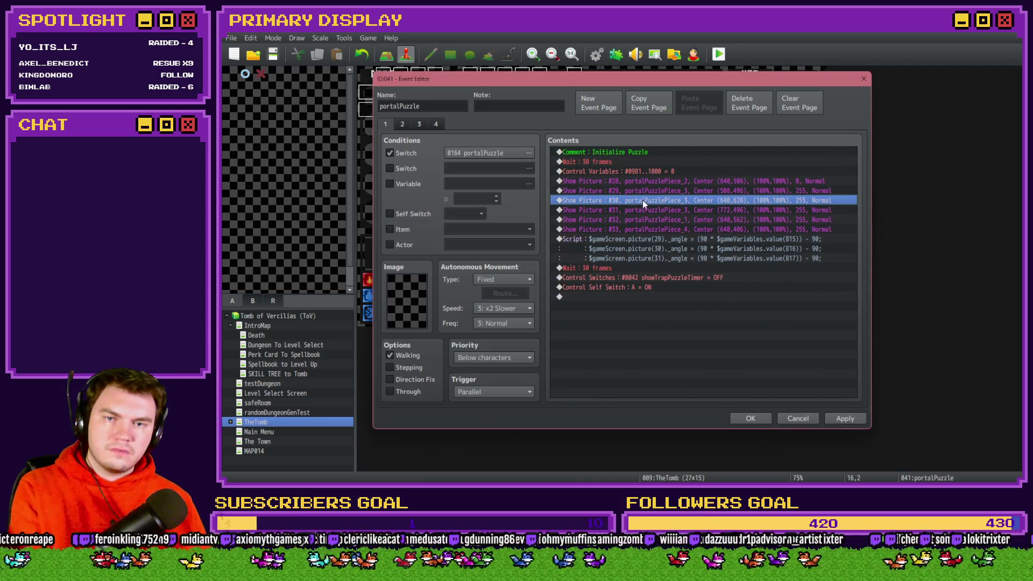
pyautogui.click(406, 122)
# Change the copied branch condition's centre to cx=640, cy=628
pyautogui.scroll(-2, 661, 285)
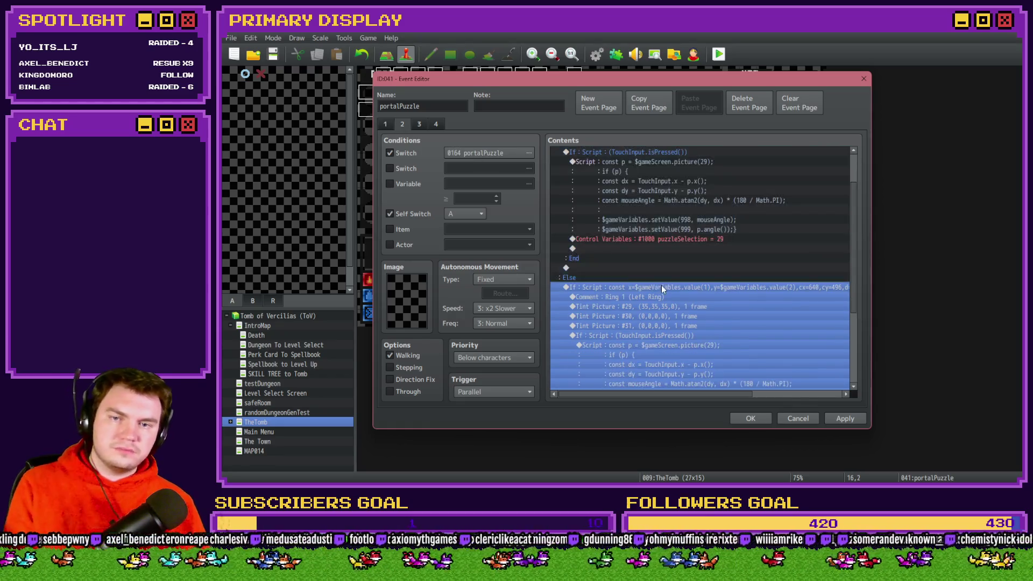
pyautogui.doubleClick(661, 285)
pyautogui.moveTo(790, 318)
pyautogui.mouseDown()
pyautogui.moveTo(809, 318)
pyautogui.moveTo(654, 315)
pyautogui.mouseUp()
pyautogui.click(700, 315)
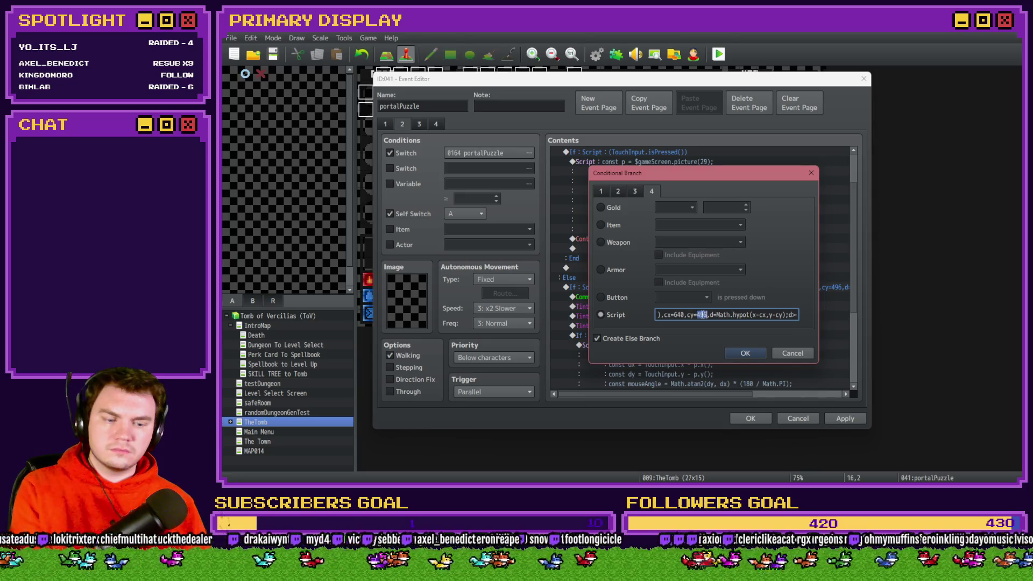
pyautogui.write('628')
pyautogui.moveTo(770, 315); pyautogui.dragTo(811, 321)
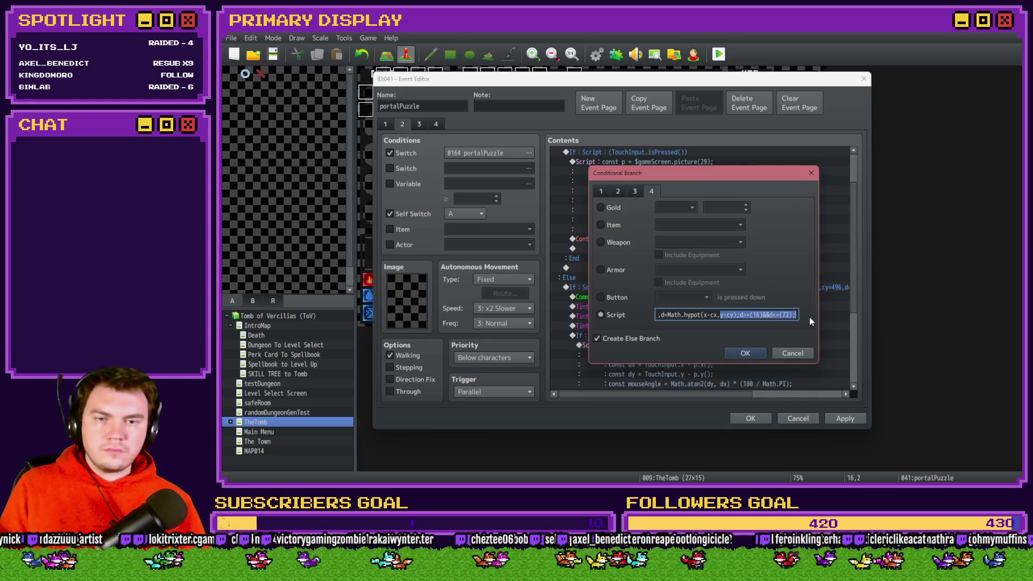
pyautogui.click(752, 356)
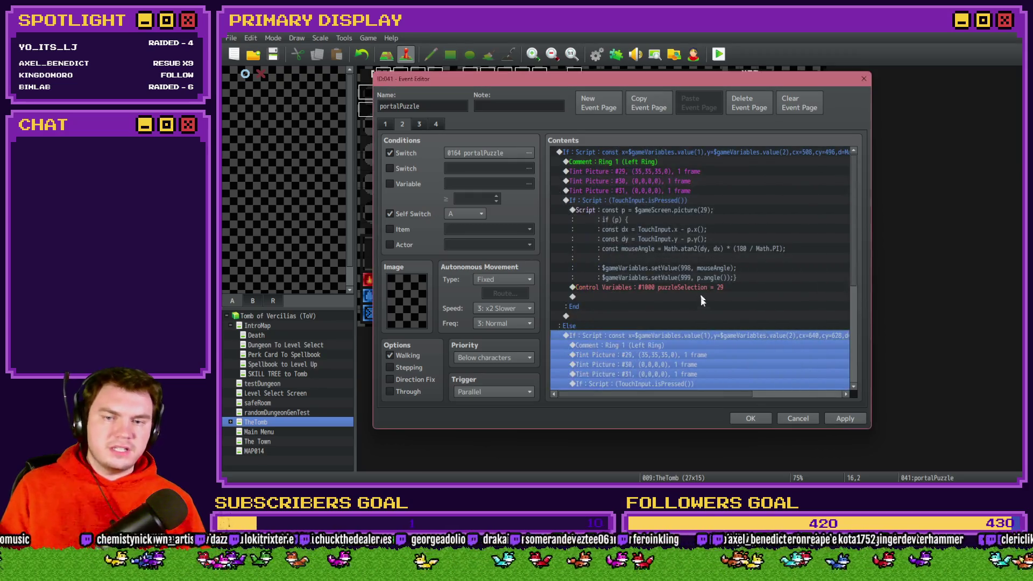
# Rename the copied comment to 'Ring 2 (Middle Ring)'
pyautogui.scroll(-2, 698, 321)
pyautogui.doubleClick(676, 288)
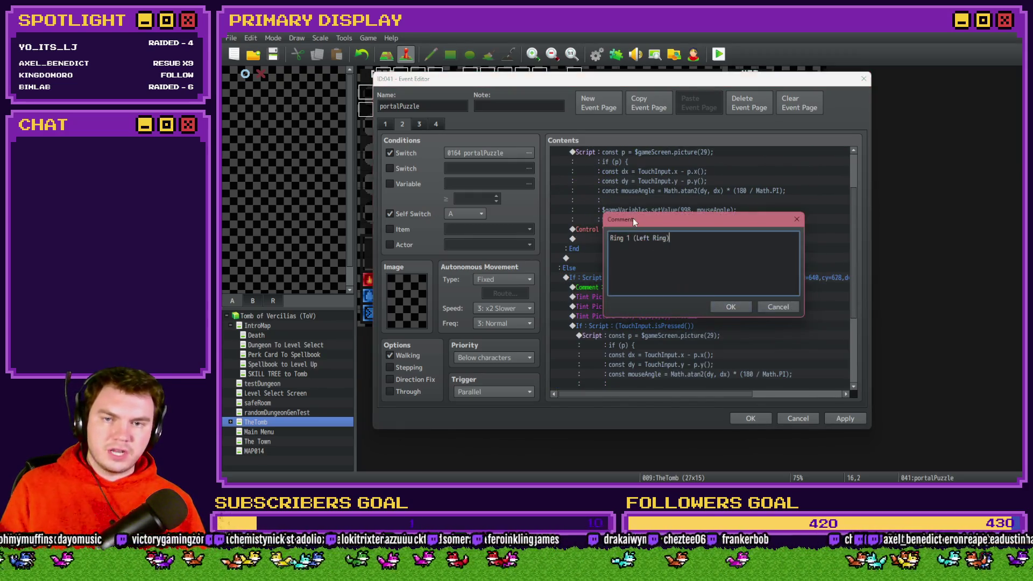
pyautogui.moveTo(636, 238)
pyautogui.mouseDown()
pyautogui.moveTo(664, 240)
pyautogui.moveTo(648, 239)
pyautogui.mouseUp()
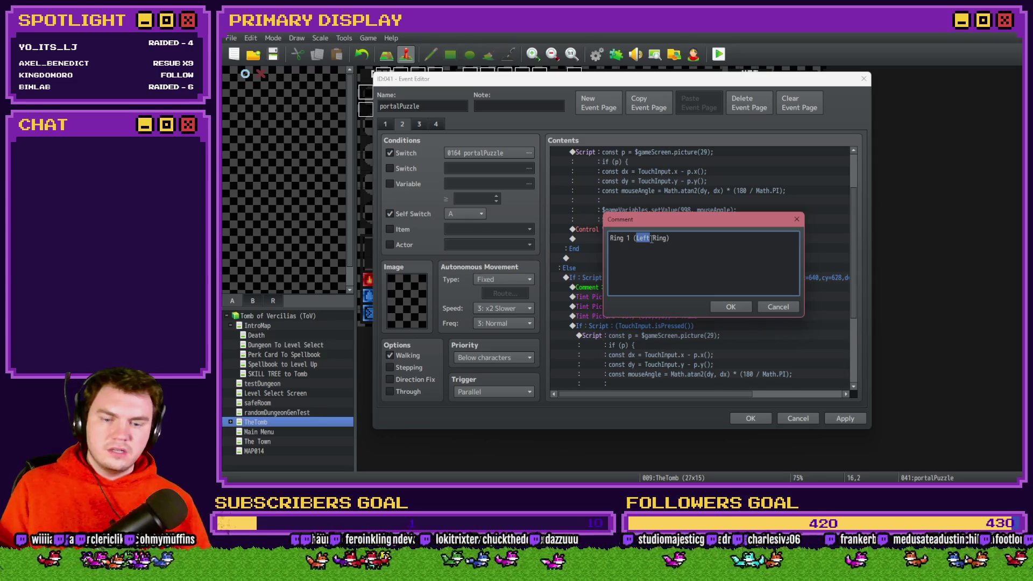
pyautogui.write('Middle')
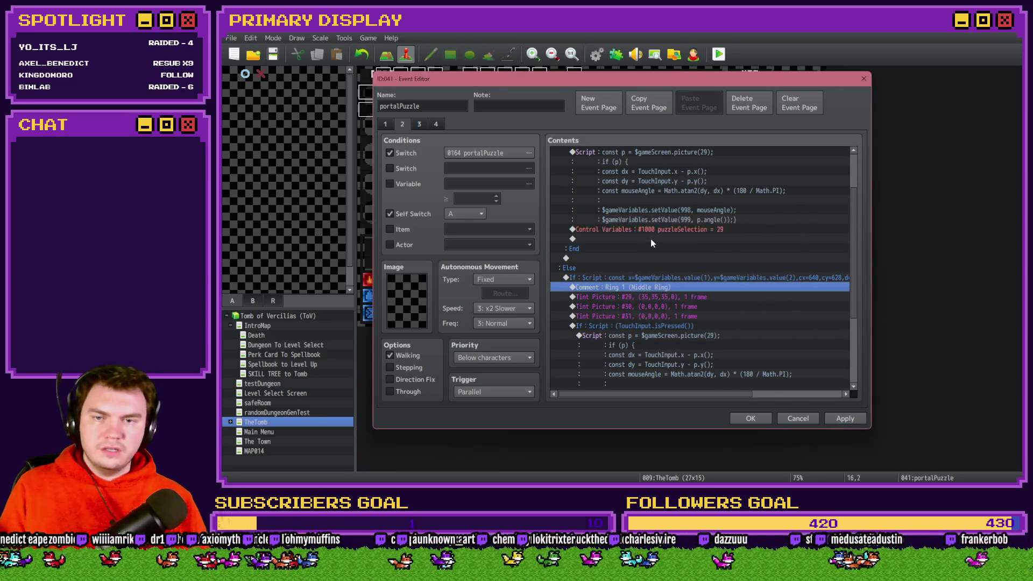
pyautogui.doubleClick(630, 239)
pyautogui.write('2')
pyautogui.press('Return')
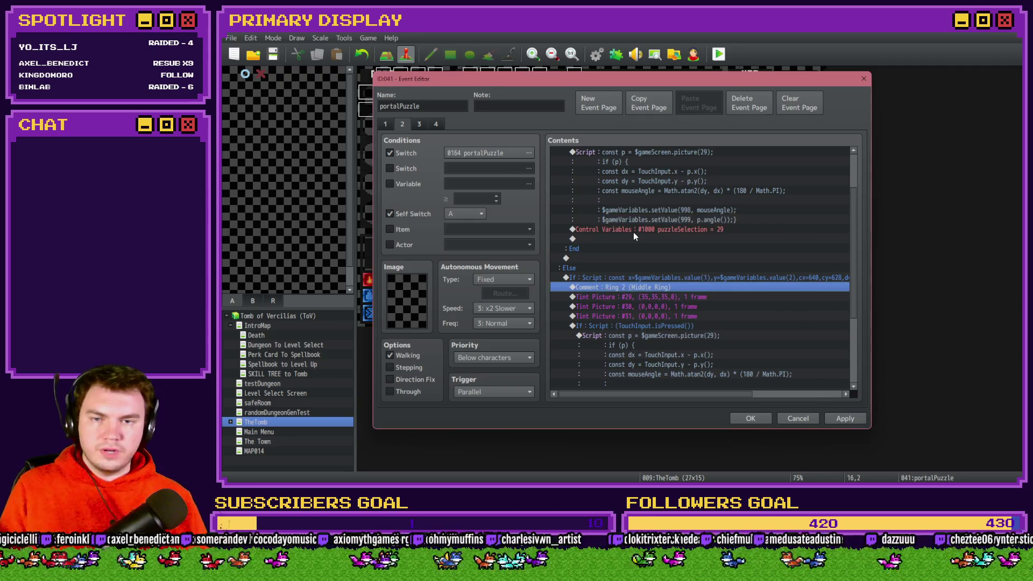
# Clear picture #29's tint to 0, 0, 0
pyautogui.doubleClick(636, 241)
pyautogui.doubleClick(738, 241)
pyautogui.write('0')
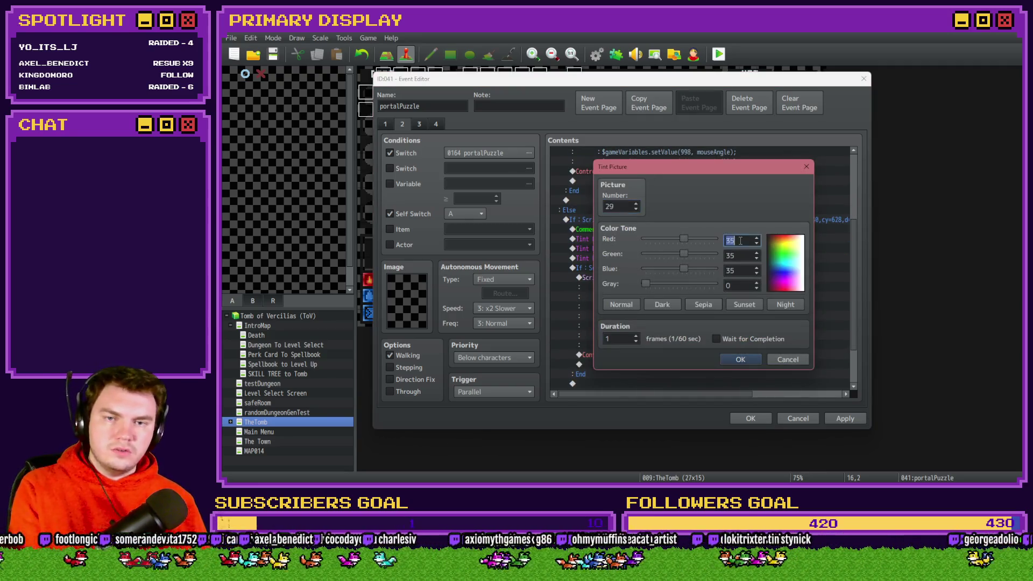
pyautogui.doubleClick(739, 255)
pyautogui.write('0')
pyautogui.click(741, 270)
pyautogui.write('0')
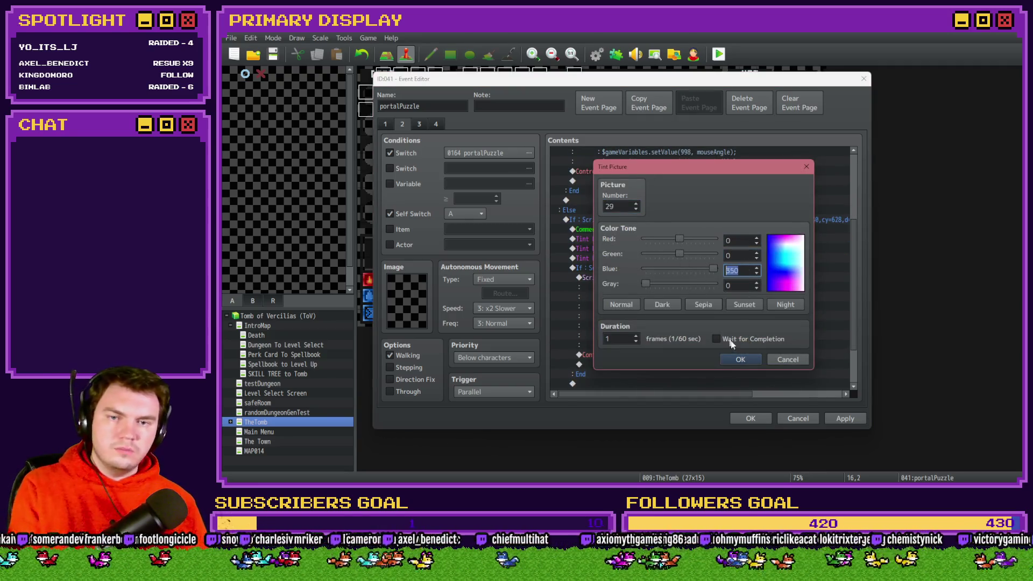
pyautogui.click(741, 359)
# Tint picture #30 grey at 35, 35, 35
pyautogui.doubleClick(587, 248)
pyautogui.doubleClick(739, 240)
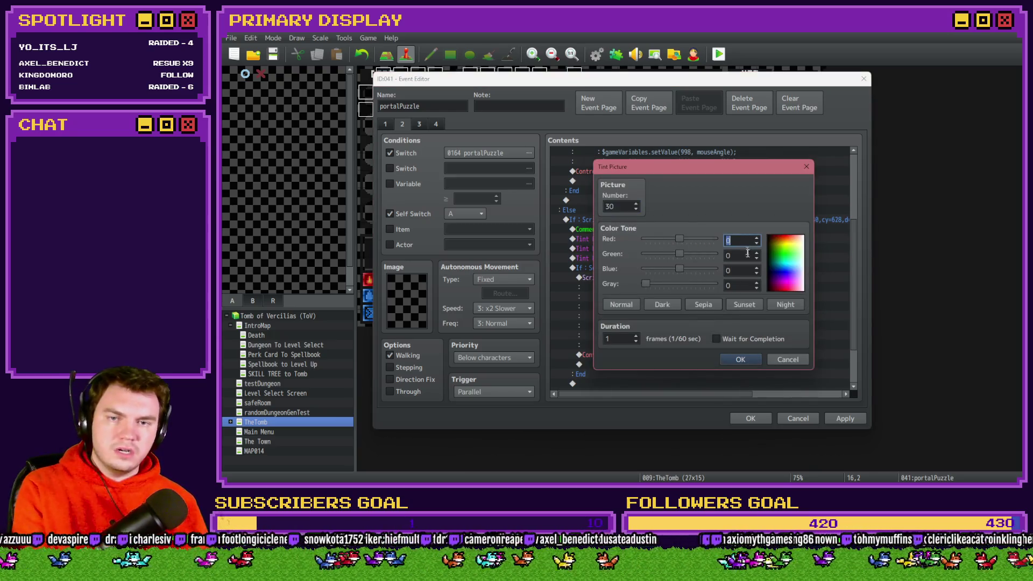
pyautogui.write('35')
pyautogui.press('Tab')
pyautogui.write('35')
pyautogui.press('Tab')
pyautogui.write('35')
pyautogui.click(740, 360)
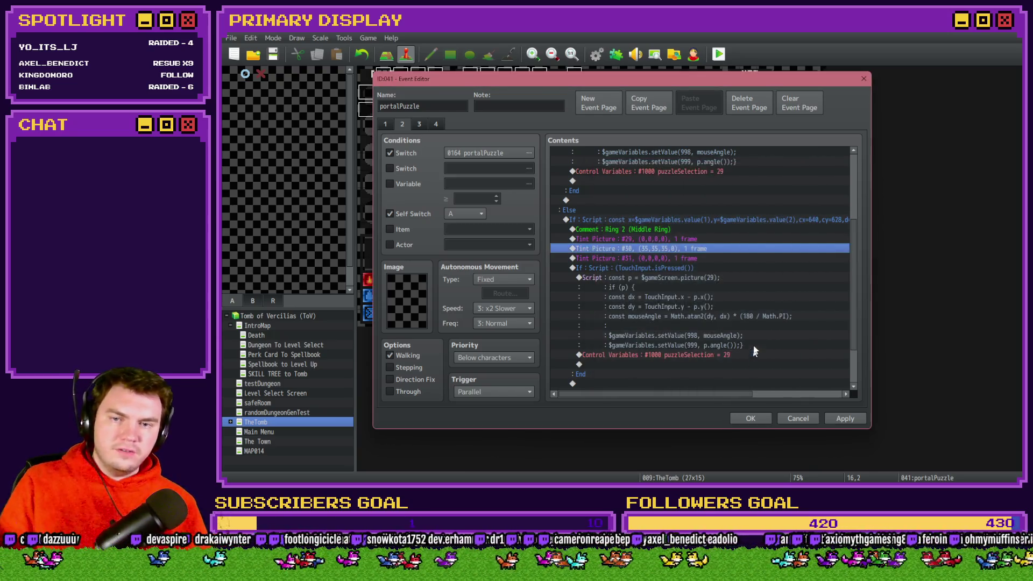
# Point the touch-angle script at picture(30) and set puzzleSelection to 30
pyautogui.click(688, 268)
pyautogui.doubleClick(687, 277)
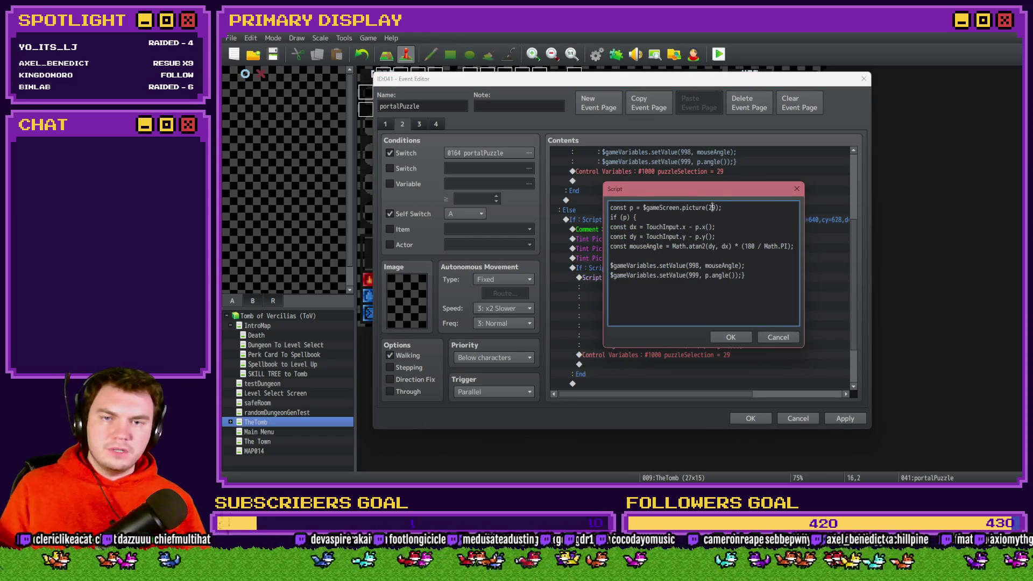
pyautogui.write('30')
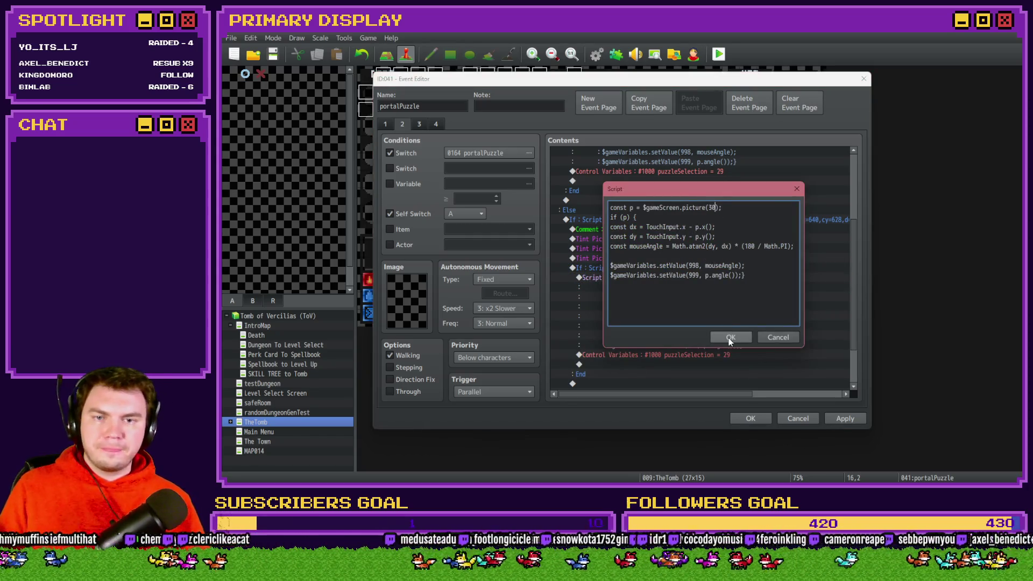
pyautogui.click(729, 336)
pyautogui.doubleClick(707, 378)
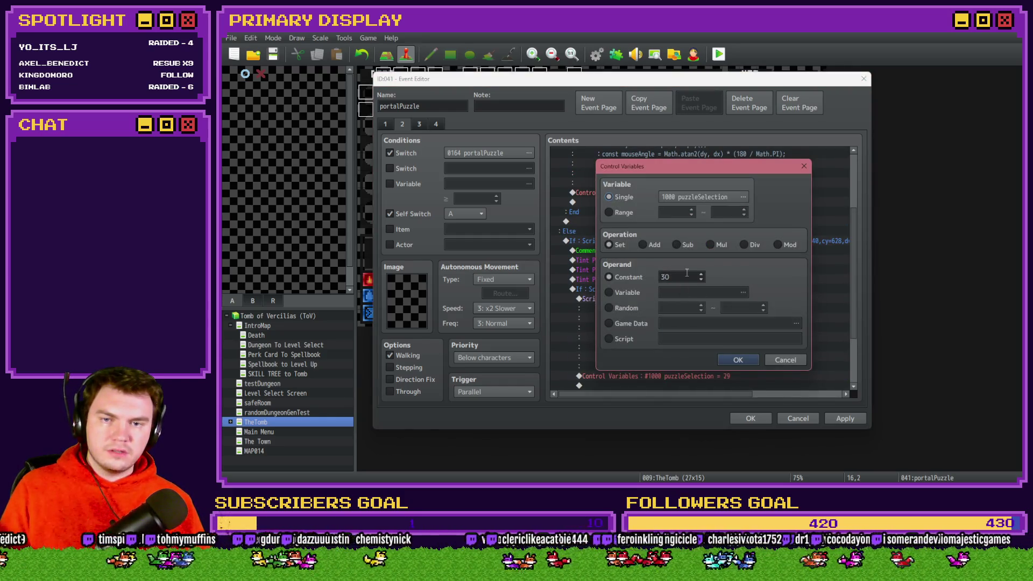
pyautogui.click(738, 360)
# Duplicate the Ring 2 If block and check picture #31's centre position on page 1
pyautogui.keyDown('shift'); pyautogui.click(654, 245); pyautogui.keyUp('shift')
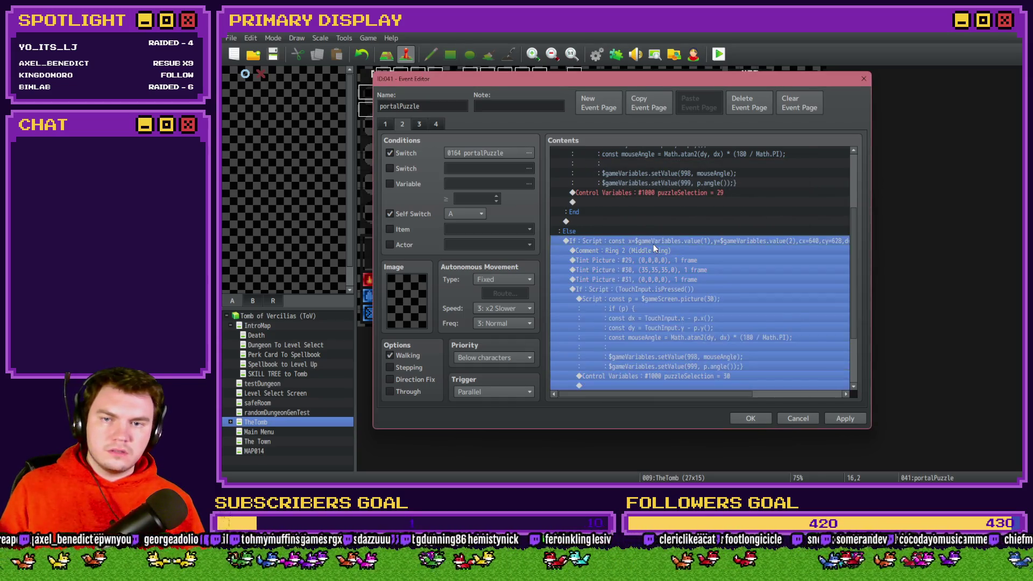
pyautogui.scroll(-2, 654, 246)
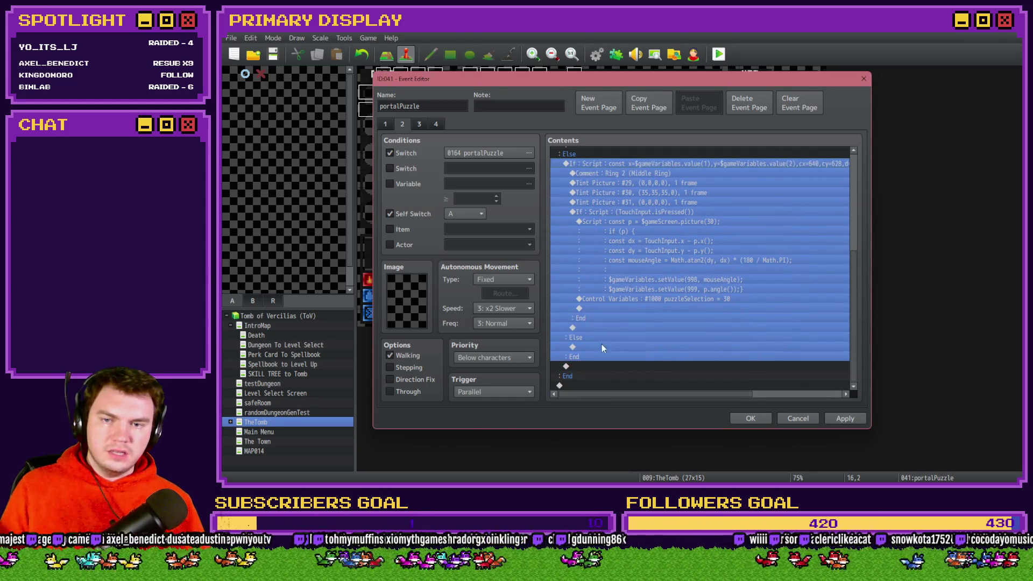
pyautogui.press('Down')
pyautogui.doubleClick(637, 184)
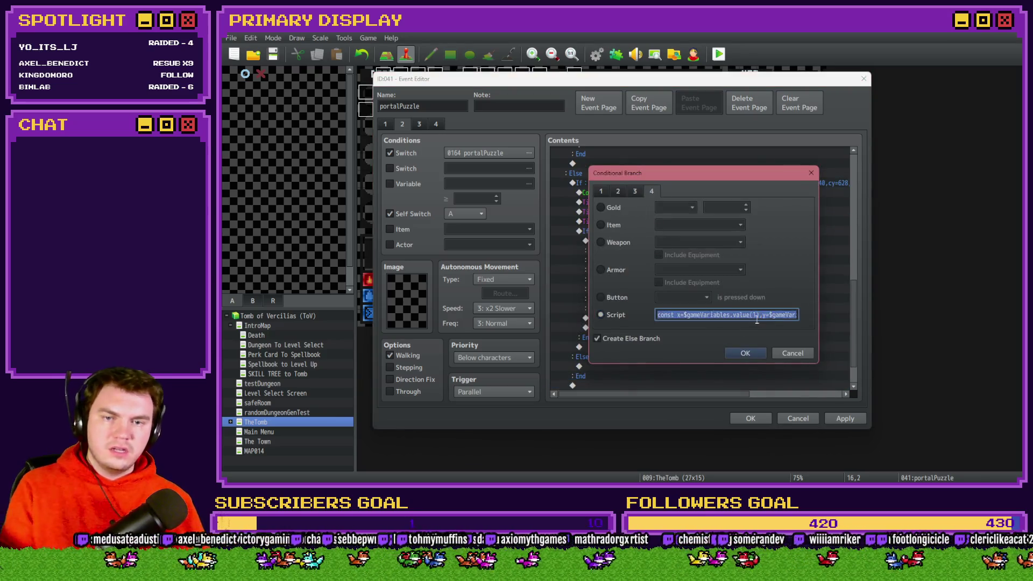
pyautogui.click(778, 315)
pyautogui.click(745, 353)
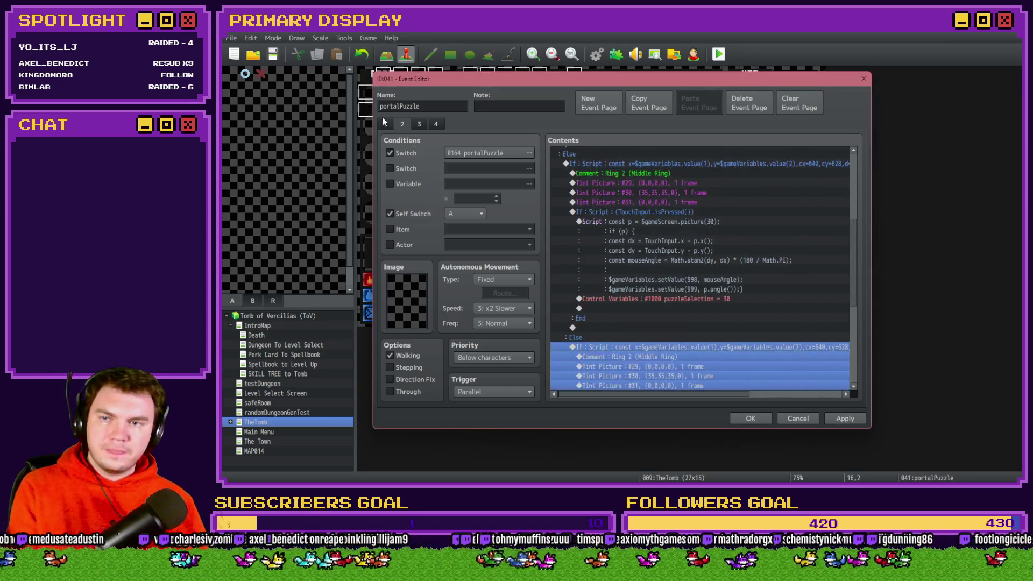
pyautogui.click(626, 211)
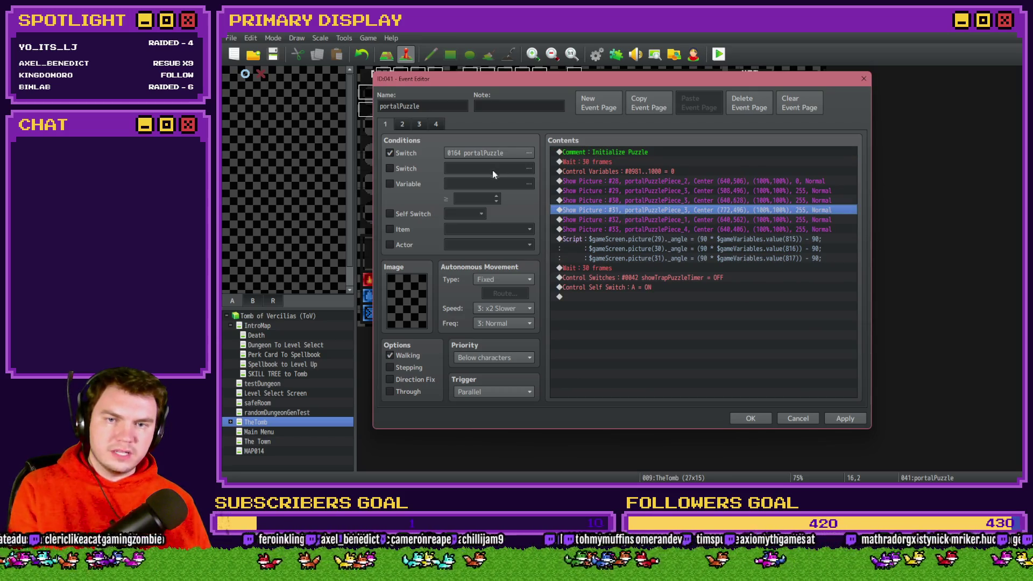
pyautogui.click(402, 124)
pyautogui.scroll(-3, 665, 302)
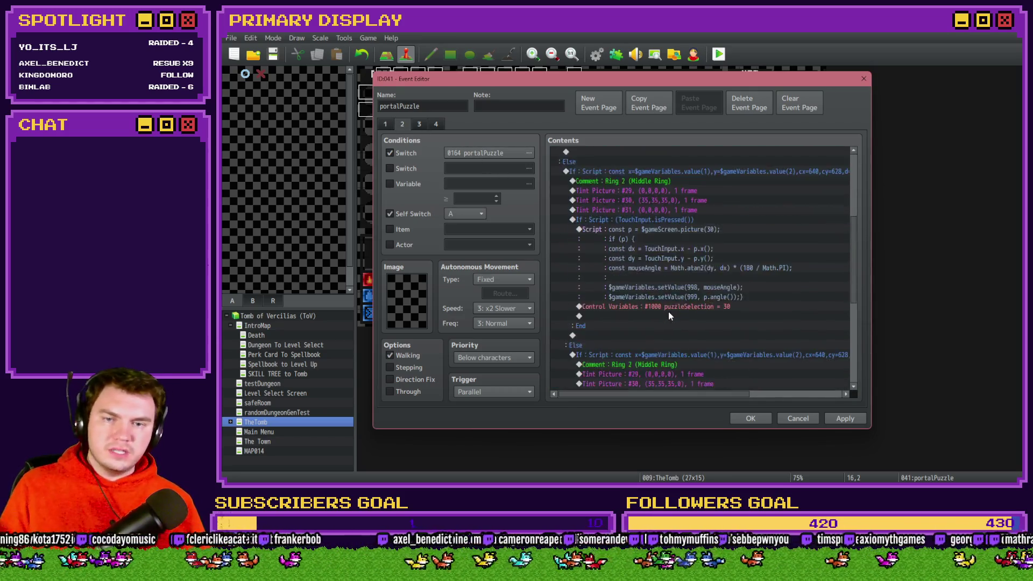
# Change the copied branch's script condition to centre cx=772, cy=496
pyautogui.doubleClick(697, 274)
pyautogui.click(761, 316)
pyautogui.press('Right')
pyautogui.press('Right')
pyautogui.press('Right')
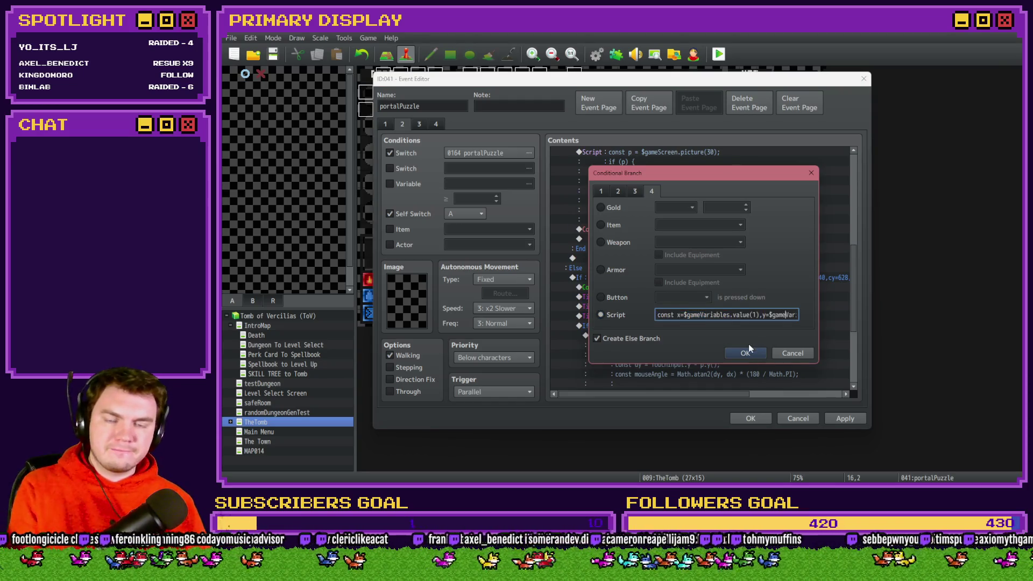
pyautogui.press('Right')
pyautogui.press('Right')
pyautogui.press('Right')
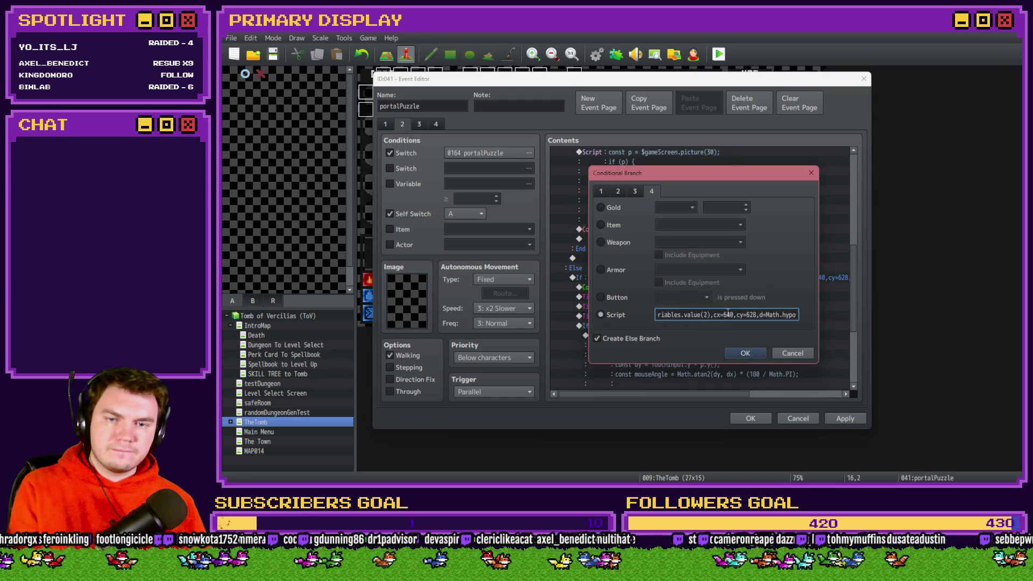
pyautogui.write('877')
pyautogui.press('BackSpace')
pyautogui.press('BackSpace')
pyautogui.press('BackSpace')
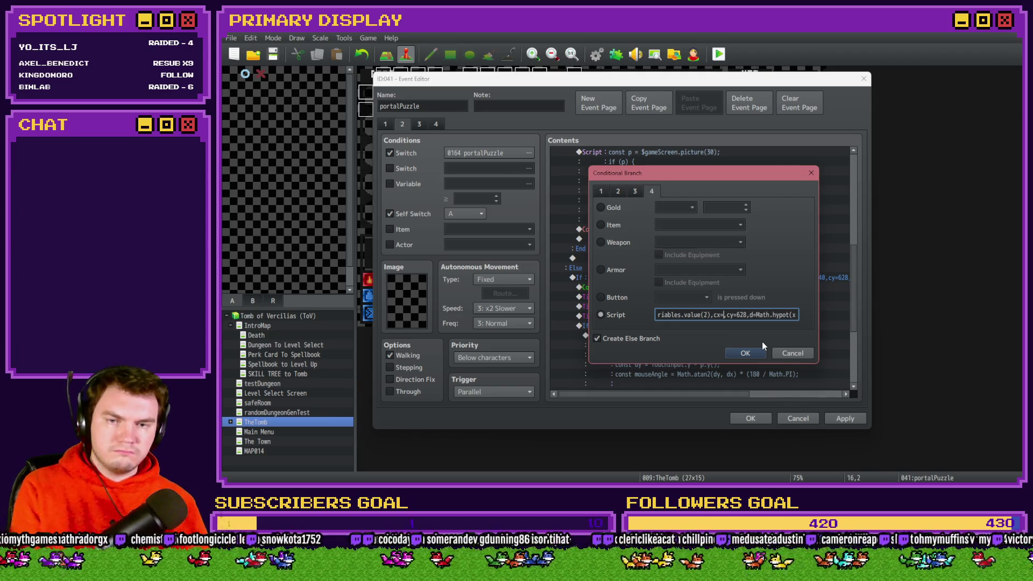
pyautogui.write('772')
pyautogui.doubleClick(752, 314)
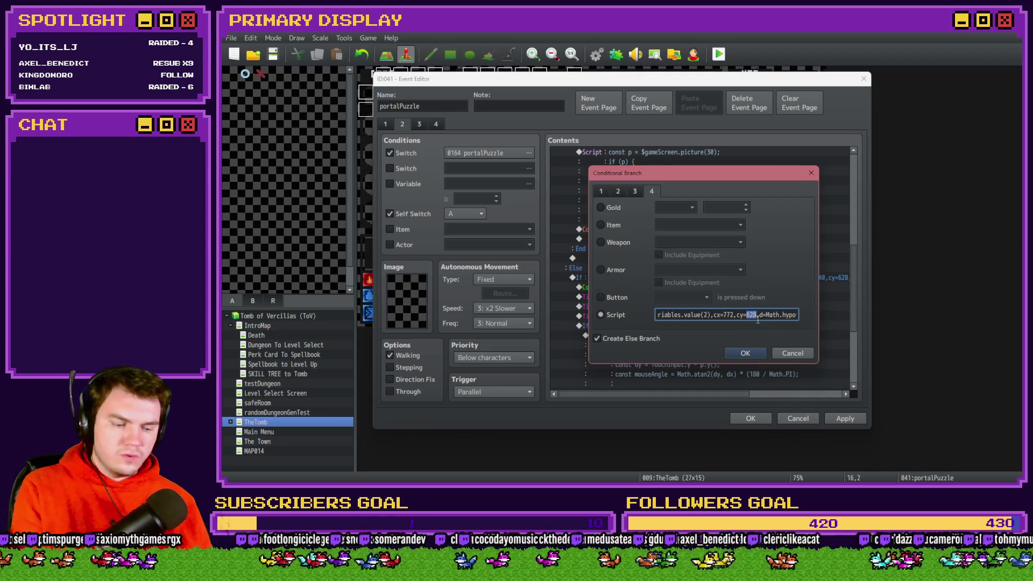
pyautogui.write('496')
pyautogui.hotkey('ctrl', 'a')
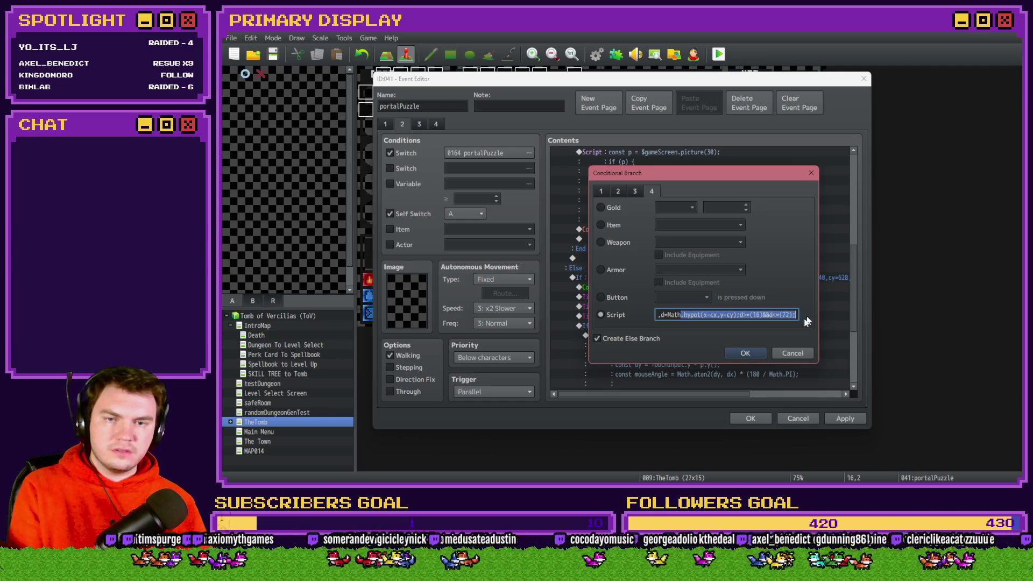
pyautogui.press('Return')
# Rename the copied comment to 'Ring 3 (Right Ring)'
pyautogui.doubleClick(667, 291)
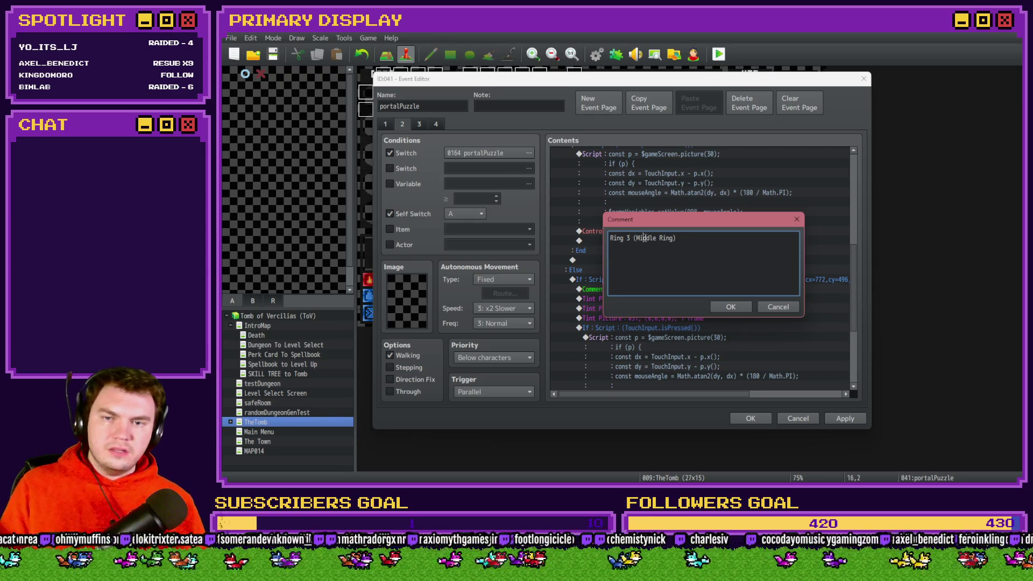
pyautogui.doubleClick(645, 237)
pyautogui.write('right')
pyautogui.hotkey('ctrl', 'Return')
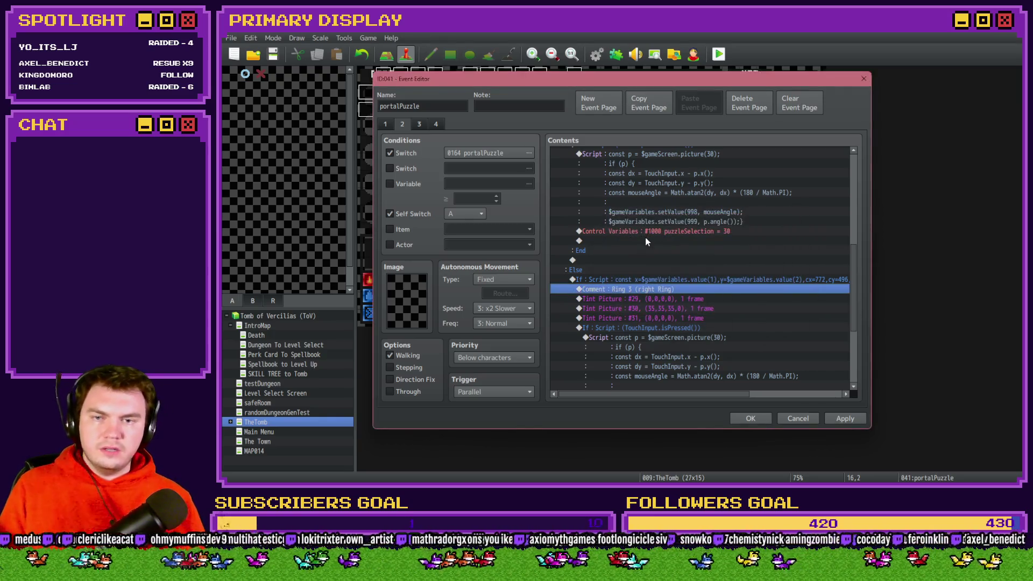
pyautogui.moveTo(854, 268)
pyautogui.mouseDown()
pyautogui.moveTo(861, 181)
pyautogui.moveTo(867, 279)
pyautogui.mouseUp()
pyautogui.doubleClick(654, 263)
pyautogui.press('BackSpace')
pyautogui.write('Ring 3 (Right Ring')
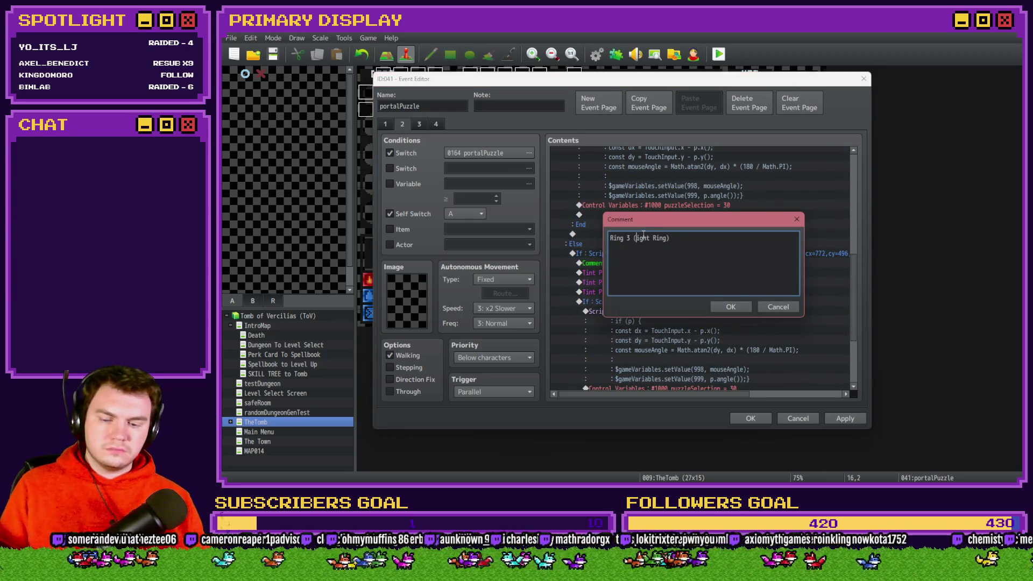
pyautogui.hotkey('ctrl', 'Return')
# Reset picture #30's tint to 0, 0, 0
pyautogui.press('Down')
pyautogui.doubleClick(679, 283)
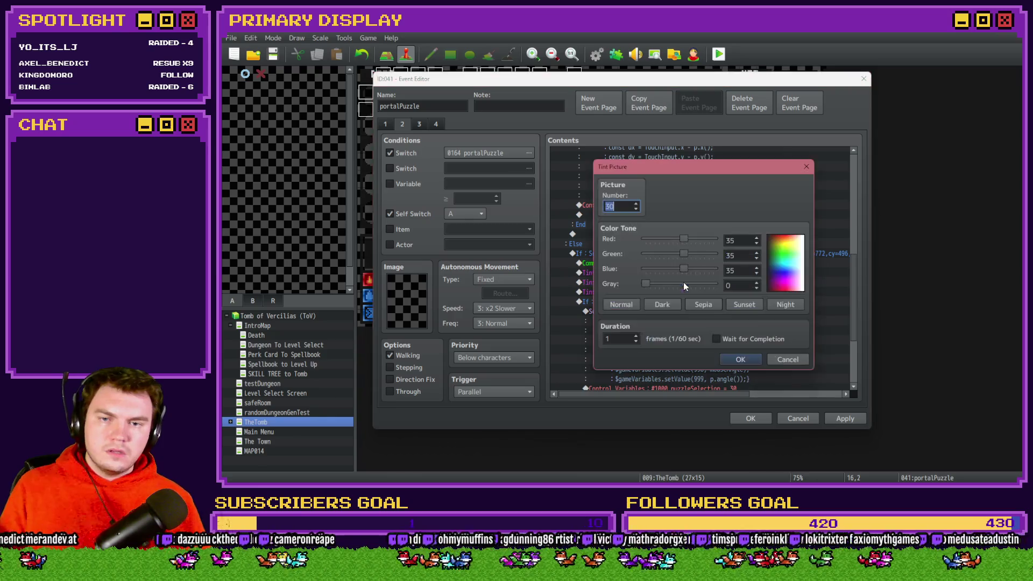
pyautogui.doubleClick(732, 240)
pyautogui.write('0')
pyautogui.press('Tab')
pyautogui.write('0')
pyautogui.press('Tab')
pyautogui.write('0')
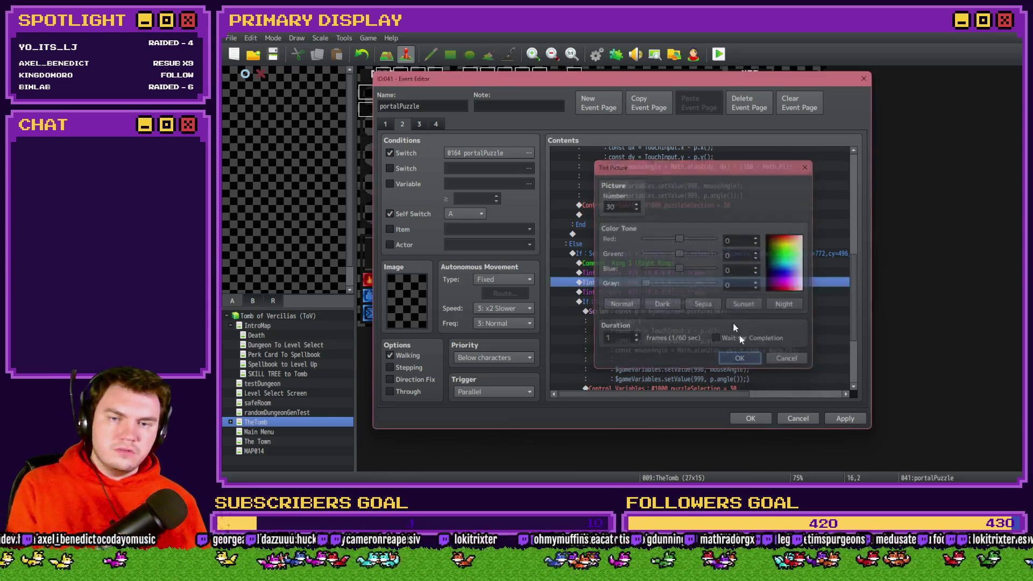
pyautogui.click(740, 359)
# Tint picture #31 grey at 35, 35, 35 as the highlight
pyautogui.doubleClick(722, 291)
pyautogui.doubleClick(741, 242)
pyautogui.write('35')
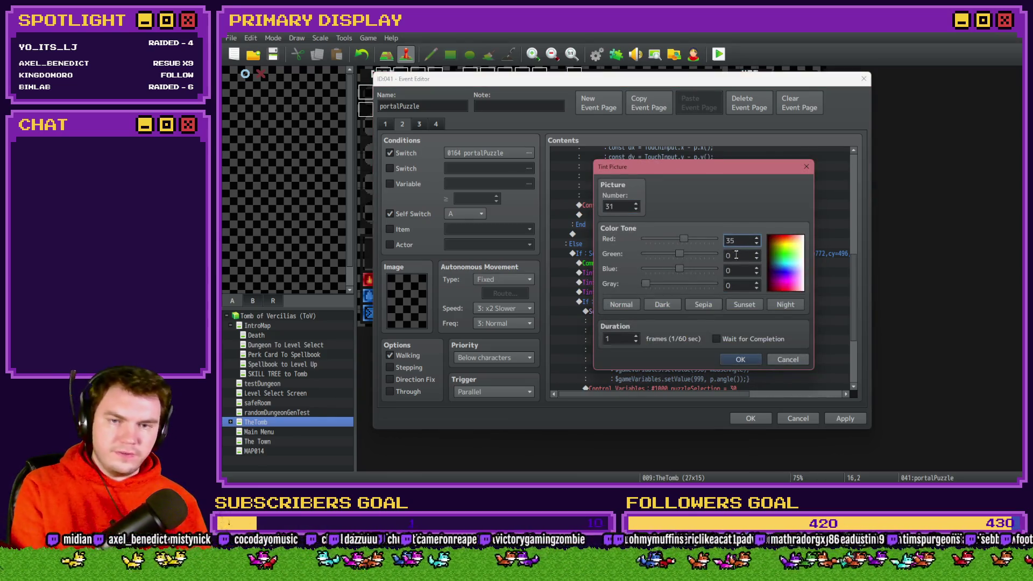
pyautogui.press('Tab')
pyautogui.write('35')
pyautogui.press('Tab')
pyautogui.write('35')
pyautogui.click(740, 359)
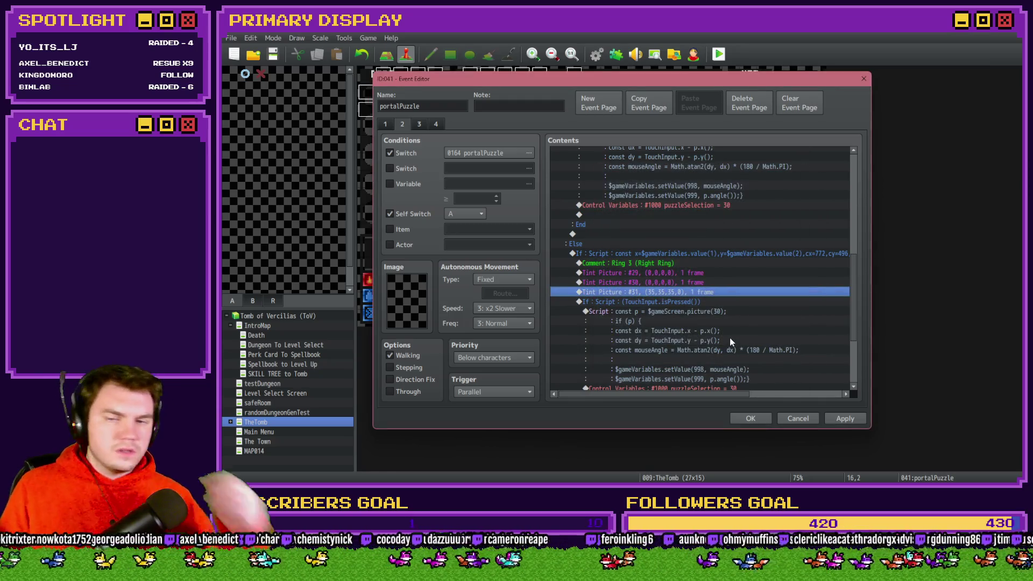
# Point the rotation script at picture 31 and set puzzleSelection to 31
pyautogui.scroll(-1, 696, 302)
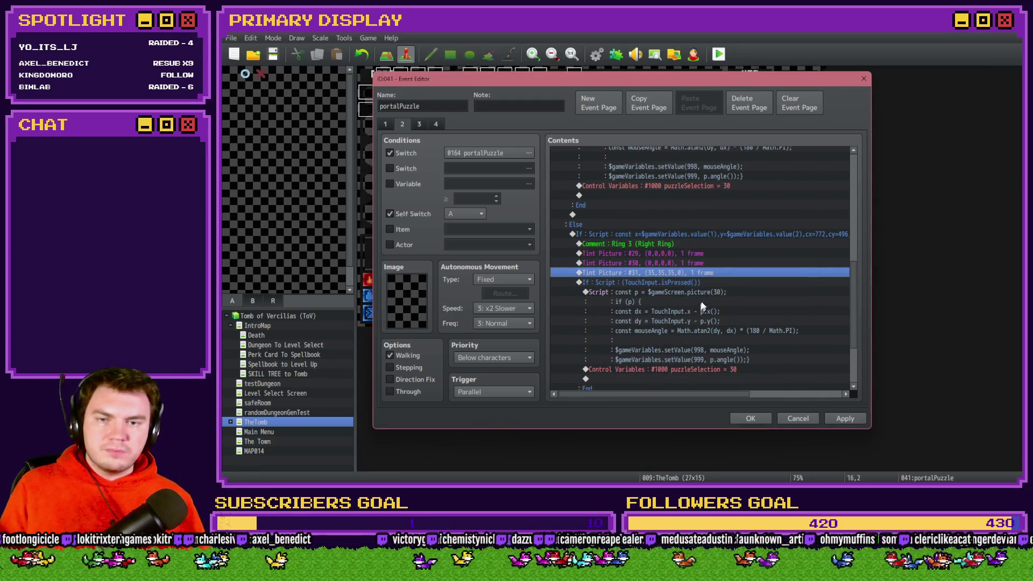
pyautogui.doubleClick(697, 301)
pyautogui.write('31')
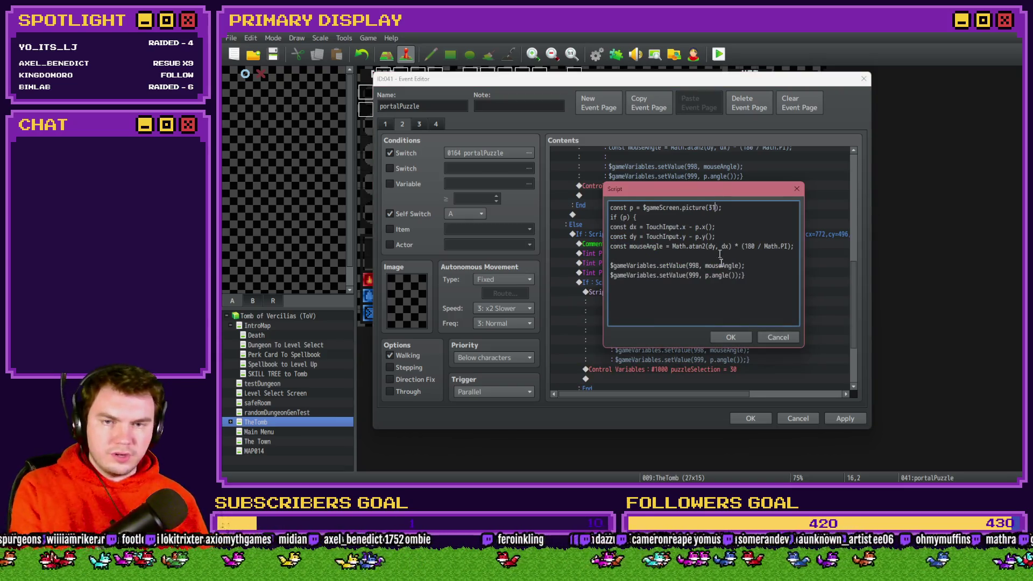
pyautogui.click(731, 337)
pyautogui.doubleClick(700, 330)
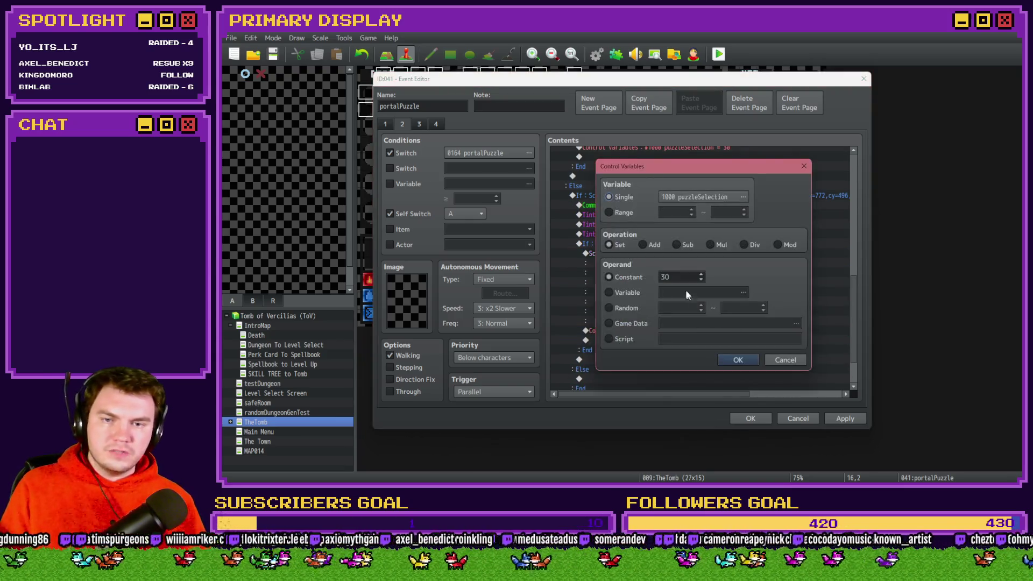
pyautogui.click(738, 359)
# Copy the three tint commands under Else and zero the pasted picture #31 tint values
pyautogui.moveTo(665, 215); pyautogui.dragTo(665, 234)
pyautogui.scroll(-1, 655, 280)
pyautogui.hotkey('ctrl', 'c')
pyautogui.scroll(-1, 655, 280)
pyautogui.click(606, 329)
pyautogui.hotkey('ctrl', 'v')
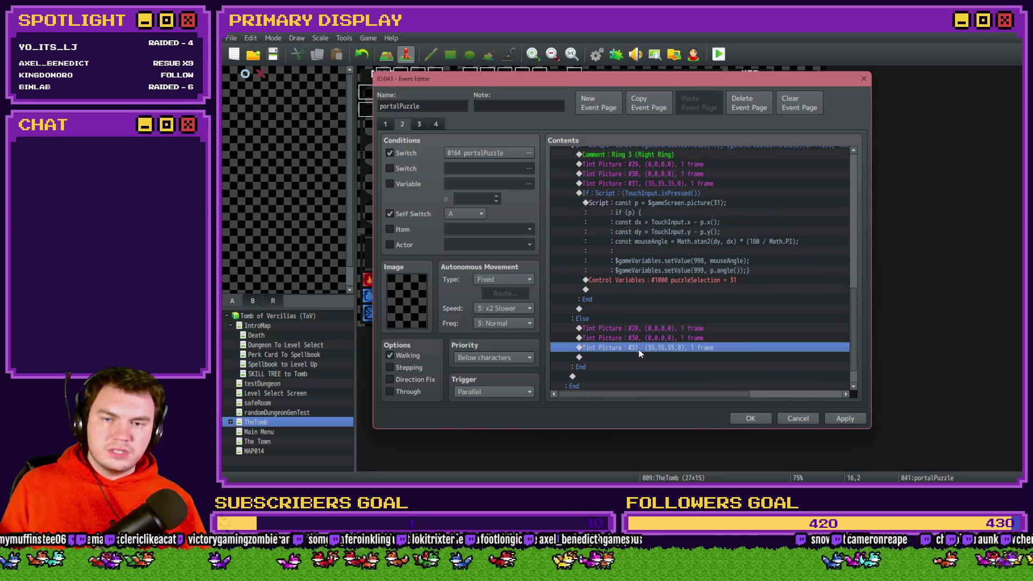
pyautogui.doubleClick(638, 348)
pyautogui.press('Tab')
pyautogui.write('0')
pyautogui.press('Tab')
pyautogui.write('0')
pyautogui.press('Tab')
# Finish the pasted picture #31 reset tint and save the event
pyautogui.write('350')
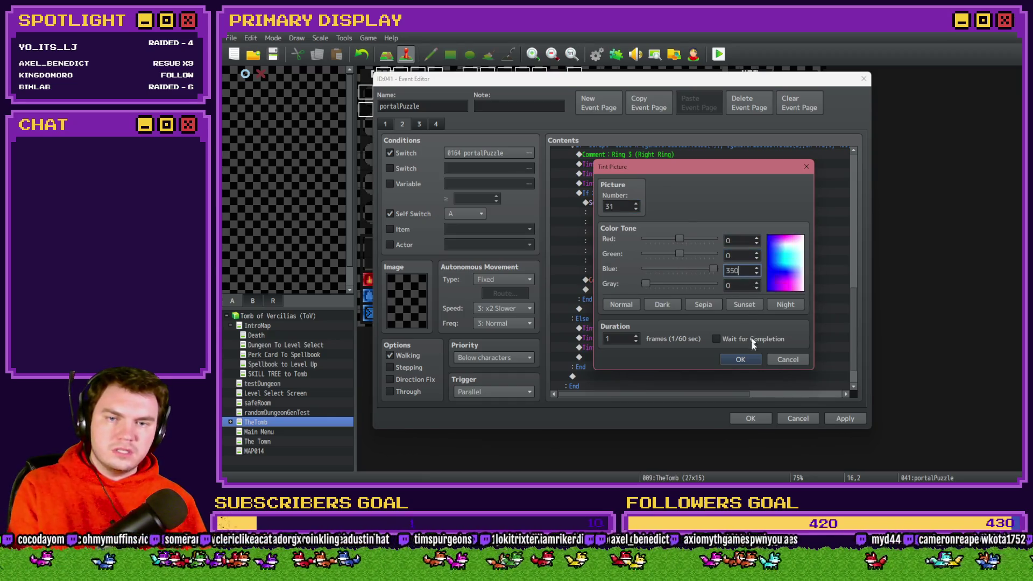
pyautogui.click(751, 360)
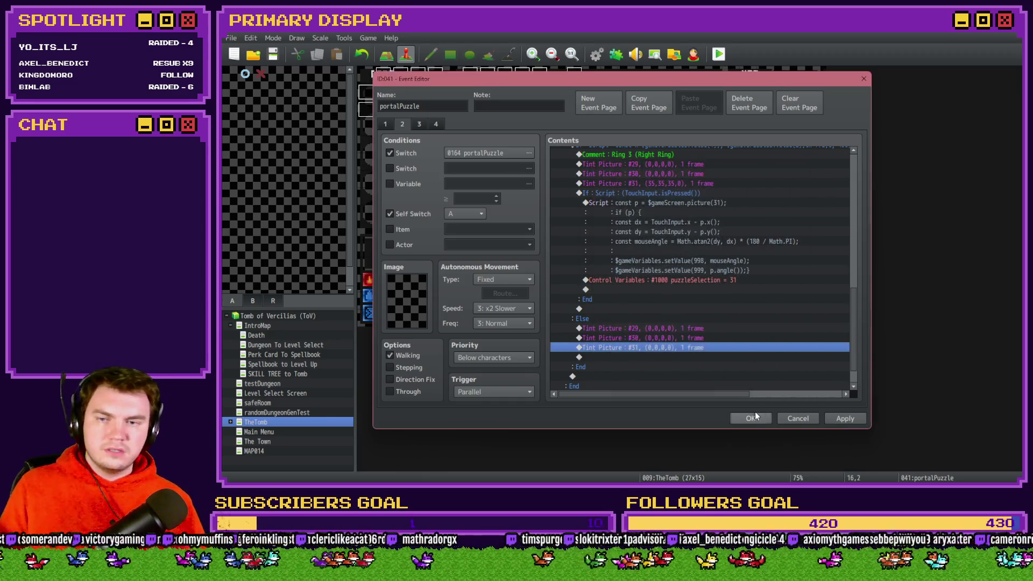
pyautogui.click(754, 418)
# Start a playtest and turn on the PORTALPUZZLE switch from the F9 debug menu
pyautogui.click(720, 55)
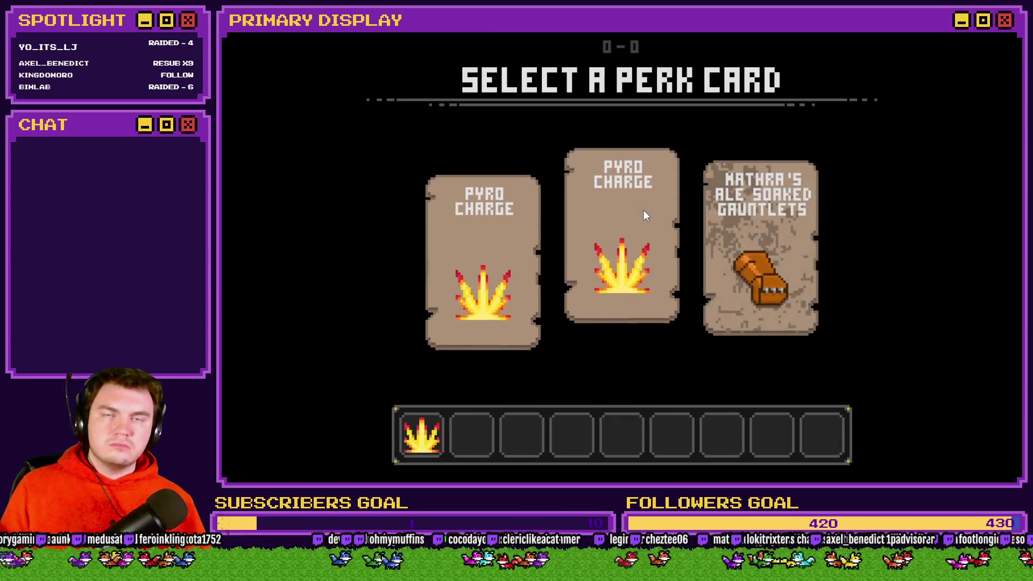
pyautogui.press('F9')
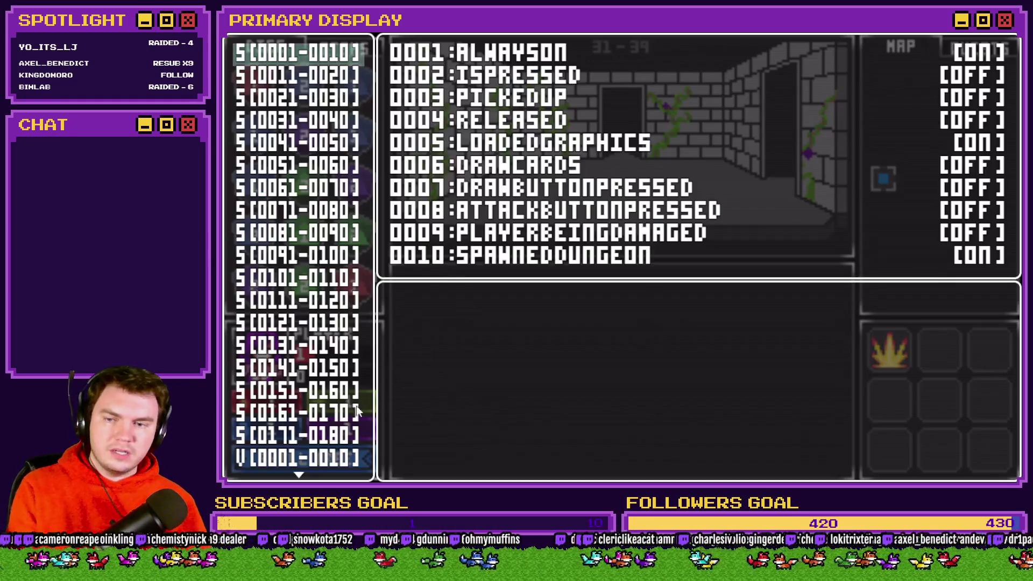
pyautogui.click(332, 413)
pyautogui.click(334, 414)
pyautogui.press('Down')
pyautogui.press('Down')
pyautogui.press('Down')
pyautogui.press('Return')
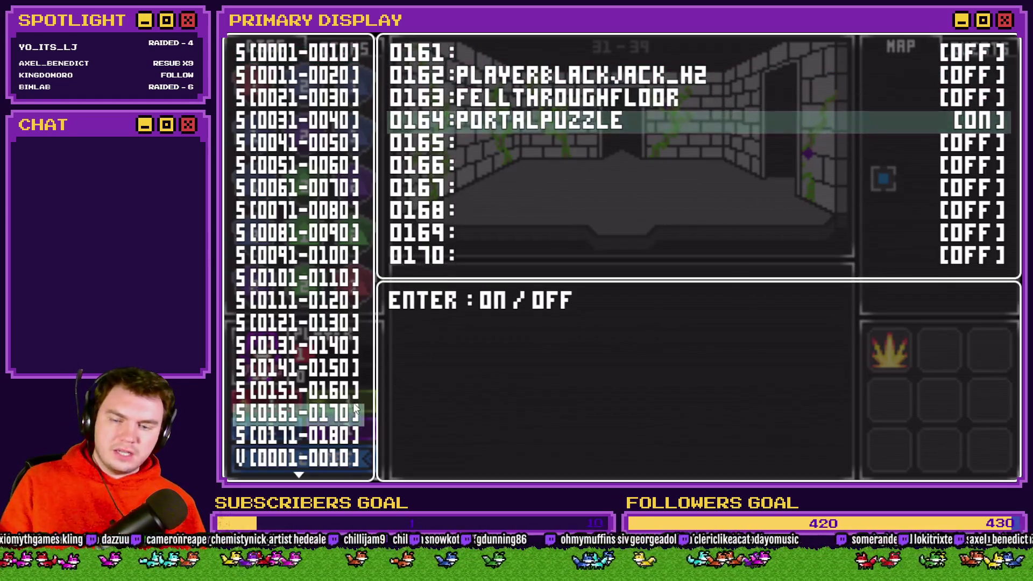
pyautogui.press('Escape')
pyautogui.press('Escape')
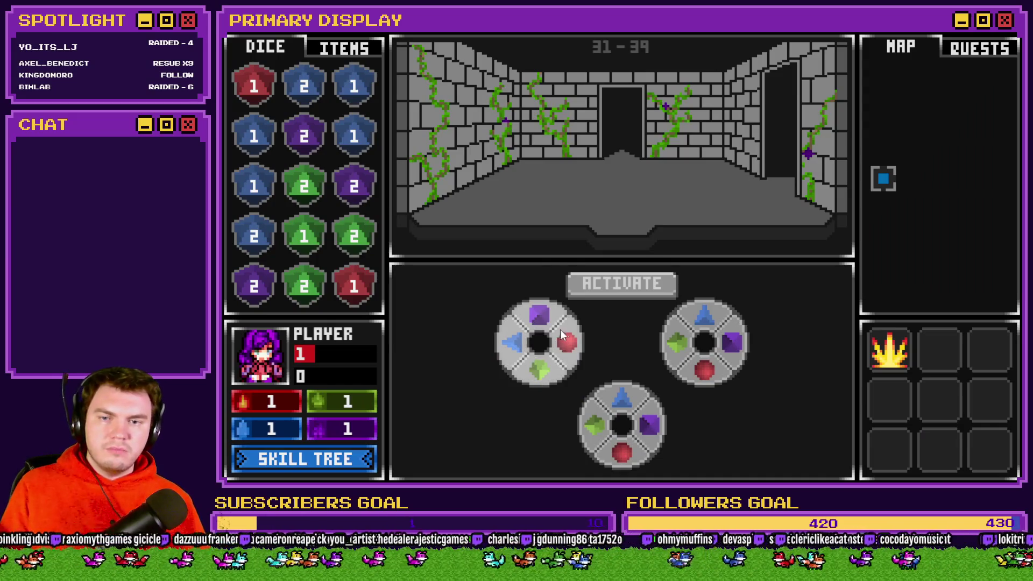
# Rotate the top-left, bottom and top-right gem wheels repeatedly, then close the playtest
pyautogui.click(563, 339)
pyautogui.click(512, 346)
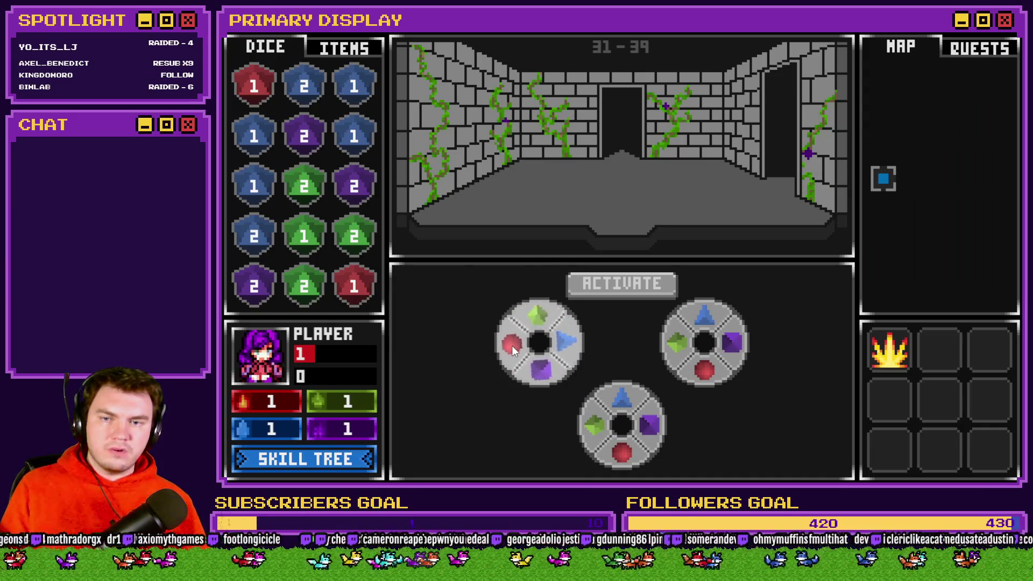
pyautogui.click(512, 342)
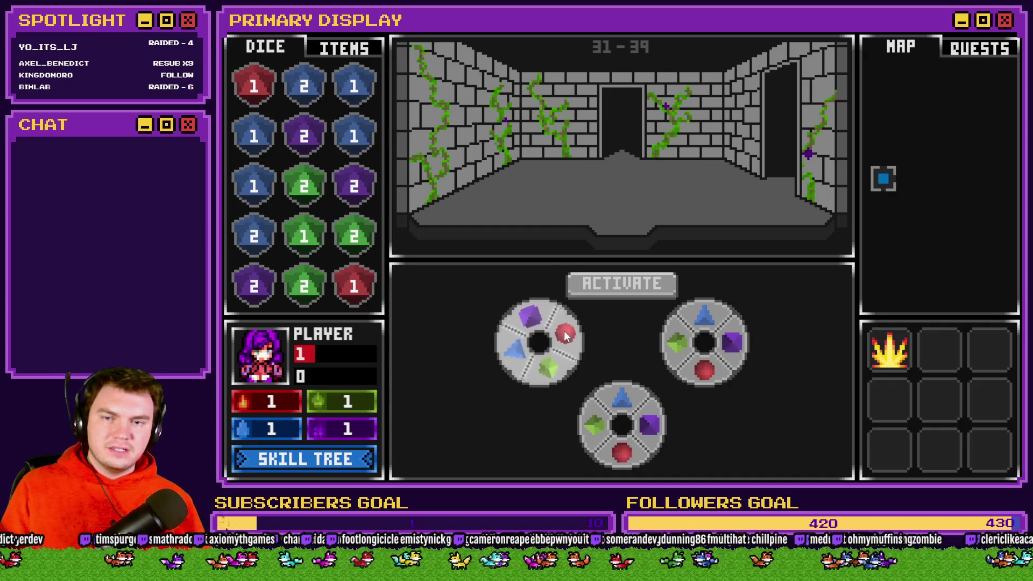
pyautogui.click(550, 333)
pyautogui.click(558, 360)
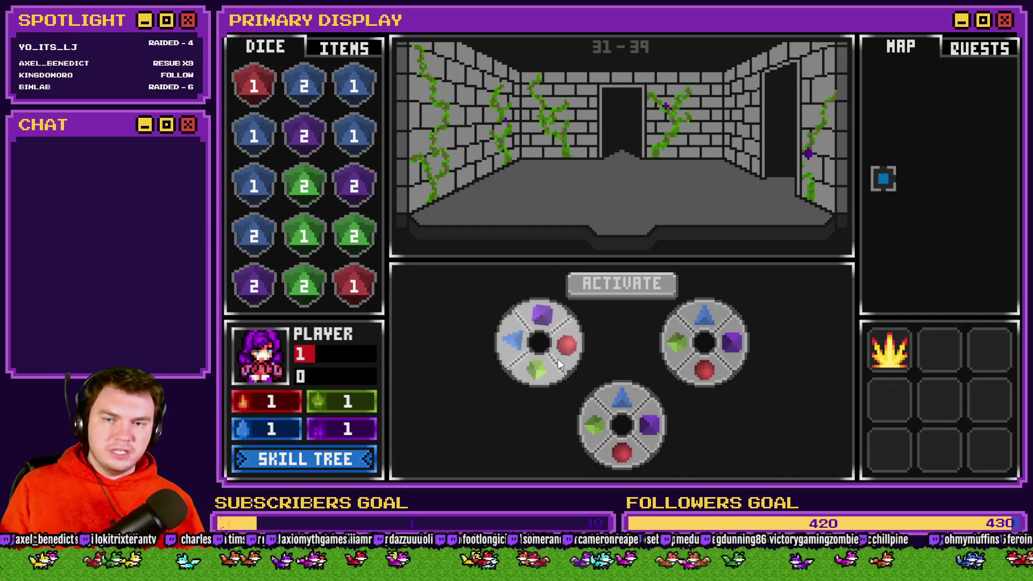
pyautogui.click(557, 359)
pyautogui.click(601, 397)
pyautogui.click(632, 455)
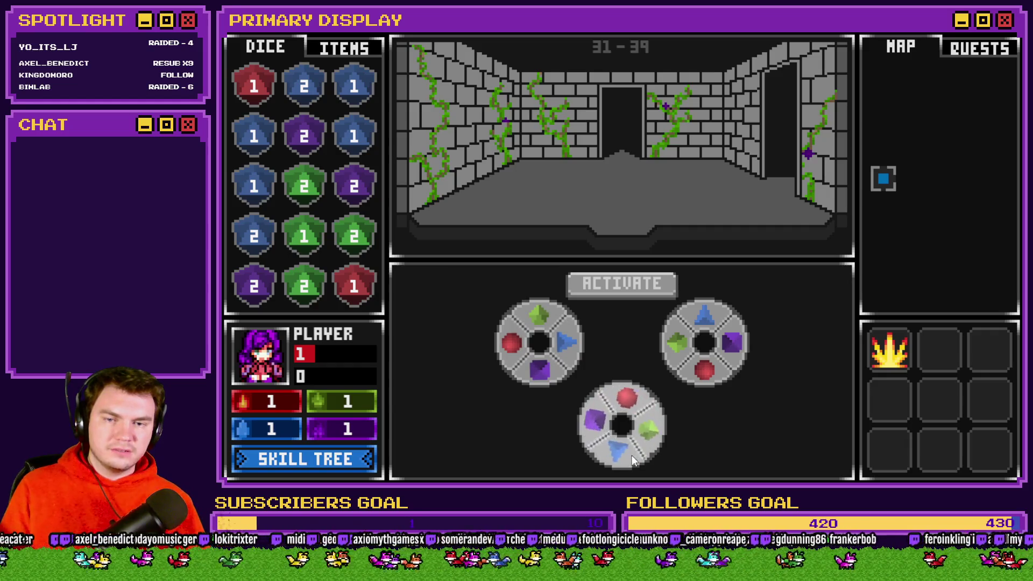
pyautogui.click(736, 347)
pyautogui.click(699, 380)
pyautogui.click(683, 322)
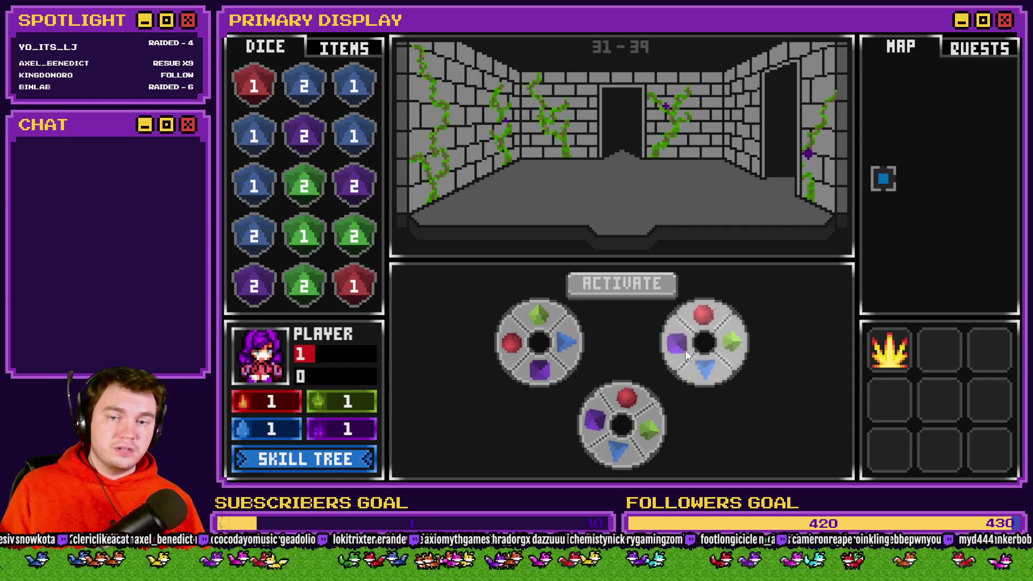
pyautogui.click(683, 322)
pyautogui.click(573, 329)
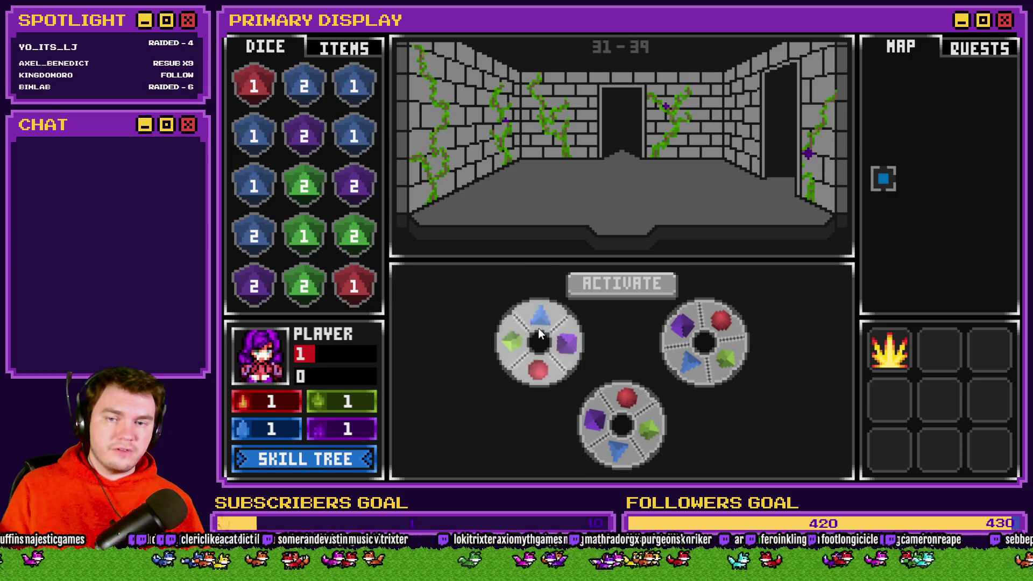
pyautogui.click(573, 329)
pyautogui.click(573, 330)
pyautogui.click(576, 333)
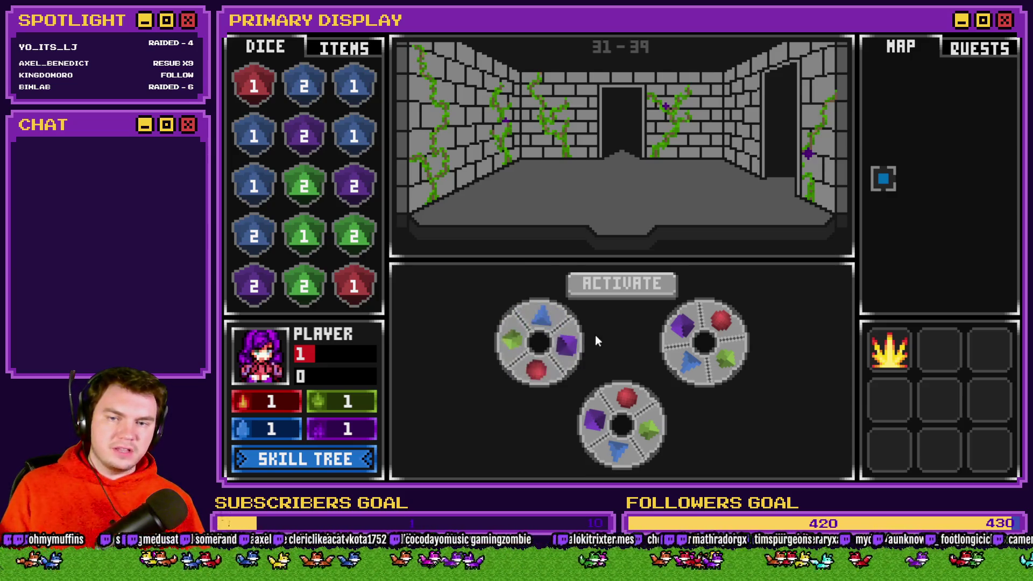
pyautogui.click(543, 341)
pyautogui.click(542, 339)
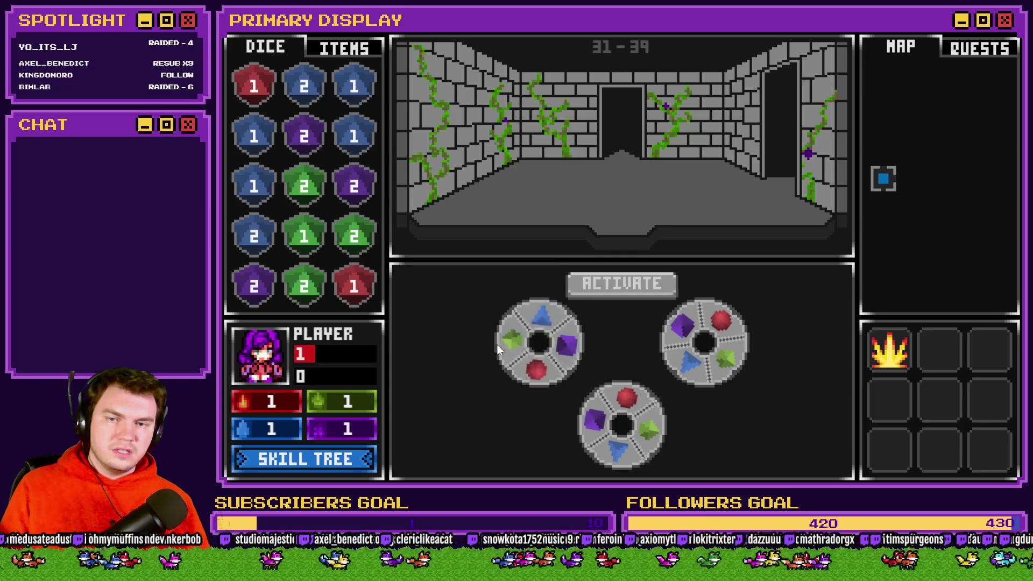
pyautogui.click(498, 345)
pyautogui.click(511, 361)
pyautogui.click(514, 365)
pyautogui.click(556, 354)
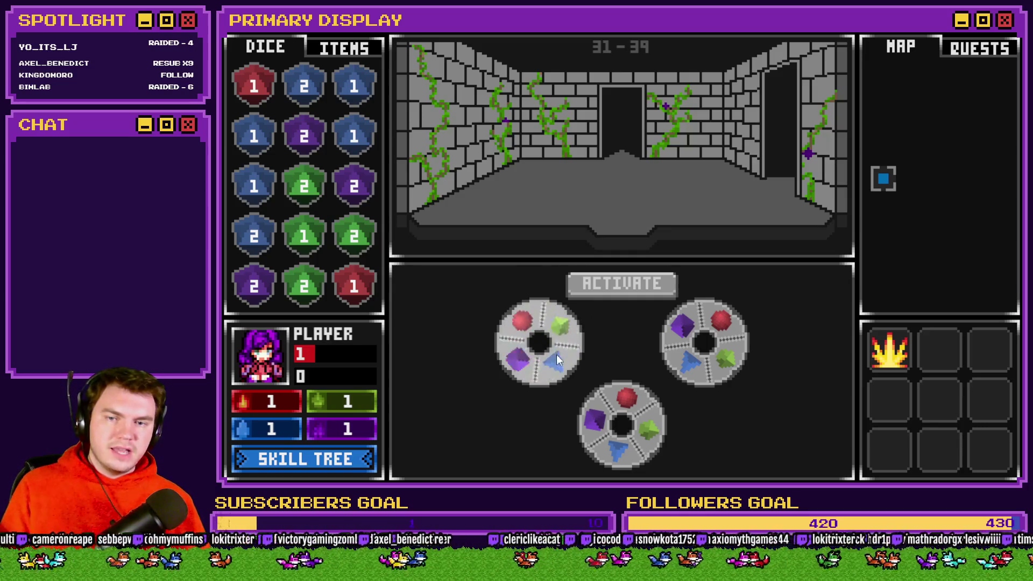
pyautogui.click(508, 340)
pyautogui.click(537, 332)
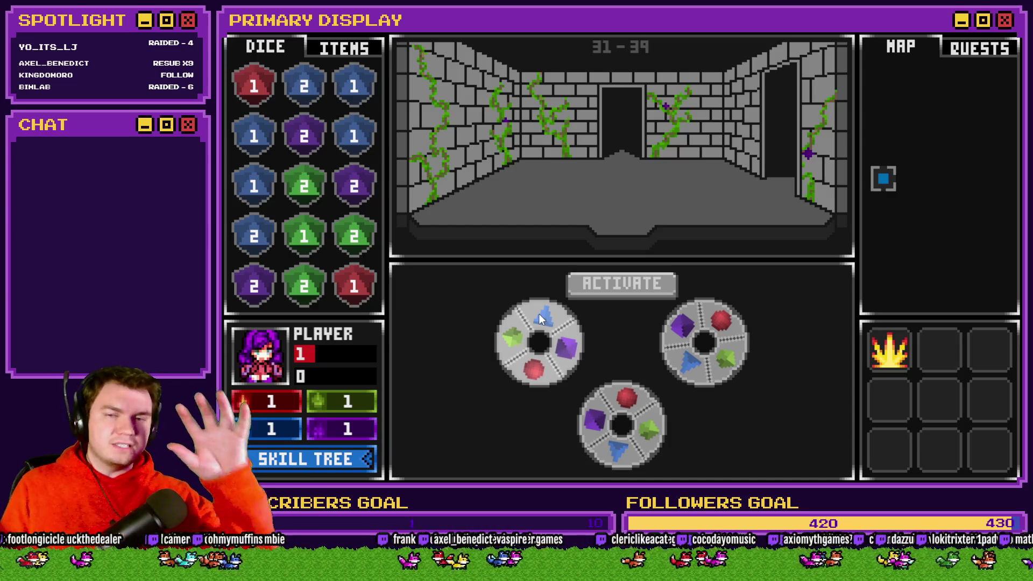
pyautogui.hotkey('alt', 'F4')
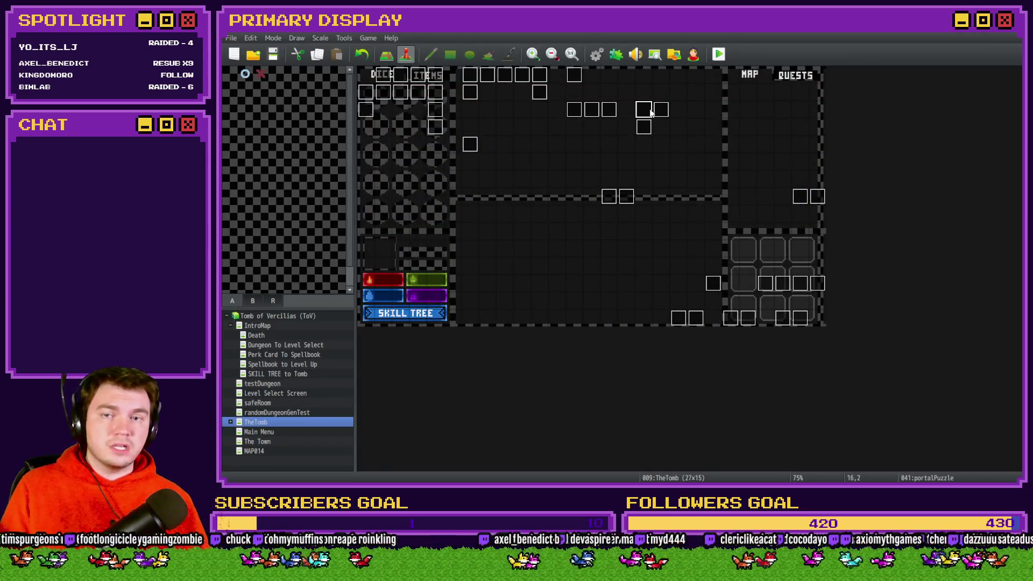
# Change the opacity of Show Picture #28 in the portalPuzzle event
pyautogui.doubleClick(648, 110)
pyautogui.click(653, 183)
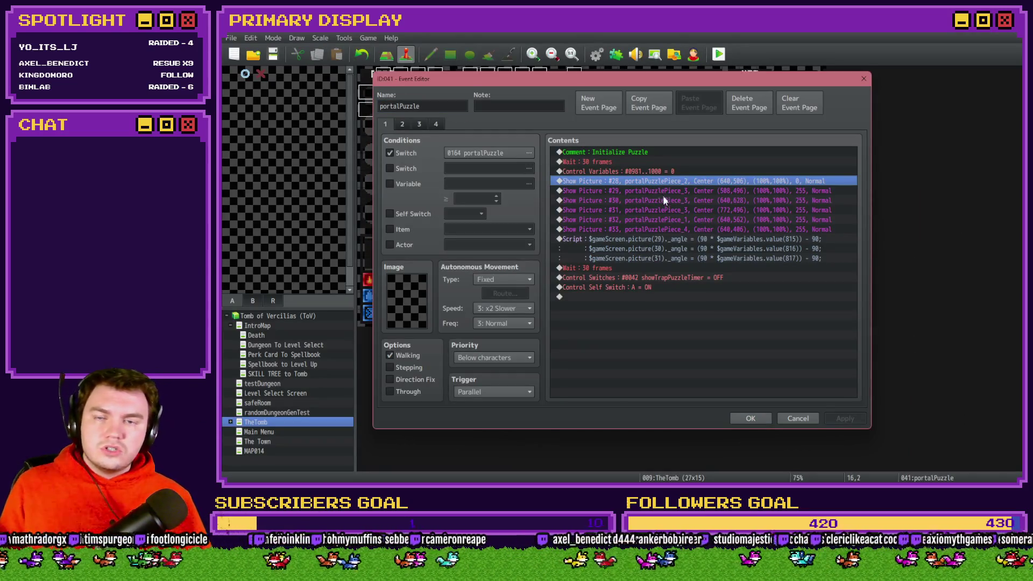
pyautogui.press('Return')
pyautogui.click(673, 203)
pyautogui.press('Escape')
pyautogui.press('Escape')
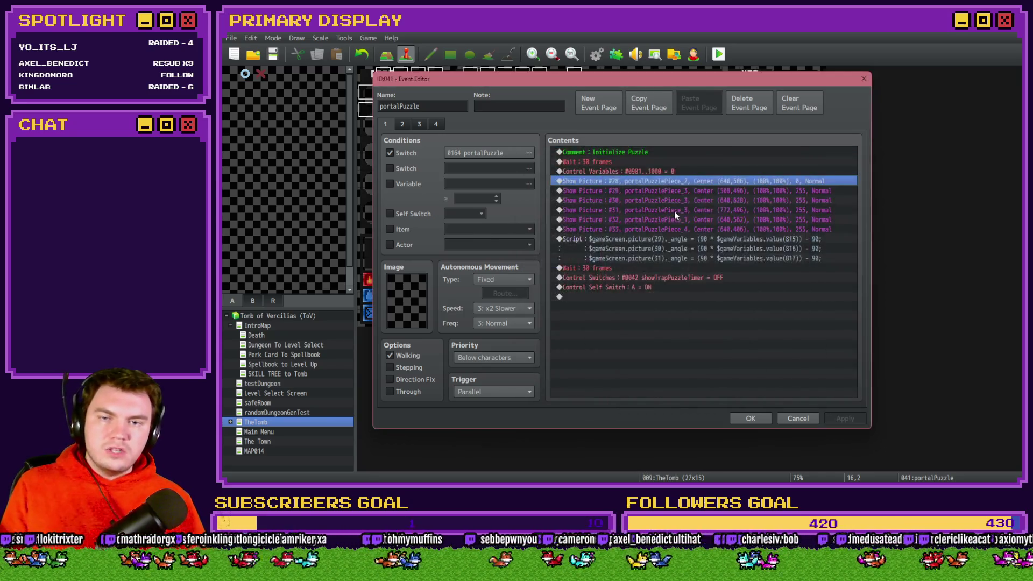
pyautogui.press('Return')
pyautogui.doubleClick(780, 318)
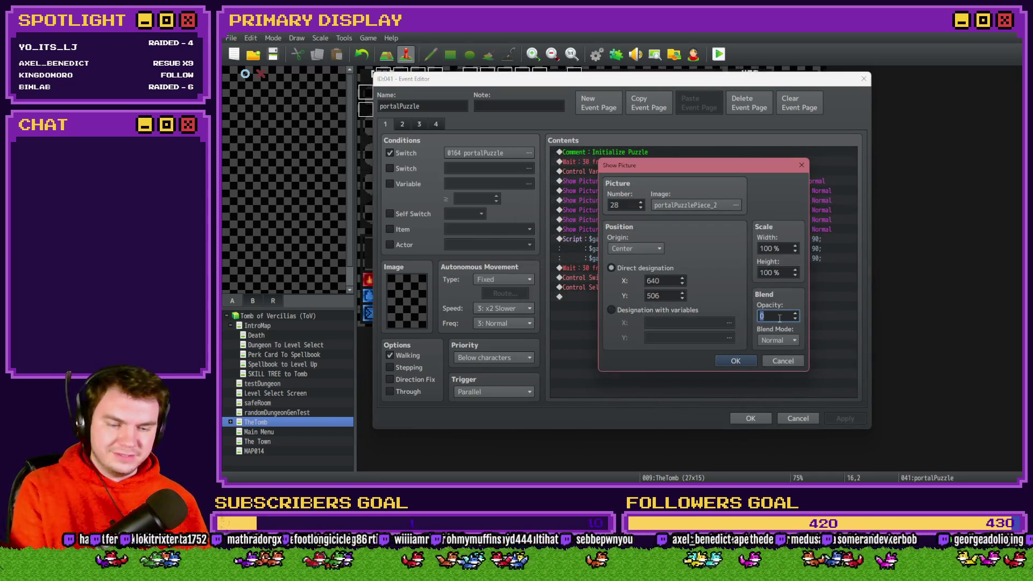
pyautogui.click(736, 361)
# Close the event, save the project and start a playtest
pyautogui.click(751, 418)
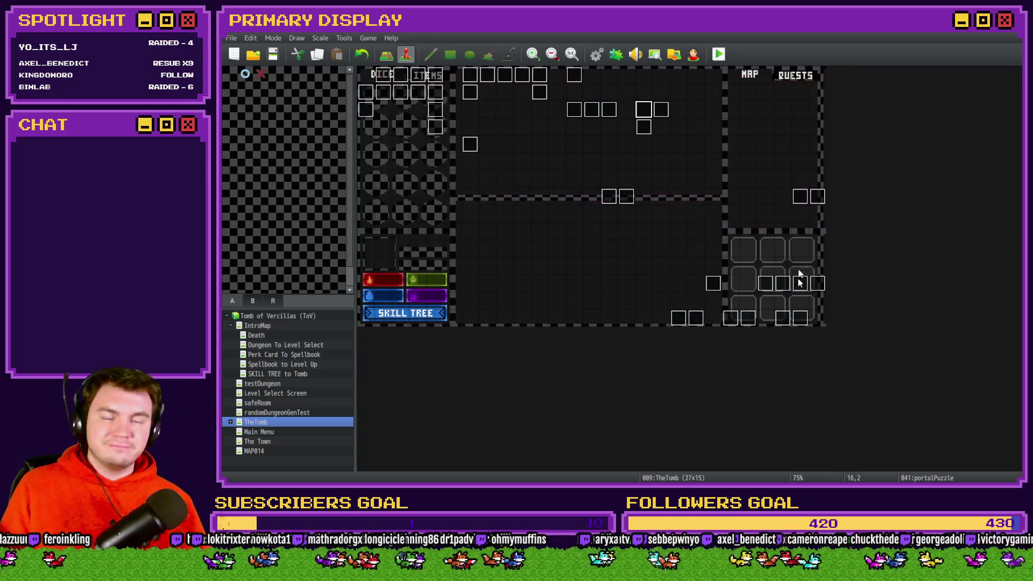
pyautogui.click(726, 54)
pyautogui.click(589, 271)
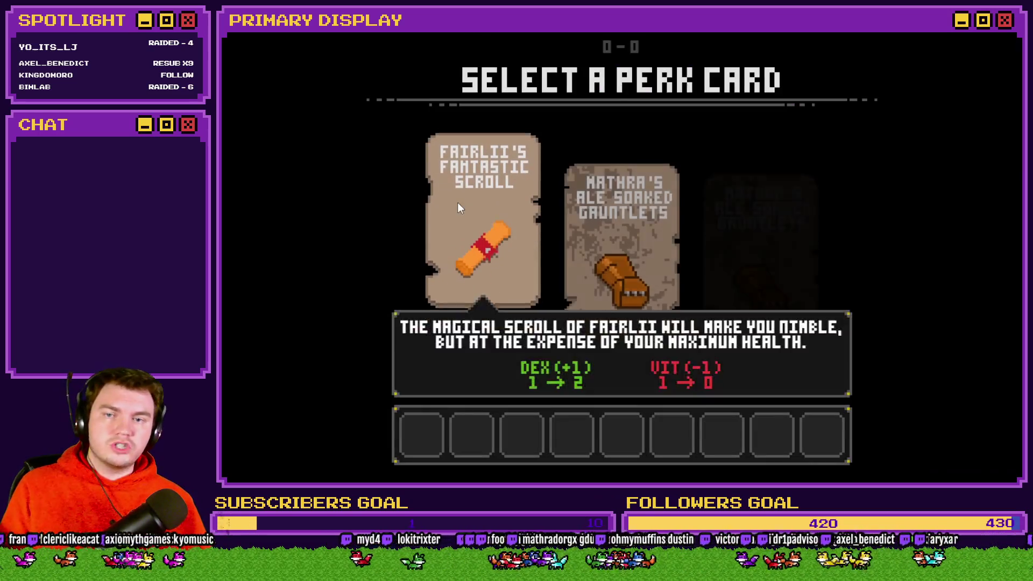
# Take the scroll perk and turn on switches 0163 FELLTHROUGHFLOOR and 0164 PORTALPUZZLE
pyautogui.click(459, 209)
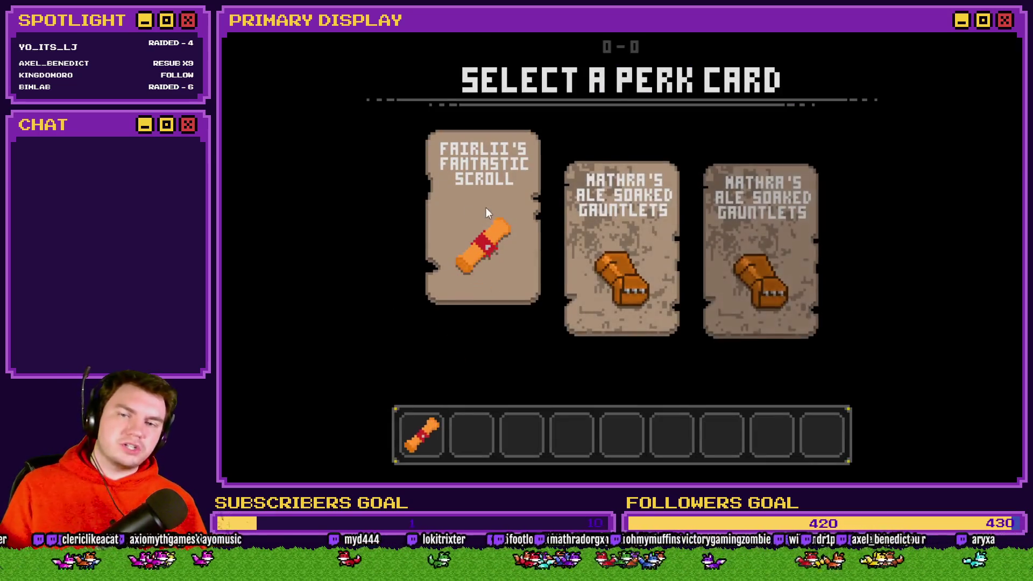
pyautogui.press('F9')
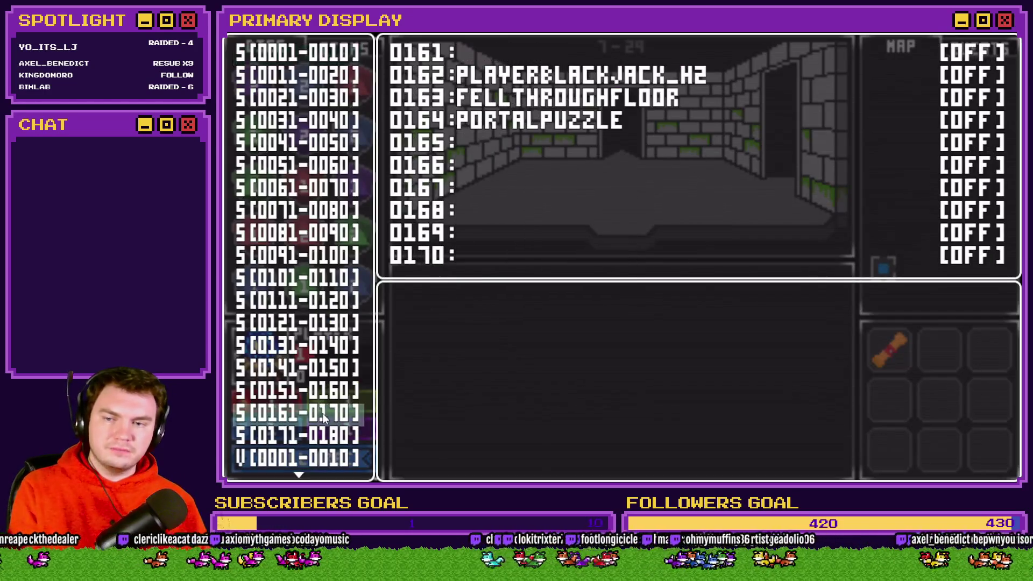
pyautogui.click(325, 415)
pyautogui.press('Down')
pyautogui.press('Down')
pyautogui.press('Return')
pyautogui.press('Down')
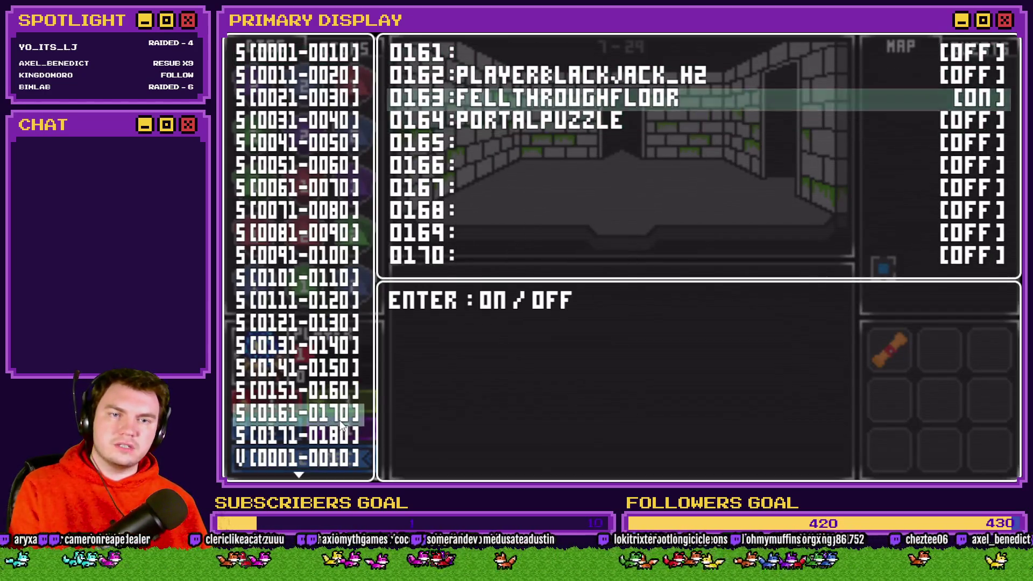
pyautogui.press('Return')
pyautogui.press('Escape')
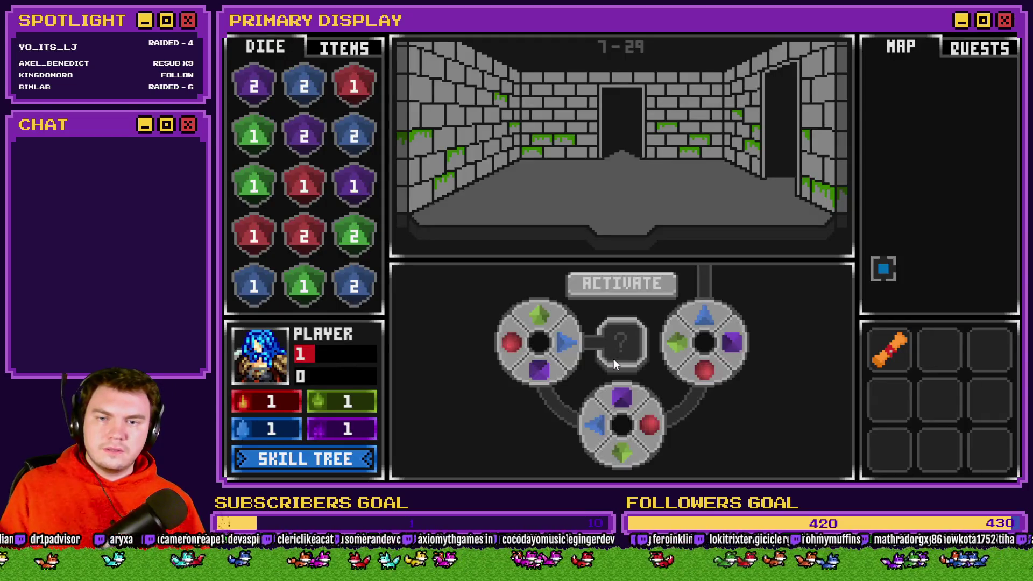
# Rotate the left gem wheel a few steps
pyautogui.click(554, 347)
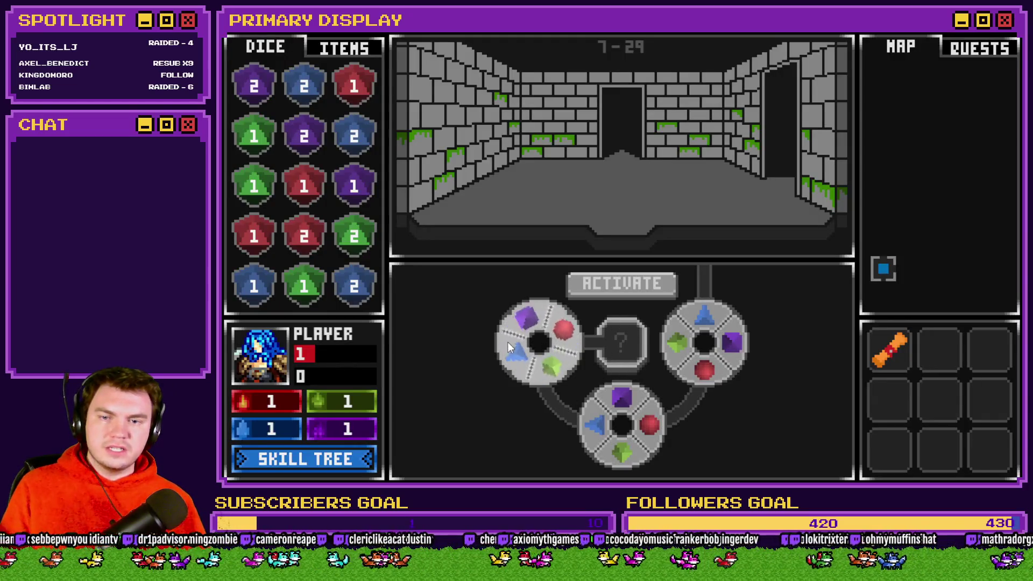
pyautogui.click(556, 349)
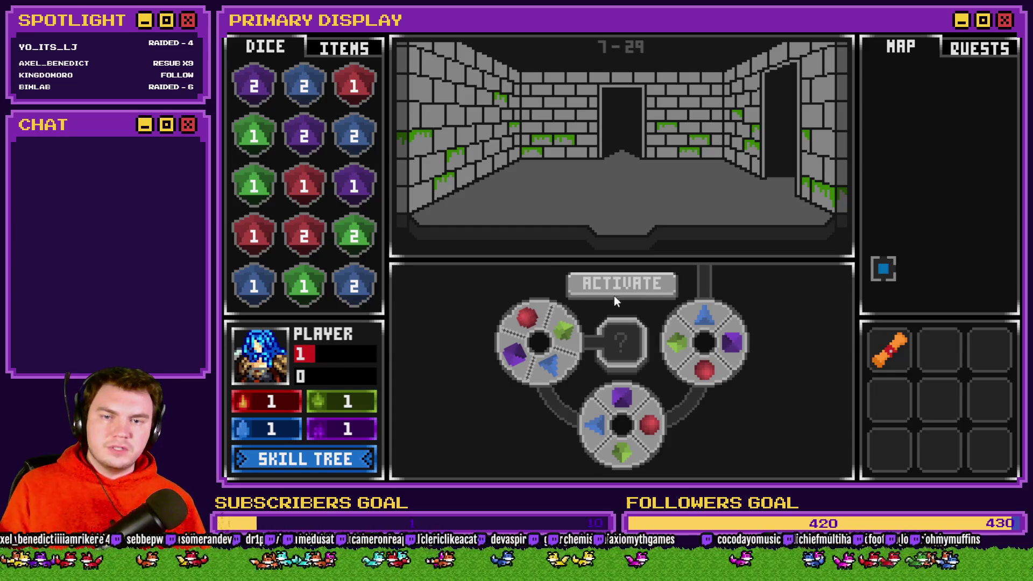
pyautogui.click(567, 335)
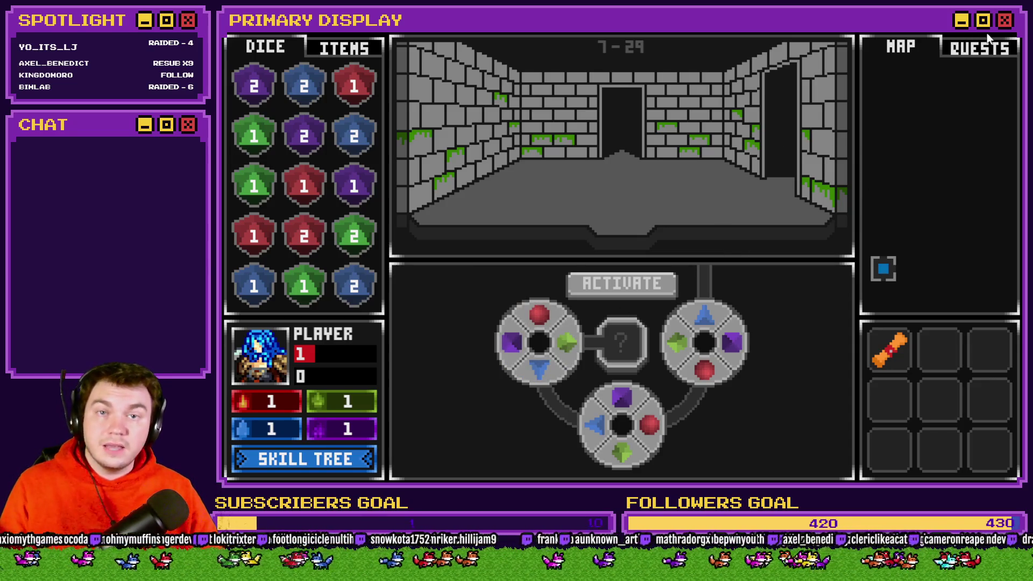
# Close the playtest and open the portalPuzzle event, stepping through pages 2 and 3 to page 4
pyautogui.click(974, 78)
pyautogui.doubleClick(647, 106)
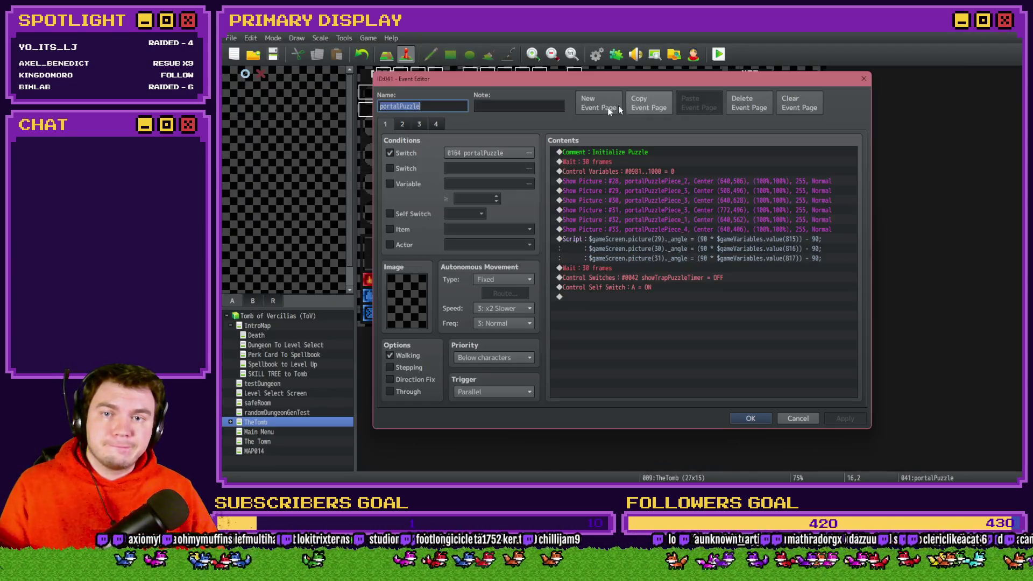
pyautogui.click(401, 124)
pyautogui.click(418, 125)
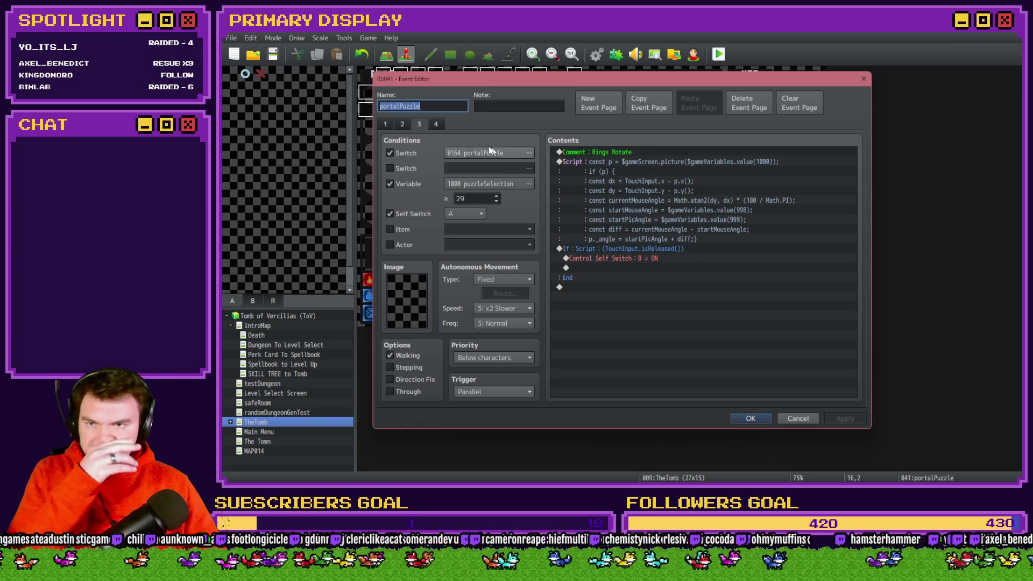
pyautogui.click(436, 124)
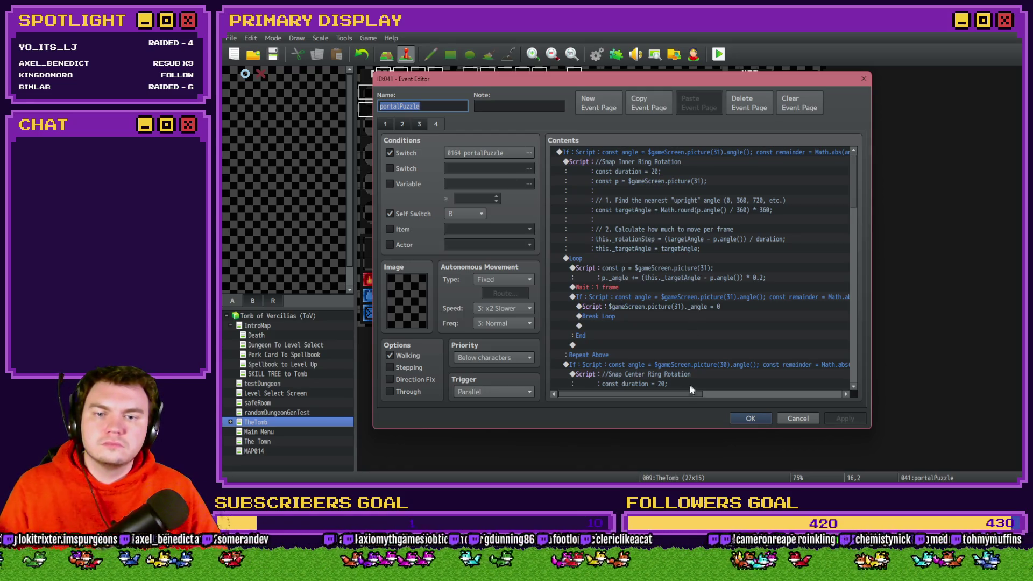
pyautogui.moveTo(686, 395)
pyautogui.mouseDown()
pyautogui.moveTo(786, 404)
pyautogui.moveTo(686, 401)
pyautogui.mouseUp()
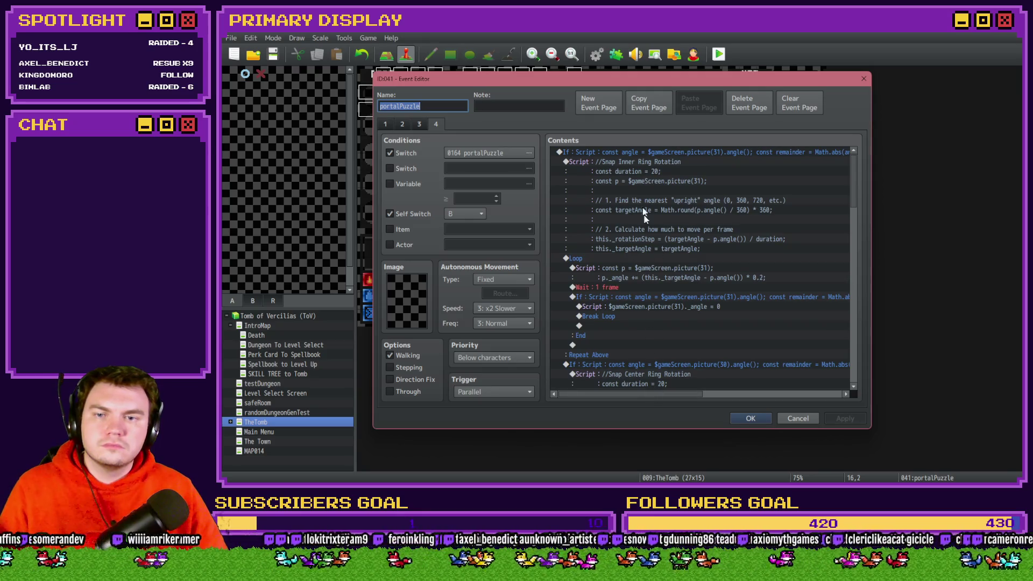
pyautogui.click(648, 160)
pyautogui.click(654, 154)
pyautogui.scroll(-5, 769, 258)
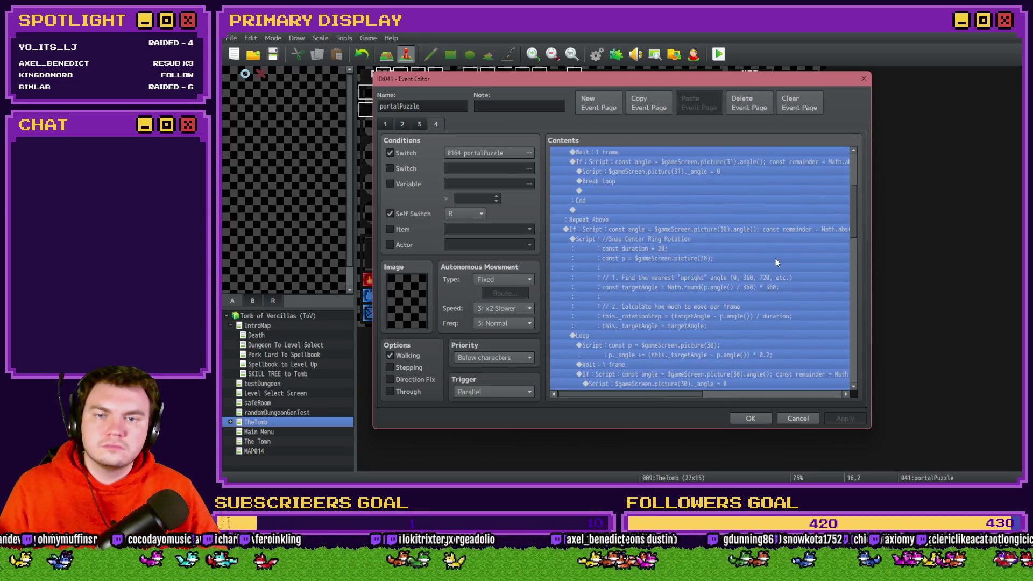
pyautogui.scroll(-2, 776, 258)
pyautogui.click(776, 259)
pyautogui.scroll(6, 854, 241)
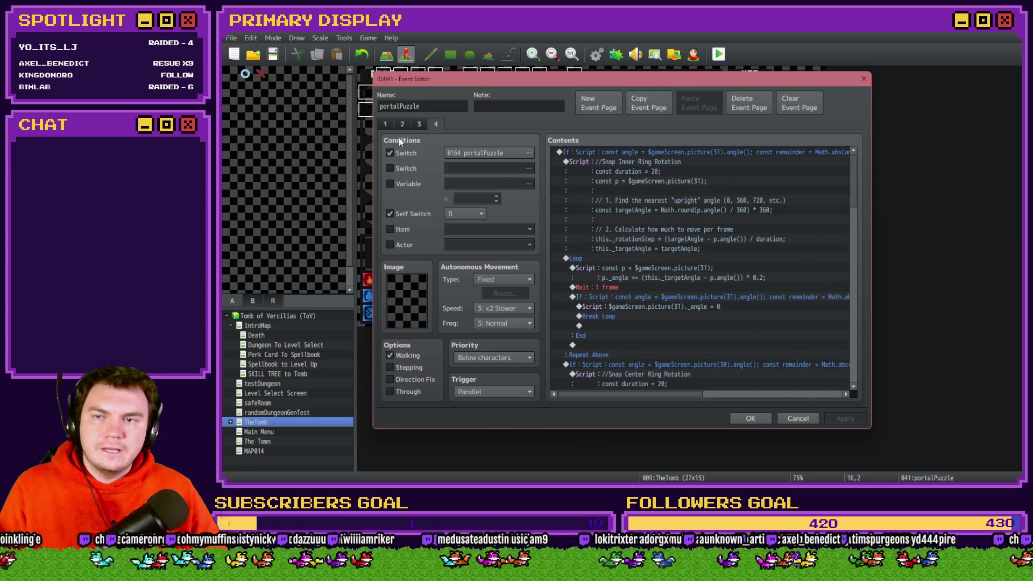
pyautogui.click(423, 124)
pyautogui.click(435, 125)
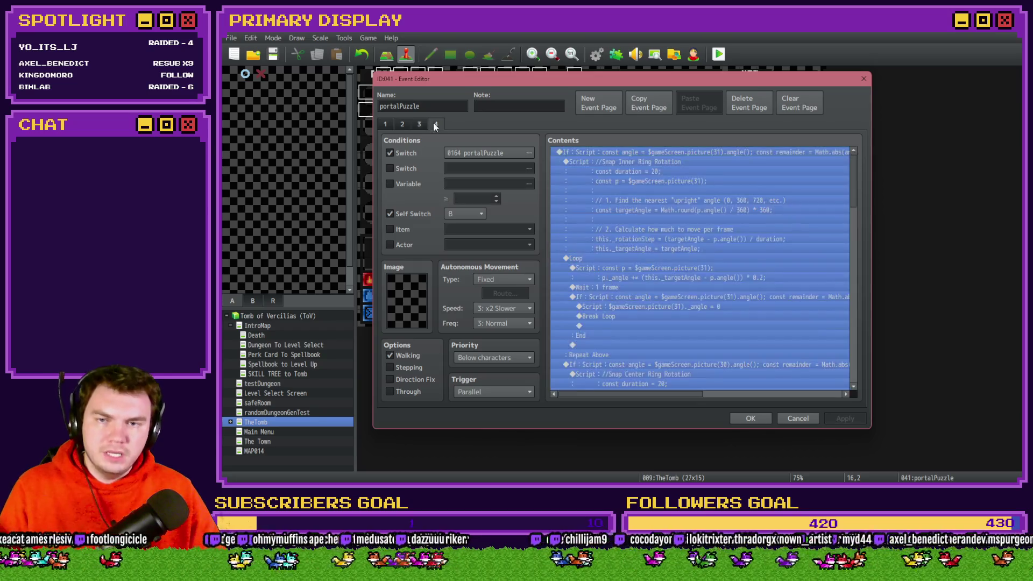
pyautogui.click(642, 247)
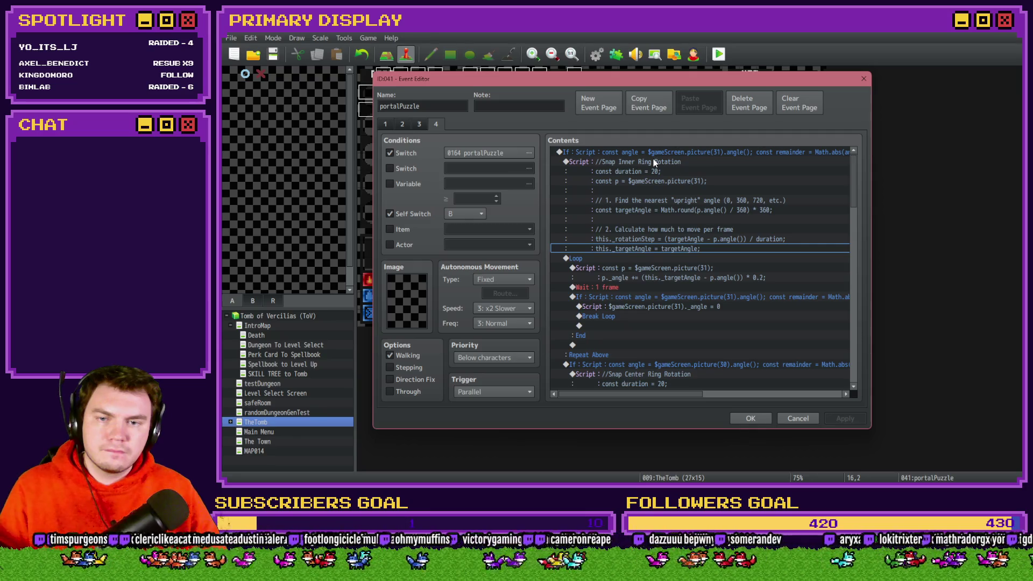
pyautogui.scroll(-4, 669, 176)
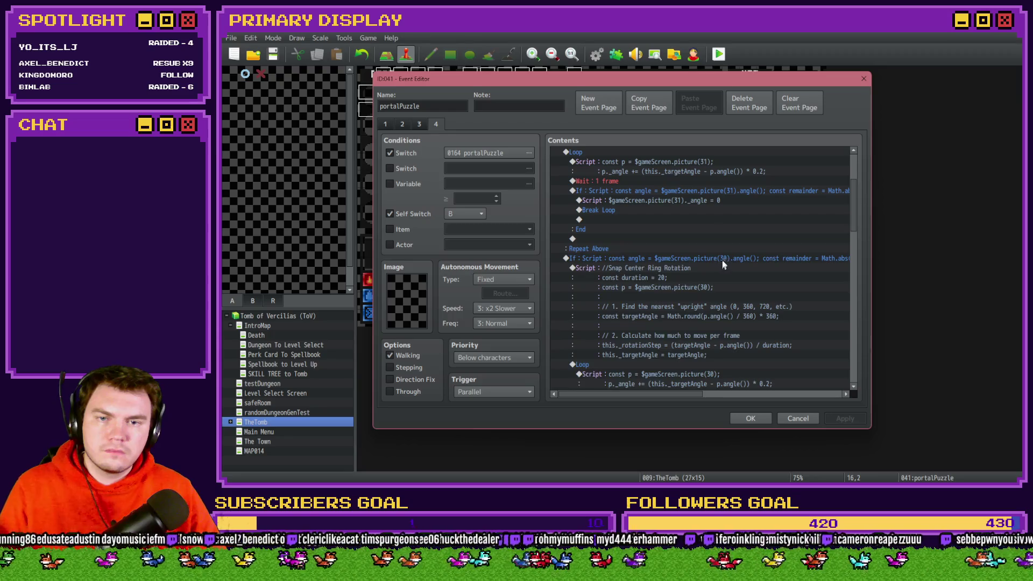
pyautogui.click(765, 261)
pyautogui.scroll(-6, 765, 263)
pyautogui.click(763, 264)
pyautogui.scroll(-8, 763, 260)
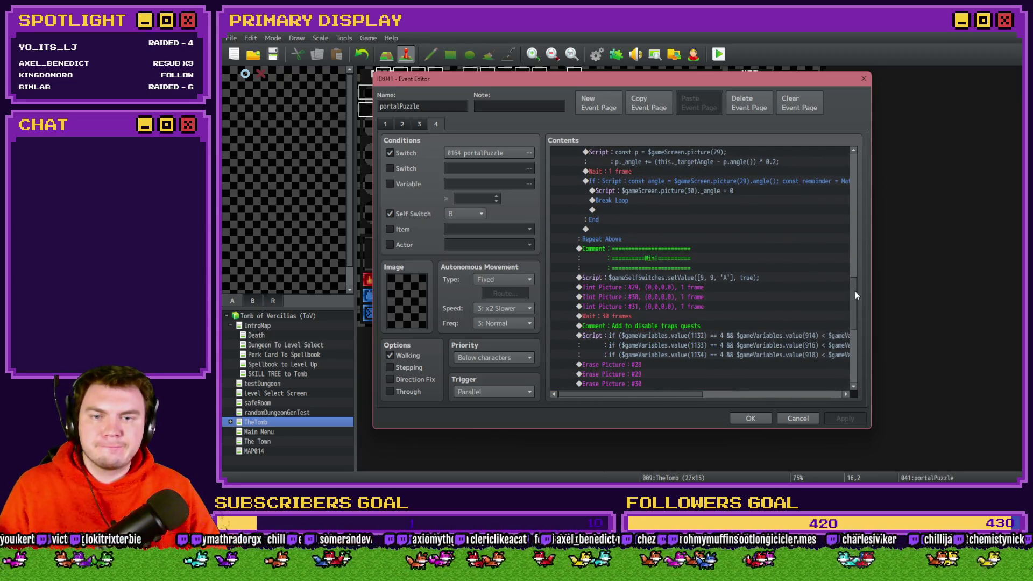
pyautogui.moveTo(855, 295); pyautogui.dragTo(860, 174)
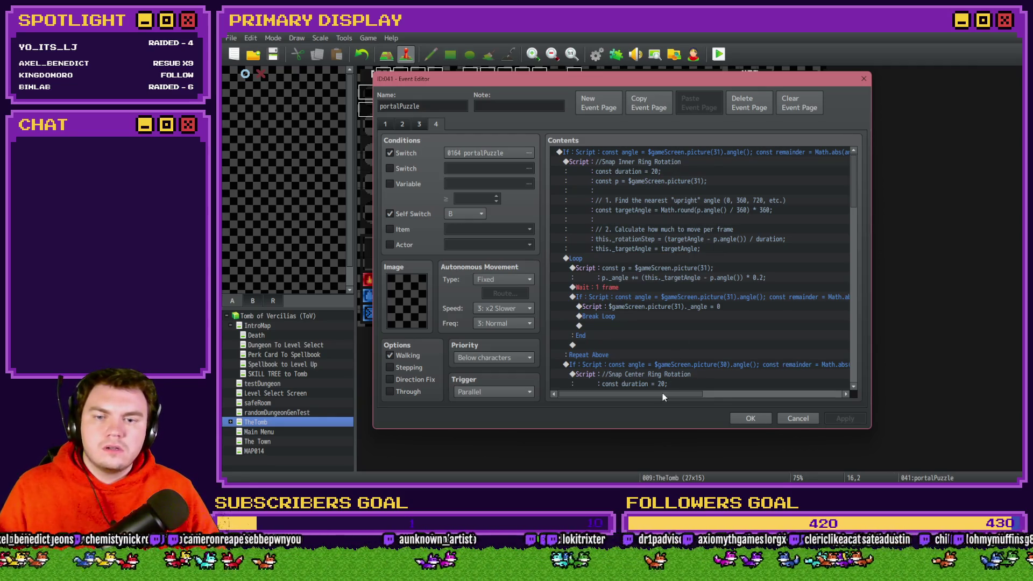
pyautogui.moveTo(663, 393)
pyautogui.mouseDown()
pyautogui.moveTo(759, 397)
pyautogui.moveTo(643, 392)
pyautogui.mouseUp()
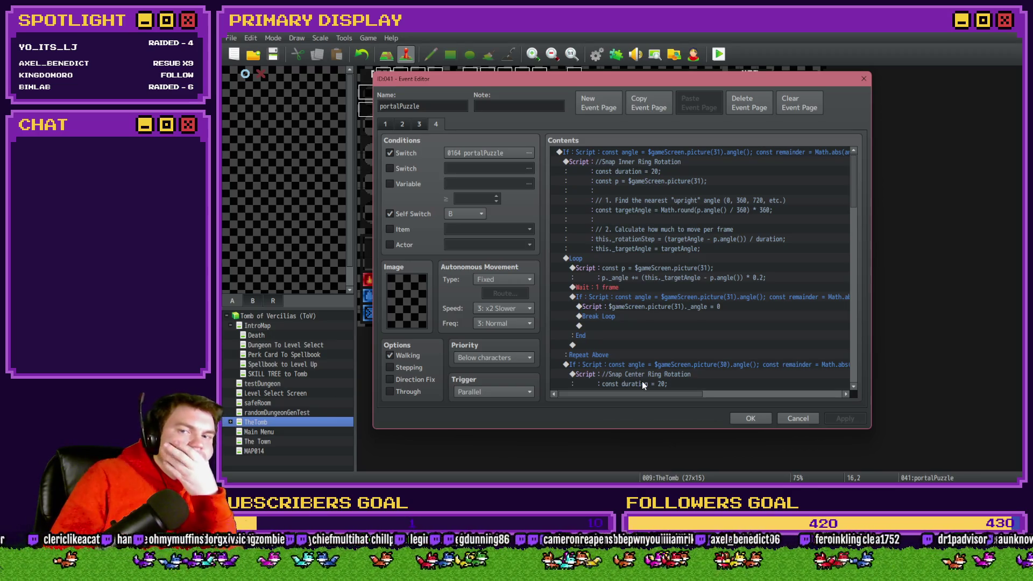
pyautogui.doubleClick(637, 154)
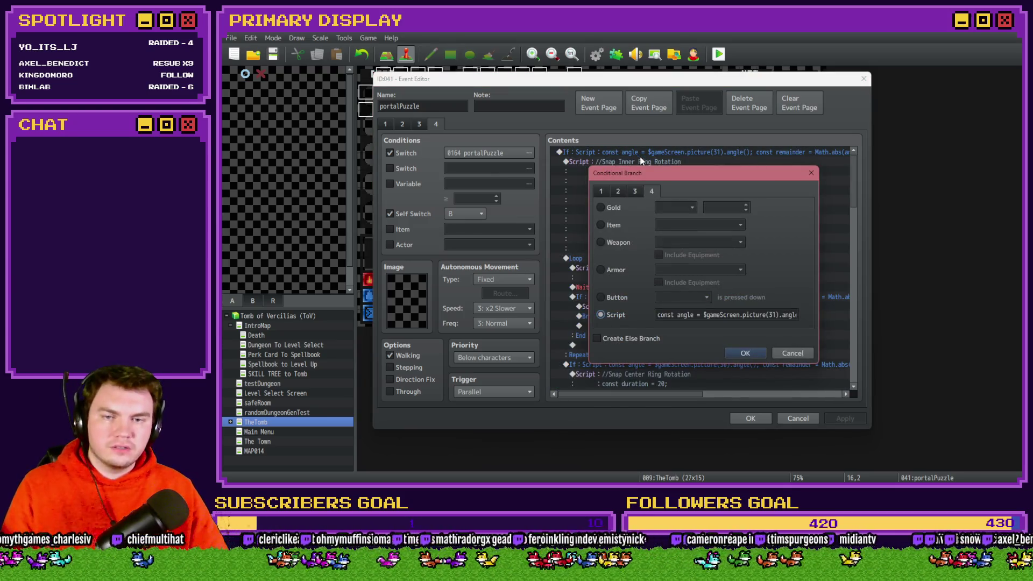
pyautogui.press('Escape')
pyautogui.click(642, 181)
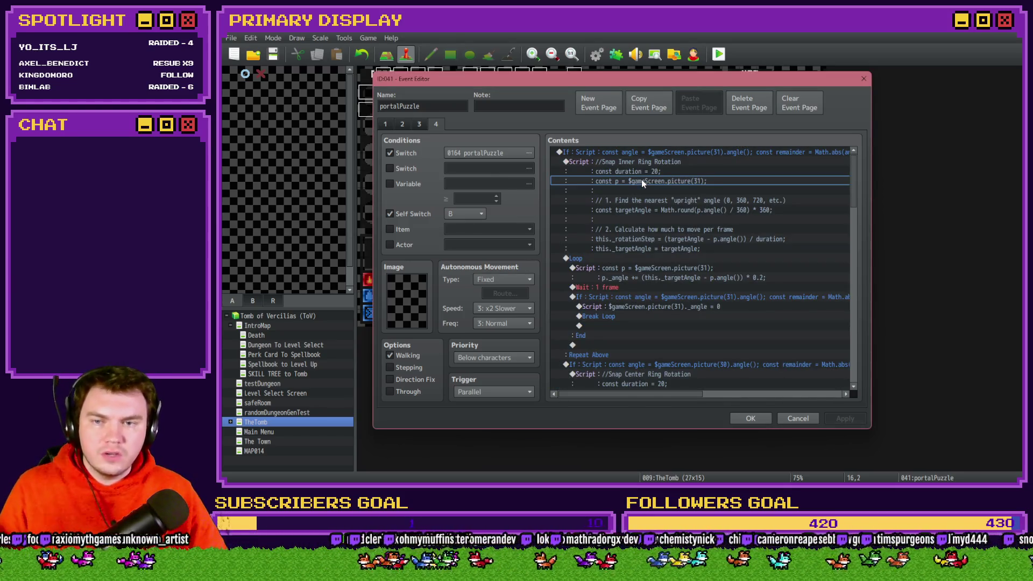
pyautogui.scroll(-2, 654, 305)
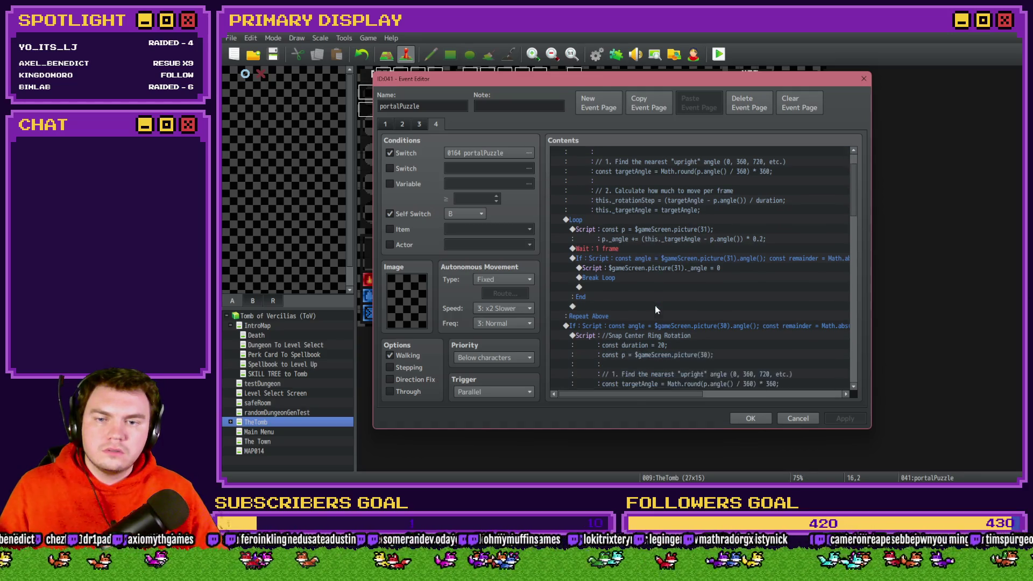
pyautogui.click(632, 259)
pyautogui.scroll(-3, 631, 257)
pyautogui.click(624, 259)
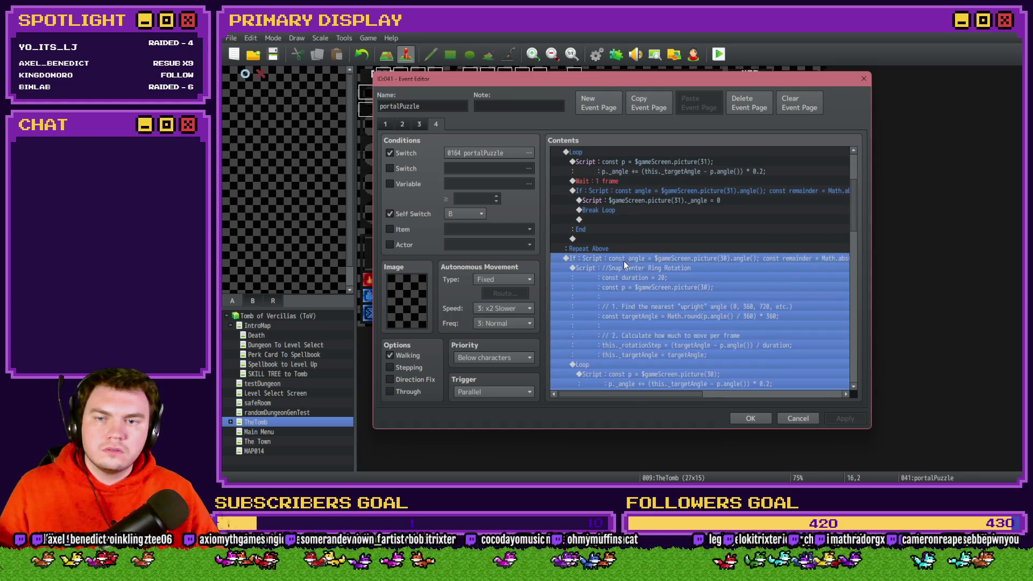
pyautogui.scroll(2, 614, 269)
pyautogui.click(598, 201)
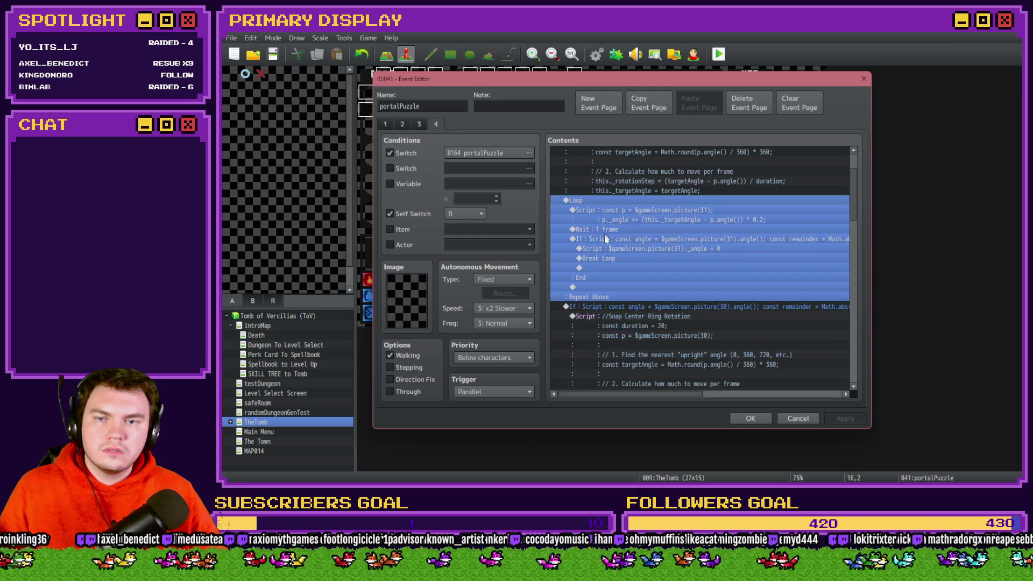
pyautogui.keyDown('shift'); pyautogui.click(607, 307); pyautogui.keyUp('shift')
pyautogui.scroll(-4, 634, 271)
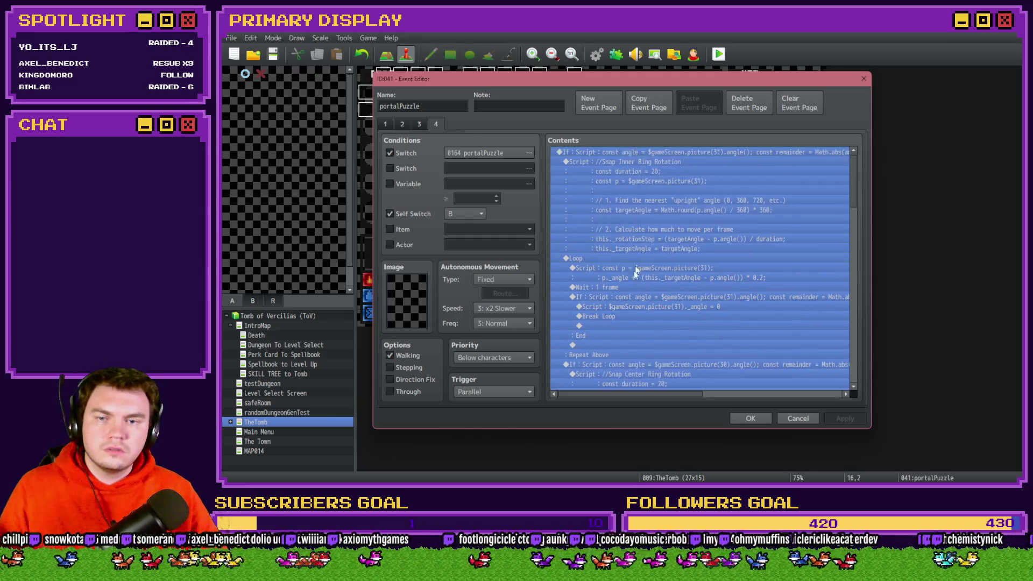
pyautogui.scroll(3, 625, 303)
pyautogui.click(631, 265)
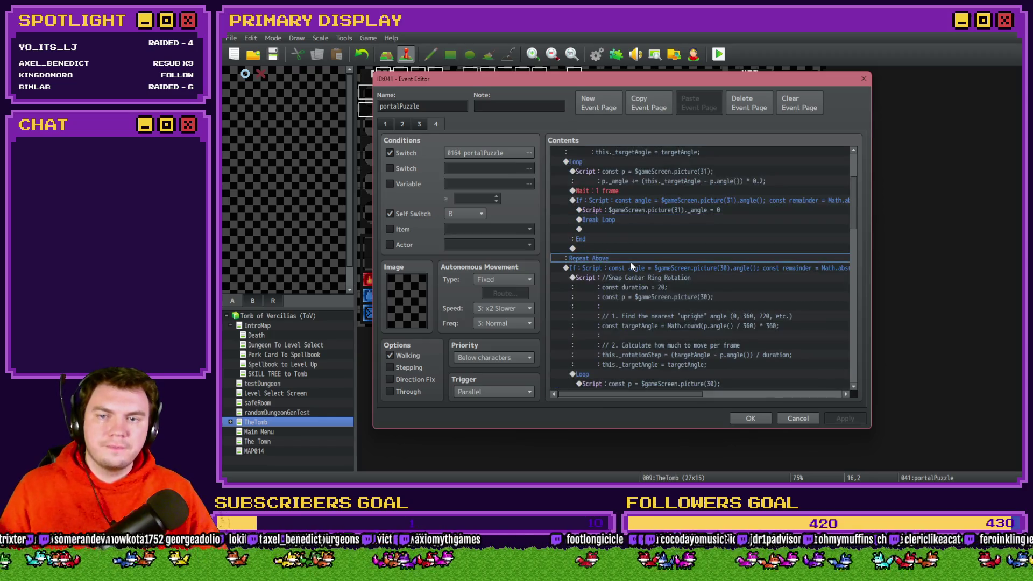
pyautogui.scroll(-1, 626, 311)
pyautogui.scroll(-6, 625, 311)
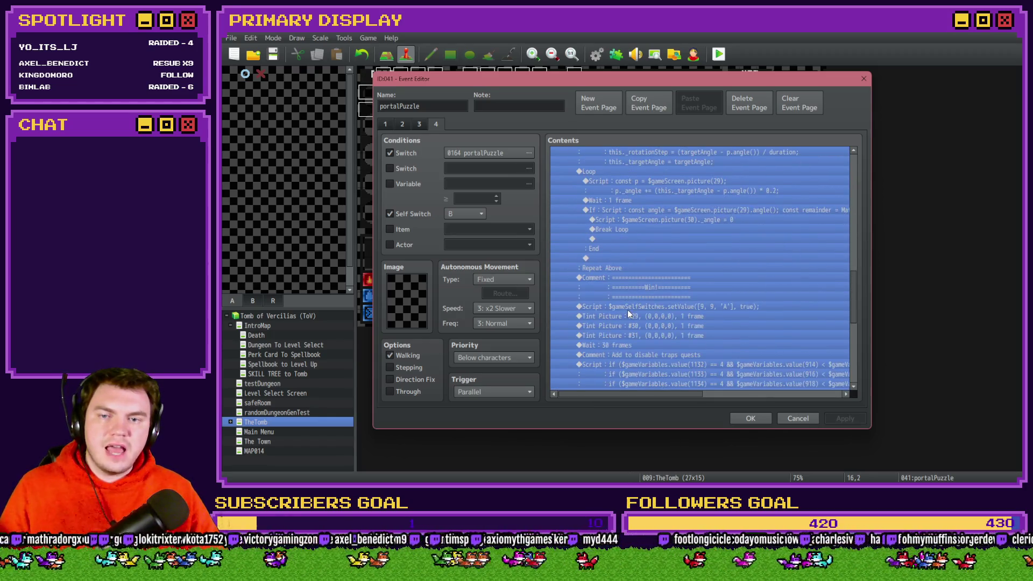
pyautogui.scroll(-3, 628, 309)
pyautogui.click(753, 313)
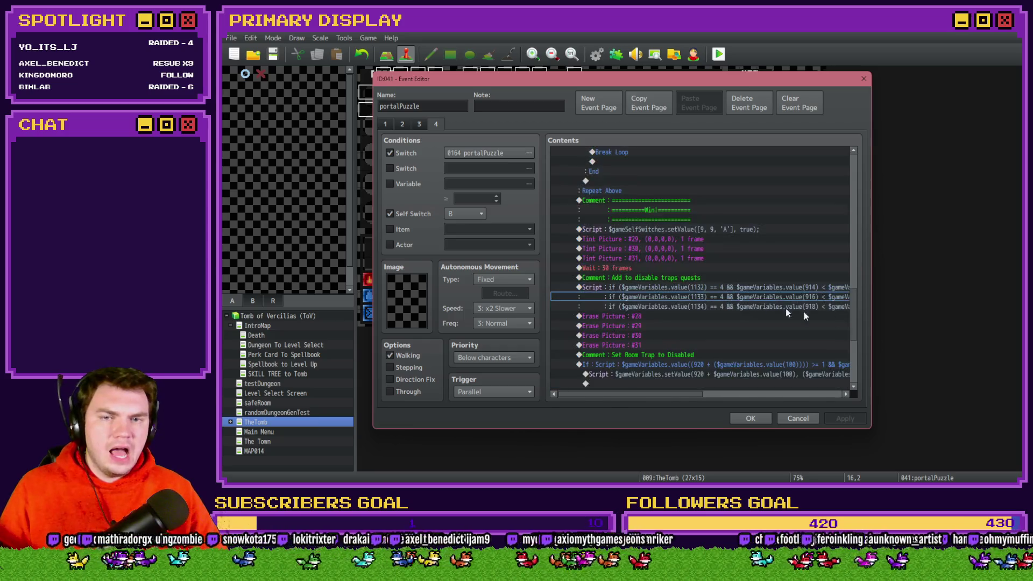
pyautogui.moveTo(853, 323); pyautogui.dragTo(854, 174)
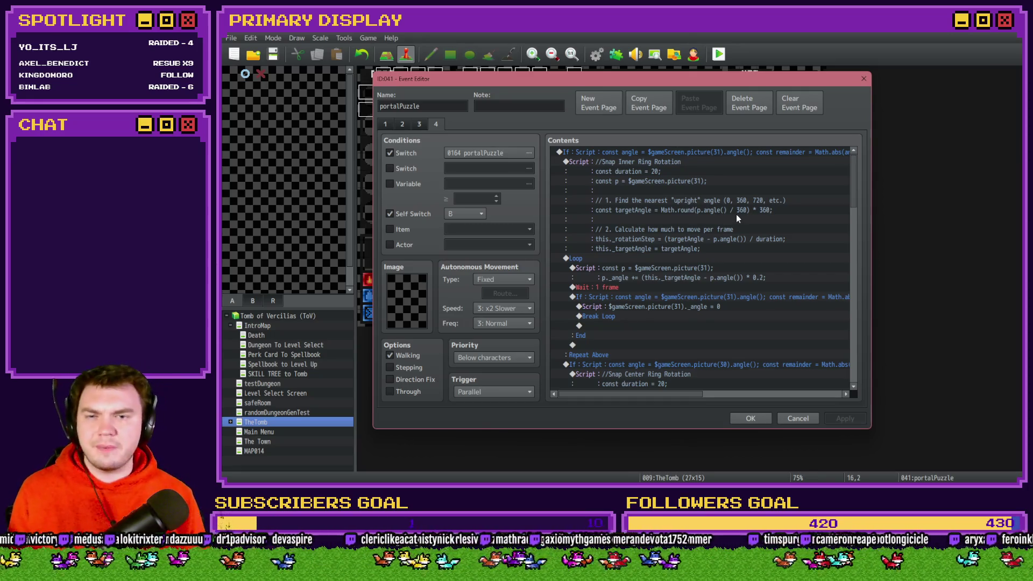
# Inspect the inner ring's snap scripts, scrolling right to read the remainder < 20 or > 340 threshold
pyautogui.click(699, 300)
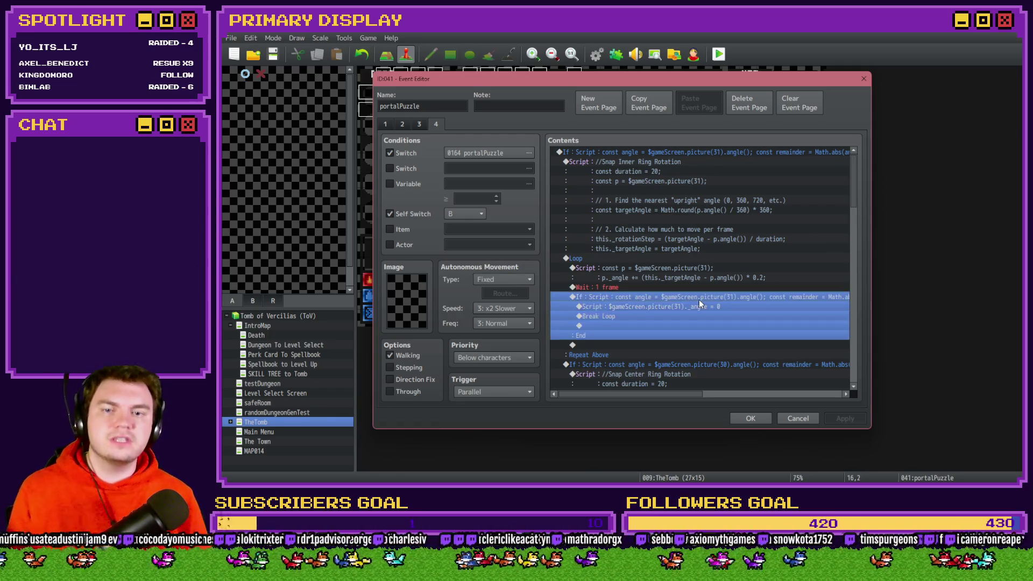
pyautogui.click(673, 161)
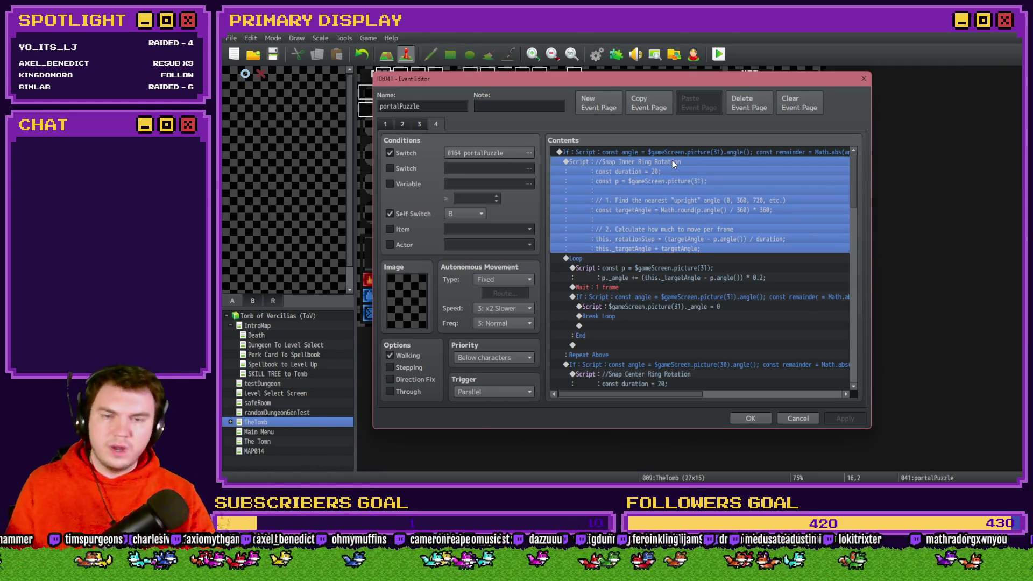
pyautogui.click(682, 203)
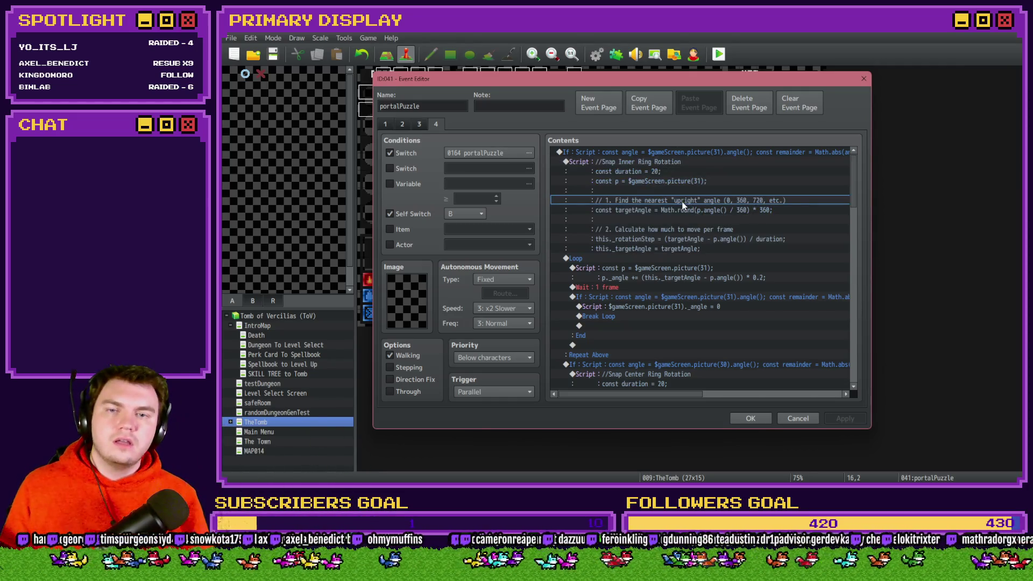
pyautogui.click(678, 167)
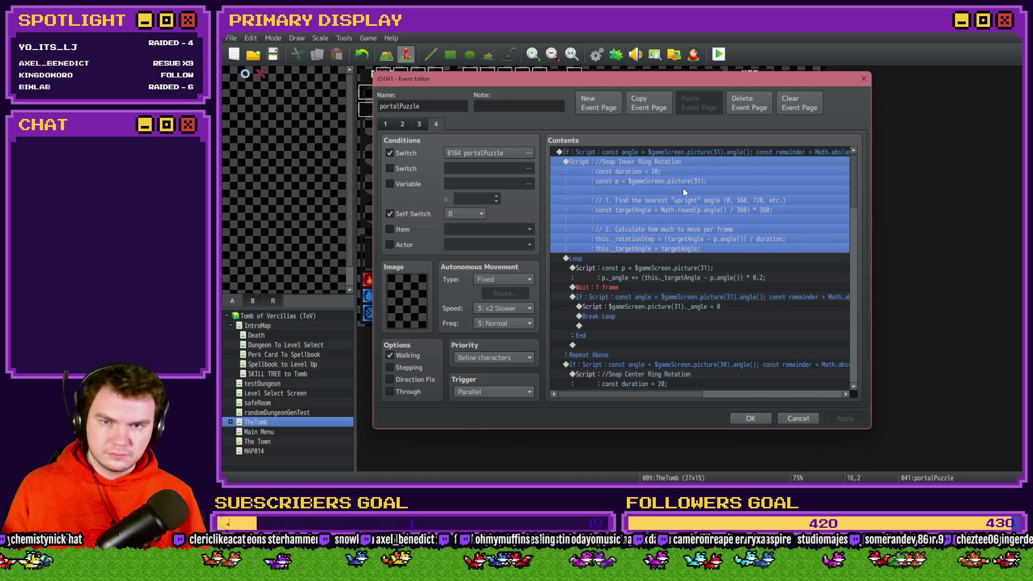
pyautogui.click(676, 267)
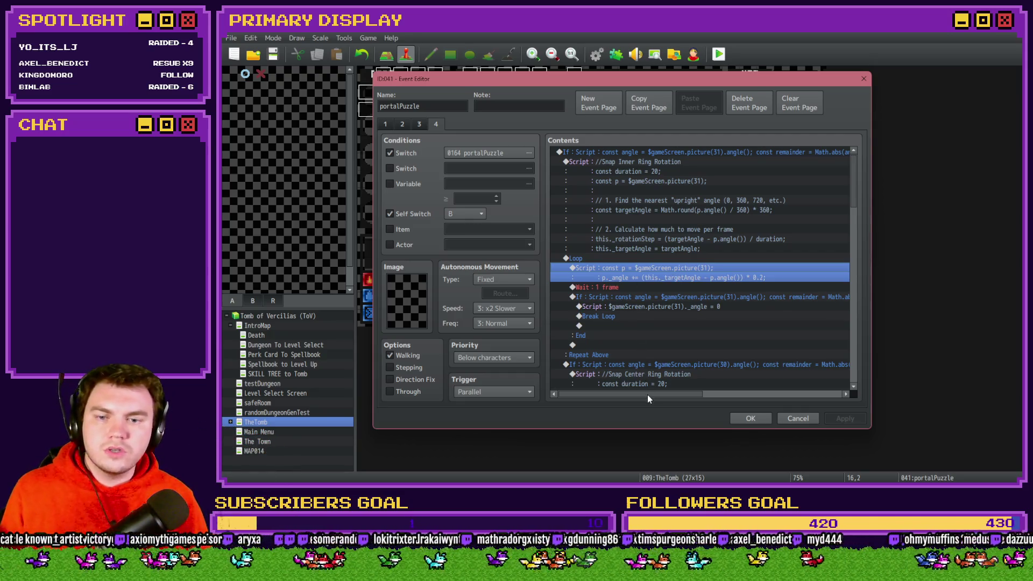
pyautogui.moveTo(647, 395); pyautogui.dragTo(666, 398)
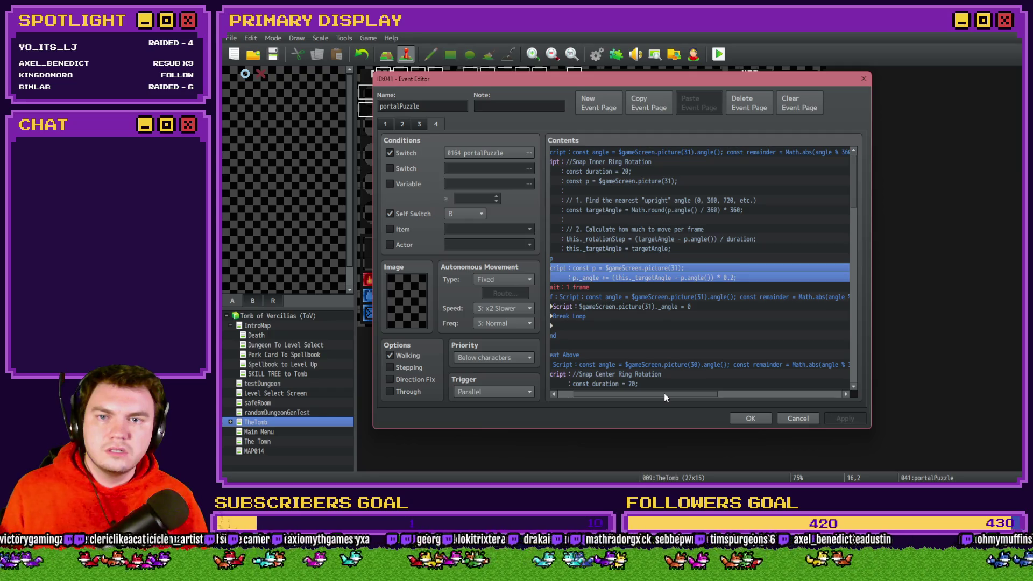
pyautogui.moveTo(665, 395); pyautogui.dragTo(739, 399)
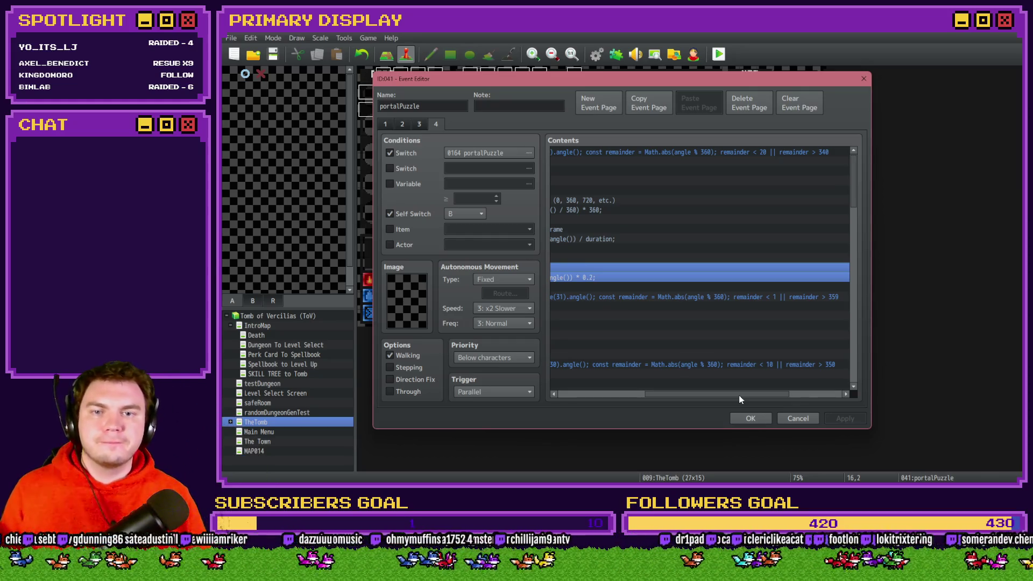
pyautogui.moveTo(740, 399); pyautogui.dragTo(761, 401)
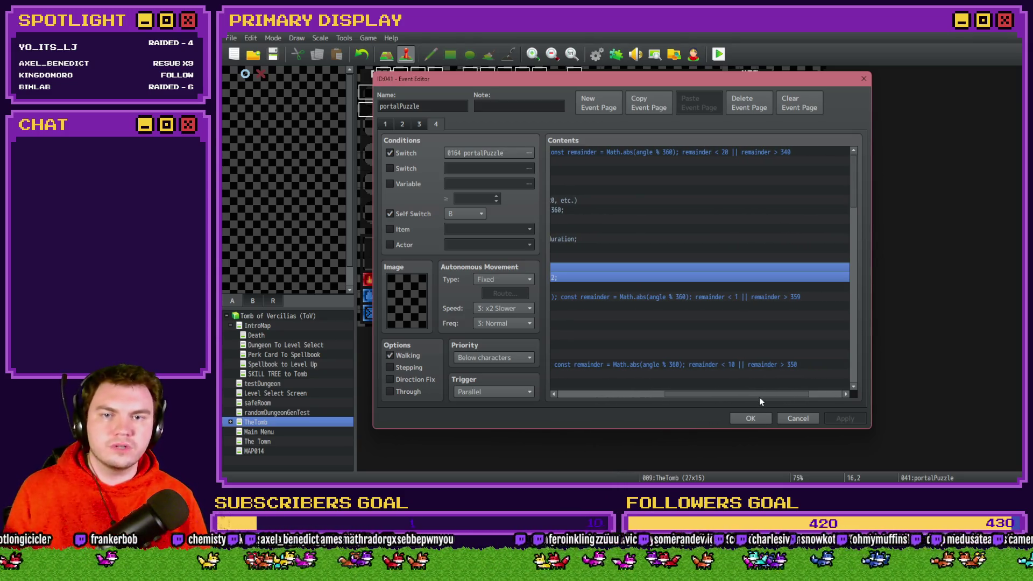
pyautogui.click(744, 155)
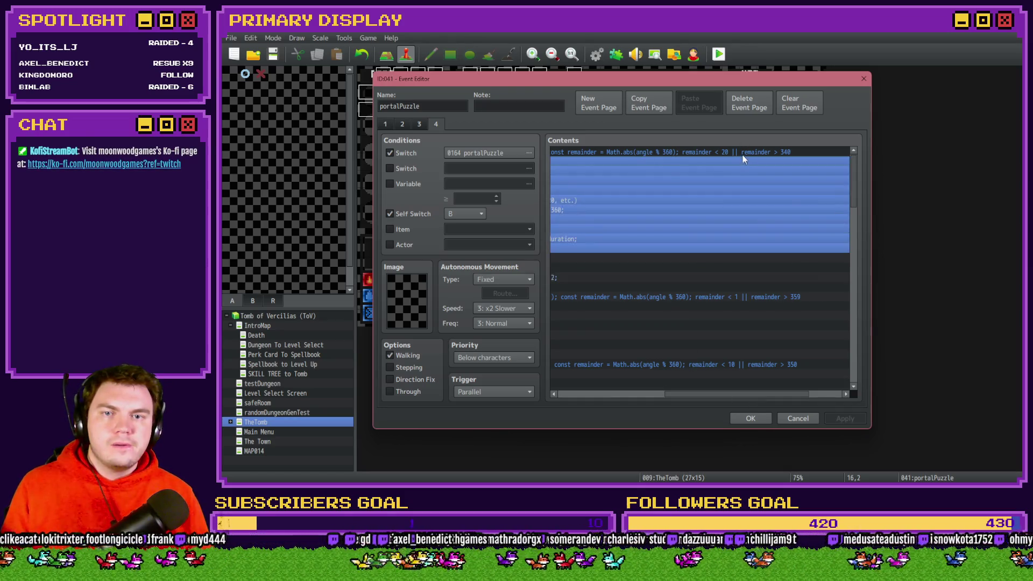
pyautogui.hotkey('alt', 'Tab')
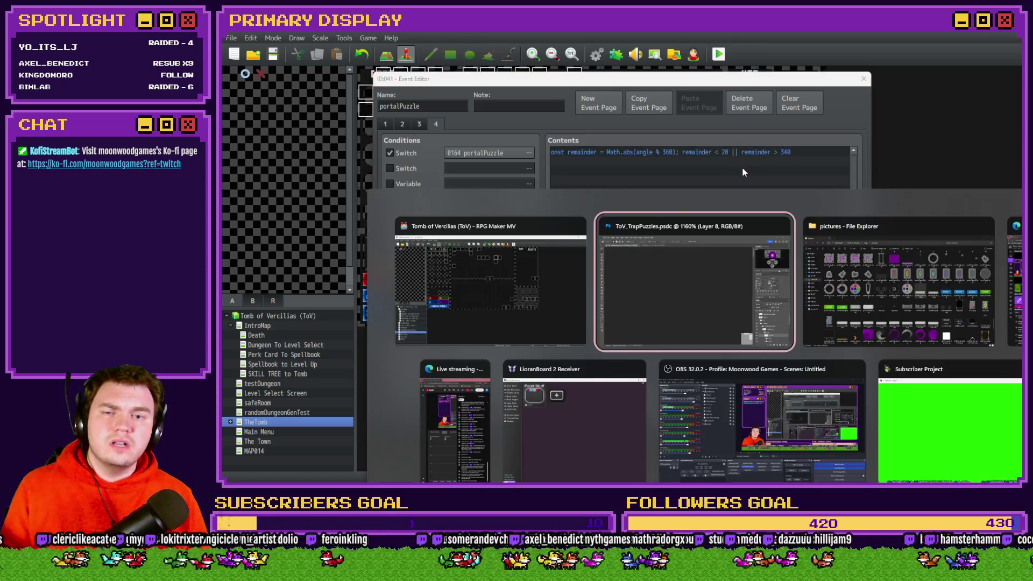
pyautogui.scroll(-5, 574, 246)
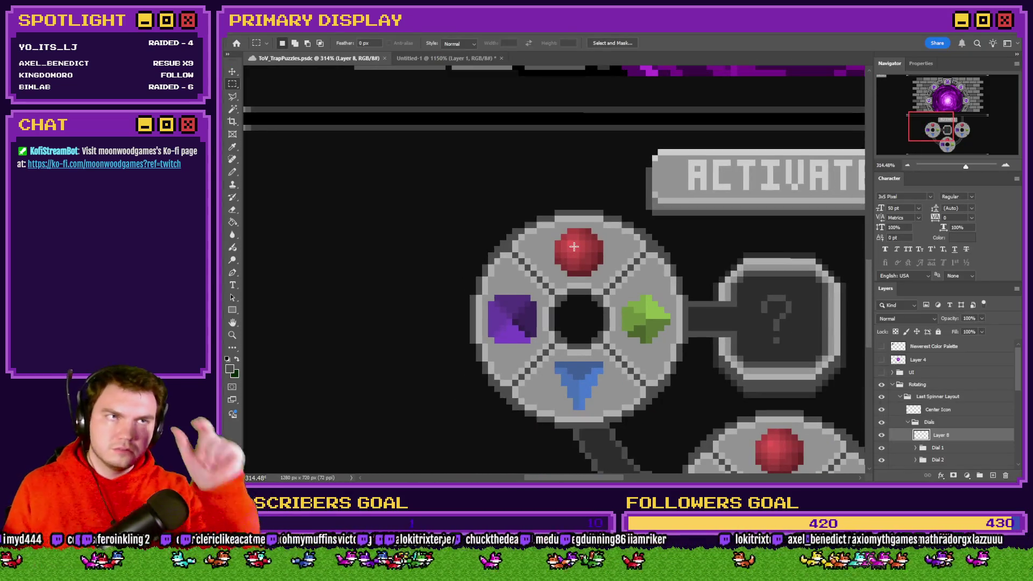
pyautogui.moveTo(504, 202); pyautogui.dragTo(654, 291)
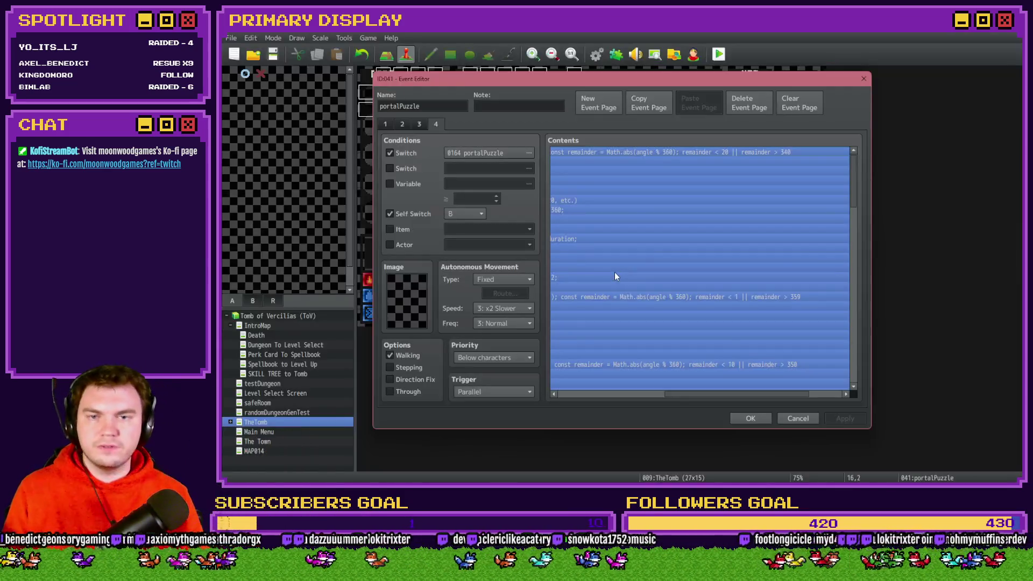
# Change the inner ring snap condition to remainder < 45 || remainder > 315
pyautogui.click(729, 317)
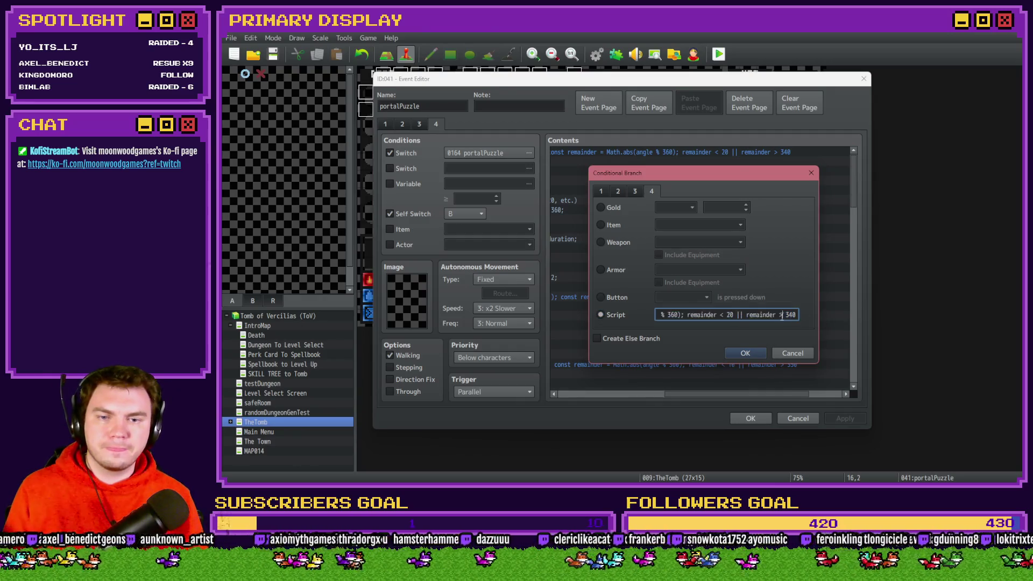
pyautogui.doubleClick(729, 316)
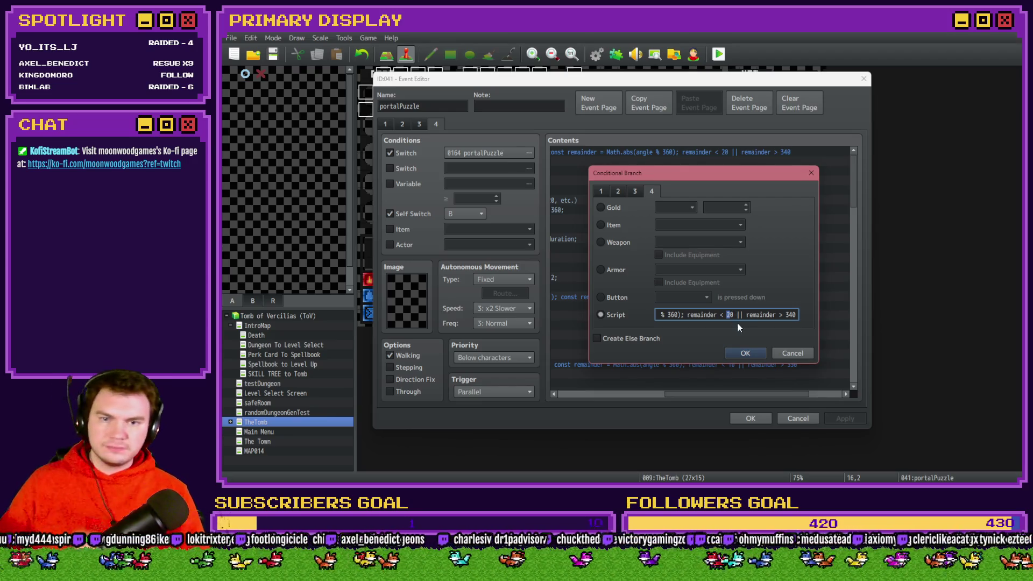
pyautogui.write('45')
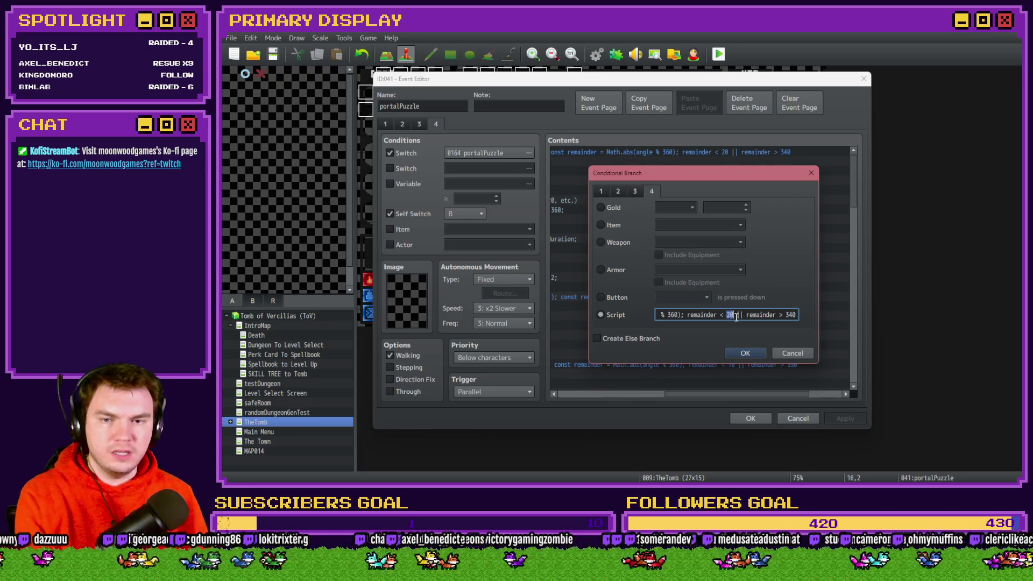
pyautogui.hotkey('alt', 'Tab')
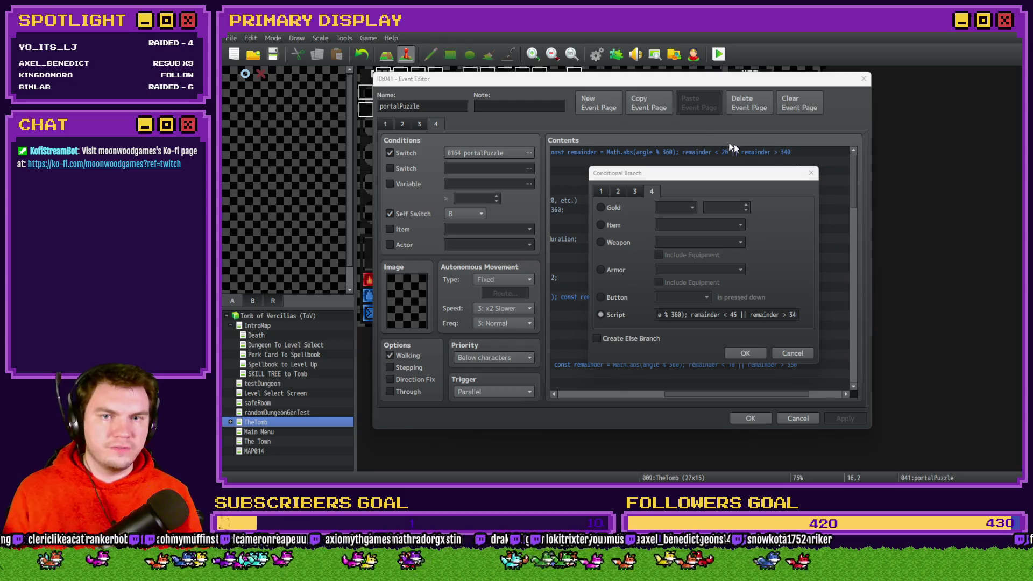
pyautogui.click(718, 180)
pyautogui.doubleClick(790, 315)
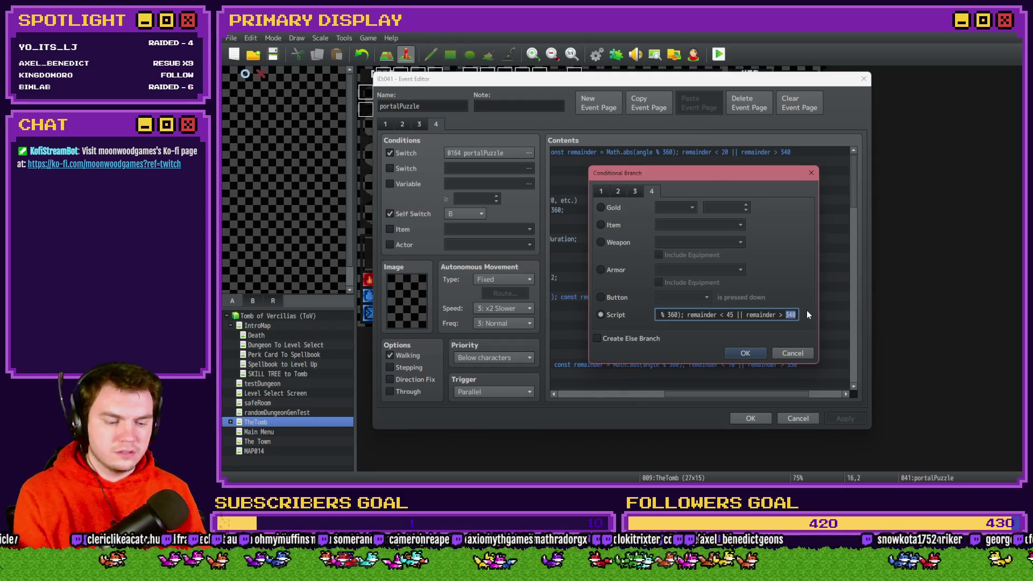
pyautogui.write('315')
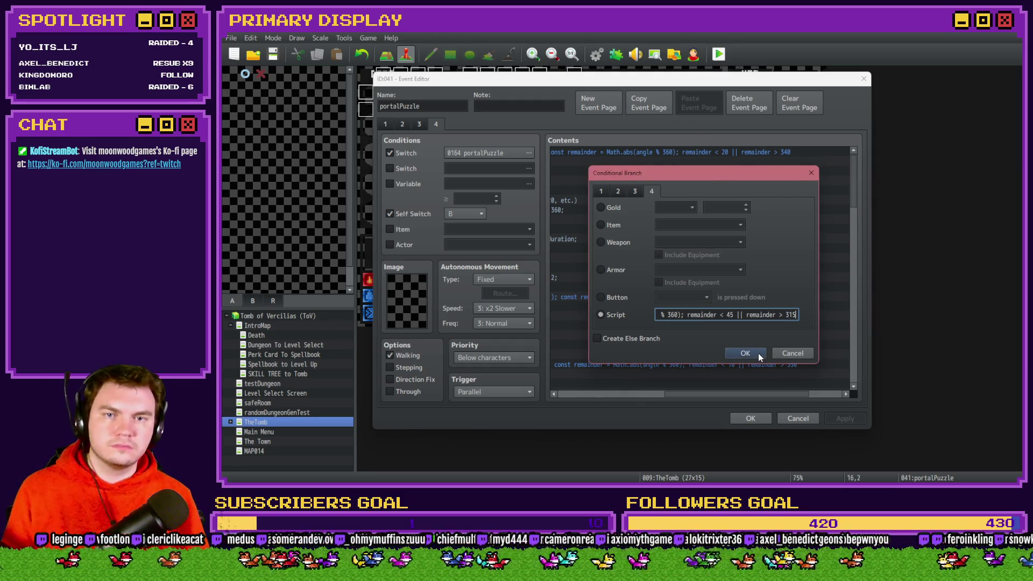
pyautogui.click(744, 353)
# Close the portalPuzzle event editor, keeping the changes
pyautogui.moveTo(681, 394); pyautogui.dragTo(576, 395)
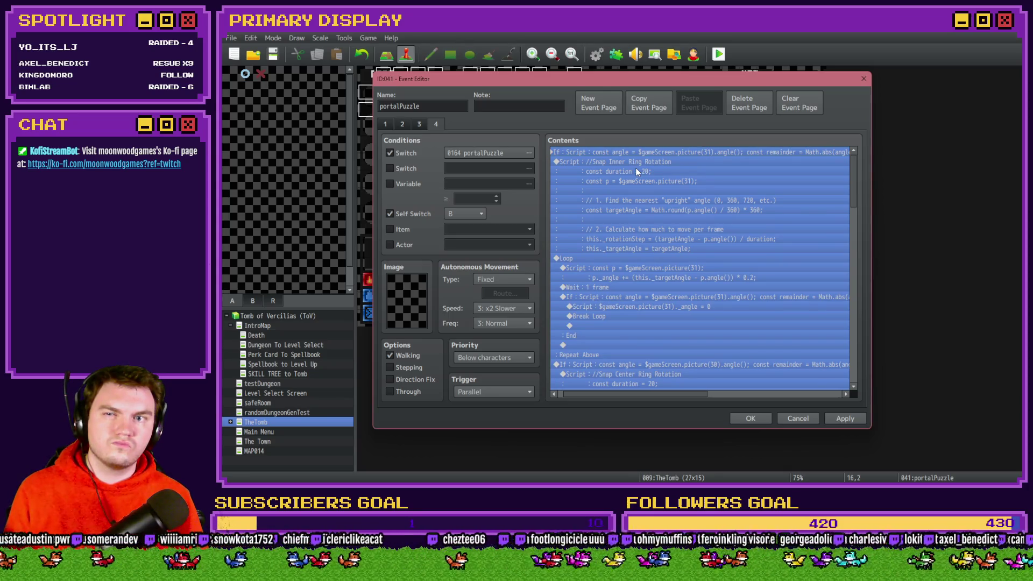
pyautogui.click(635, 170)
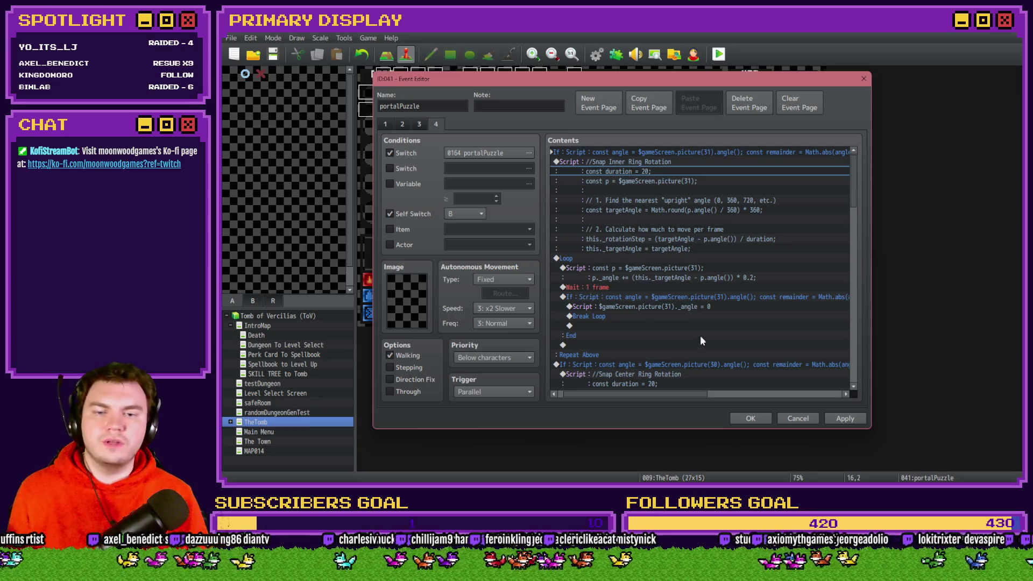
pyautogui.click(751, 418)
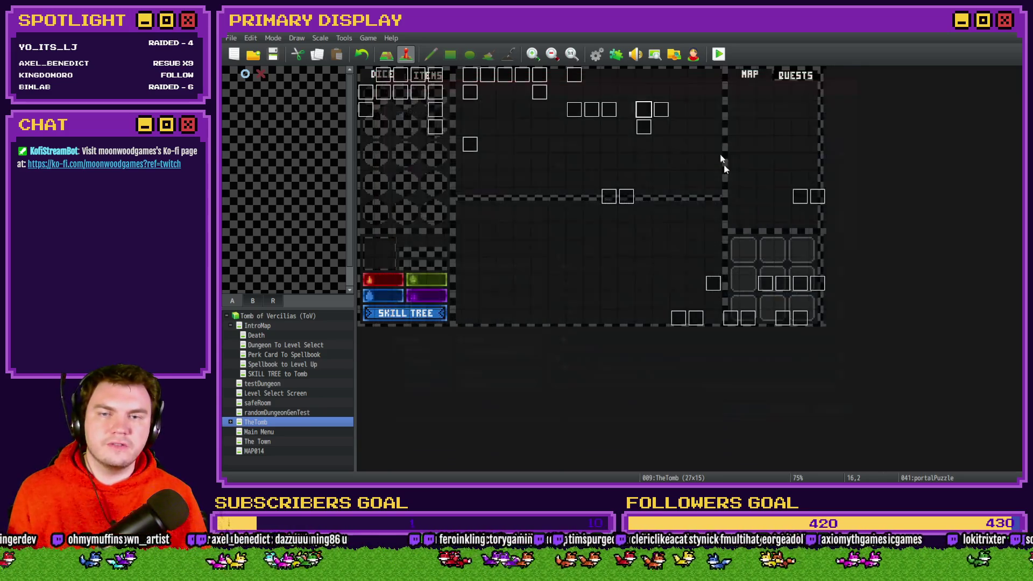
# Save and playtest, pick the gauntlets perk, and turn on switch 0164 PORTALPUZZLE in the debug list
pyautogui.click(719, 54)
pyautogui.click(588, 267)
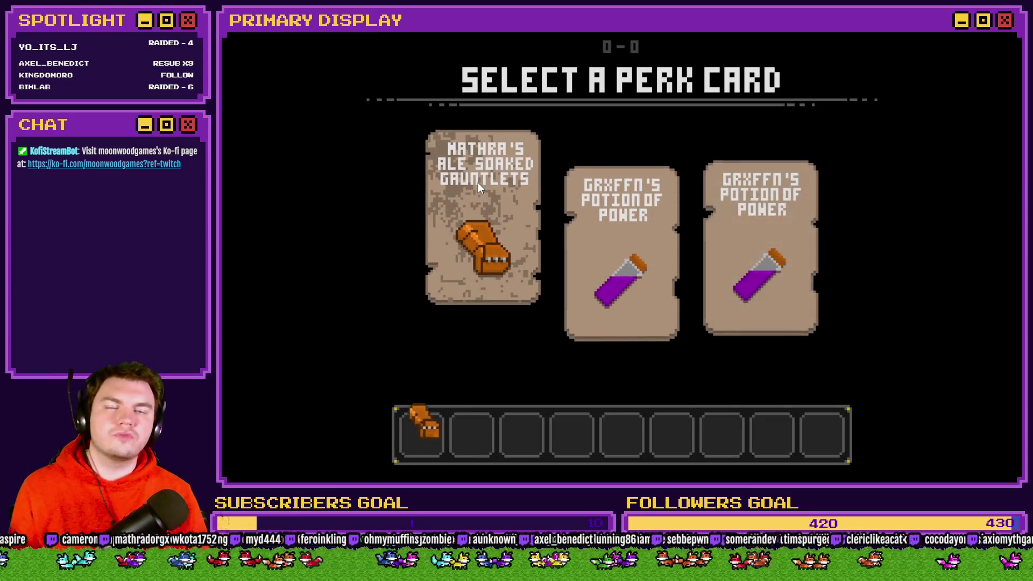
pyautogui.click(478, 182)
pyautogui.press('F9')
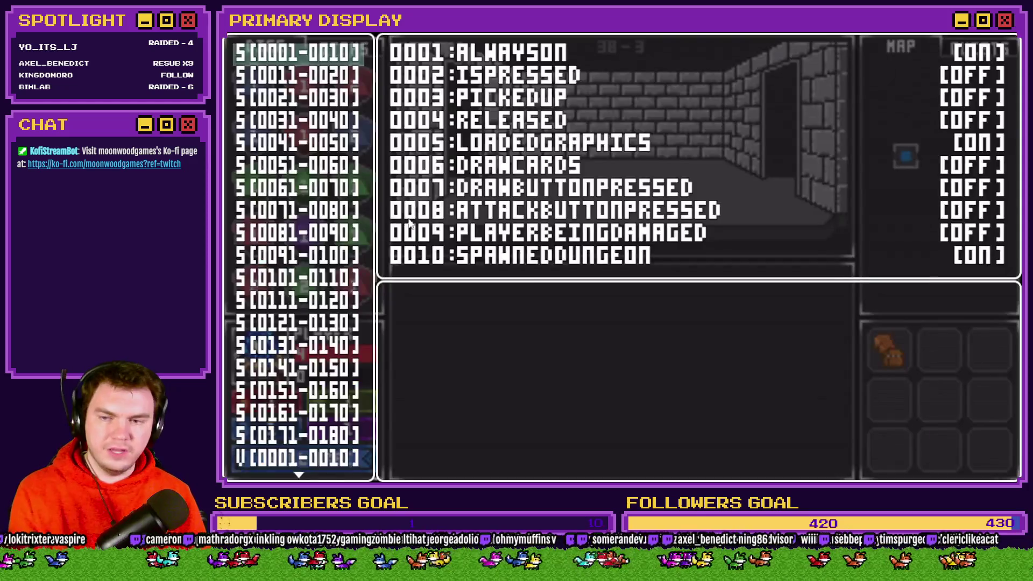
pyautogui.click(312, 410)
pyautogui.press('Down')
pyautogui.press('Down')
pyautogui.press('Down')
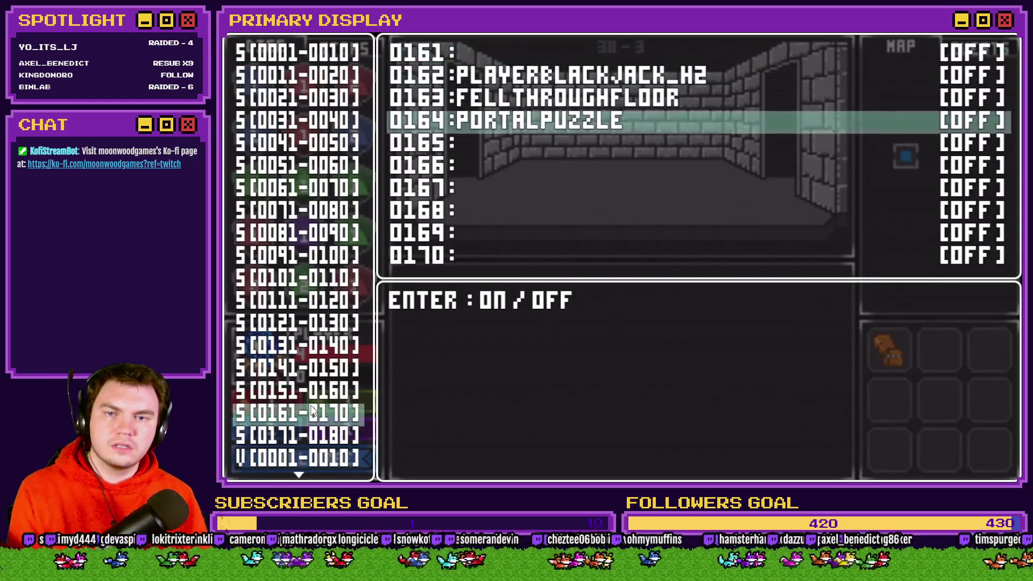
pyautogui.press('Return')
pyautogui.press('Escape')
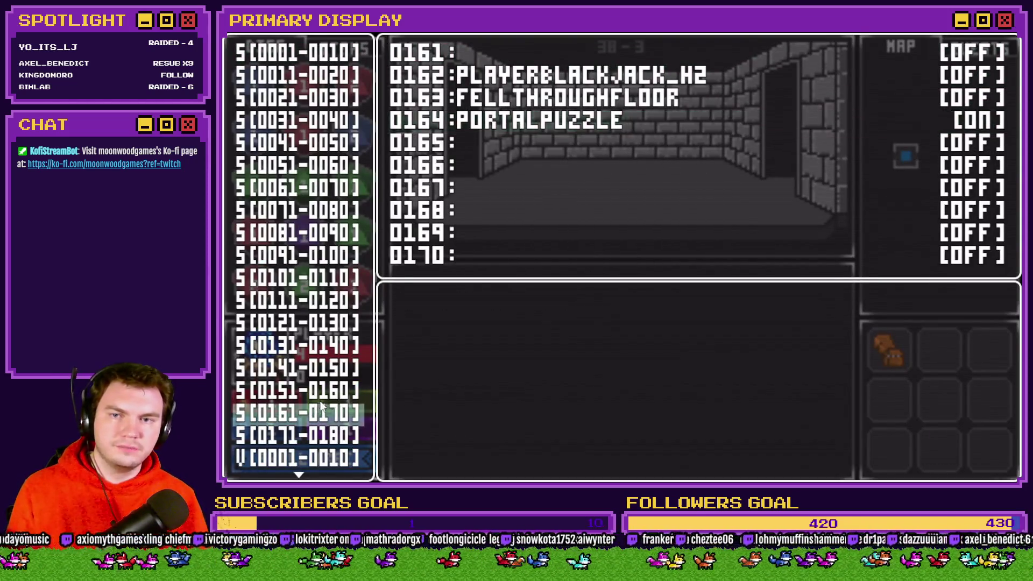
pyautogui.press('Escape')
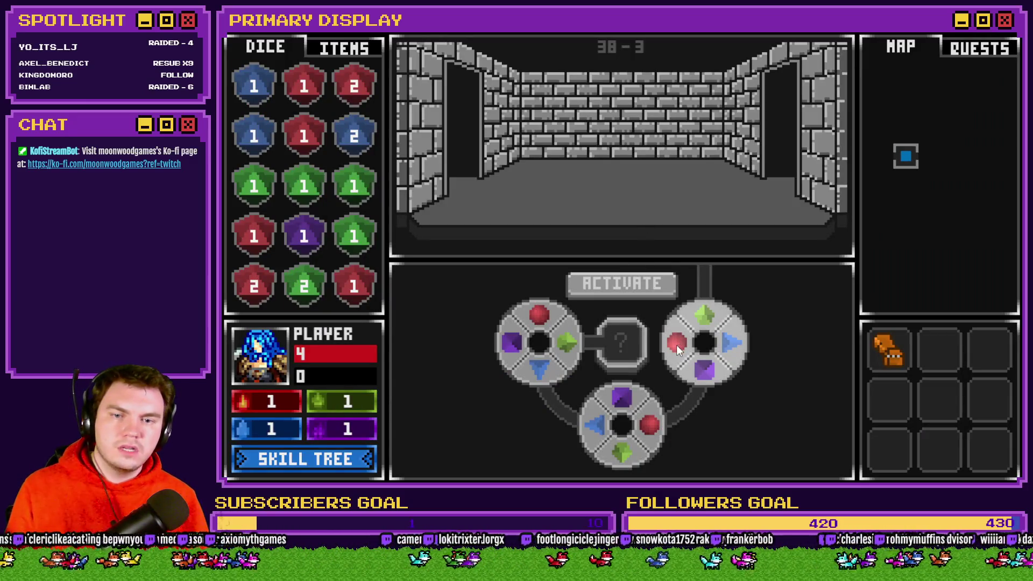
# Turn the right gem dial until red sits on top, then end the playtest
pyautogui.click(677, 345)
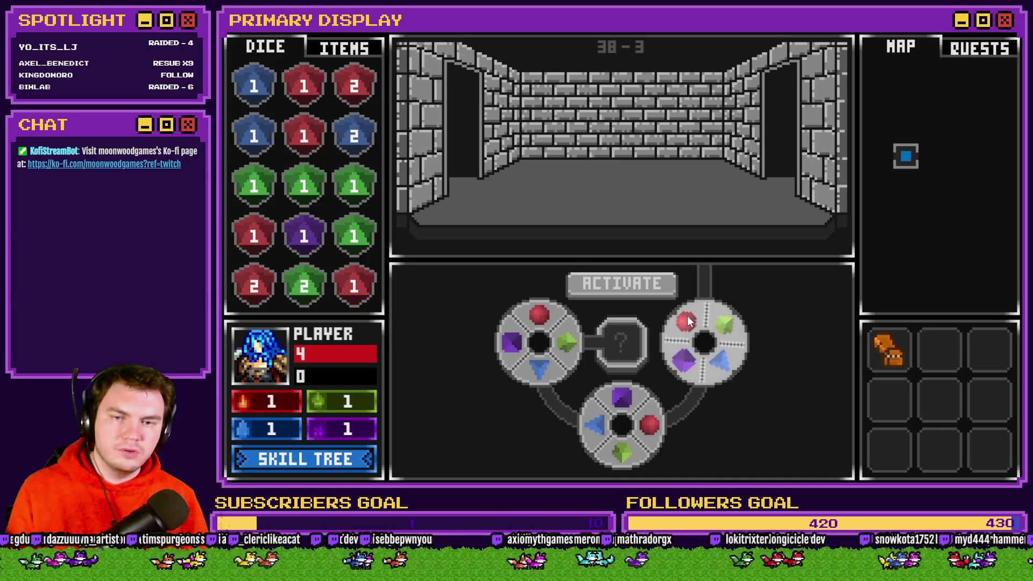
pyautogui.click(684, 322)
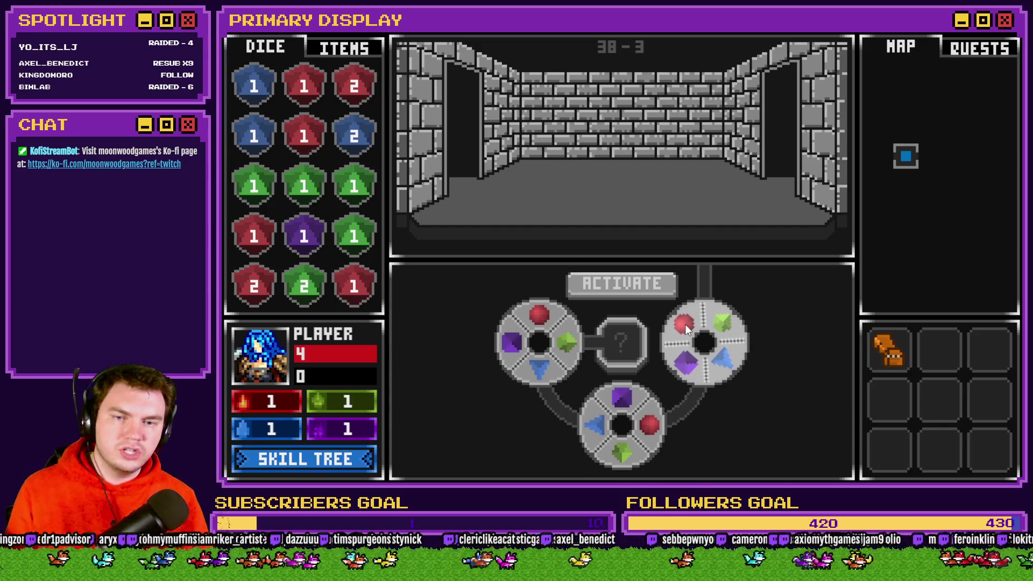
pyautogui.click(684, 322)
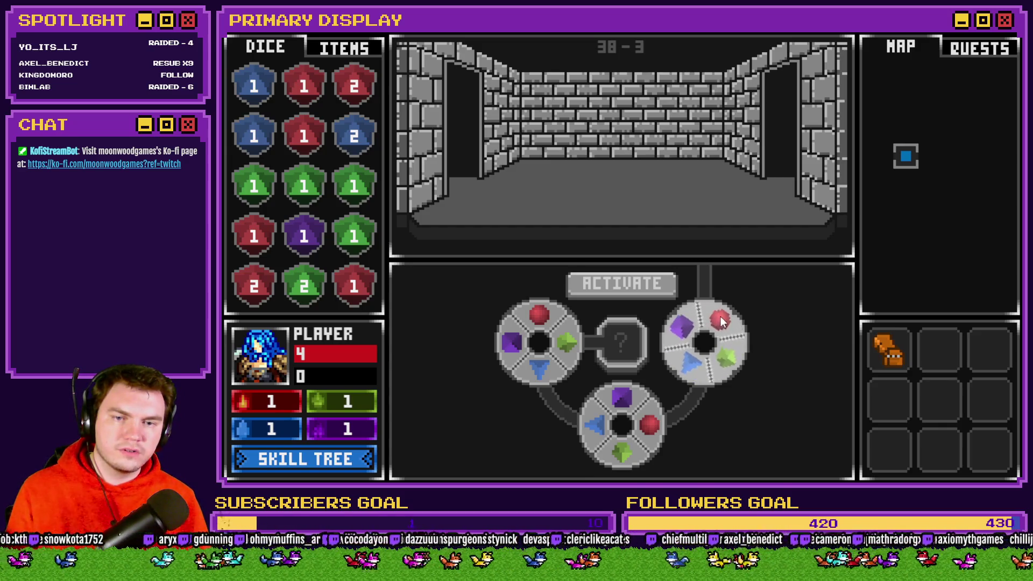
pyautogui.click(722, 318)
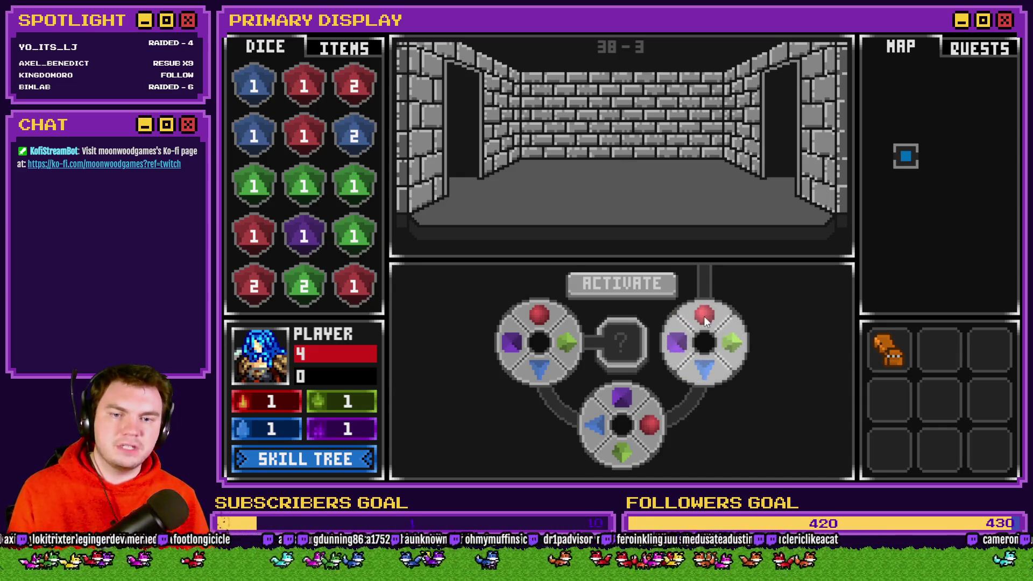
pyautogui.click(679, 331)
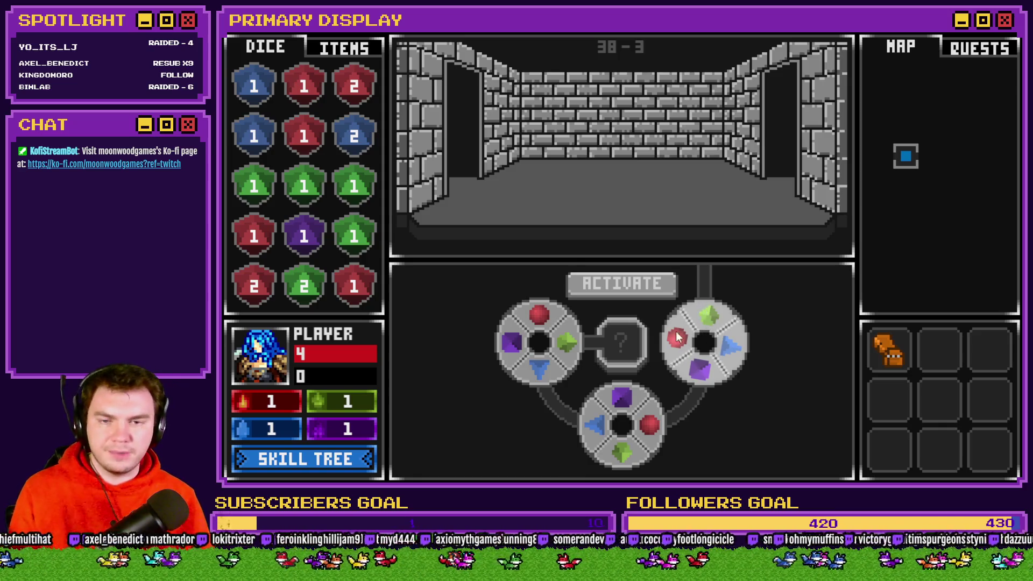
pyautogui.rightClick(680, 325)
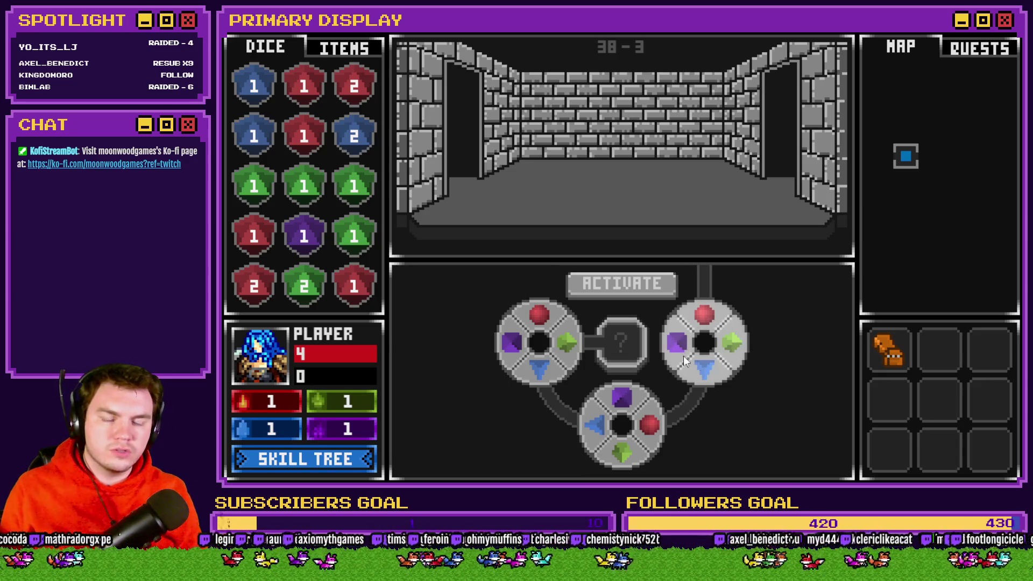
pyautogui.hotkey('alt', 'F4')
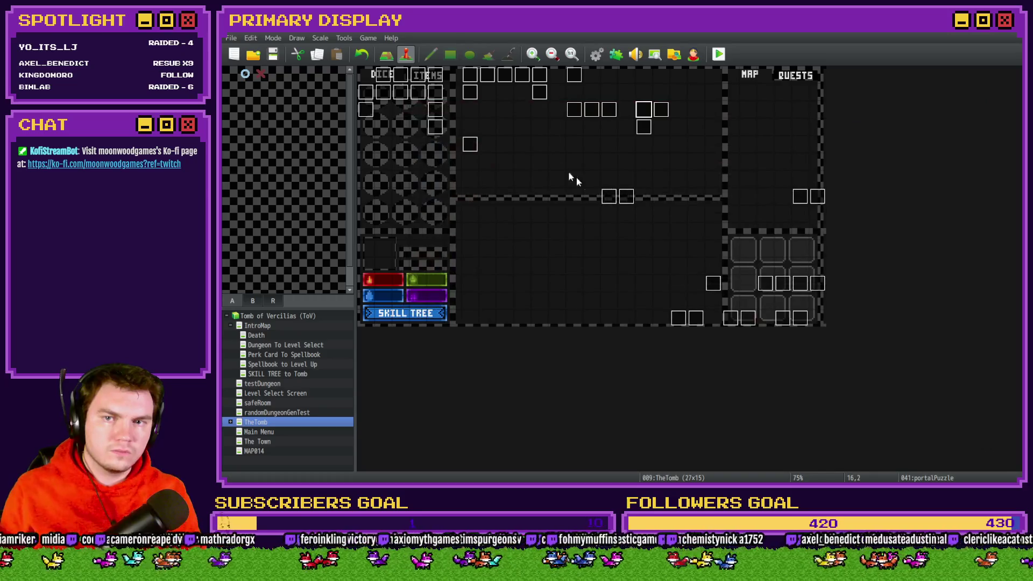
# Open page 4 of portalPuzzle and inspect the inner ring's snap-rotation blocks
pyautogui.doubleClick(644, 110)
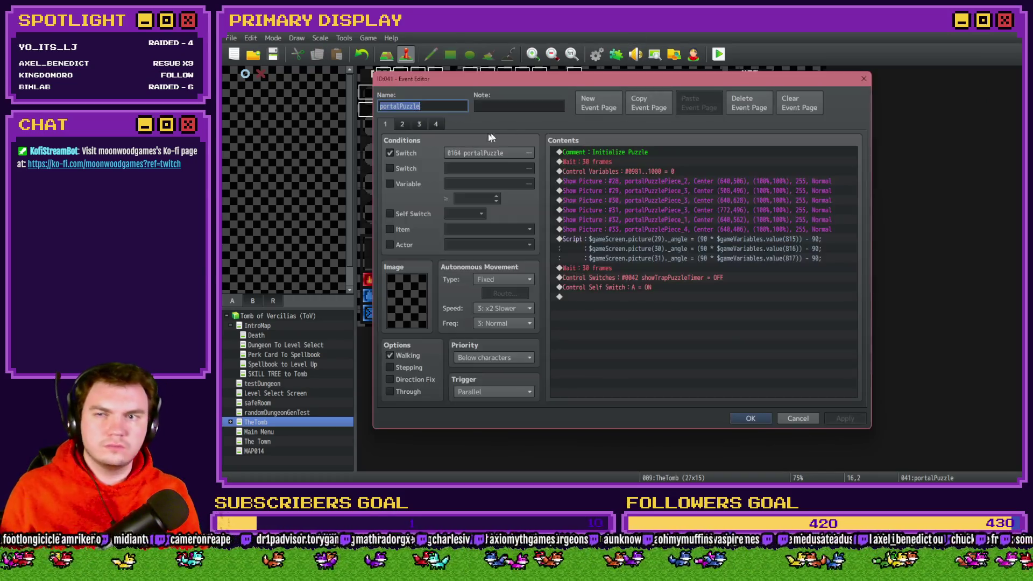
pyautogui.click(436, 124)
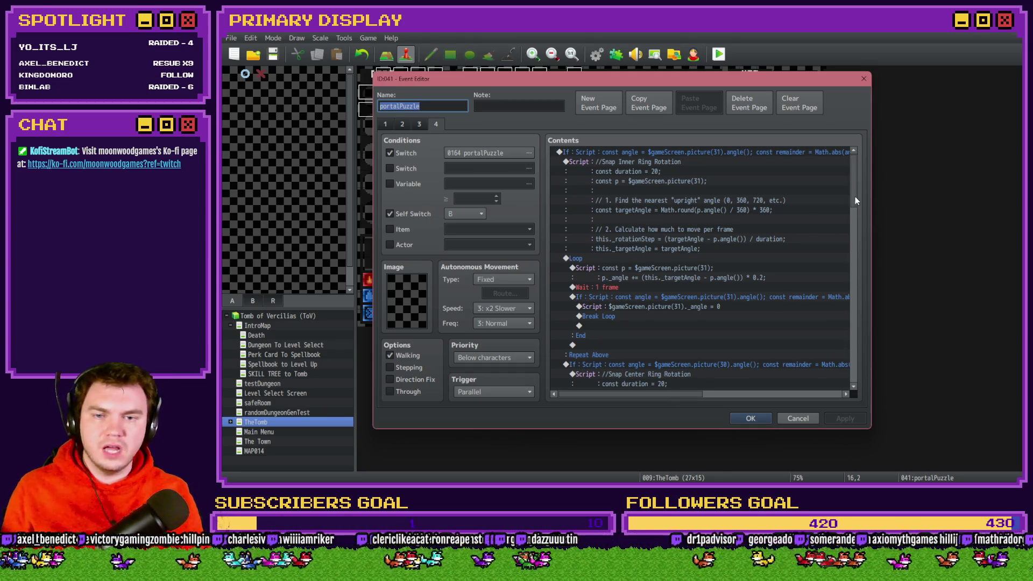
pyautogui.moveTo(857, 201); pyautogui.dragTo(853, 235)
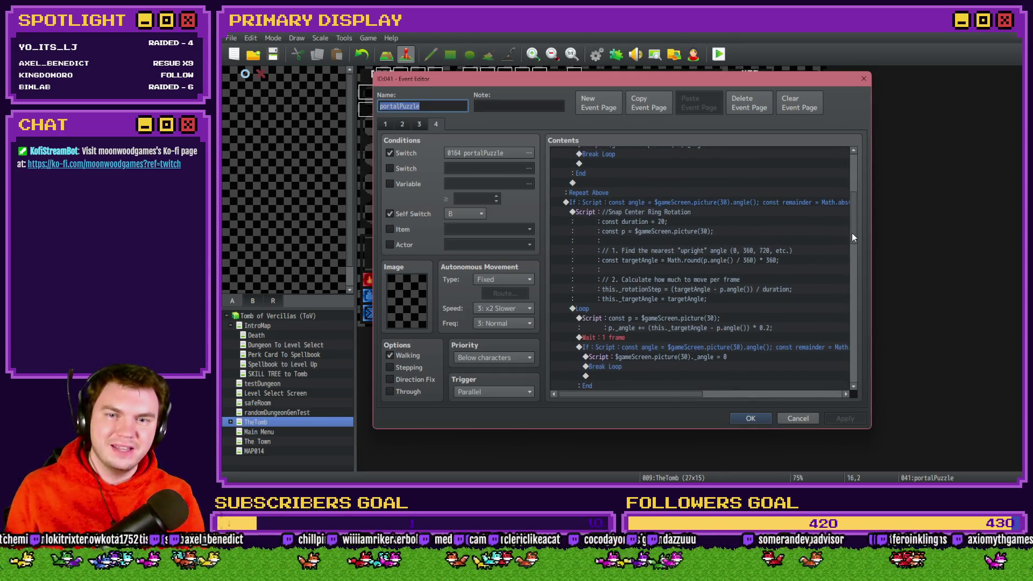
pyautogui.click(783, 202)
pyautogui.scroll(5, 851, 267)
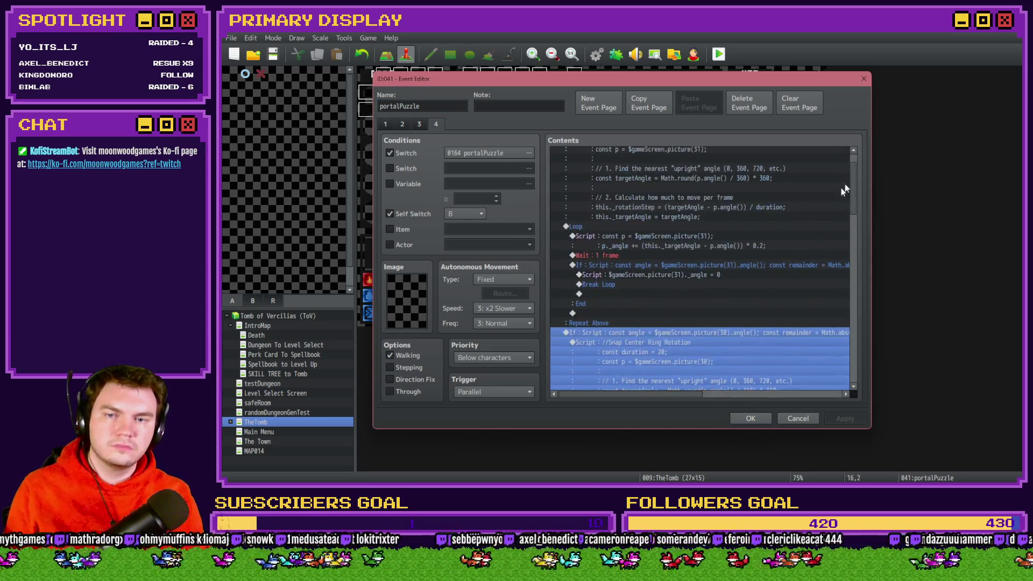
pyautogui.click(818, 216)
pyautogui.click(665, 332)
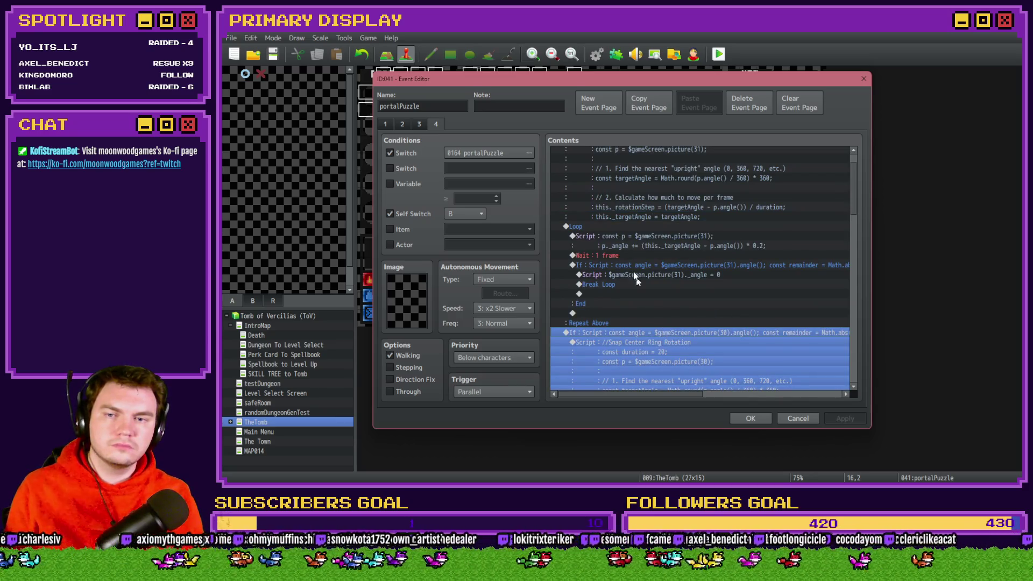
pyautogui.click(613, 229)
pyautogui.scroll(-5, 626, 281)
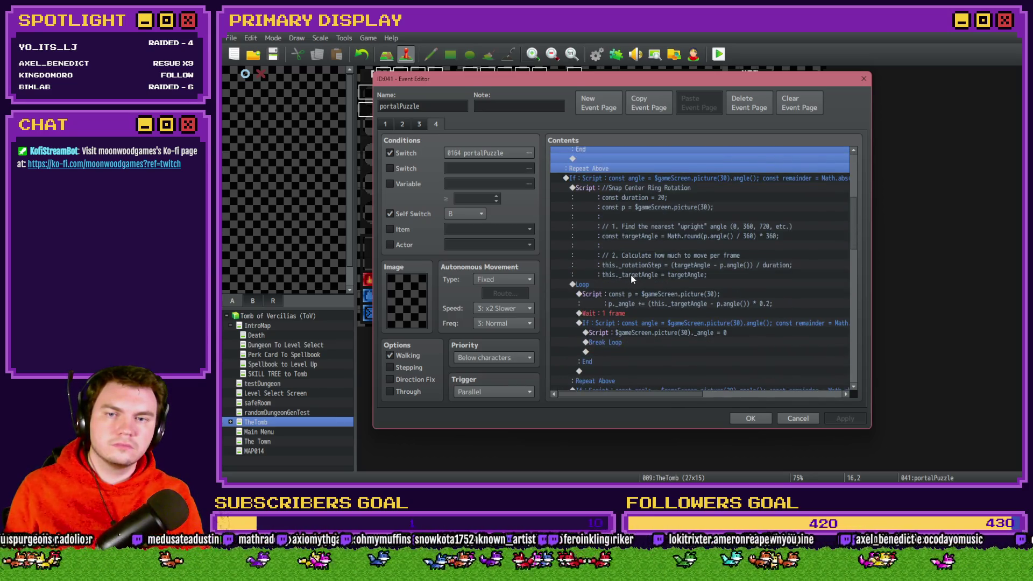
# Review the center ring and picture 29 snap blocks down to the Win comment banner
pyautogui.click(660, 182)
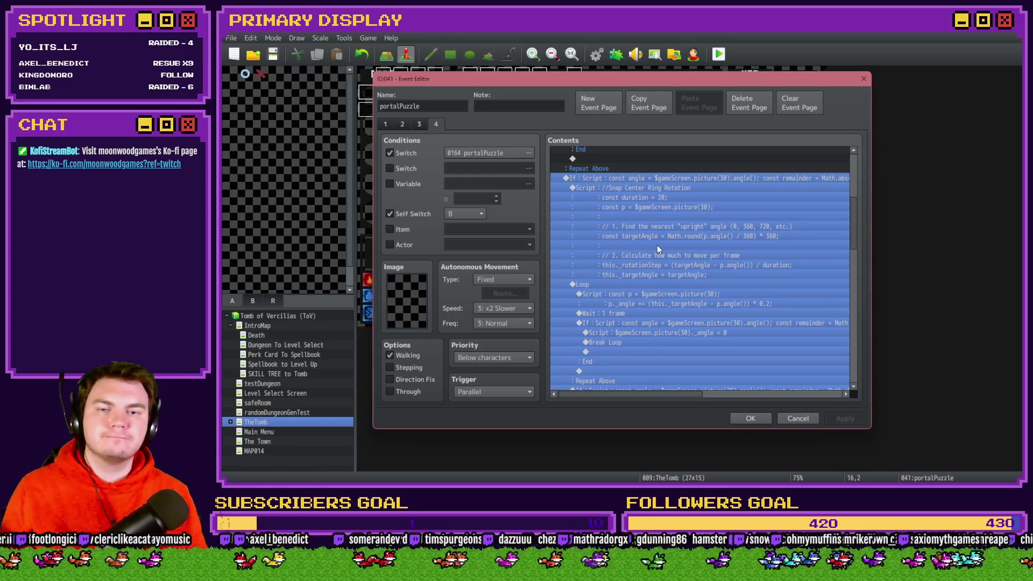
pyautogui.scroll(-4, 657, 244)
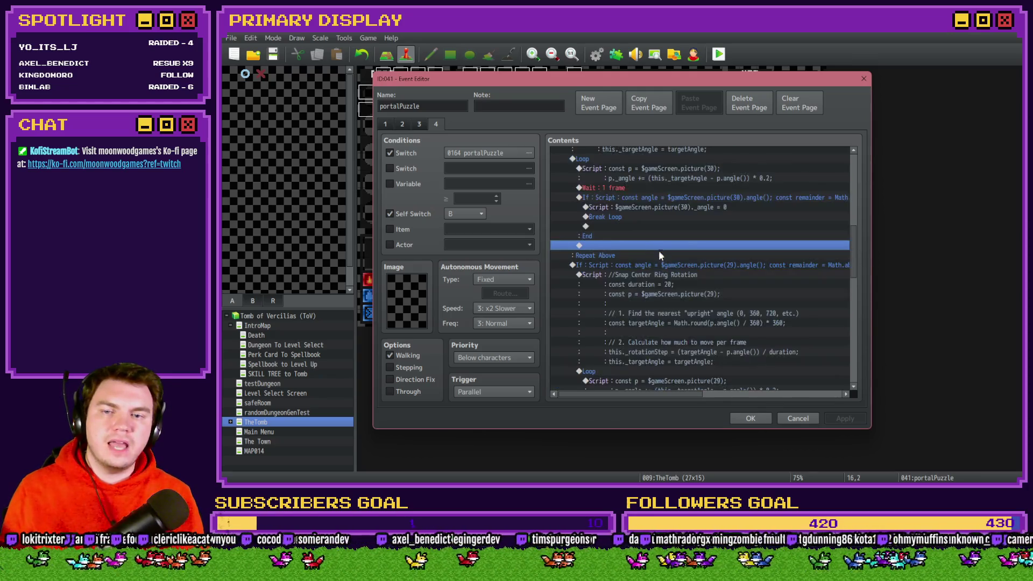
pyautogui.click(657, 264)
pyautogui.press('Down')
pyautogui.press('Down')
pyautogui.press('Down')
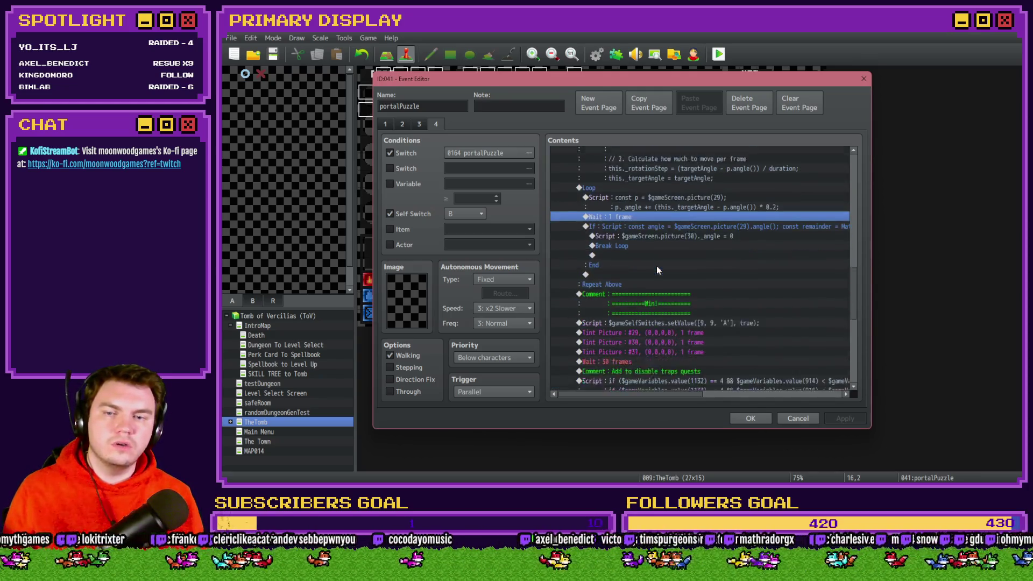
pyautogui.click(652, 267)
pyautogui.click(650, 276)
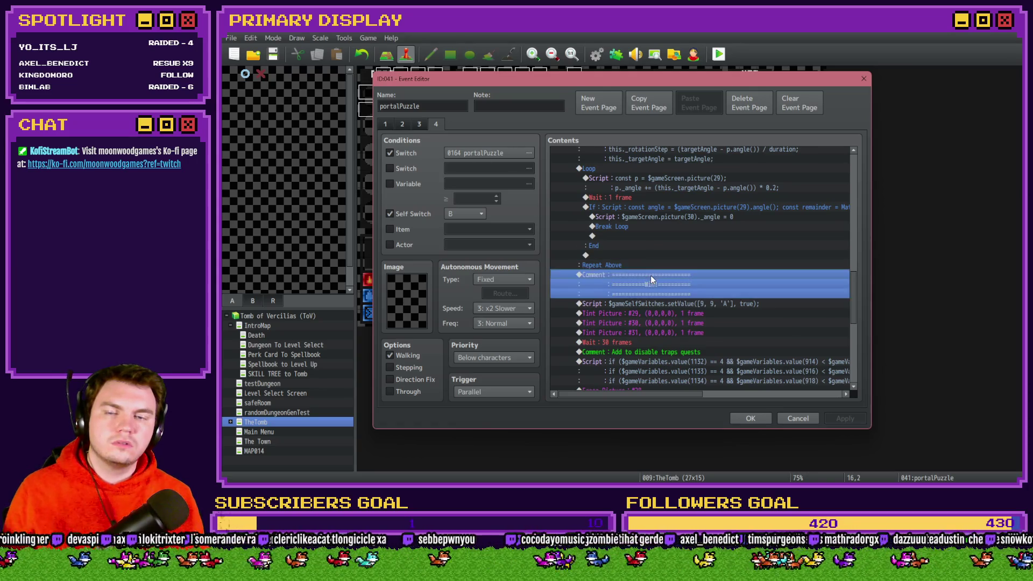
pyautogui.scroll(-8, 651, 272)
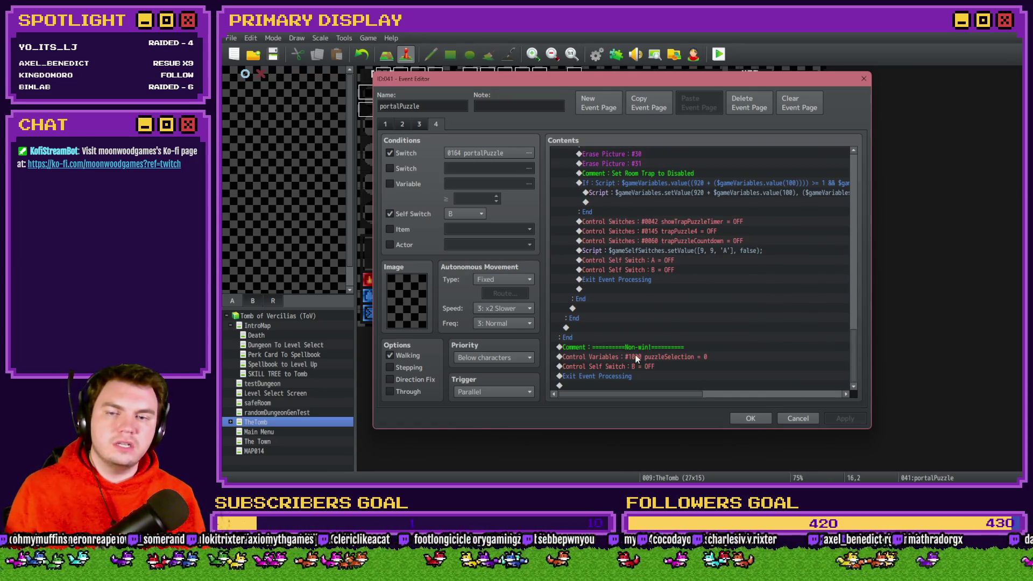
pyautogui.scroll(2, 624, 334)
# Select the win-branch commands through Exit Event Processing and the Non-win section
pyautogui.keyDown('shift'); pyautogui.click(632, 230); pyautogui.keyUp('shift')
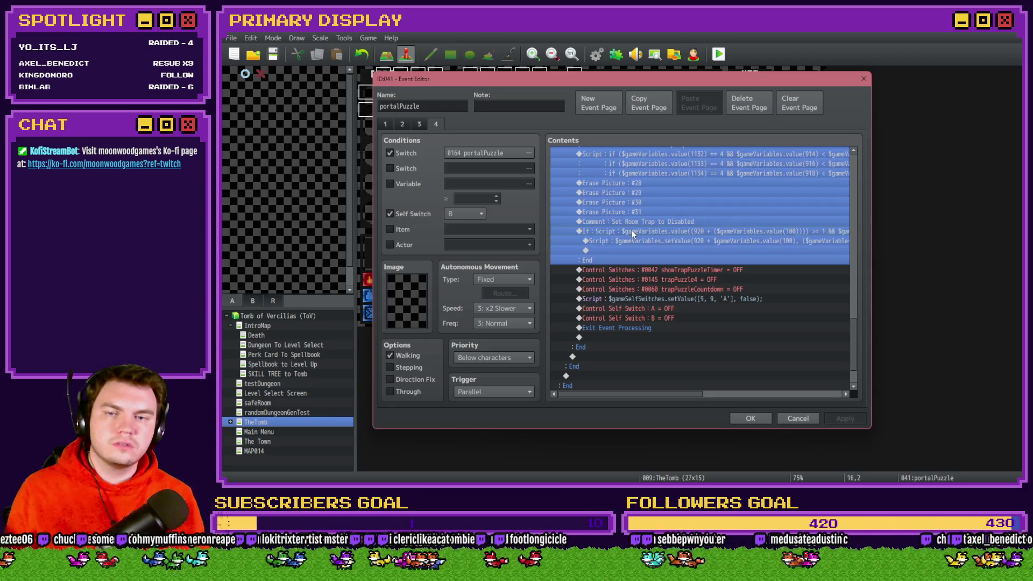
pyautogui.keyDown('shift'); pyautogui.click(629, 328); pyautogui.keyUp('shift')
pyautogui.scroll(-2, 629, 327)
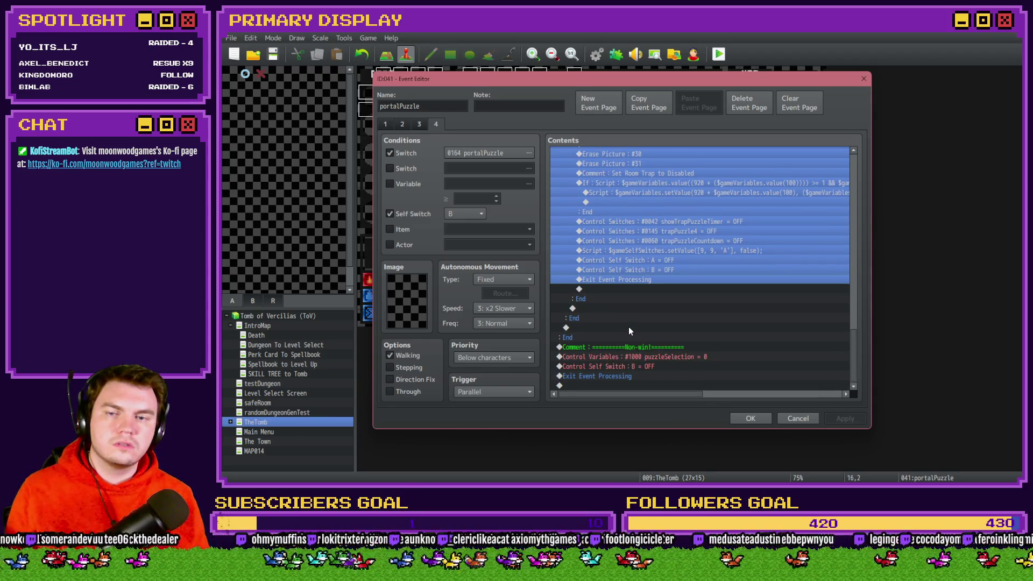
pyautogui.keyDown('shift'); pyautogui.click(625, 377); pyautogui.keyUp('shift')
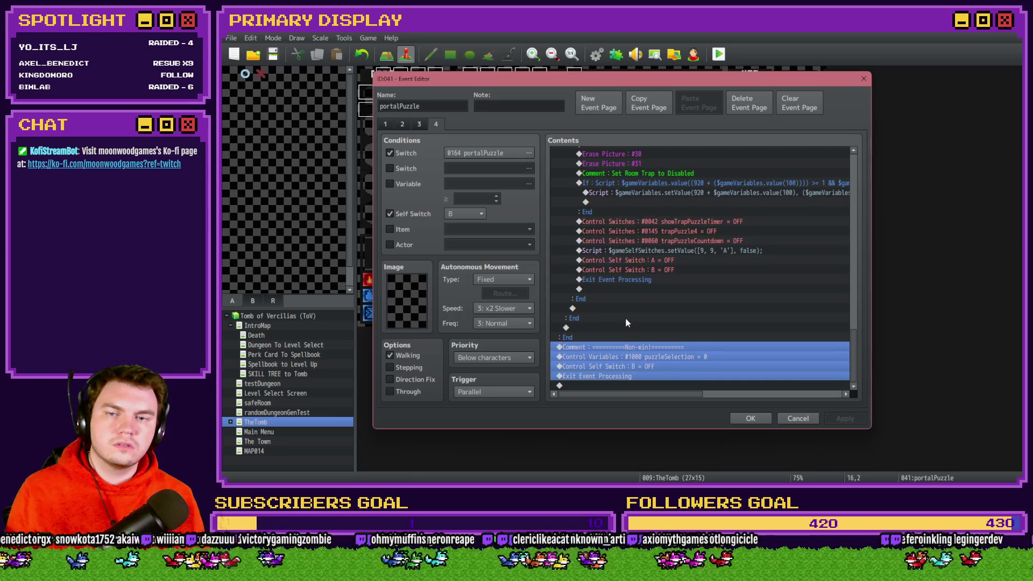
pyautogui.scroll(10, 624, 328)
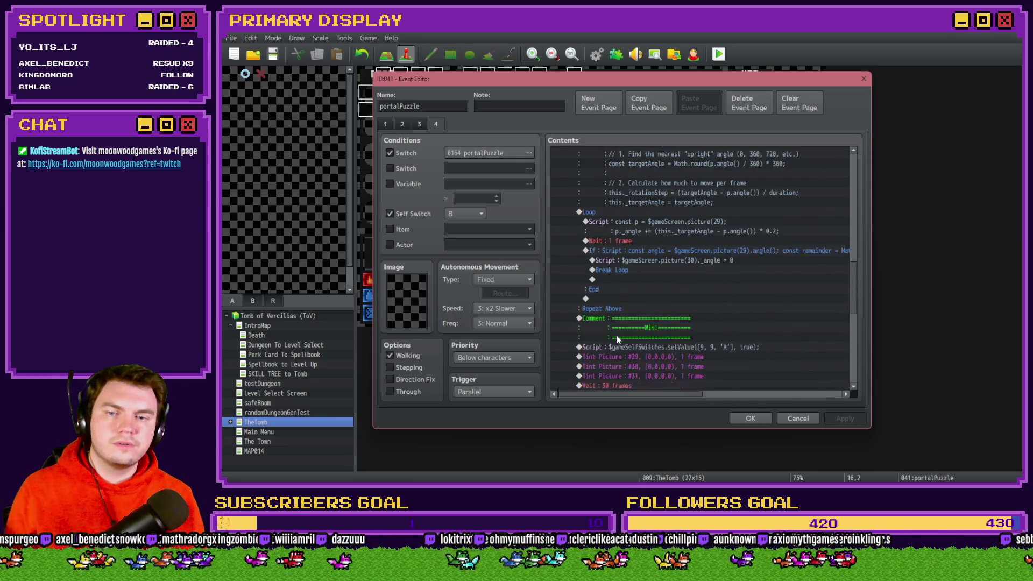
pyautogui.scroll(-1, 618, 339)
# Delete the win-branch commands, then paste them back above the Non-win comment
pyautogui.click(613, 285)
pyautogui.scroll(-6, 617, 337)
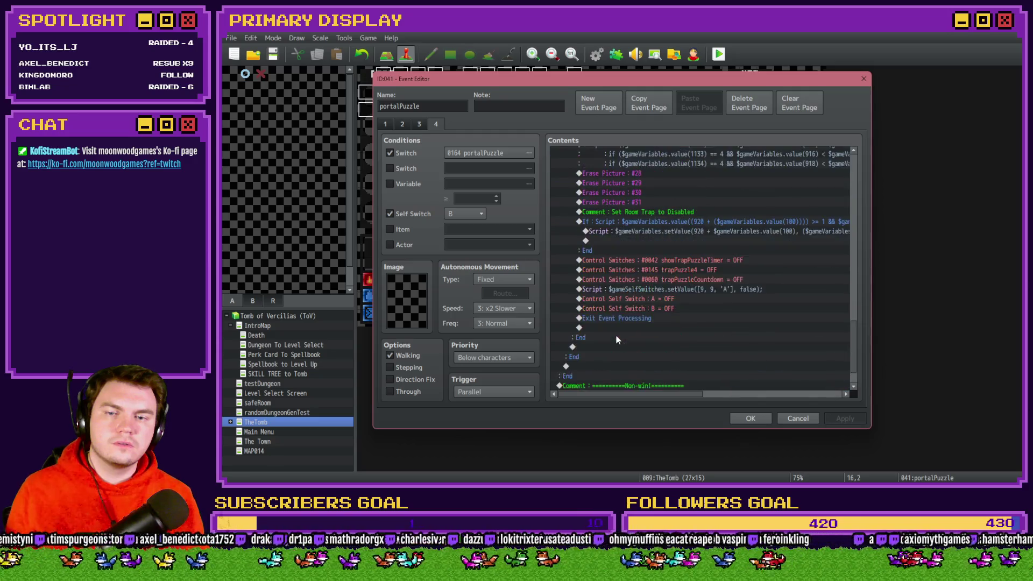
pyautogui.scroll(-2, 619, 323)
pyautogui.keyDown('shift'); pyautogui.click(625, 280); pyautogui.keyUp('shift')
pyautogui.press('Delete')
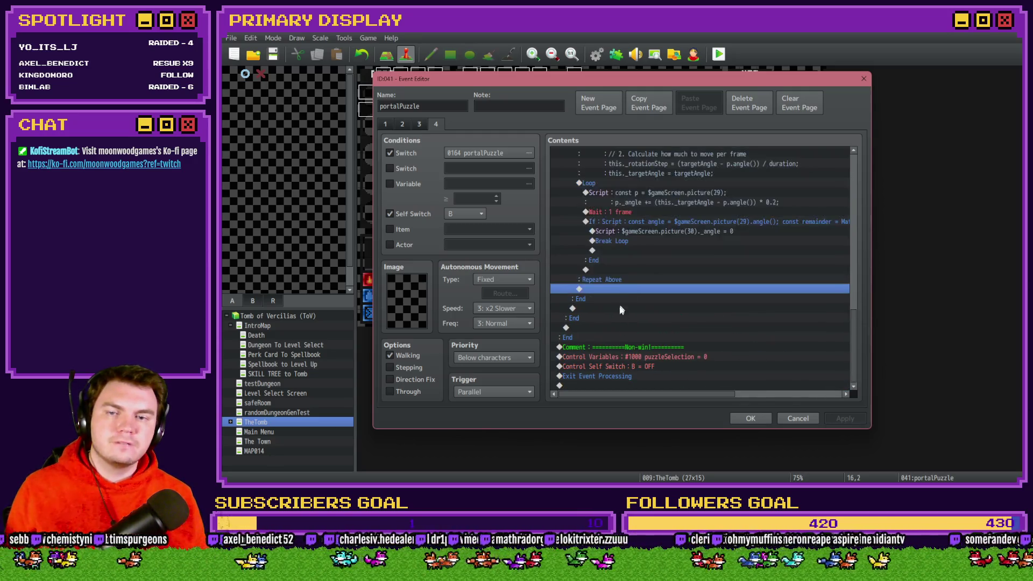
pyautogui.click(603, 347)
pyautogui.hotkey('ctrl', 'v')
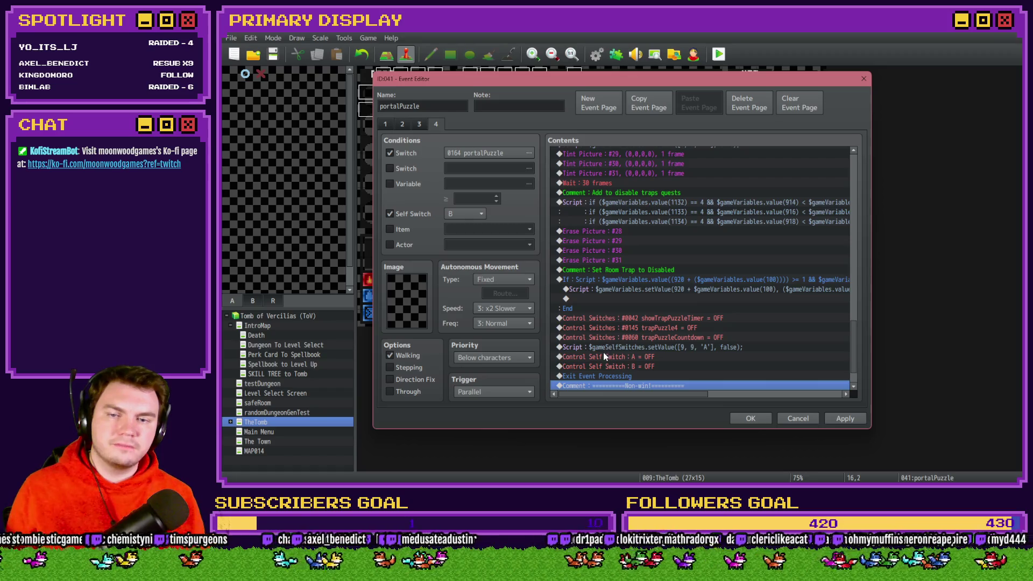
pyautogui.scroll(-1, 603, 352)
# Frame the Non-win comment with lines of equals signs above and below it
pyautogui.doubleClick(637, 350)
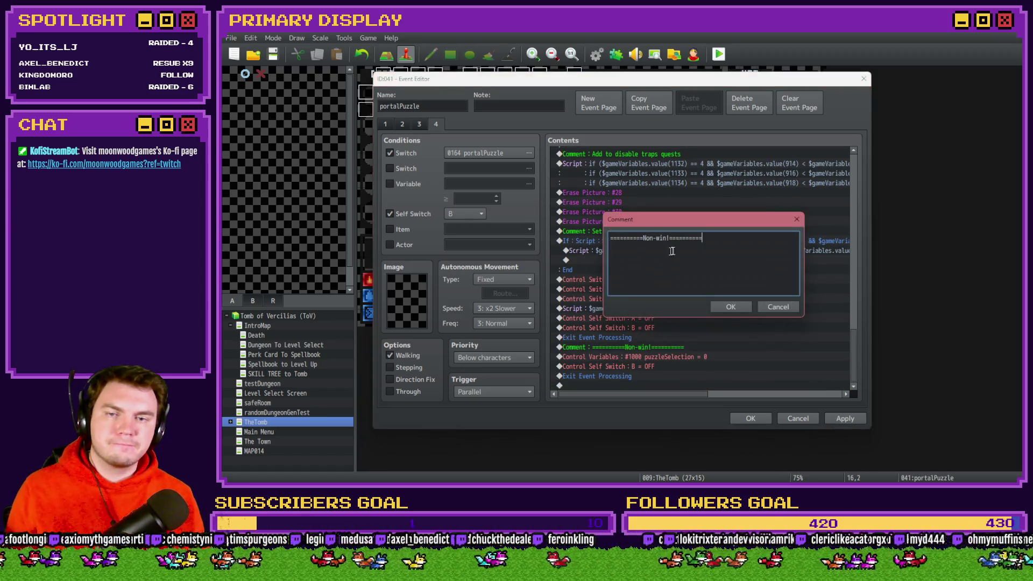
pyautogui.press('Home')
pyautogui.press('Return')
pyautogui.press('Up')
pyautogui.write('=')
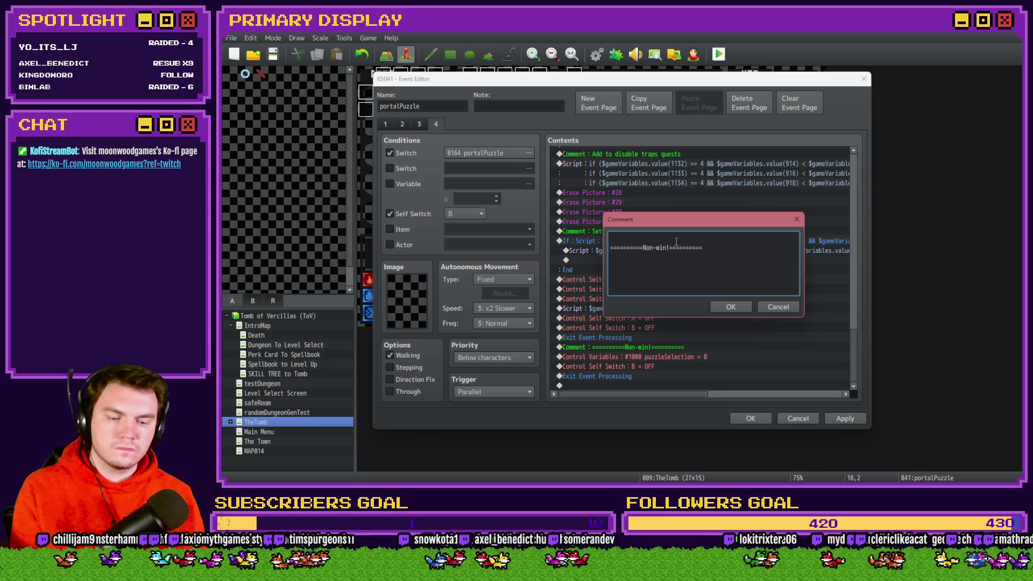
pyautogui.write('==========================')
pyautogui.hotkey('ctrl', 'End')
pyautogui.press('Return')
pyautogui.write('===========================')
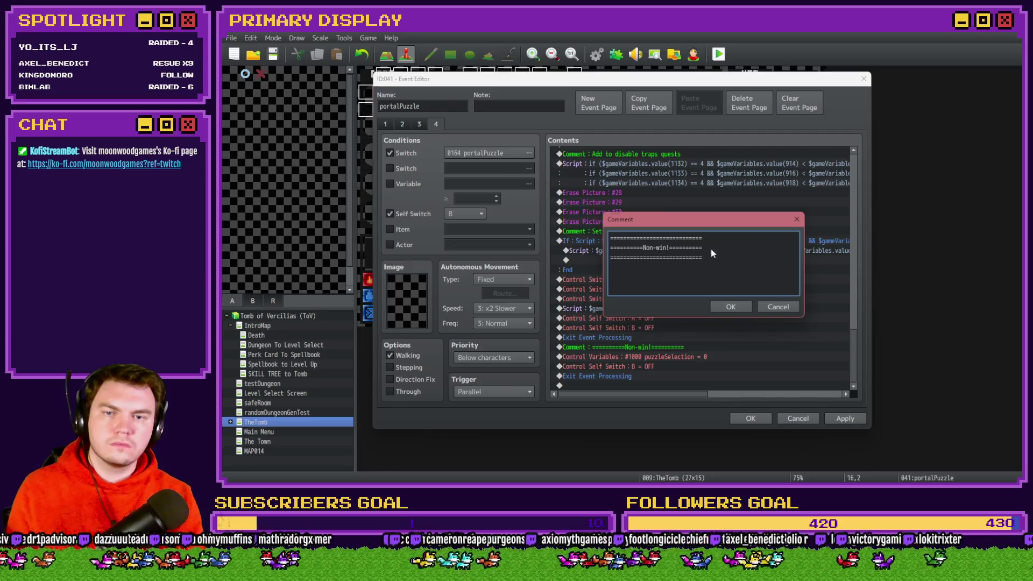
pyautogui.hotkey('ctrl', 'Return')
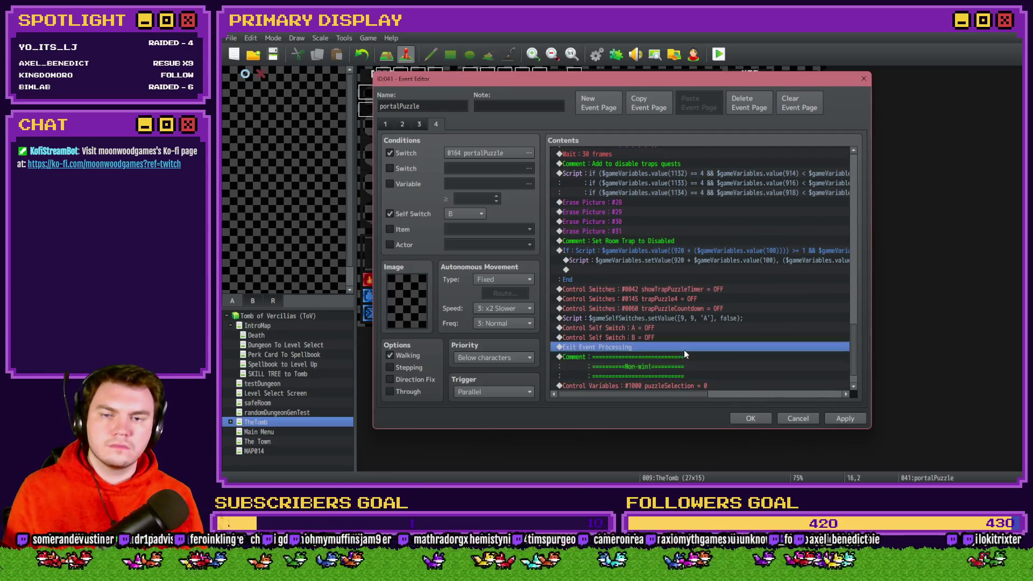
# Insert an Exit Event Processing command from Flow Control just above the Win comment
pyautogui.scroll(-1, 852, 354)
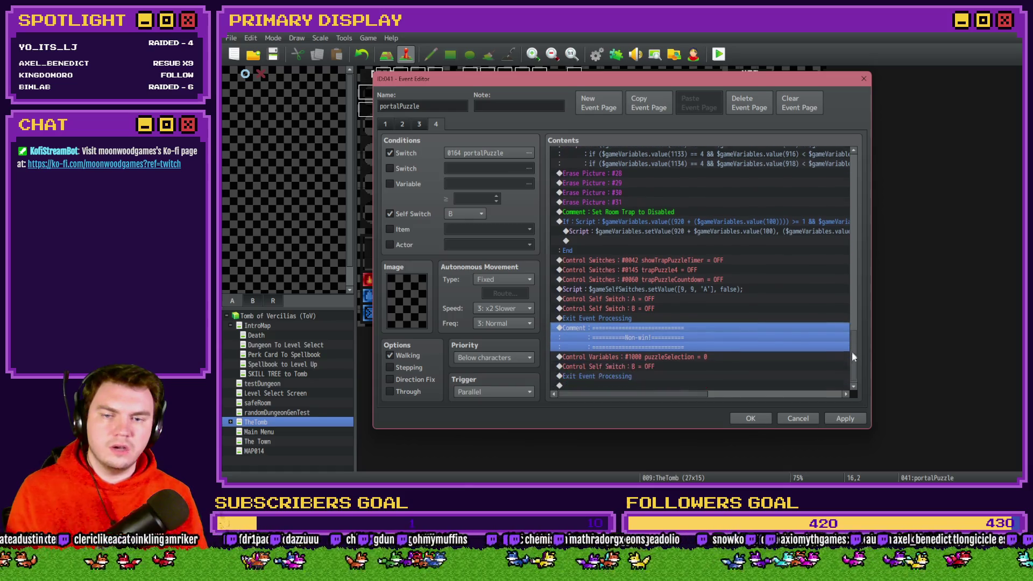
pyautogui.scroll(7, 852, 364)
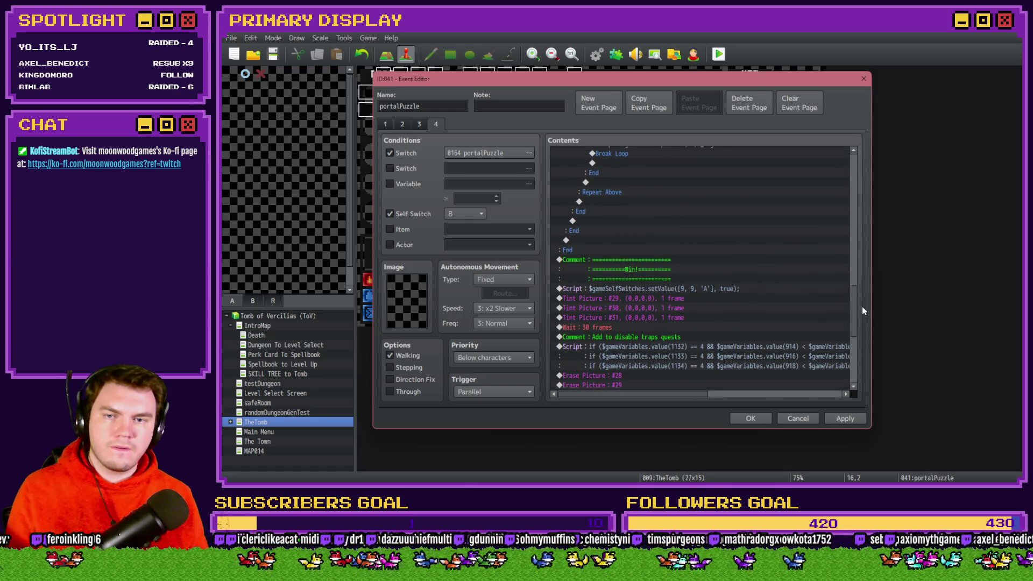
pyautogui.scroll(1, 863, 310)
pyautogui.doubleClick(608, 272)
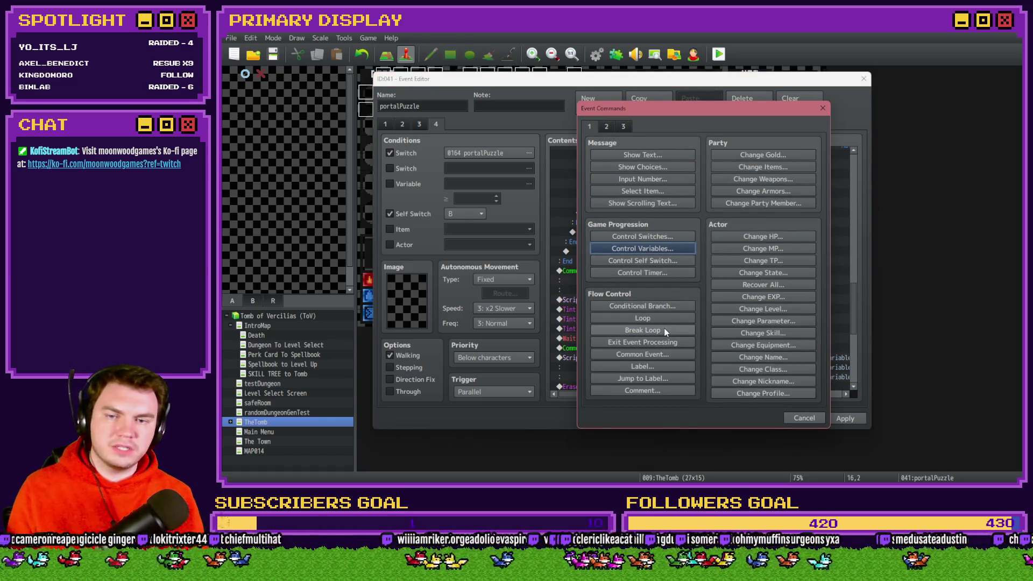
pyautogui.click(607, 126)
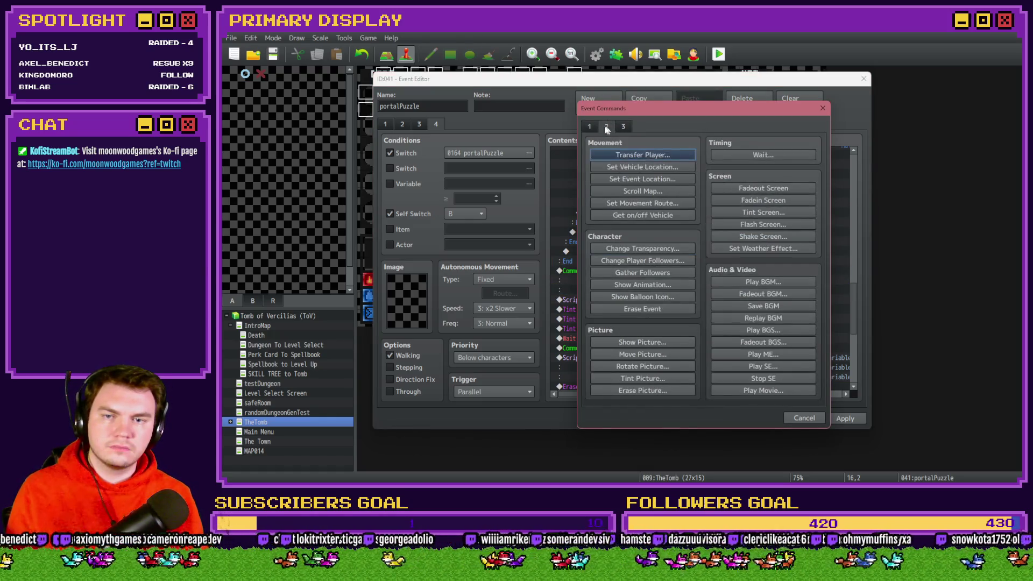
pyautogui.click(592, 125)
pyautogui.click(643, 344)
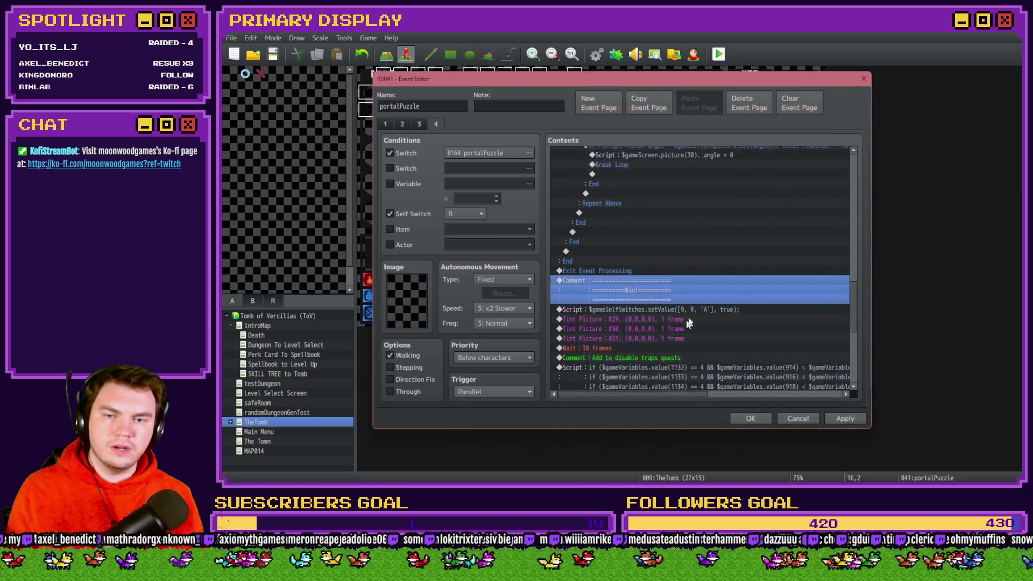
pyautogui.click(660, 282)
pyautogui.moveTo(848, 292)
pyautogui.mouseDown()
pyautogui.moveTo(850, 343)
pyautogui.moveTo(858, 243)
pyautogui.mouseUp()
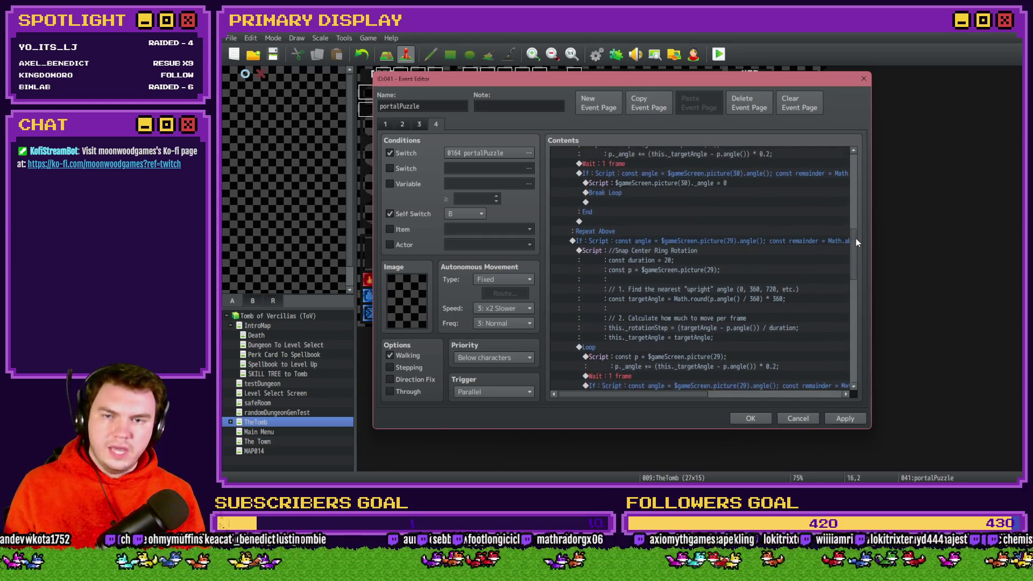
# Delete the picture(30) snap-rotation If block
pyautogui.click(675, 243)
pyautogui.scroll(-5, 712, 283)
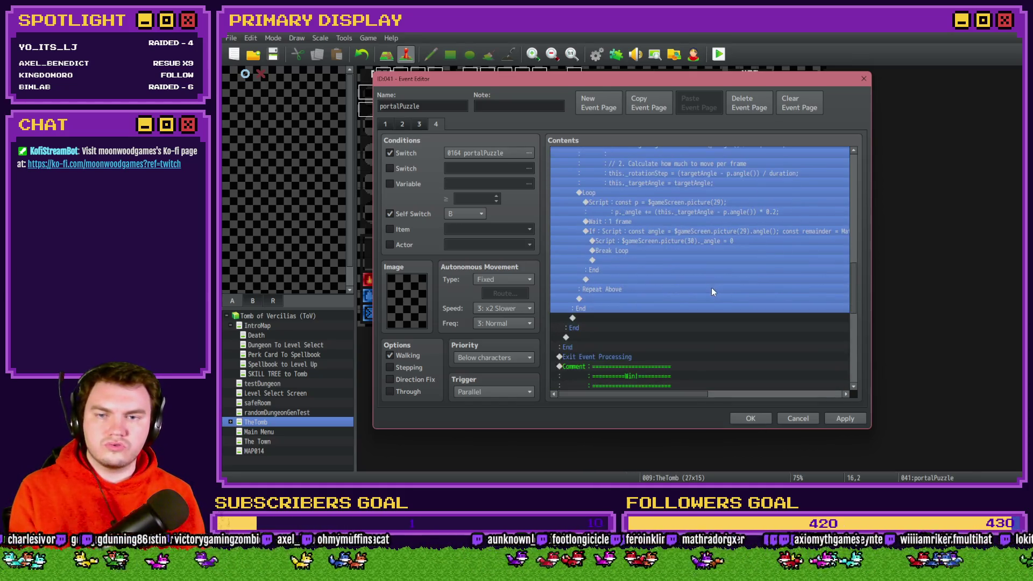
pyautogui.scroll(10, 710, 290)
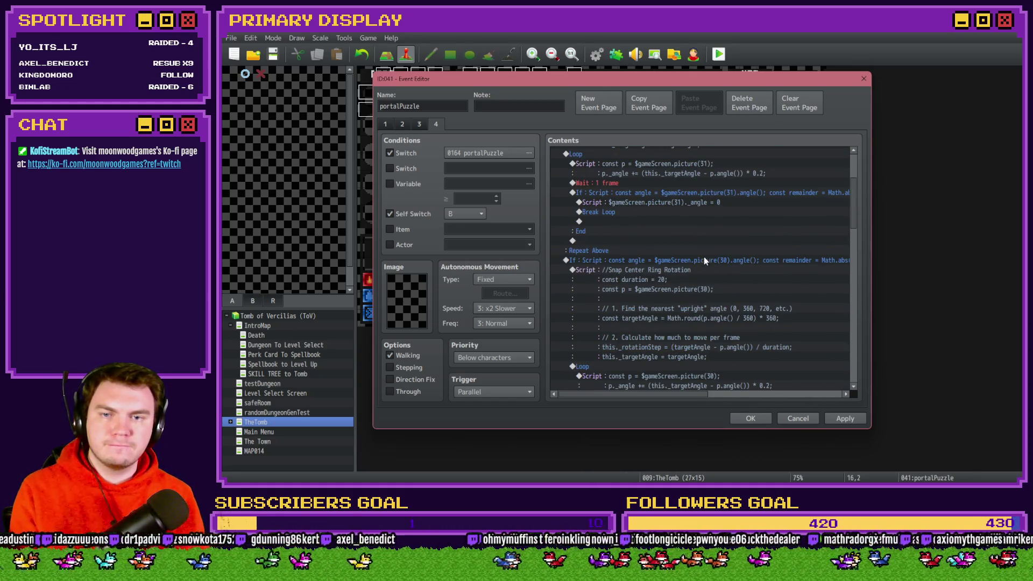
pyautogui.click(704, 260)
pyautogui.moveTo(852, 198)
pyautogui.mouseDown()
pyautogui.moveTo(854, 169)
pyautogui.moveTo(853, 215)
pyautogui.moveTo(851, 202)
pyautogui.mouseUp()
pyautogui.press('Delete')
# Review the remaining Snap Inner Ring Rotation script and its targetAngle calculation
pyautogui.scroll(4, 583, 313)
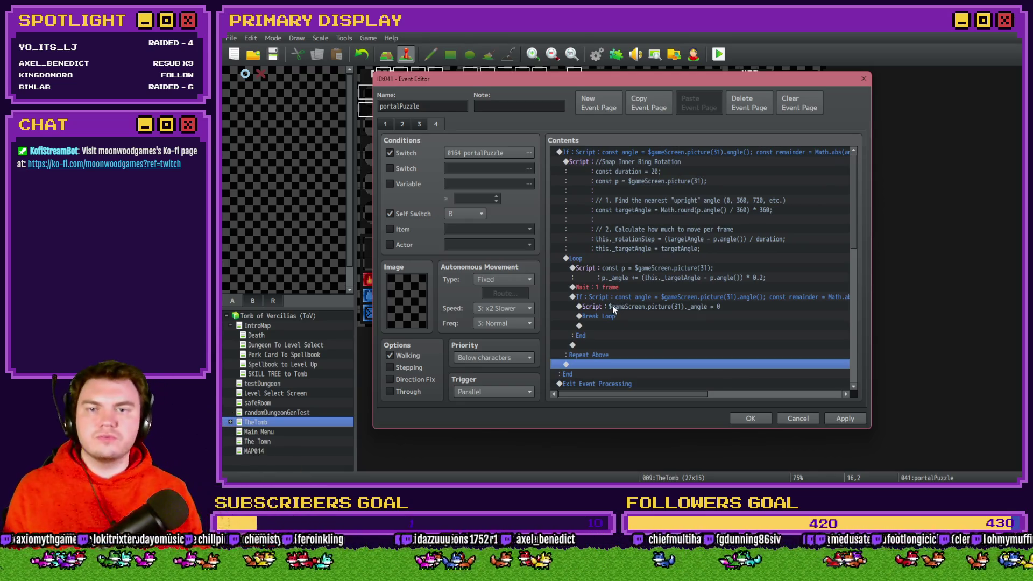
pyautogui.click(657, 152)
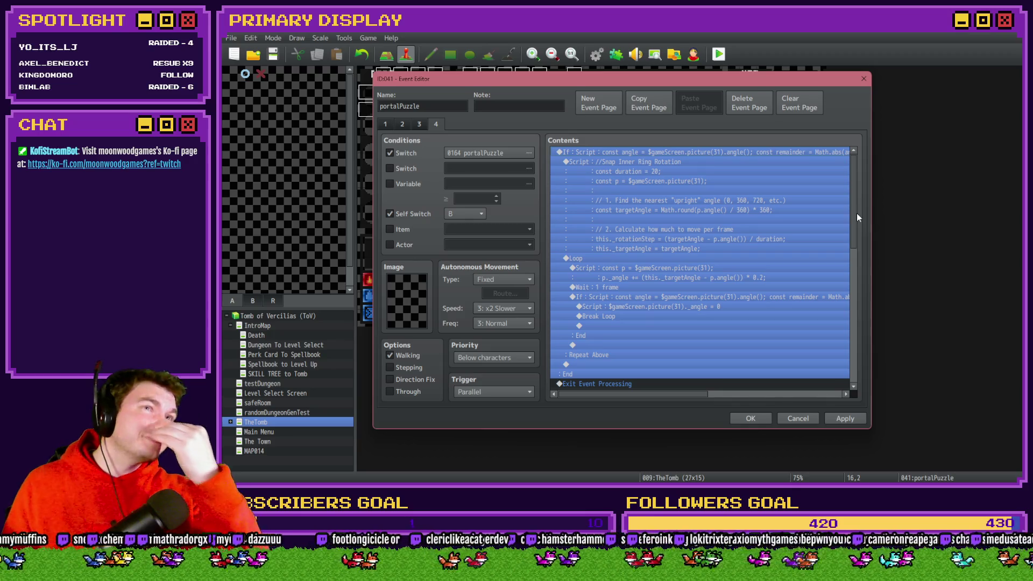
pyautogui.click(690, 166)
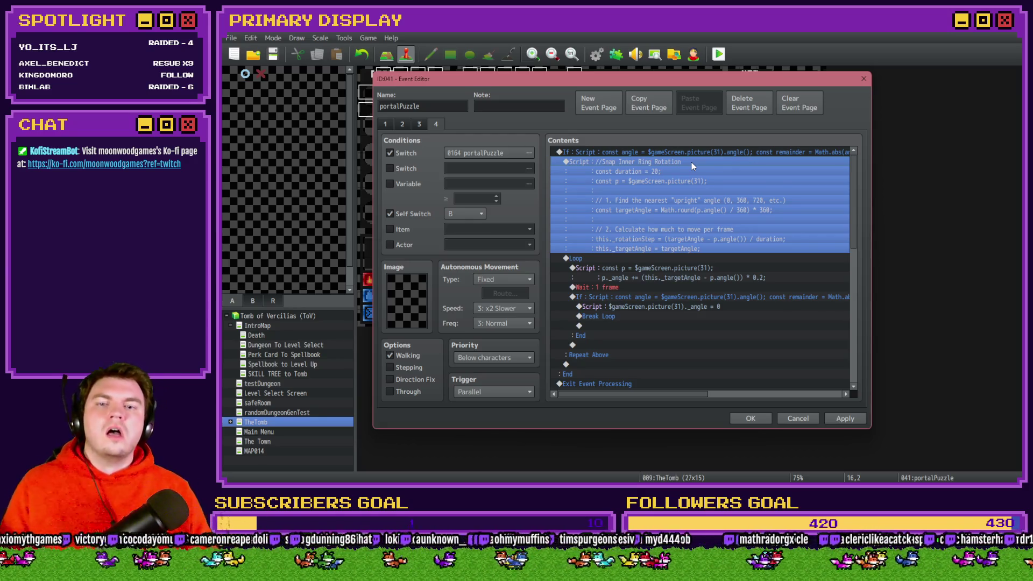
pyautogui.click(695, 201)
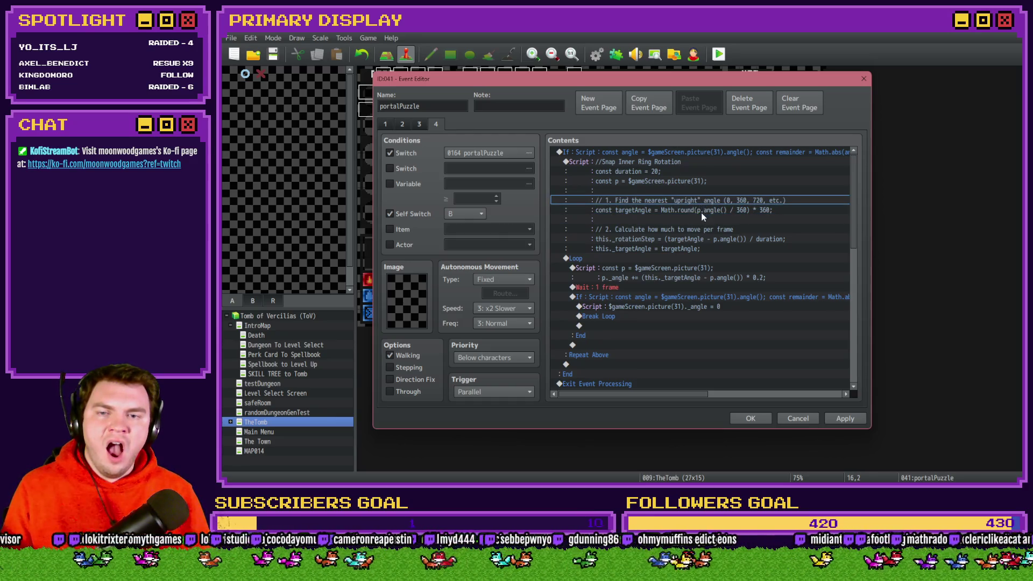
pyautogui.click(702, 211)
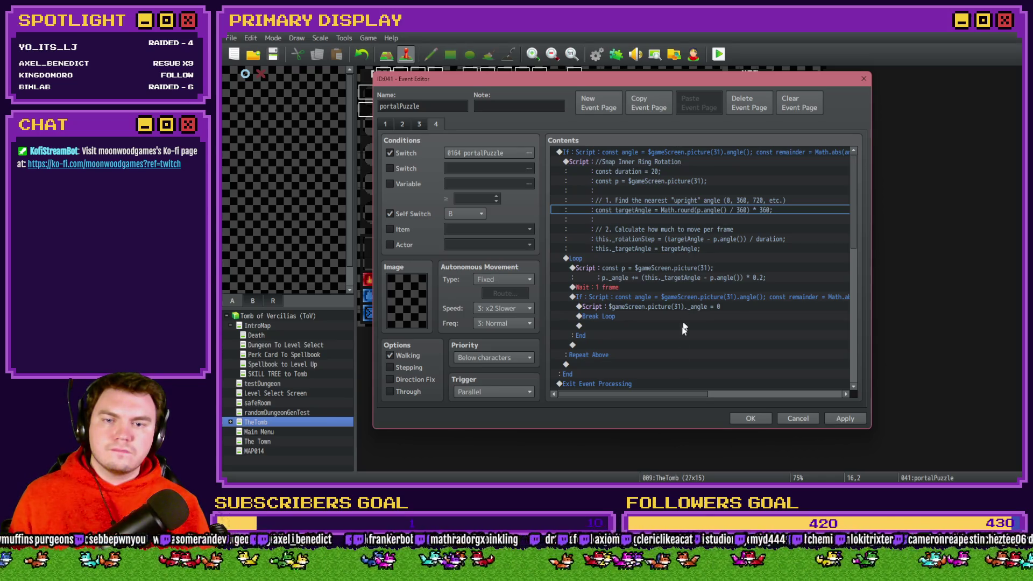
pyautogui.moveTo(677, 393)
pyautogui.mouseDown()
pyautogui.moveTo(779, 394)
pyautogui.moveTo(664, 403)
pyautogui.mouseUp()
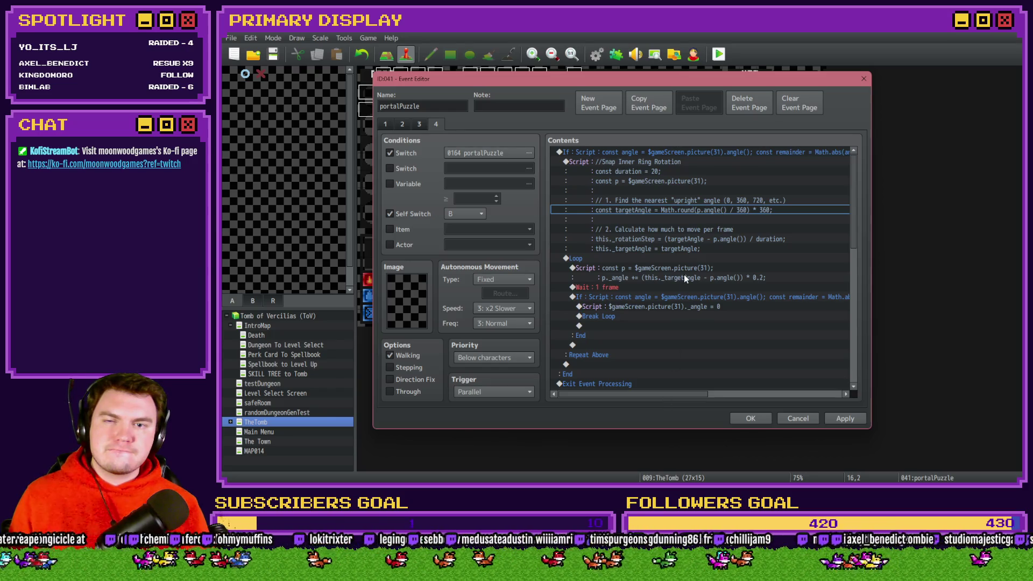
# Add a 'Snap Dial 1' comment above the snap If block
pyautogui.click(662, 153)
pyautogui.press('Insert')
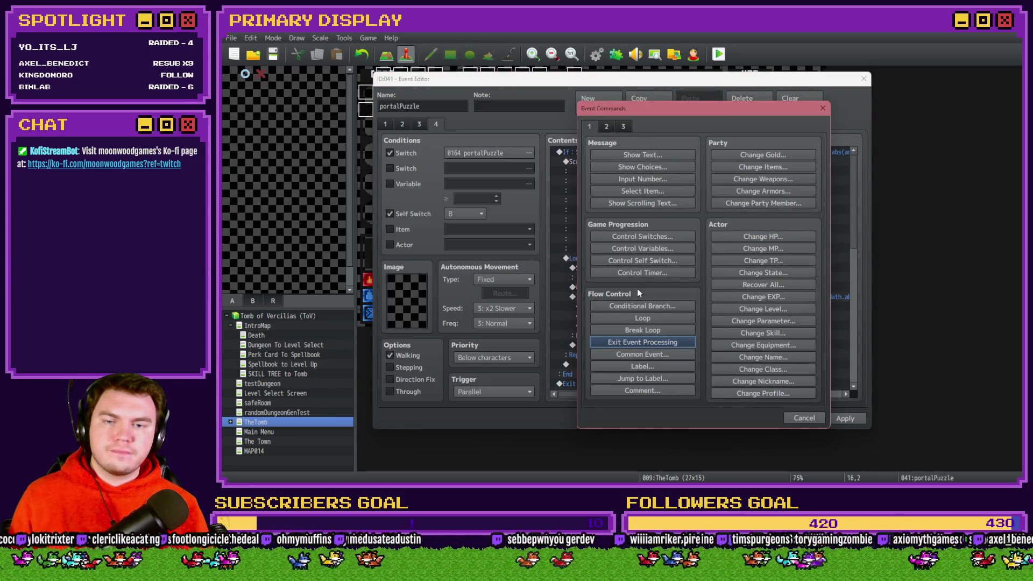
pyautogui.click(646, 391)
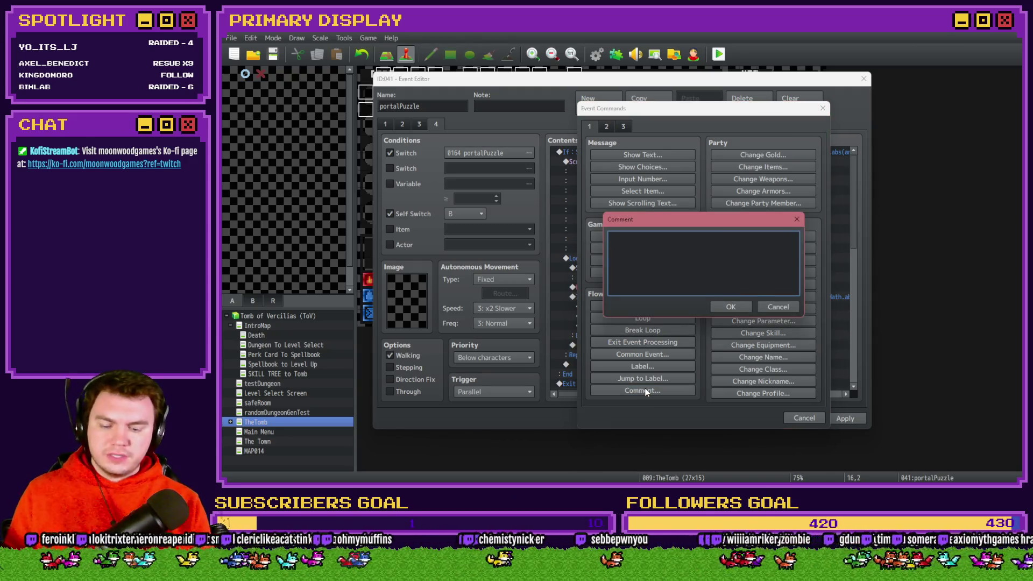
pyautogui.write('Snap Pic 1')
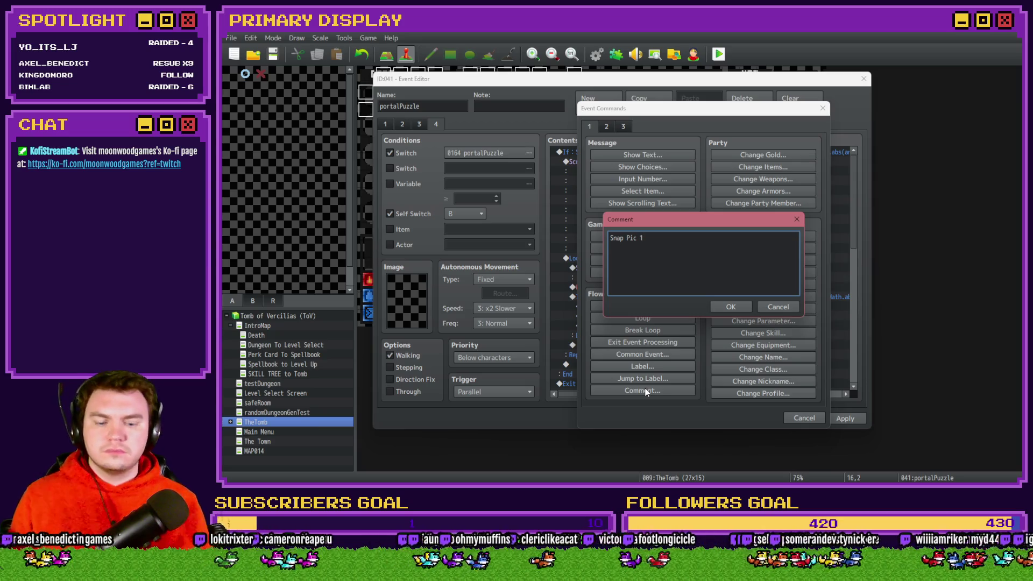
pyautogui.press('BackSpace')
pyautogui.press('BackSpace')
pyautogui.press('BackSpace')
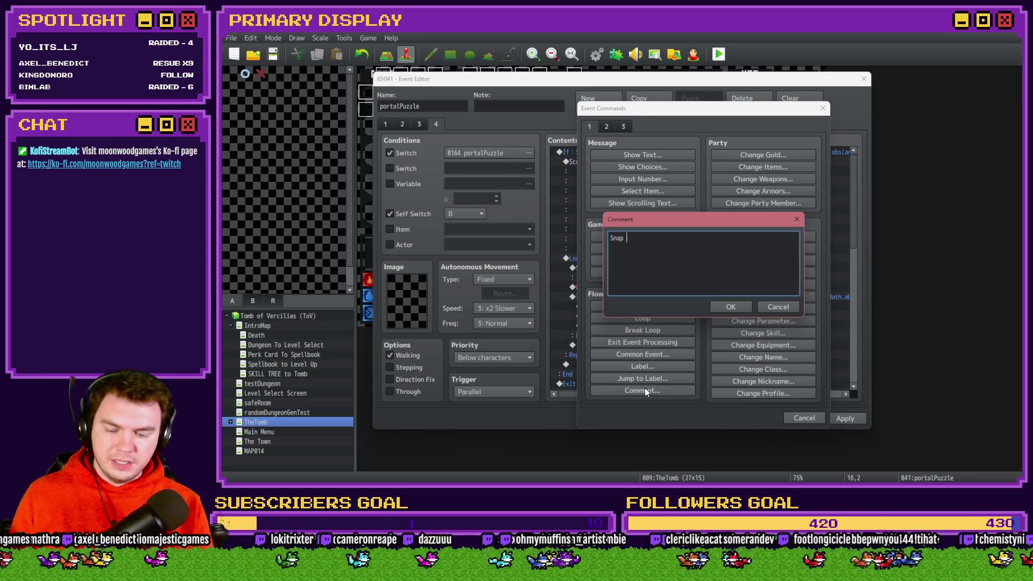
pyautogui.write('Dial 3')
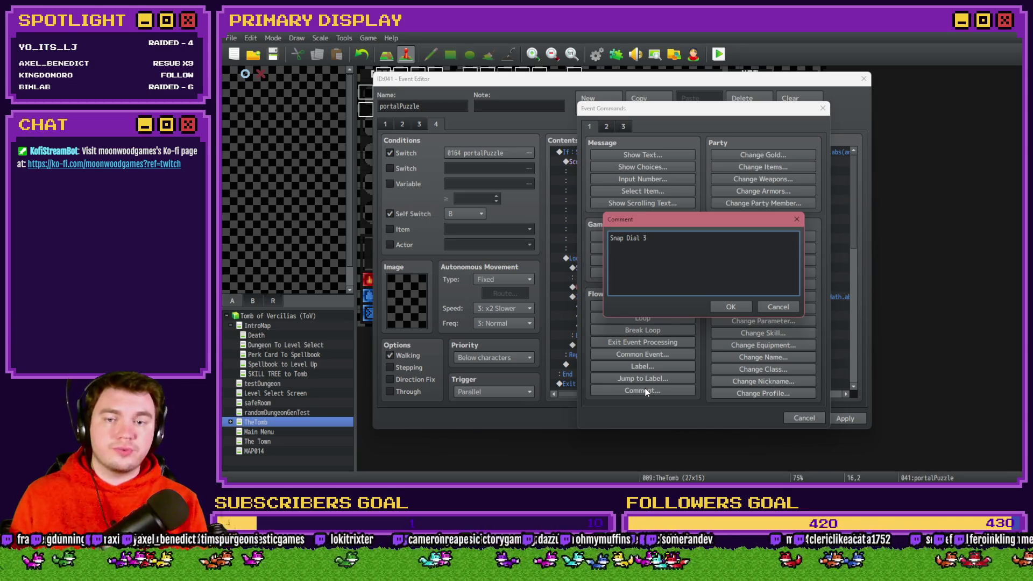
pyautogui.press('BackSpace')
pyautogui.write('1')
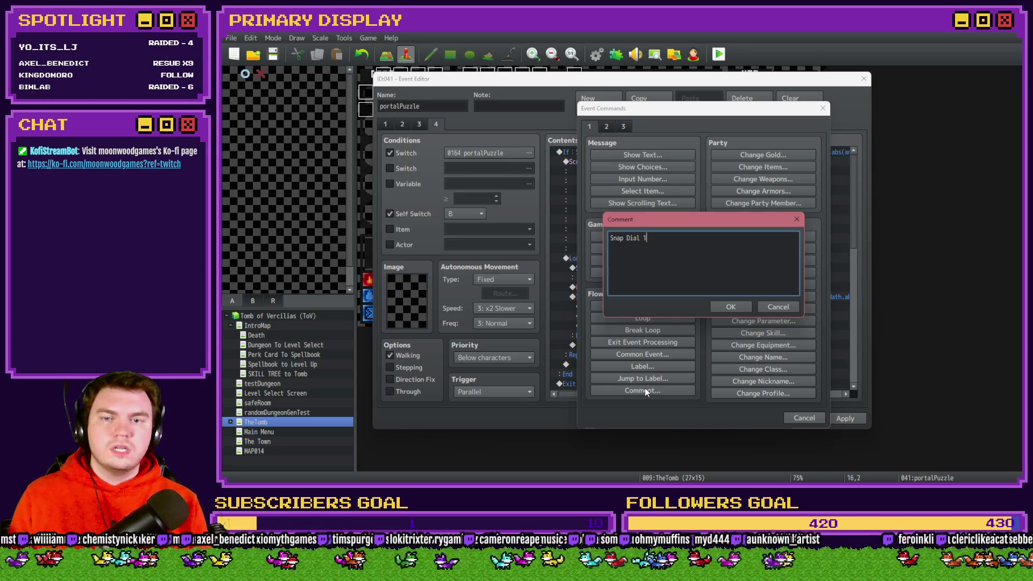
pyautogui.hotkey('ctrl', 'Return')
pyautogui.click(664, 152)
# Retarget the If block's script condition from picture 31 to picture 29
pyautogui.doubleClick(660, 162)
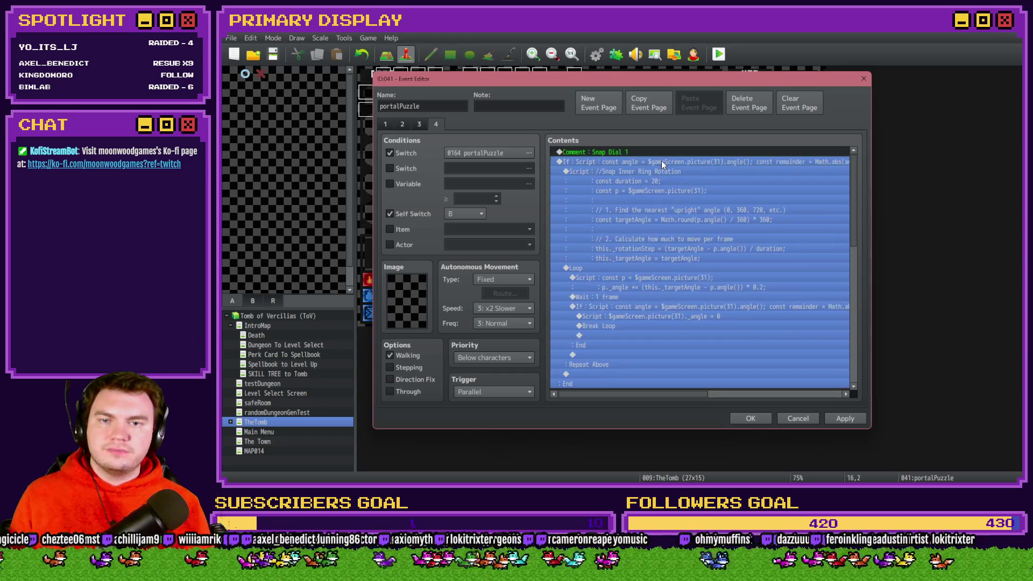
pyautogui.doubleClick(773, 315)
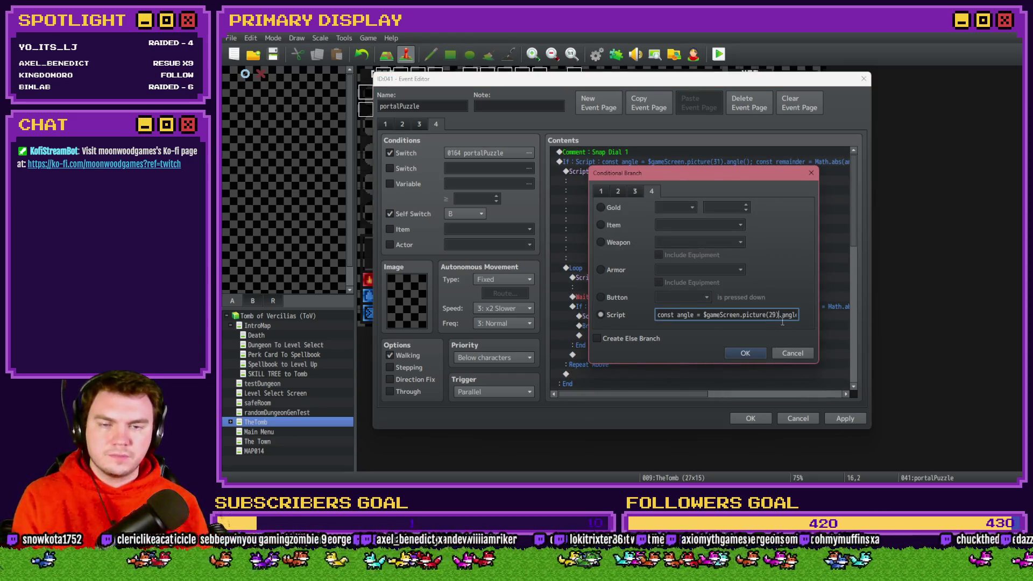
pyautogui.press('Right')
pyautogui.press('Right')
pyautogui.press('Right')
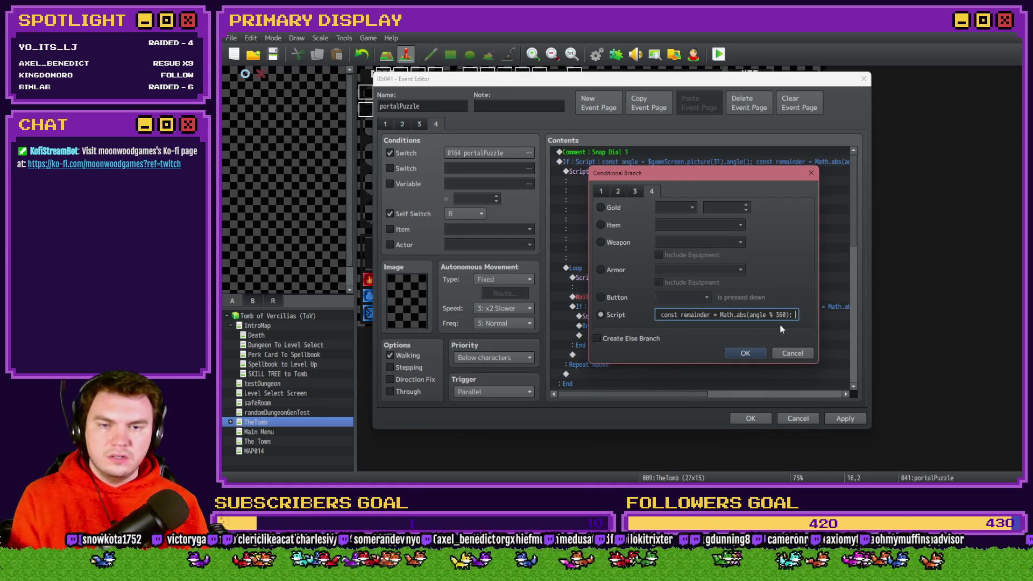
pyautogui.press('Right')
pyautogui.press('Right')
pyautogui.press('Right')
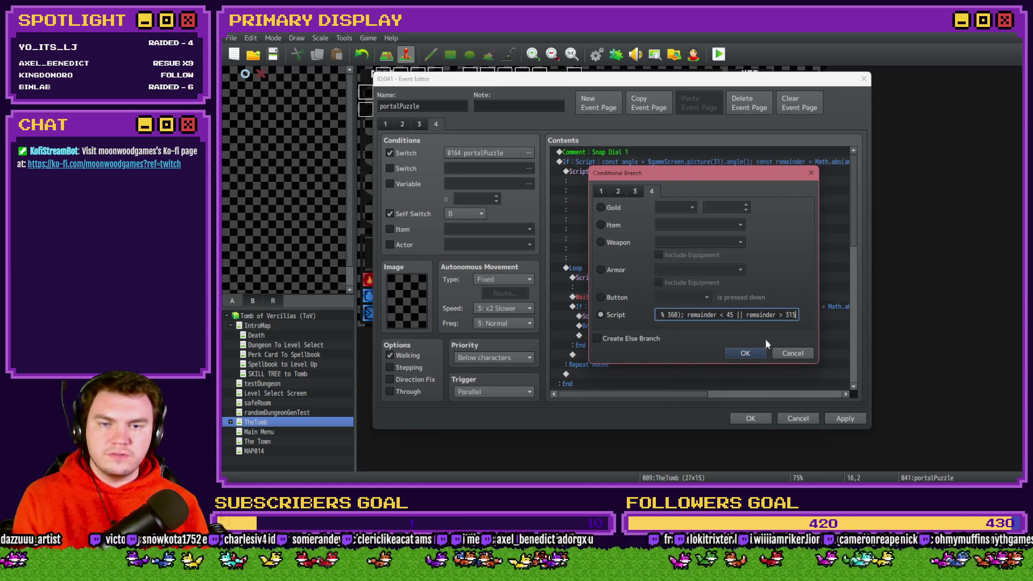
pyautogui.click(753, 353)
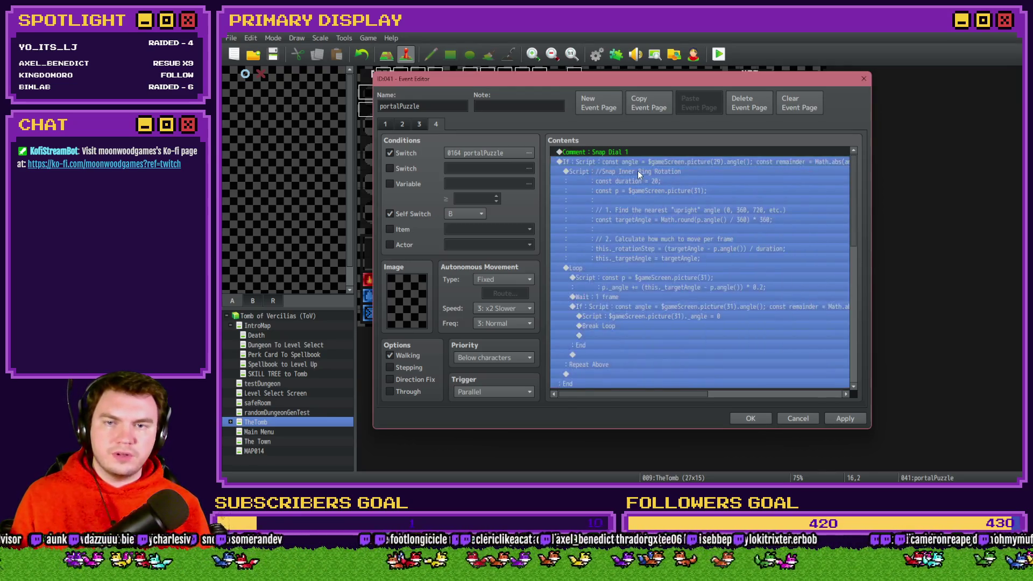
# Rename the script header to Snap Dial 1 Rotation and point it at picture 29
pyautogui.click(638, 171)
pyautogui.doubleClick(640, 172)
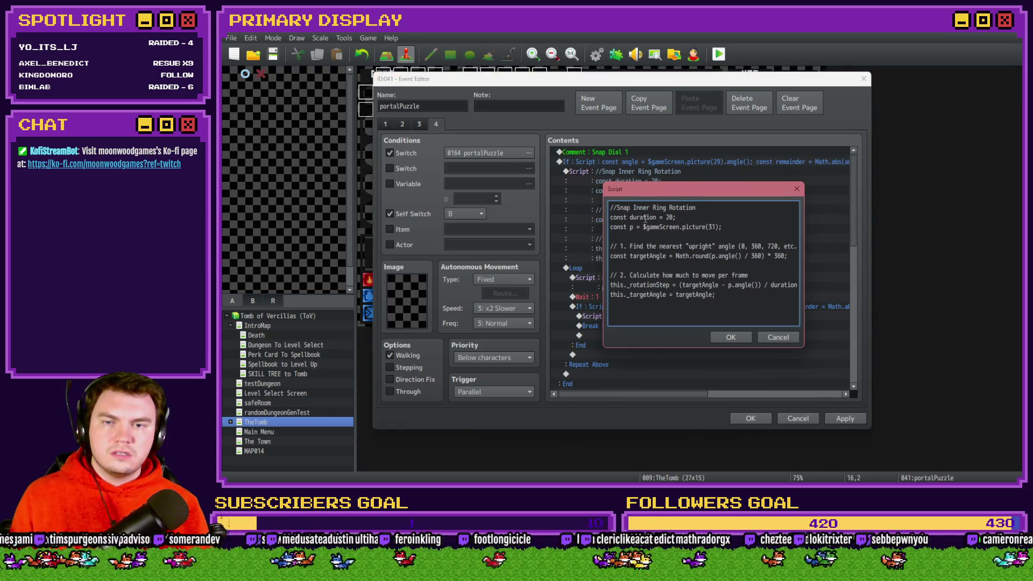
pyautogui.doubleClick(641, 208)
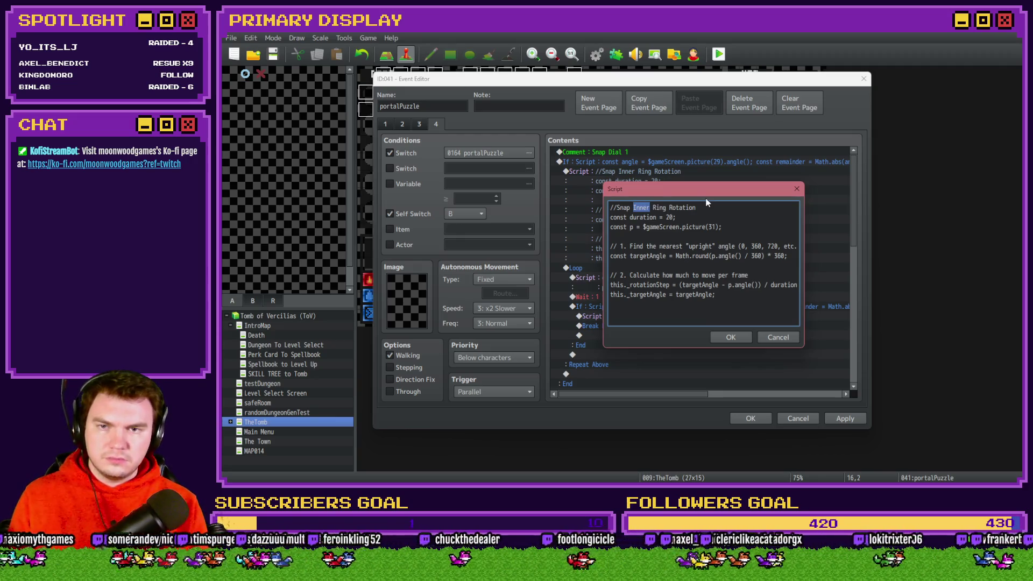
pyautogui.write('Dial 1')
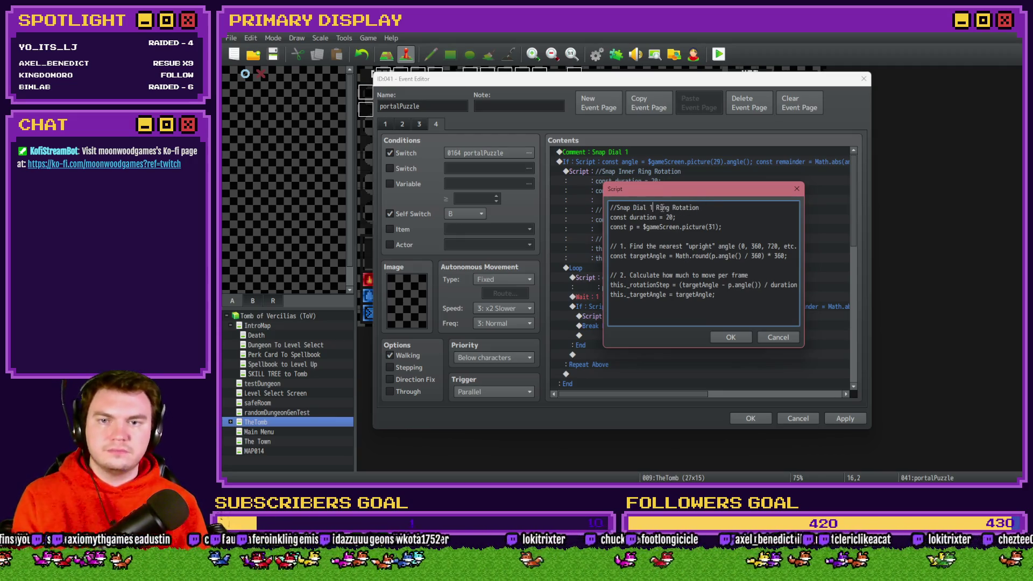
pyautogui.doubleClick(663, 207)
pyautogui.press('BackSpace')
pyautogui.press('BackSpace')
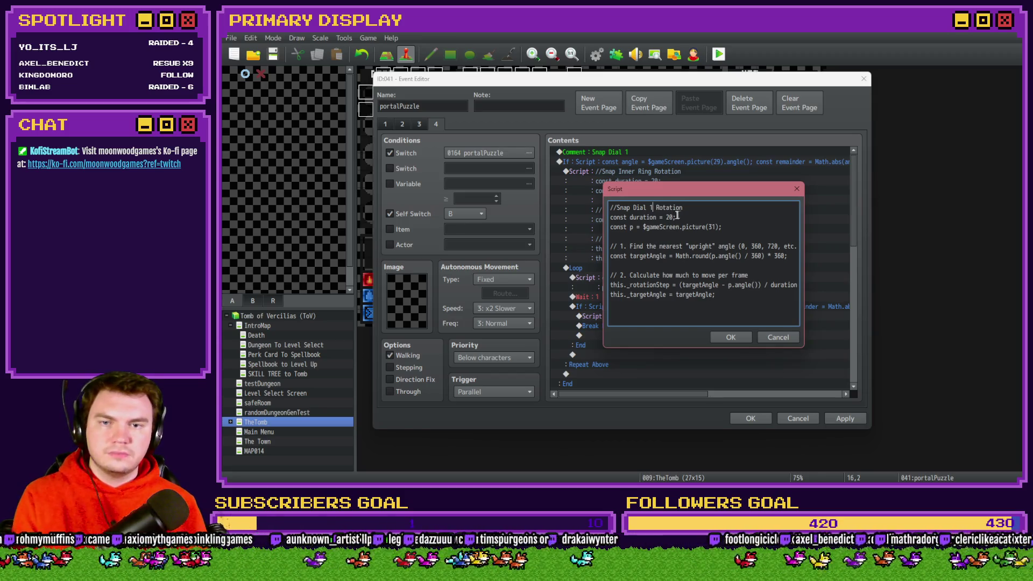
pyautogui.doubleClick(710, 227)
pyautogui.write('29')
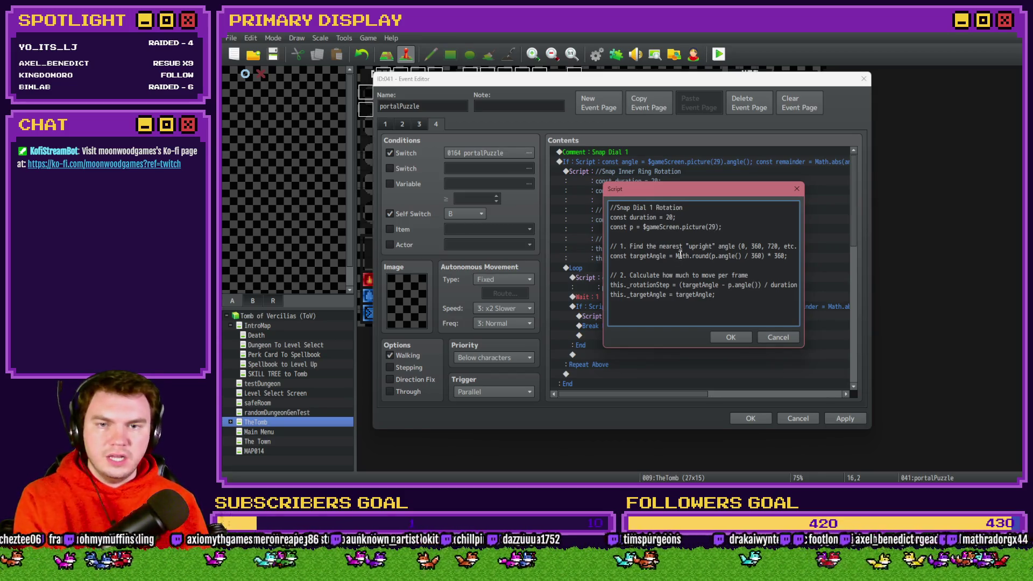
pyautogui.click(730, 336)
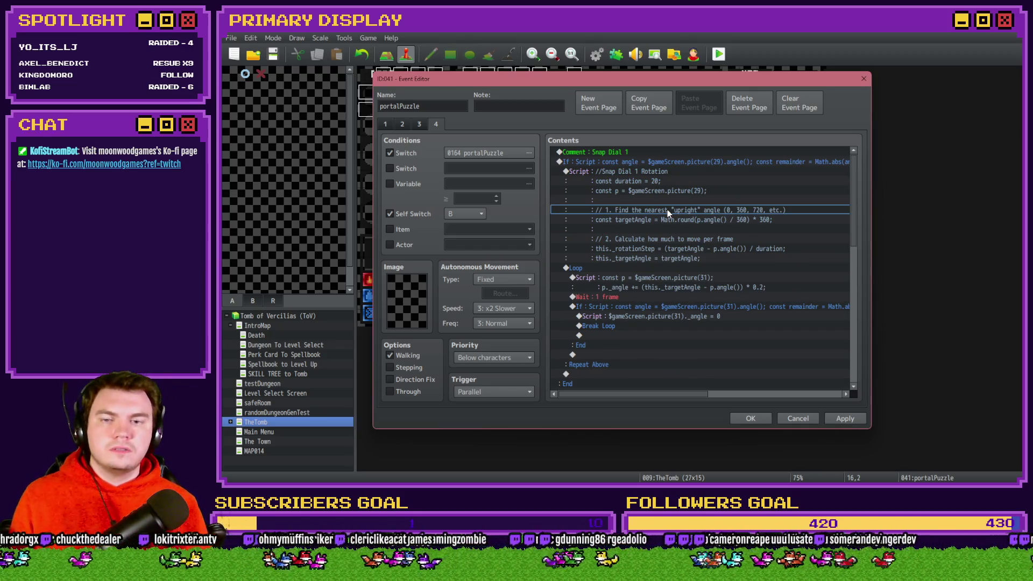
# Open the loop script to switch its remaining picture 31 references to 29
pyautogui.doubleClick(664, 276)
pyautogui.press('Escape')
pyautogui.hotkey('ctrl', 'a')
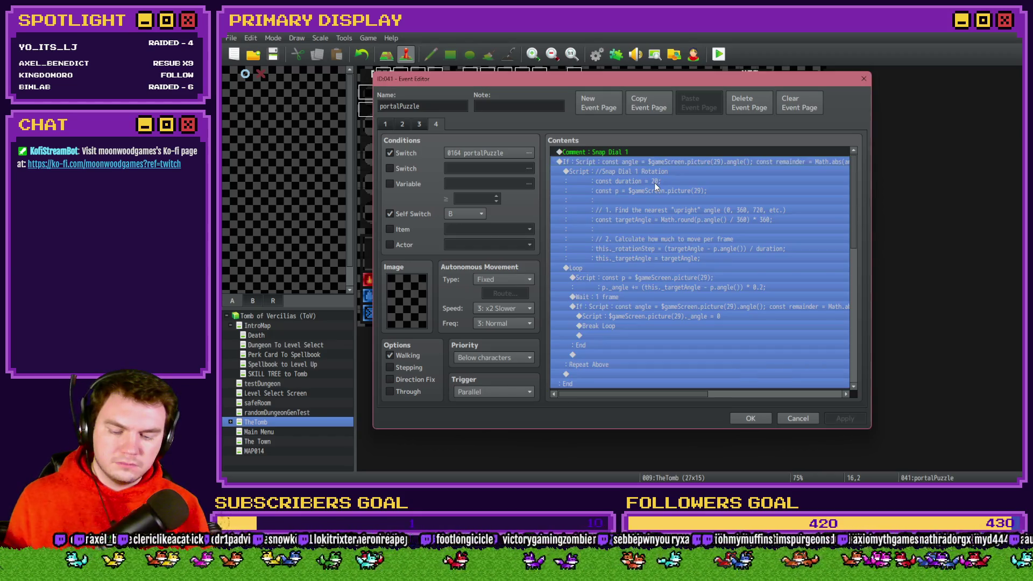
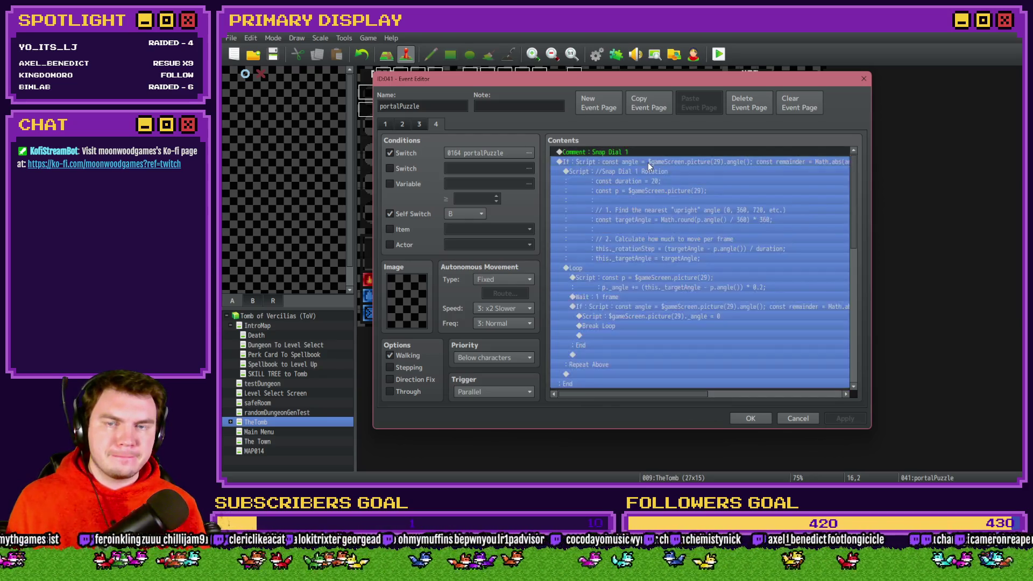
# Open the Snap Dial 1 Rotation Script command in the script editor
pyautogui.moveTo(639, 396)
pyautogui.mouseDown()
pyautogui.moveTo(771, 393)
pyautogui.moveTo(631, 400)
pyautogui.mouseUp()
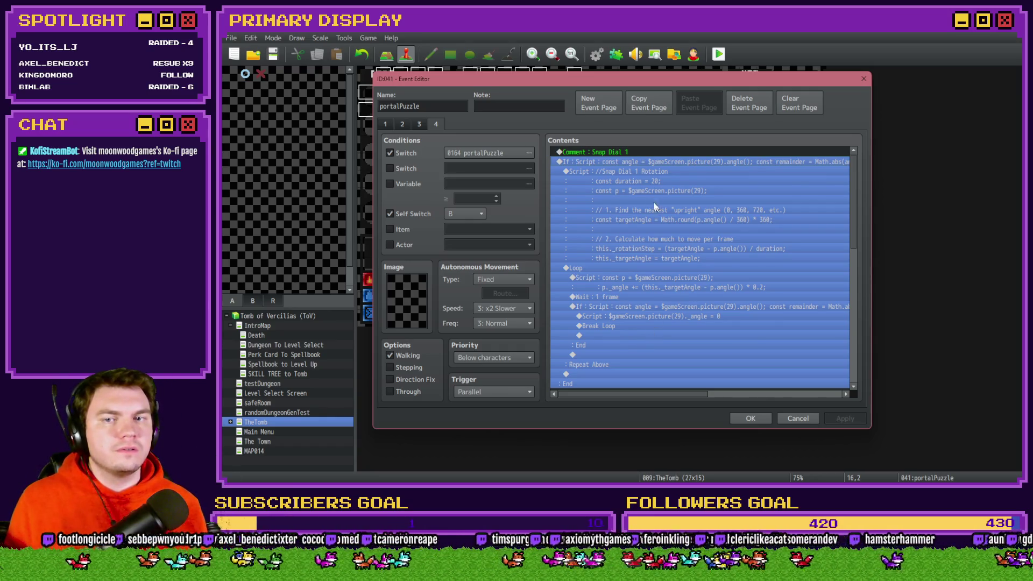
pyautogui.click(653, 152)
pyautogui.click(653, 162)
pyautogui.click(654, 172)
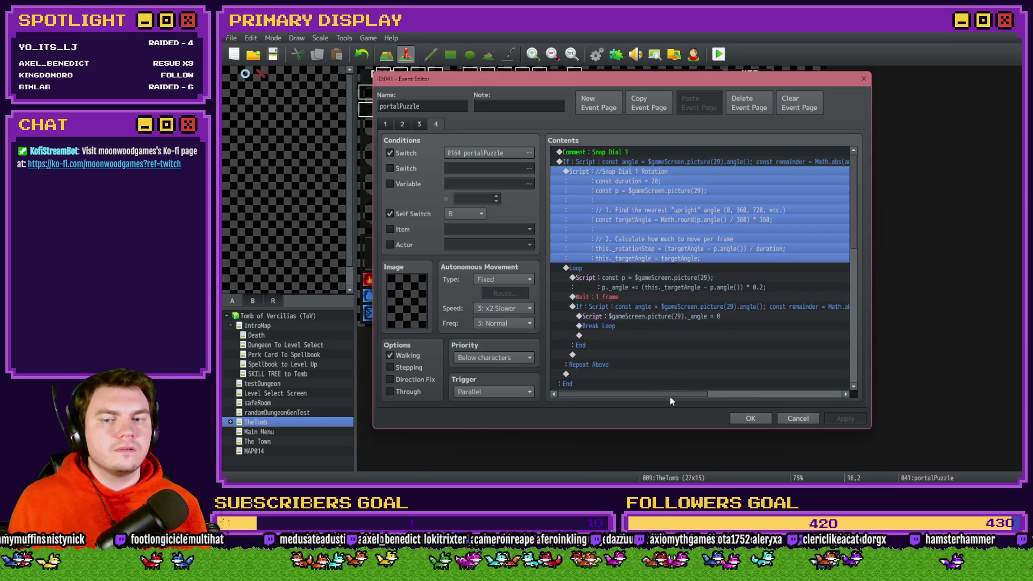
pyautogui.moveTo(670, 396)
pyautogui.mouseDown()
pyautogui.moveTo(802, 396)
pyautogui.moveTo(670, 395)
pyautogui.mouseUp()
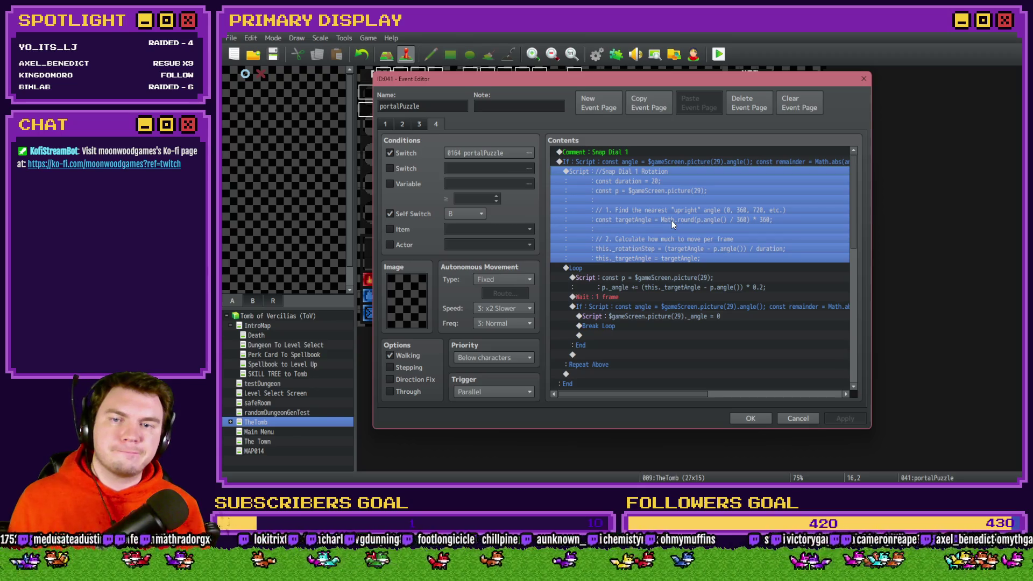
pyautogui.doubleClick(672, 221)
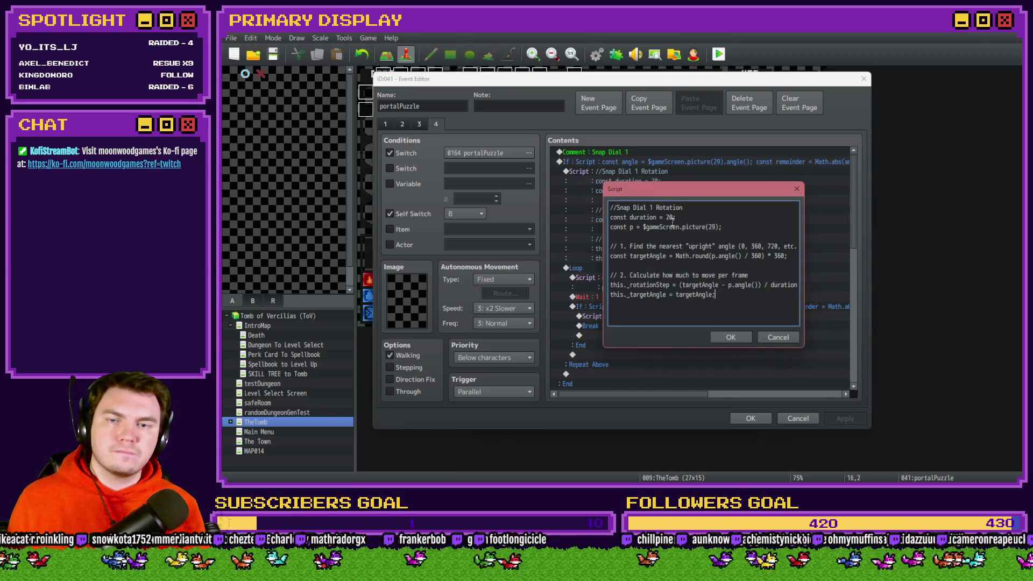
# Join the picture(29) line onto the duration line and remove the blank line after it
pyautogui.click(724, 215)
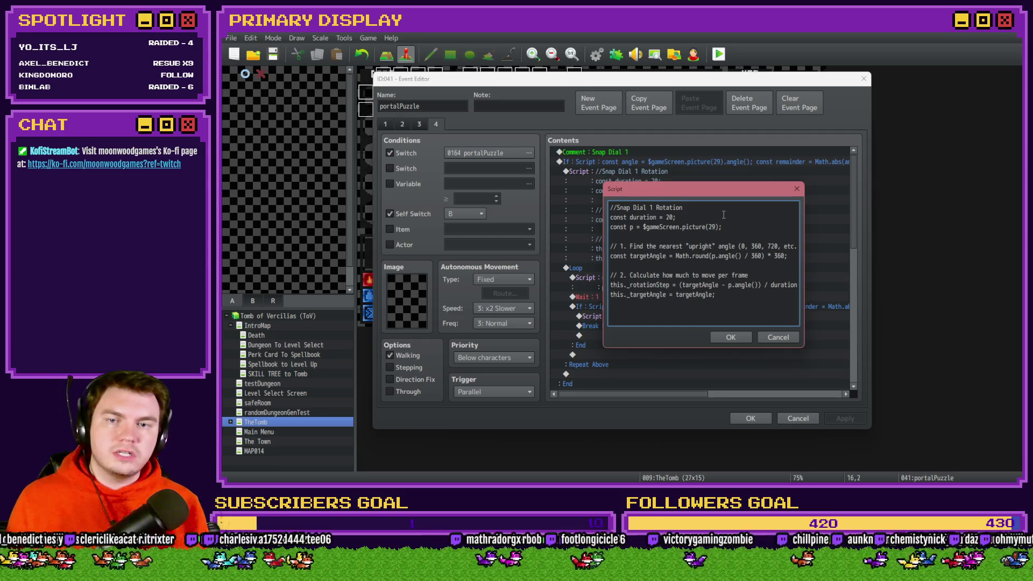
pyautogui.press('Delete')
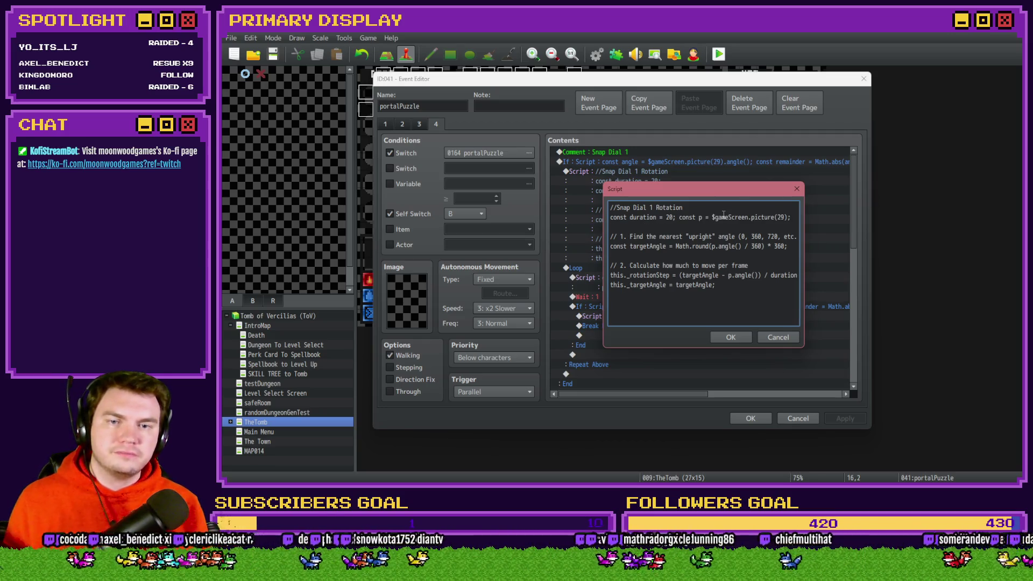
pyautogui.press('Delete')
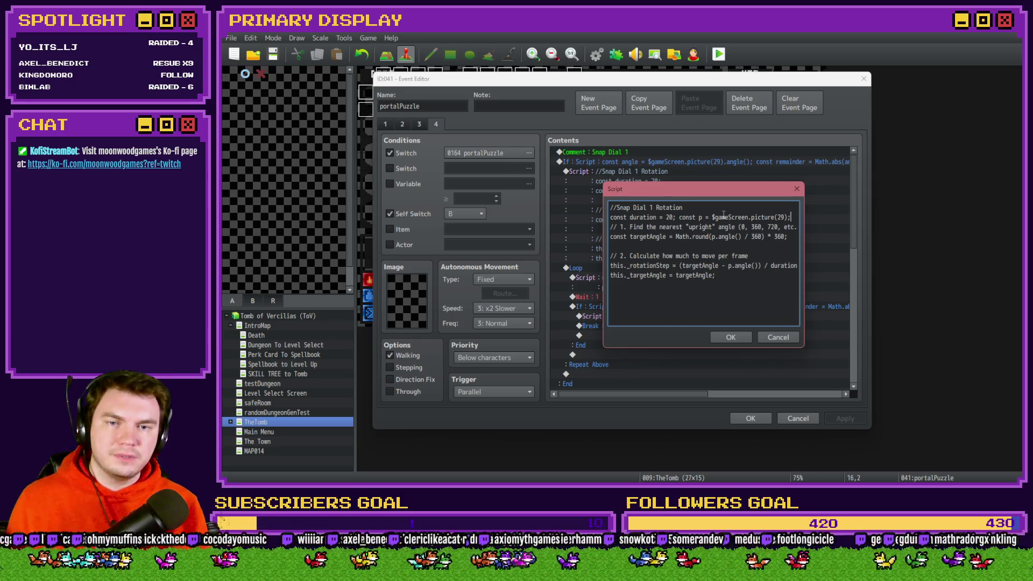
pyautogui.press('Down')
pyautogui.press('End')
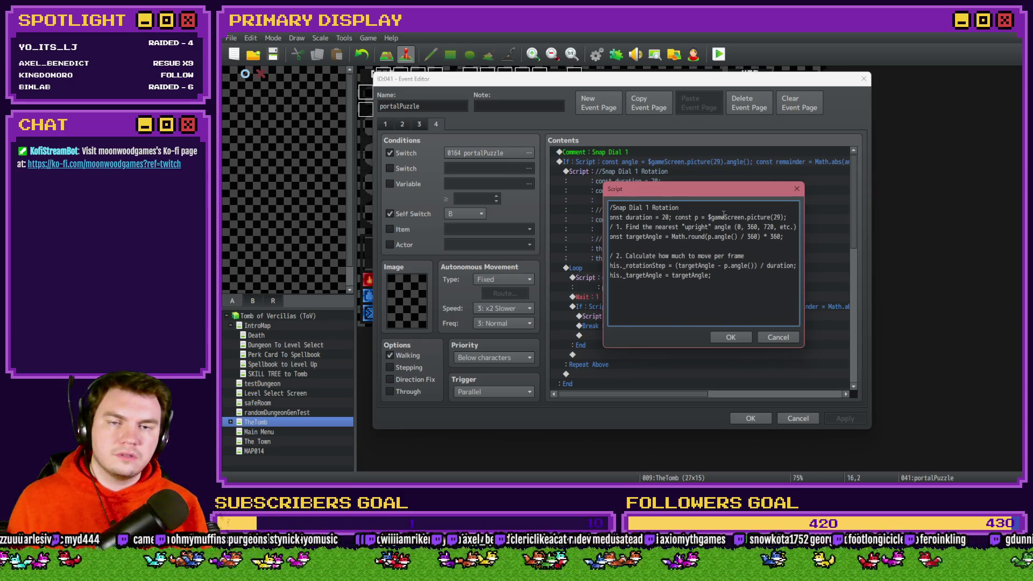
pyautogui.scroll(-1, 724, 214)
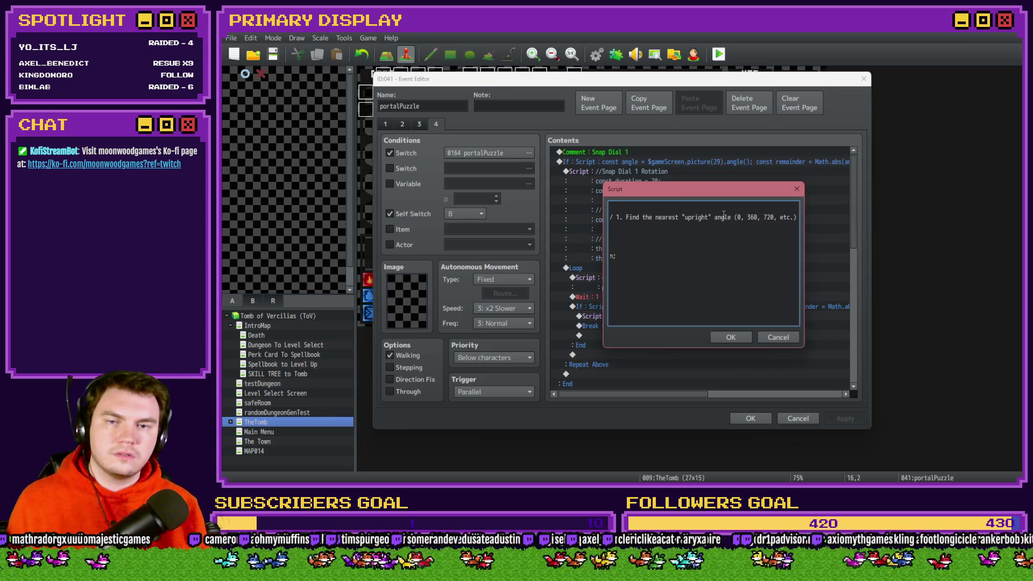
pyautogui.moveTo(641, 216); pyautogui.dragTo(608, 215)
# Add a semicolon after the picture(29) statement and move the Calculate comment to its own line
pyautogui.click(634, 217)
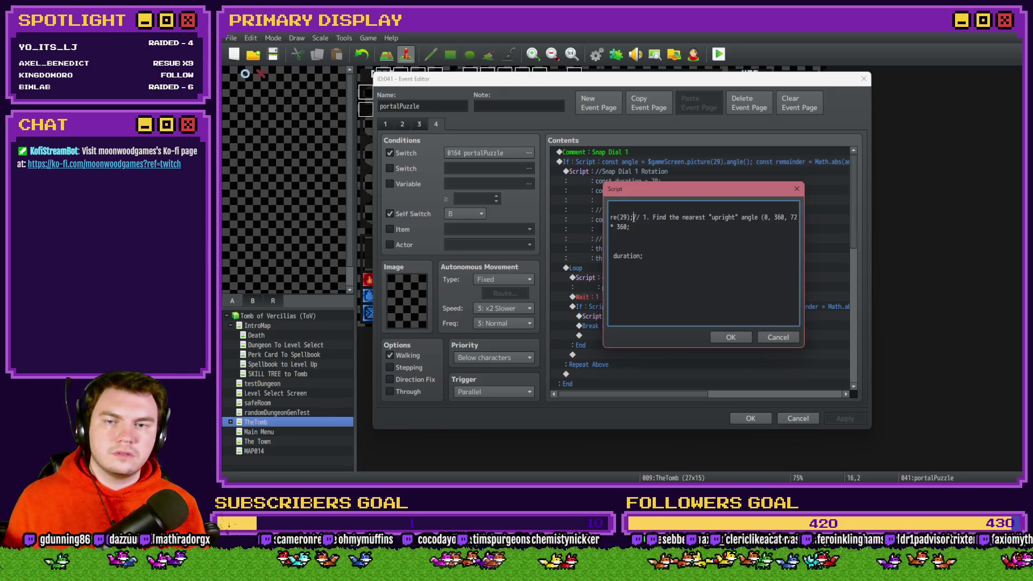
pyautogui.hscroll(1, 707, 218)
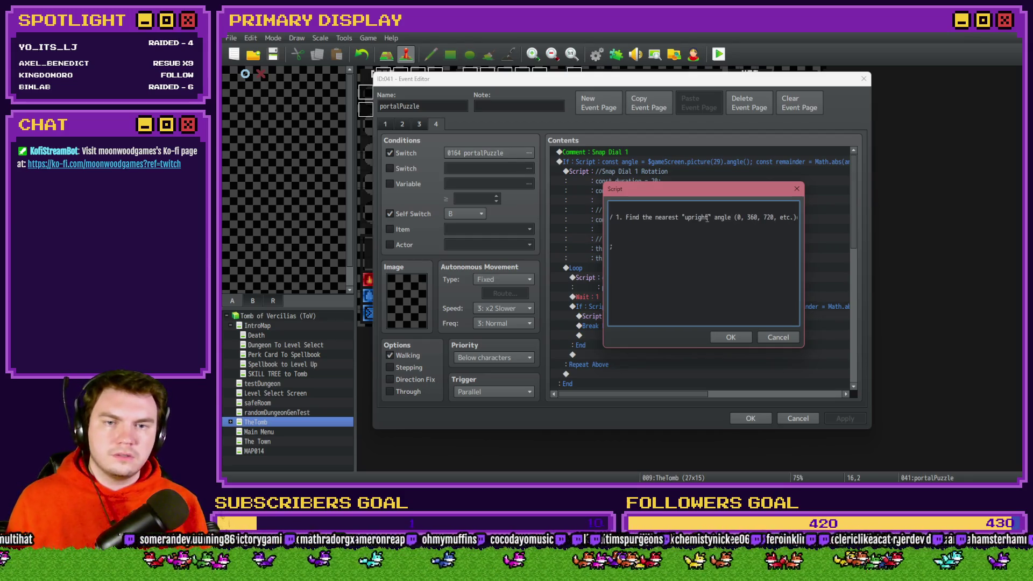
pyautogui.hscroll(2, 707, 218)
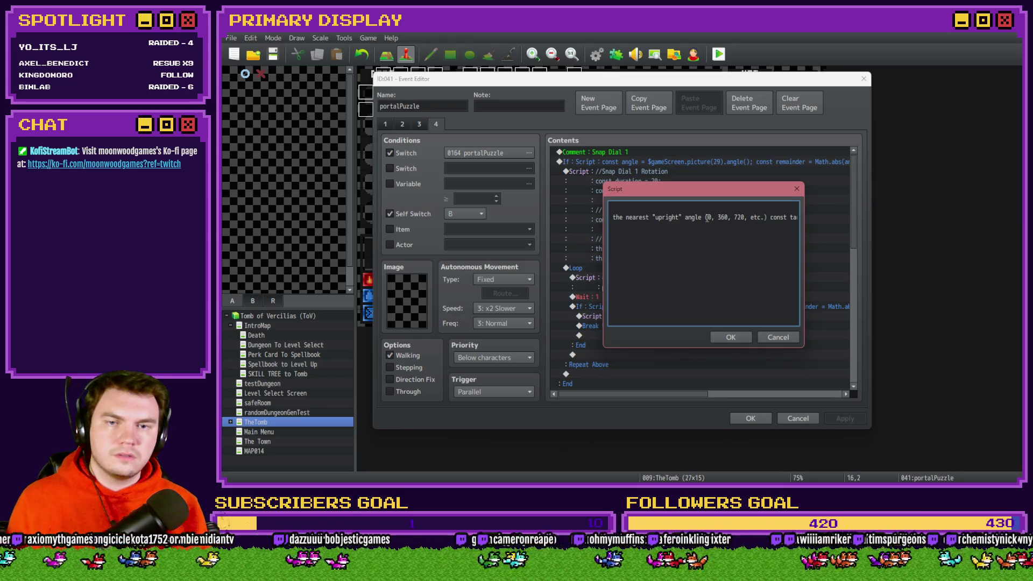
pyautogui.write(';')
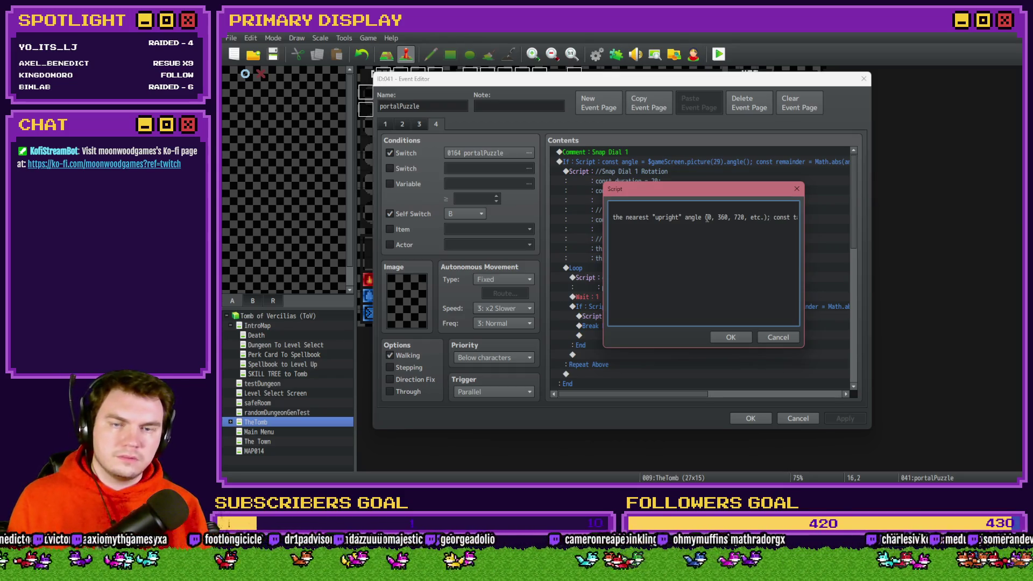
pyautogui.hscroll(8, 707, 218)
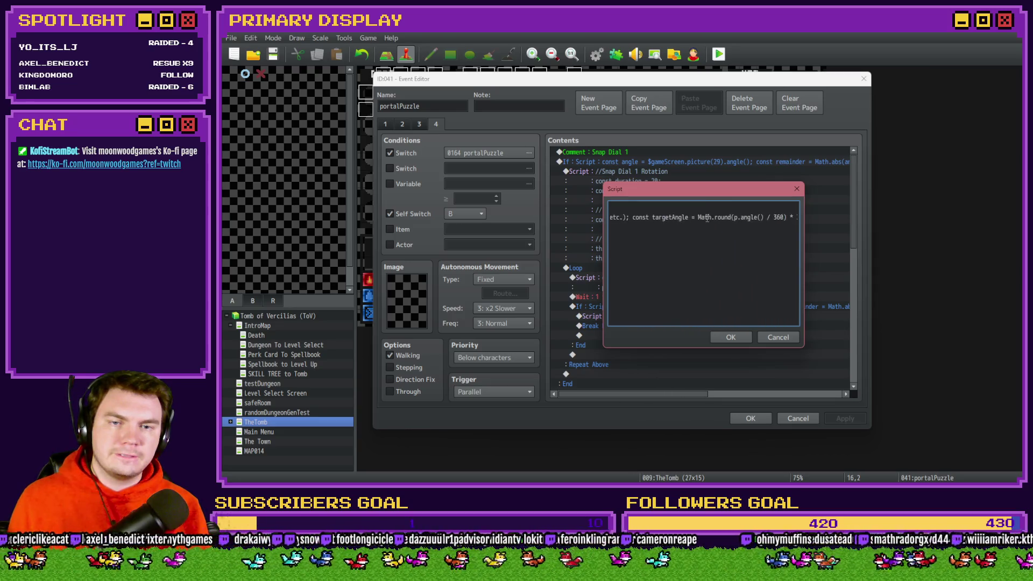
pyautogui.hscroll(2, 707, 218)
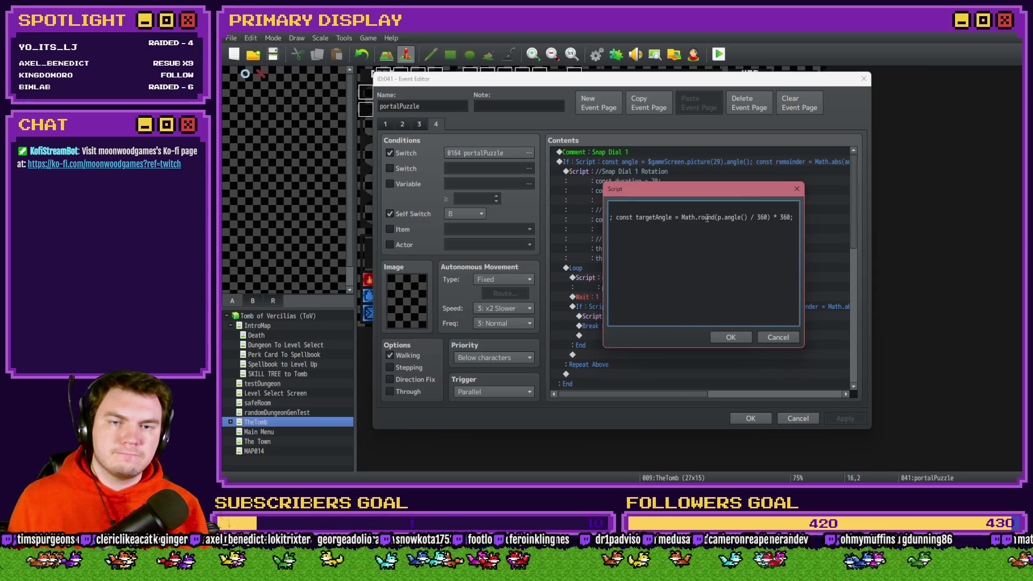
pyautogui.press('Return')
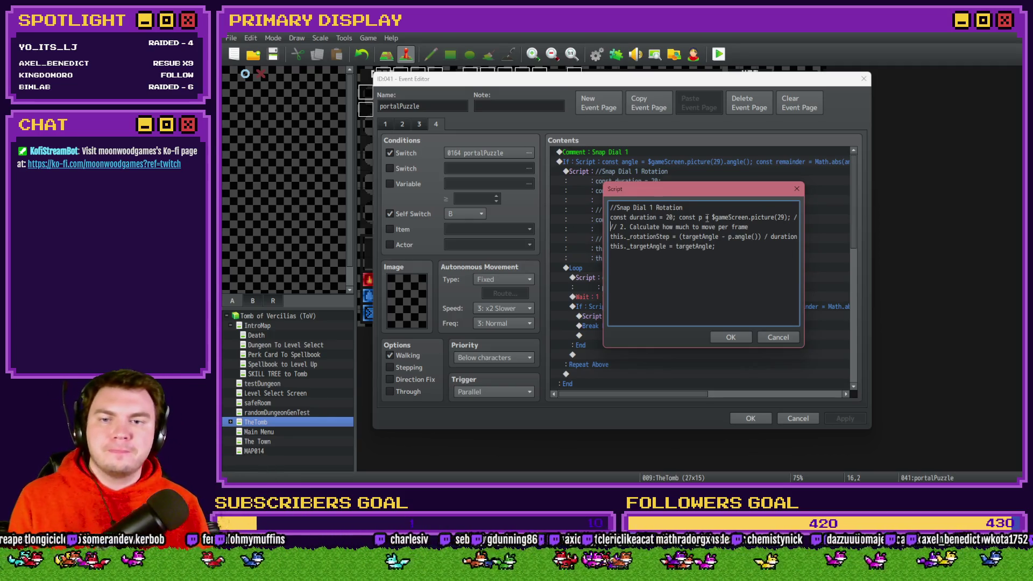
# Turn the // 1. upright-angle note into a /* 1. comment and remove the parenthesis after etc
pyautogui.press('Up')
pyautogui.press('End')
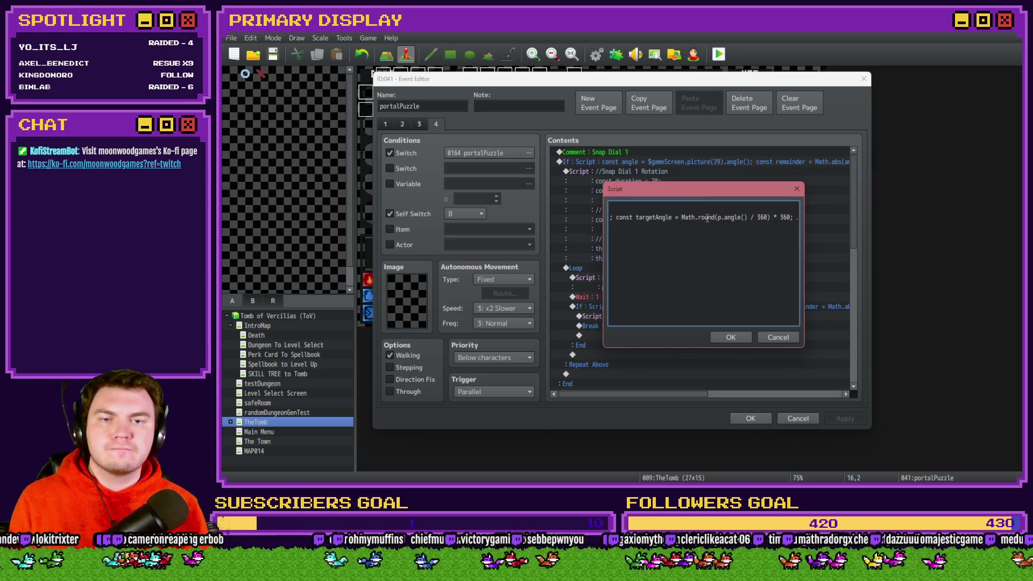
pyautogui.hotkey('shift', 'Home')
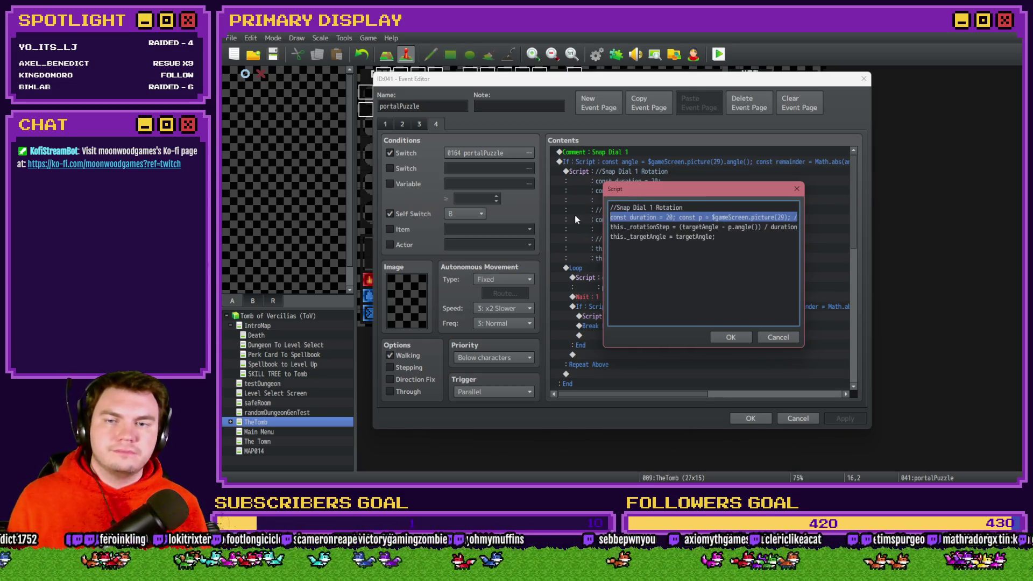
pyautogui.click(752, 217)
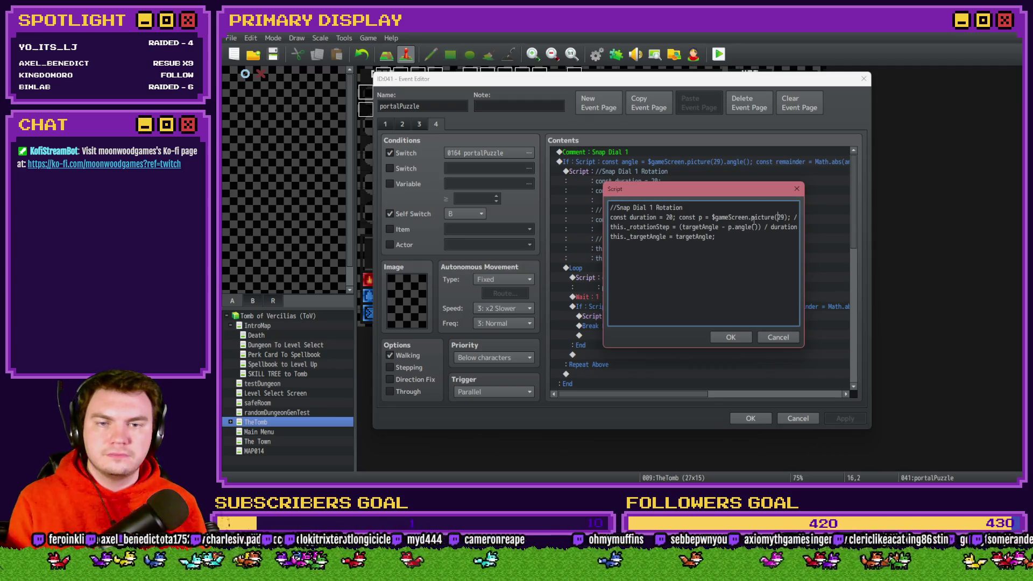
pyautogui.press('Right')
pyautogui.press('Right')
pyautogui.press('Right')
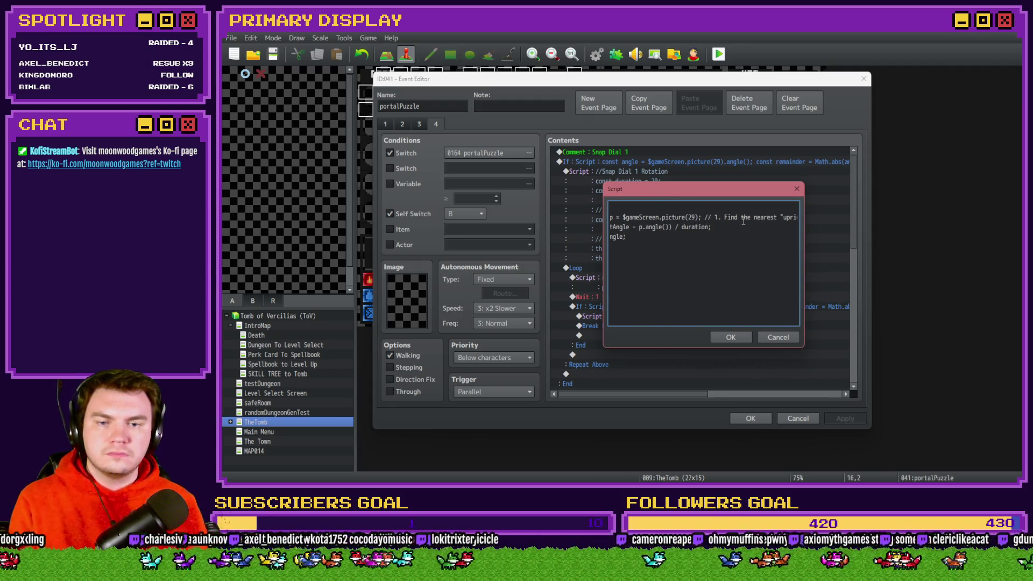
pyautogui.press('Right')
pyautogui.write('*')
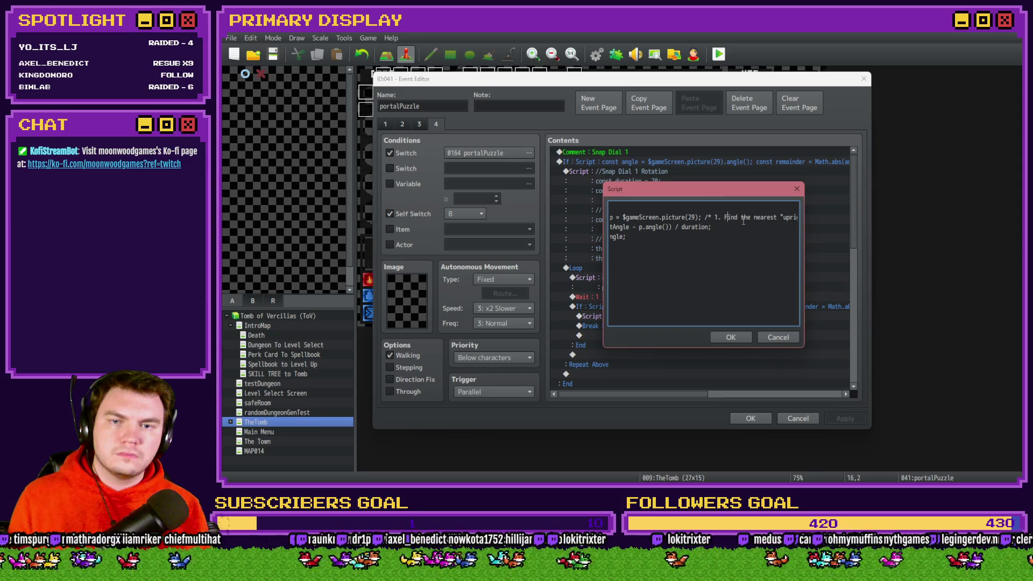
pyautogui.press('Right')
pyautogui.press('Right')
pyautogui.press('Right')
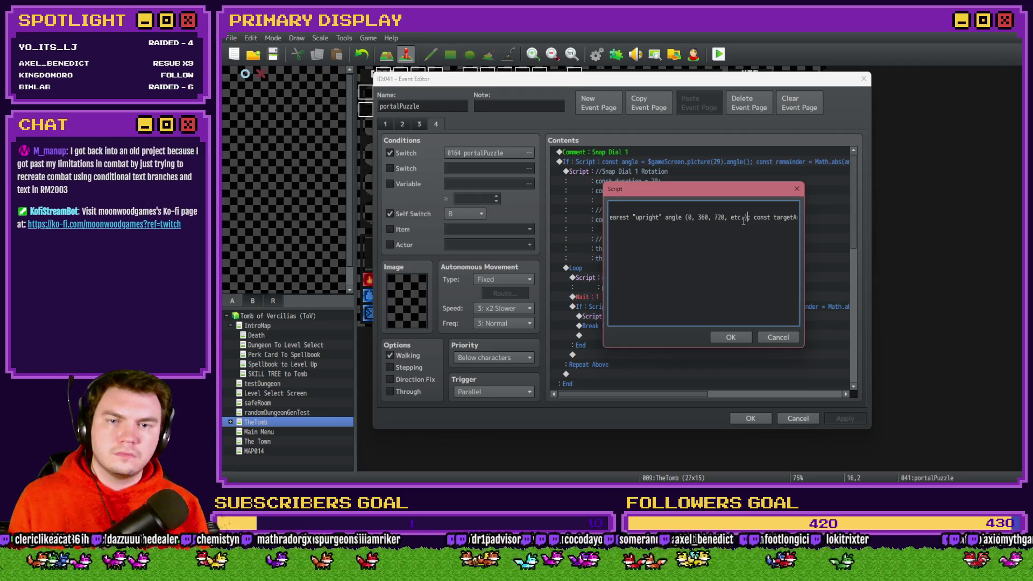
pyautogui.click(745, 217)
pyautogui.press('BackSpace')
# Type )*/ after etc. so the comment closes before const targetAngle
pyautogui.write(')')
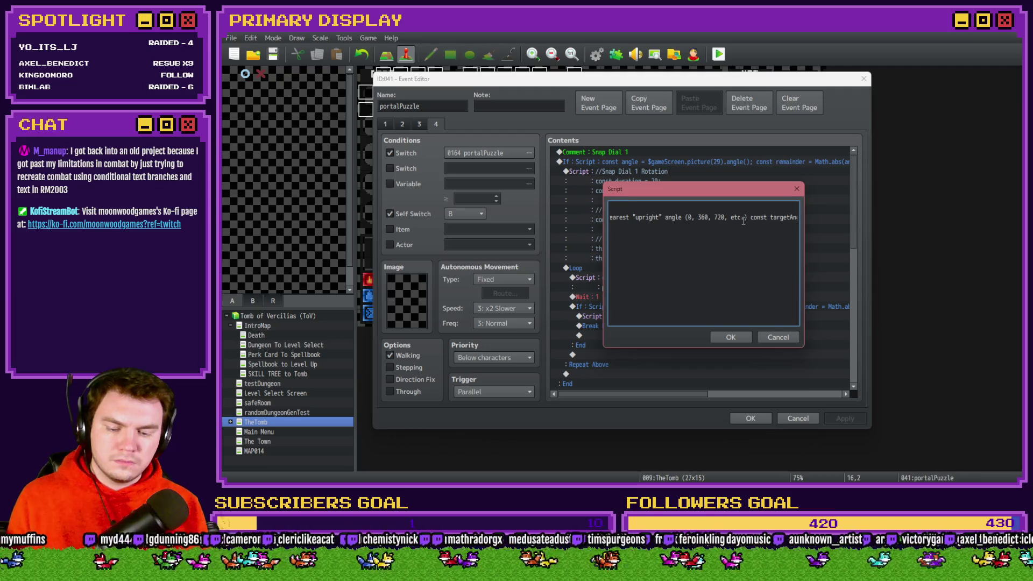
pyautogui.write('*/')
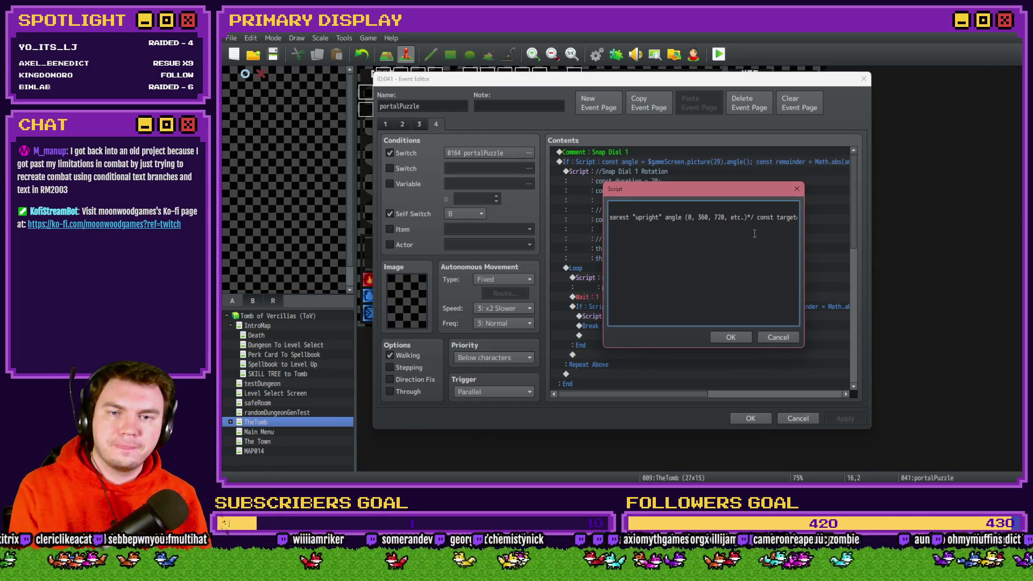
# Retype the targetAngle rounding line, make the step-2 note a /* comment, and add the _rotationStep calculation
pyautogui.write('Angle = Math.ro')
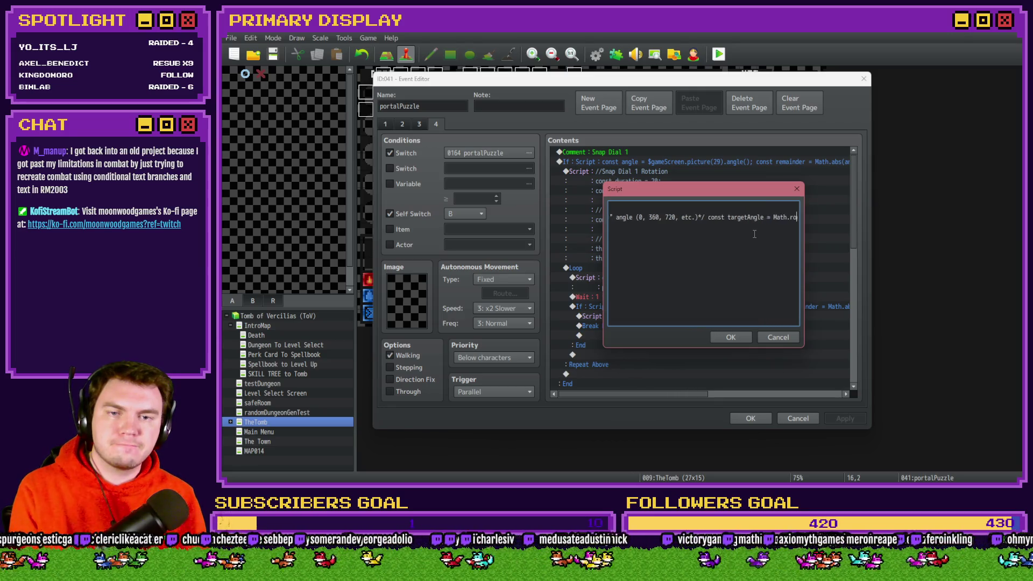
pyautogui.write('und(p.angle() / 360) * 360; // 2. Calculate how')
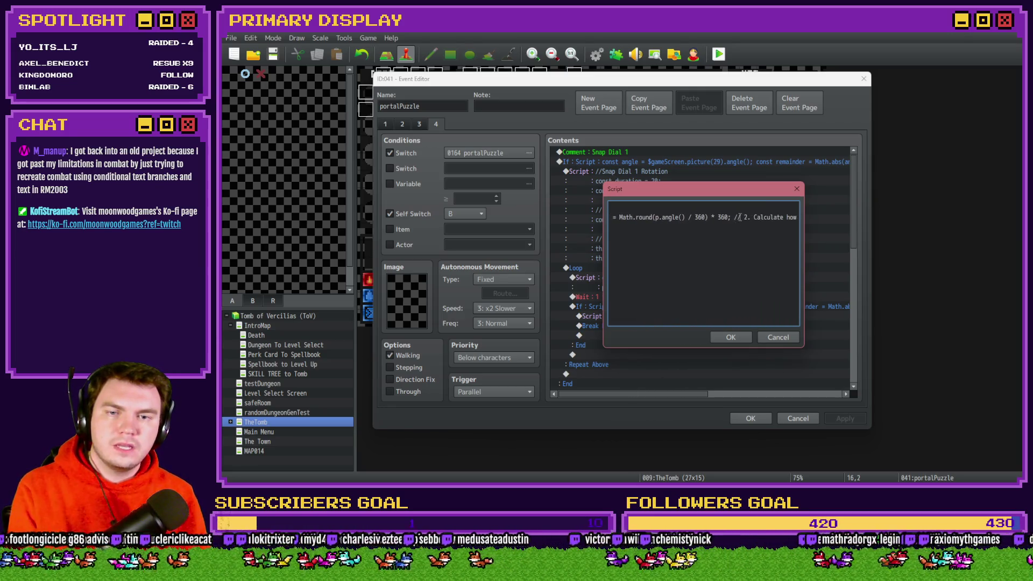
pyautogui.click(739, 217)
pyautogui.write('*')
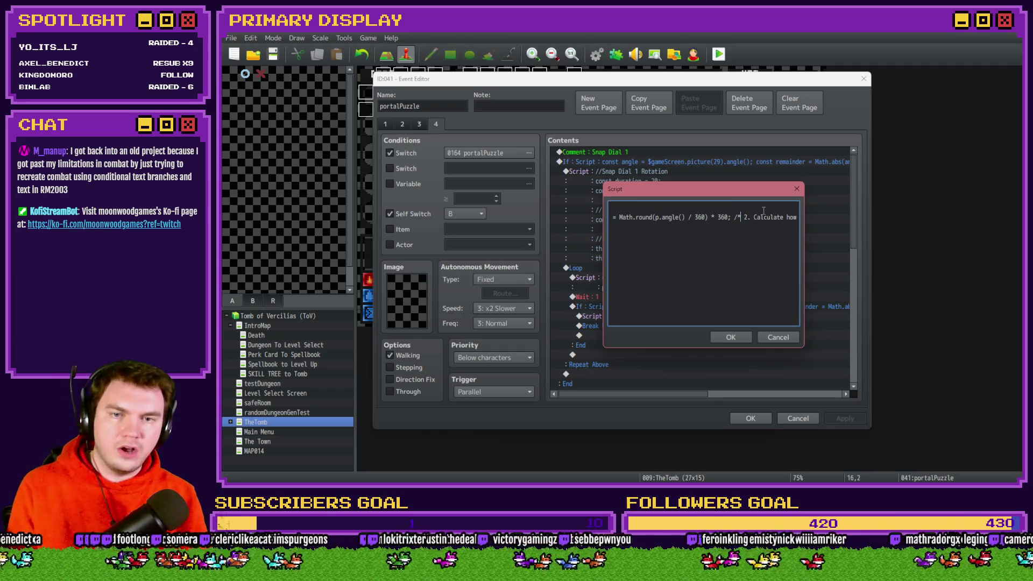
pyautogui.press('Delete')
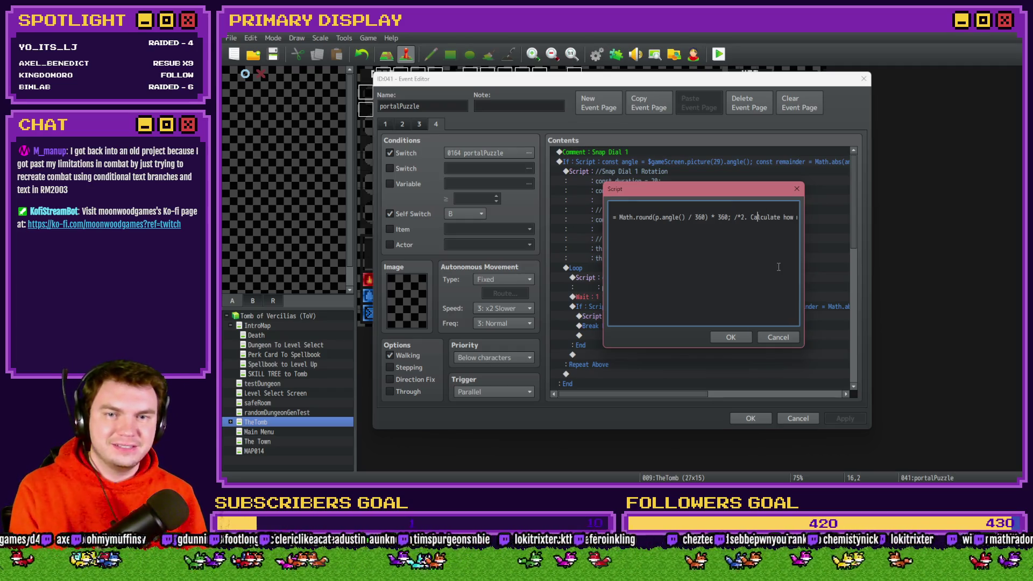
pyautogui.click(757, 253)
pyautogui.write('much to move per f')
pyautogui.press('Down')
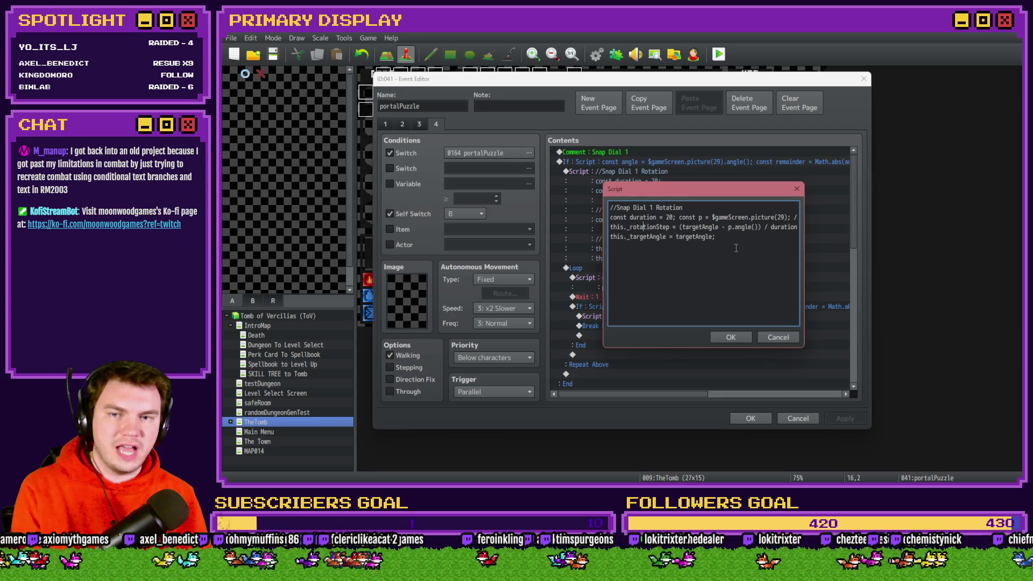
pyautogui.press('Up')
pyautogui.press('End')
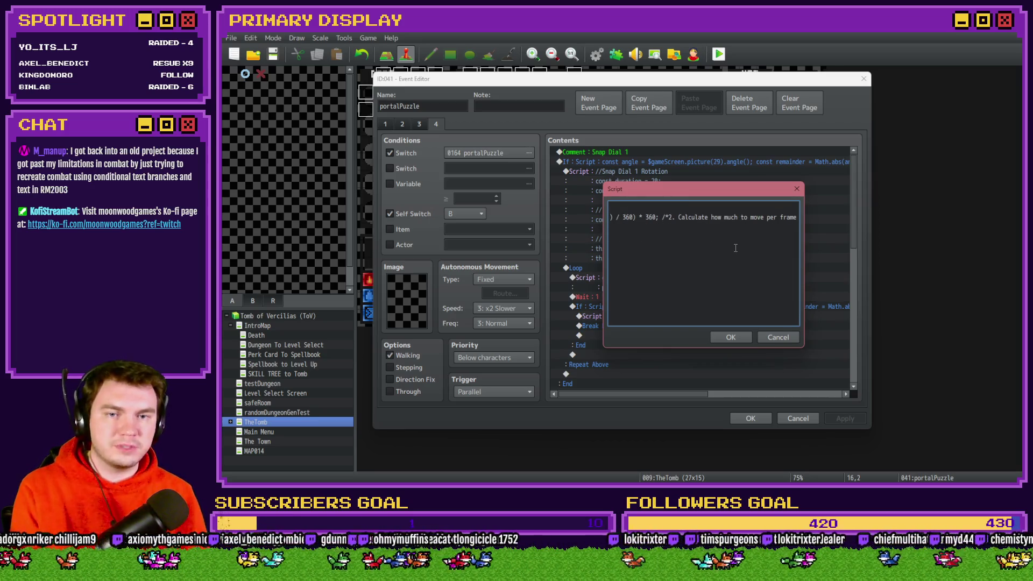
pyautogui.write('*/')
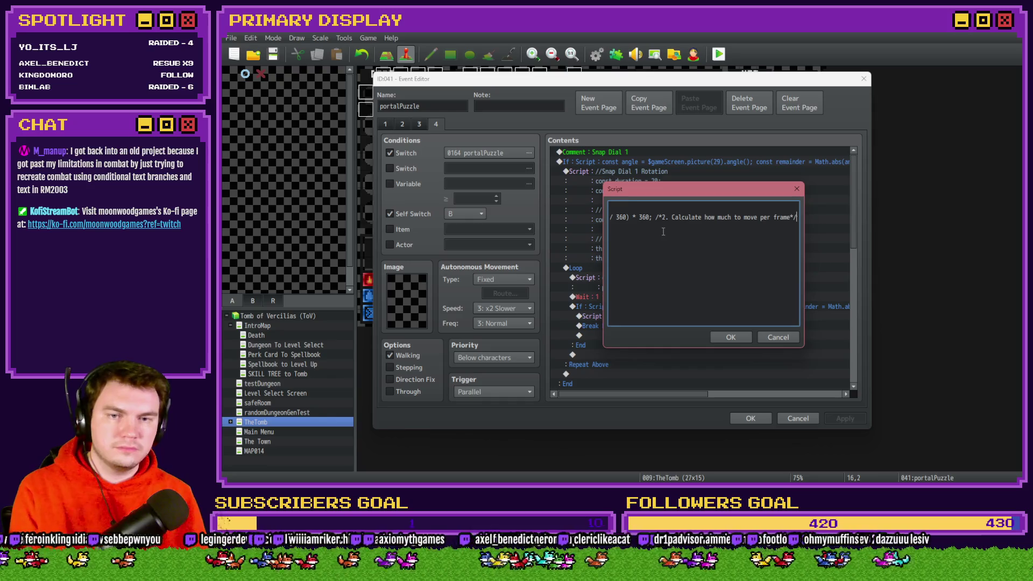
pyautogui.write(' this._rotationStep')
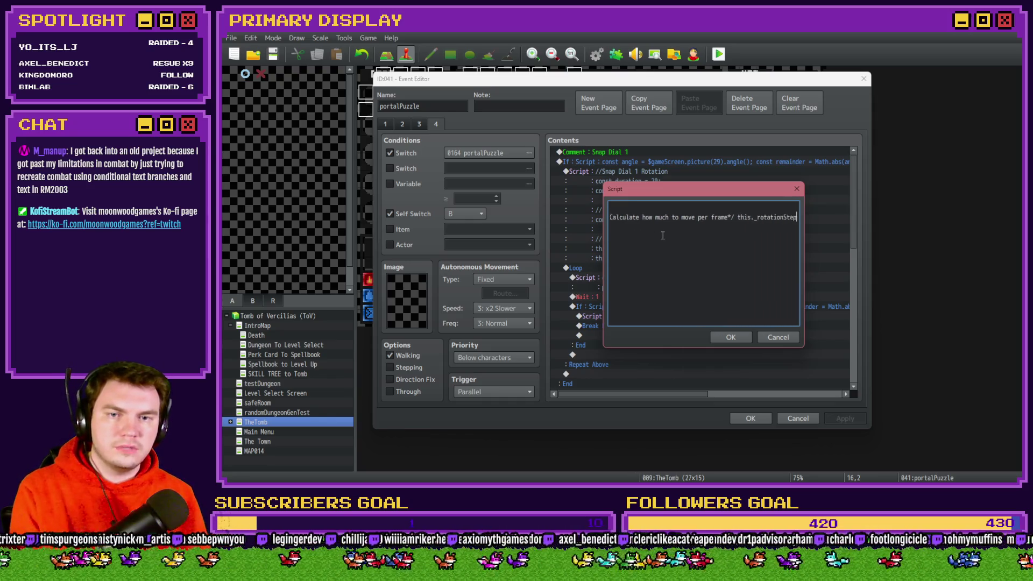
pyautogui.write(' = (targetAngle - p.angle()) / duration;')
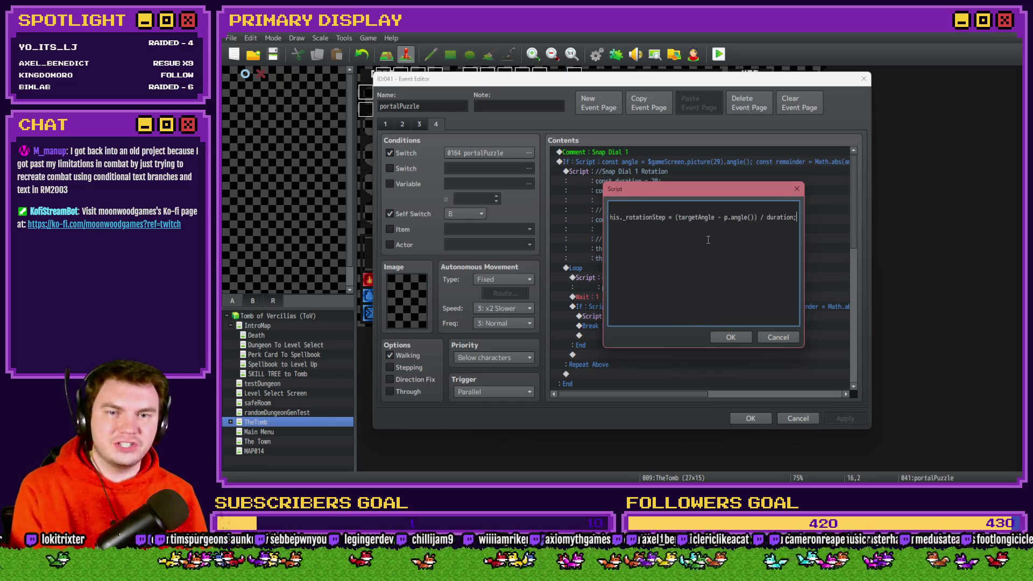
# Append this._targetAngle = targetAngle; after duration and confirm the script
pyautogui.press('Return')
pyautogui.press('Left')
pyautogui.press('Right')
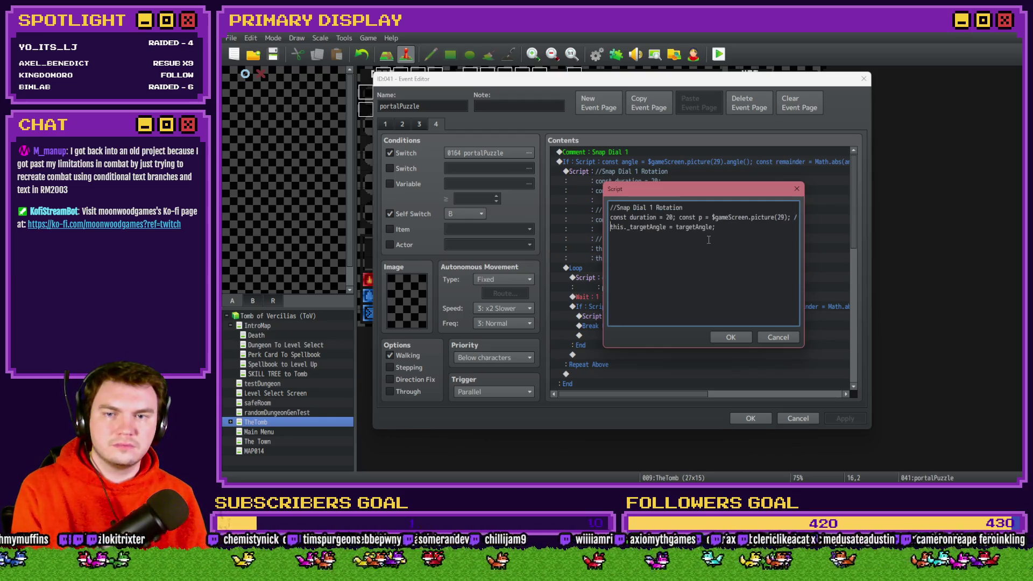
pyautogui.press('Left')
pyautogui.write('t')
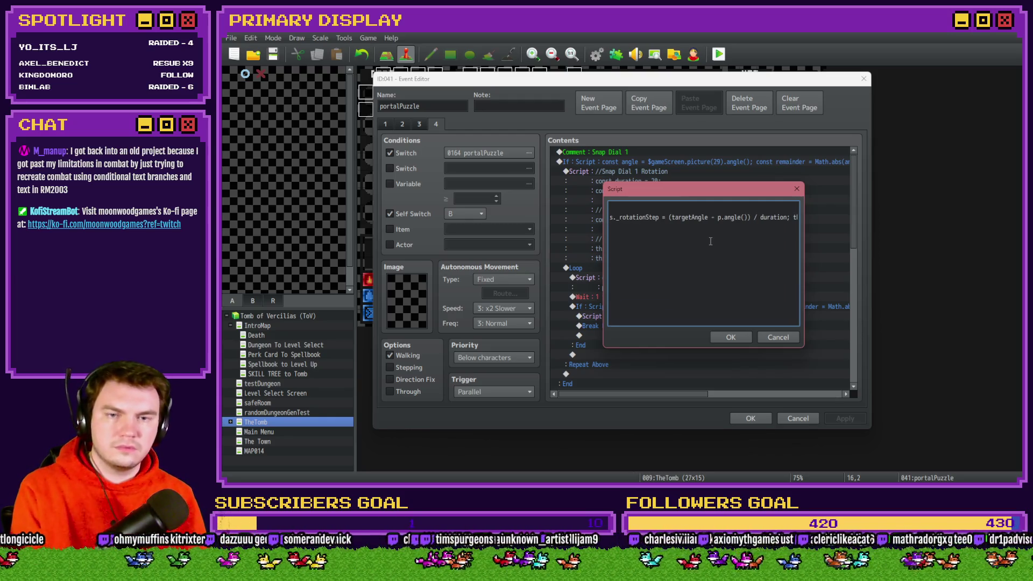
pyautogui.write('his._targetAngle = targetAngle;')
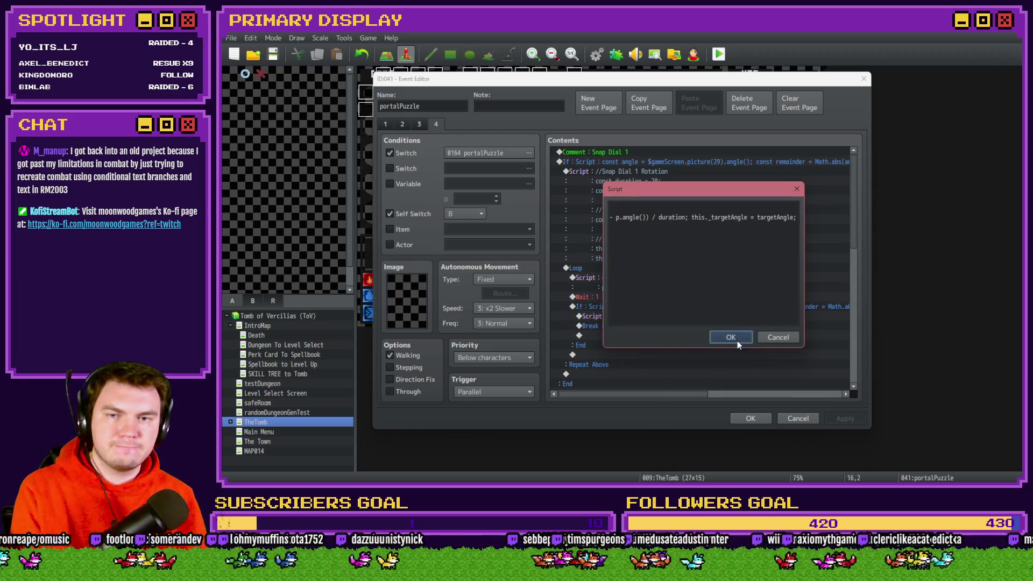
pyautogui.click(737, 339)
# Merge the loop's angle-easing script onto a single line and confirm it
pyautogui.click(674, 193)
pyautogui.click(682, 173)
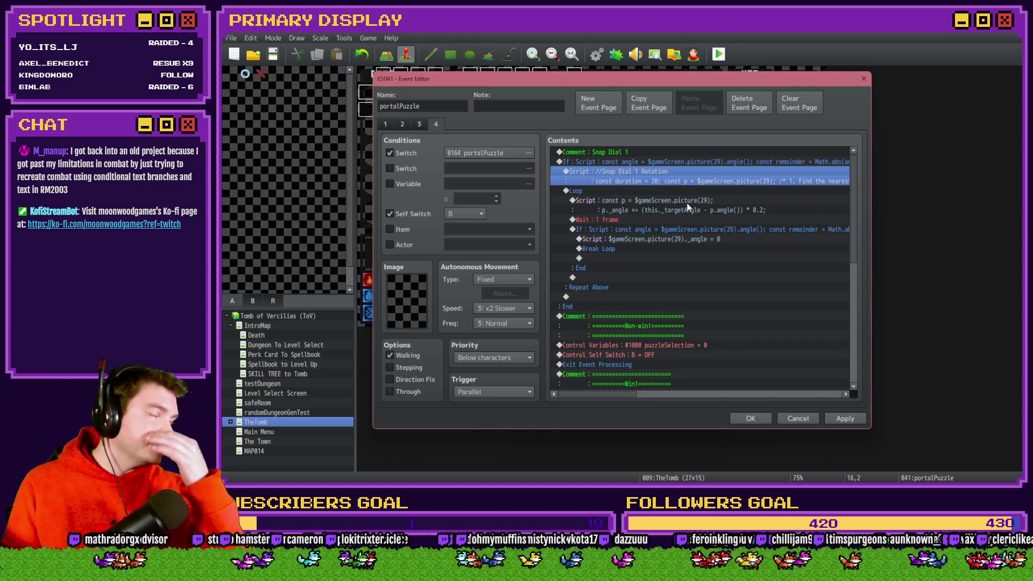
pyautogui.press('Down')
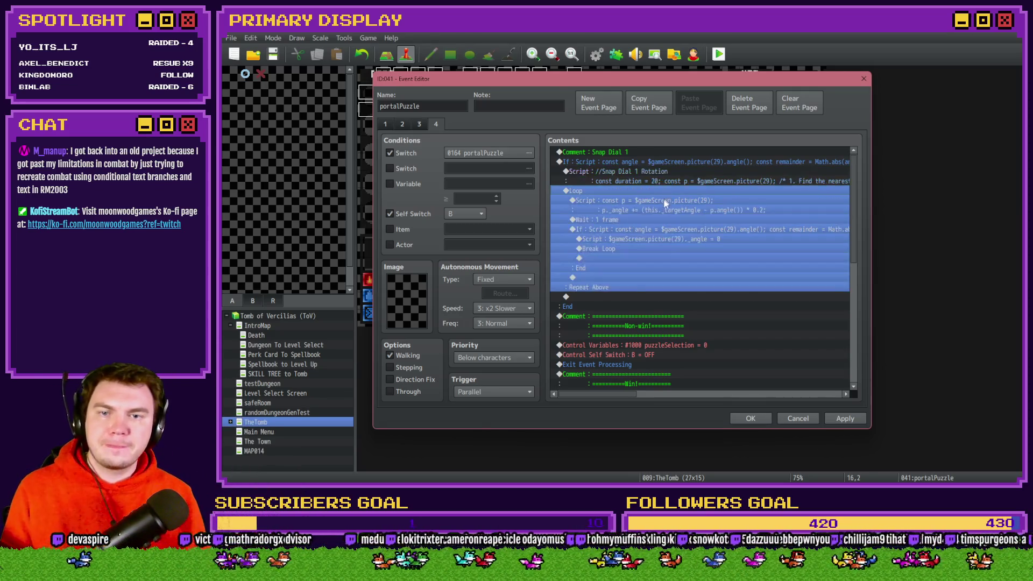
pyautogui.press('Down')
pyautogui.press('Return')
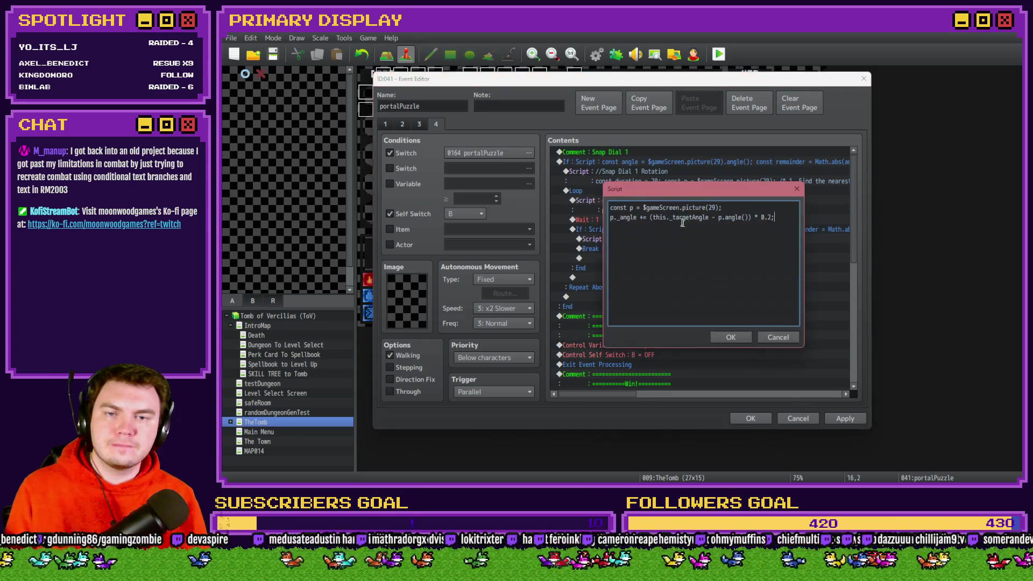
pyautogui.click(745, 208)
pyautogui.press('Delete')
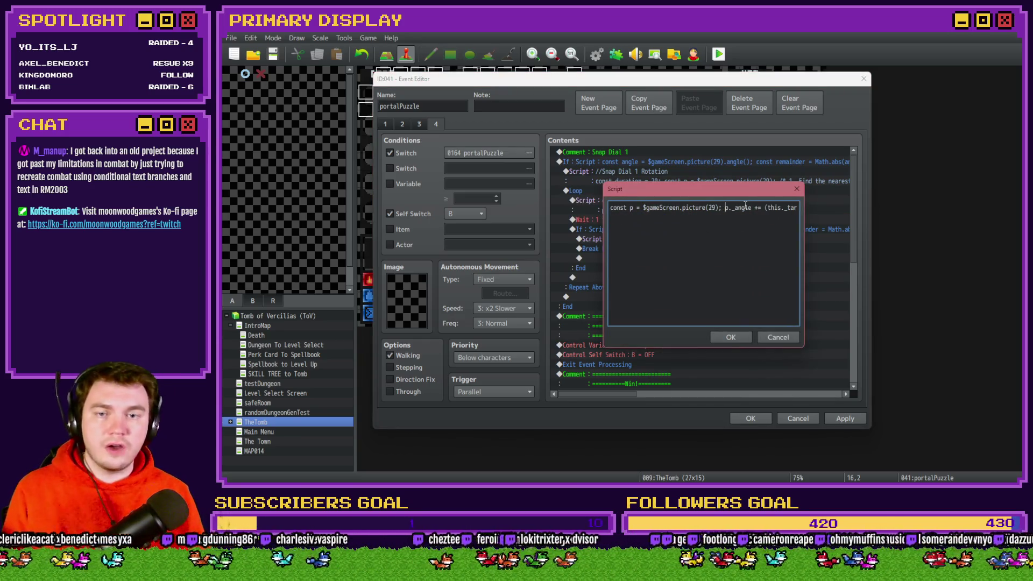
pyautogui.click(731, 336)
# Inspect the inner If block and the picture angle reset commands below it
pyautogui.click(652, 212)
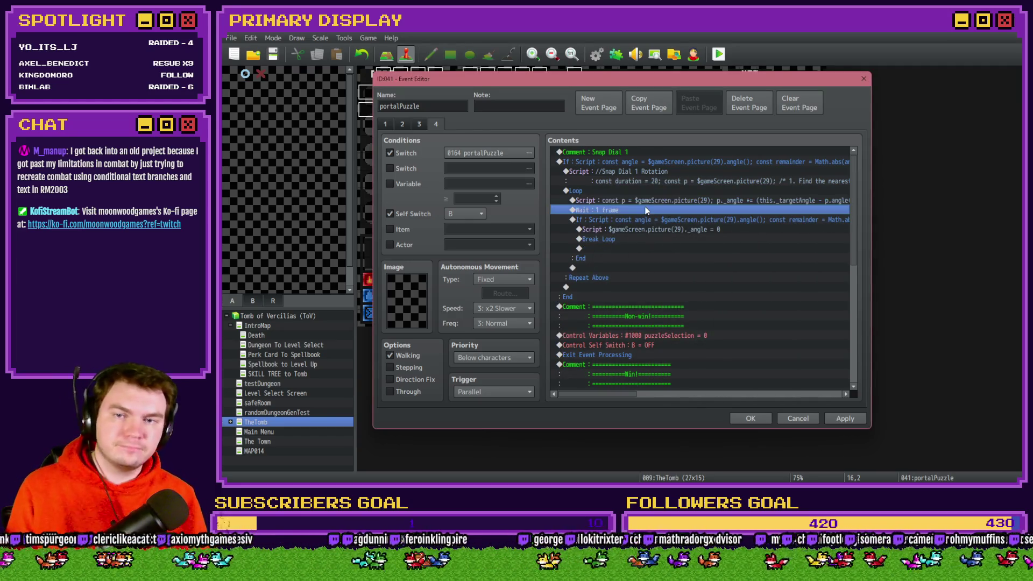
pyautogui.click(641, 217)
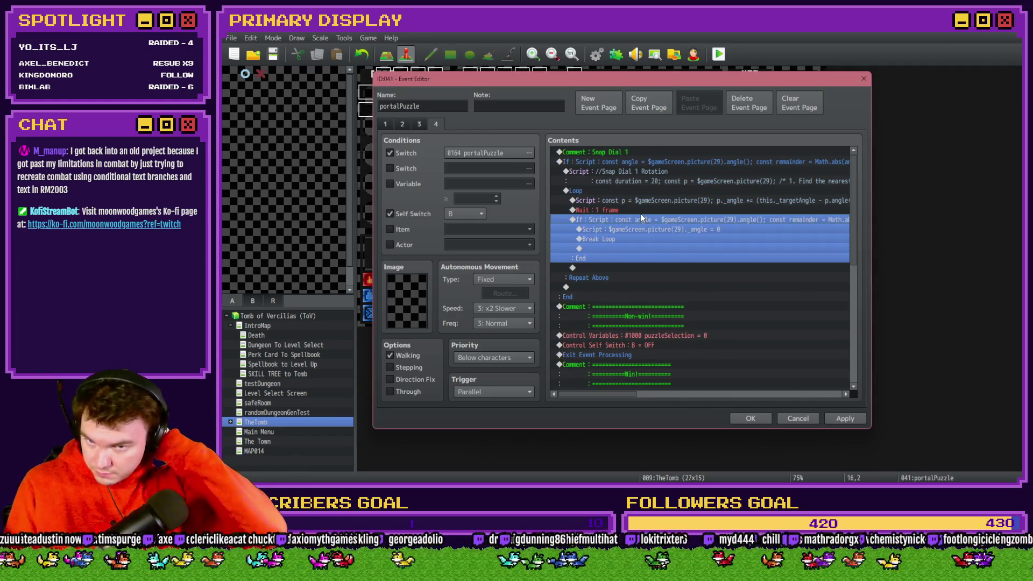
pyautogui.click(643, 229)
pyautogui.click(644, 240)
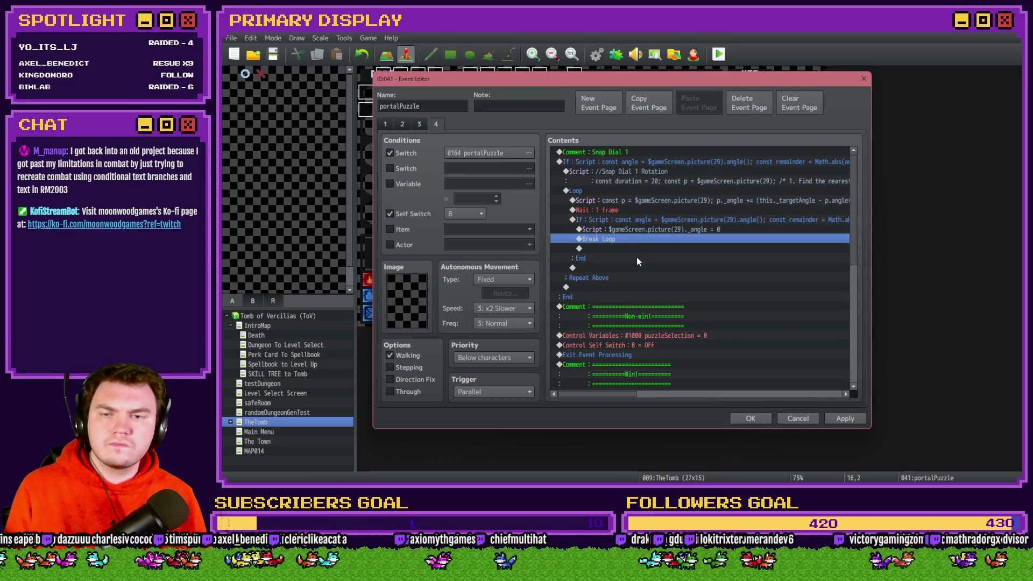
pyautogui.click(636, 248)
pyautogui.click(637, 238)
pyautogui.click(638, 228)
# Add an Else branch to the Snap Dial 1 angle conditional branch
pyautogui.click(638, 219)
pyautogui.click(638, 210)
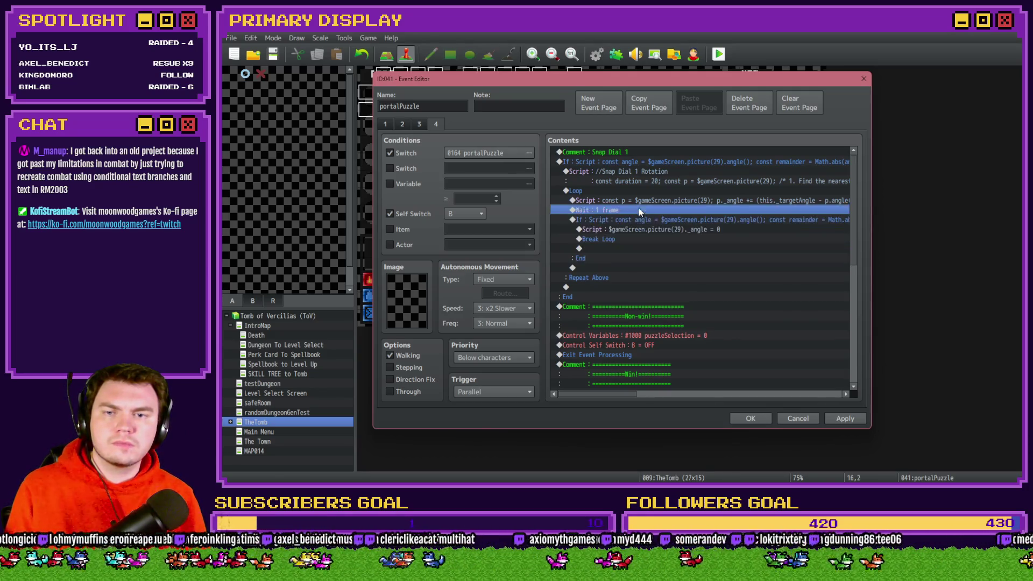
pyautogui.click(639, 200)
pyautogui.click(641, 191)
pyautogui.click(651, 171)
pyautogui.click(654, 162)
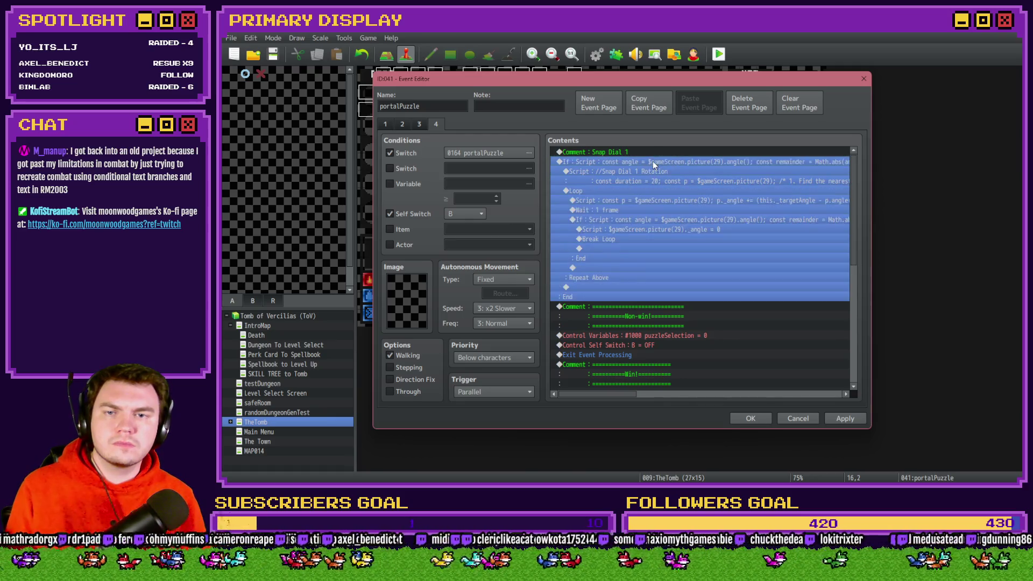
pyautogui.doubleClick(648, 162)
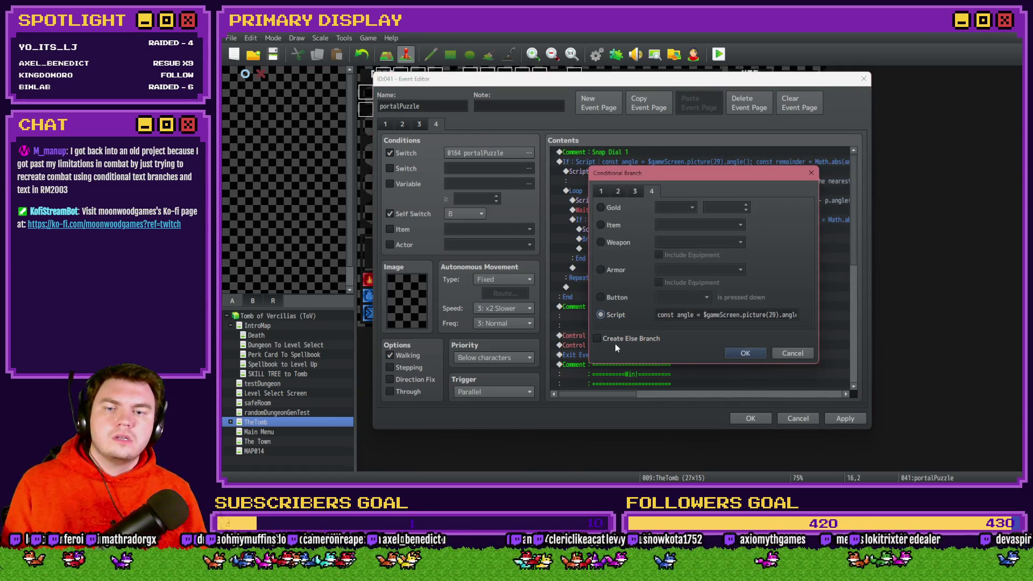
pyautogui.click(742, 353)
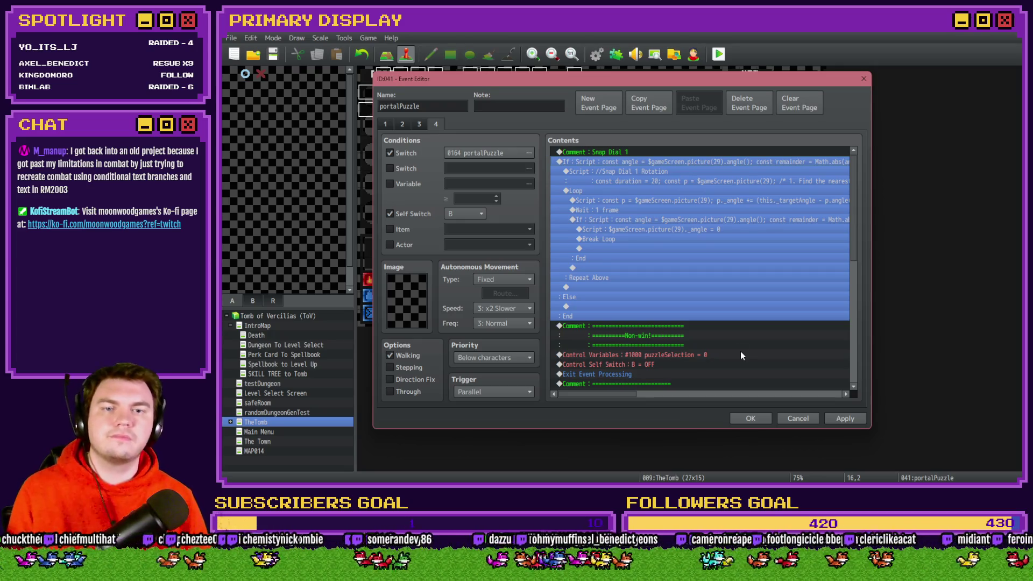
# Paste the copied Snap Dial 1 If…Else block onto the empty line under its Else
pyautogui.click(662, 209)
pyautogui.click(653, 154)
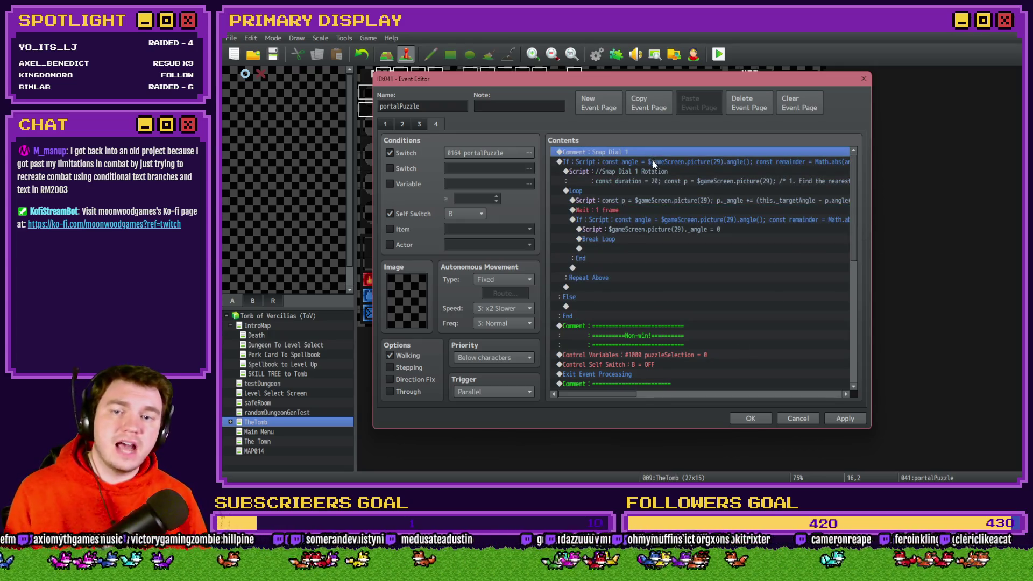
pyautogui.click(653, 161)
pyautogui.click(605, 307)
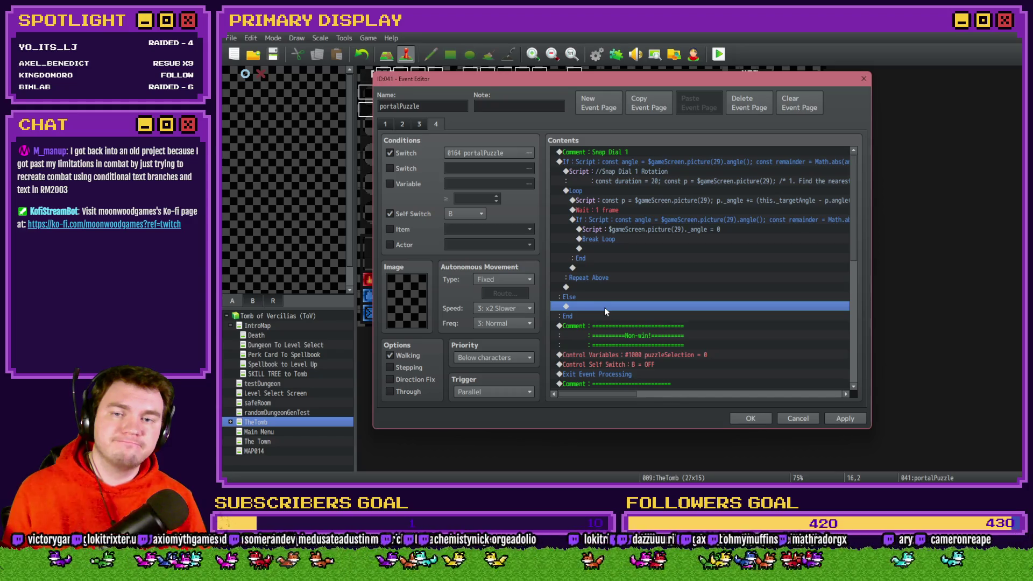
pyautogui.hotkey('ctrl', 'v')
pyautogui.click(641, 222)
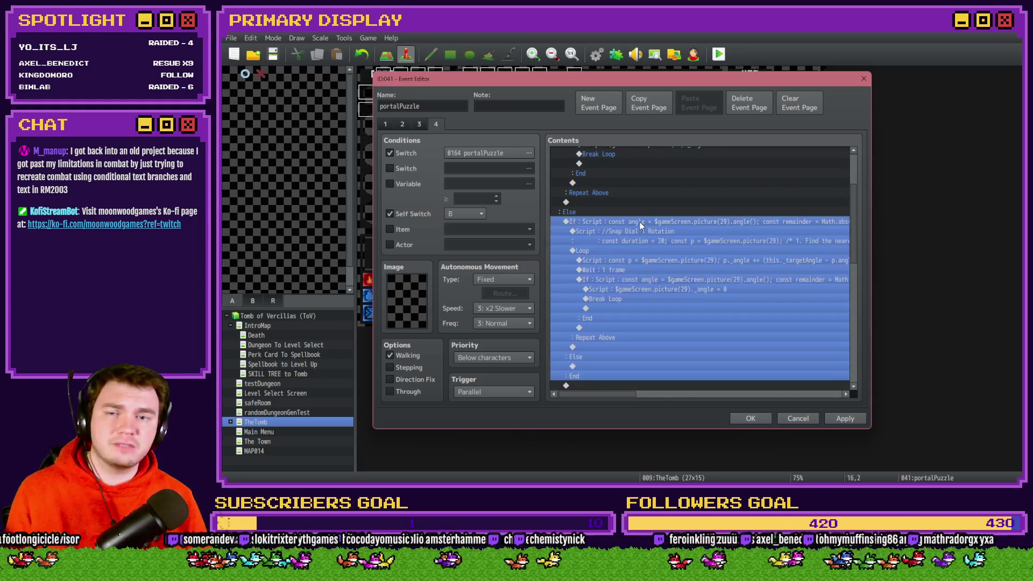
# Change the pasted condition's thresholds from 45 and 315 to 135 and 45, then confirm
pyautogui.doubleClick(647, 225)
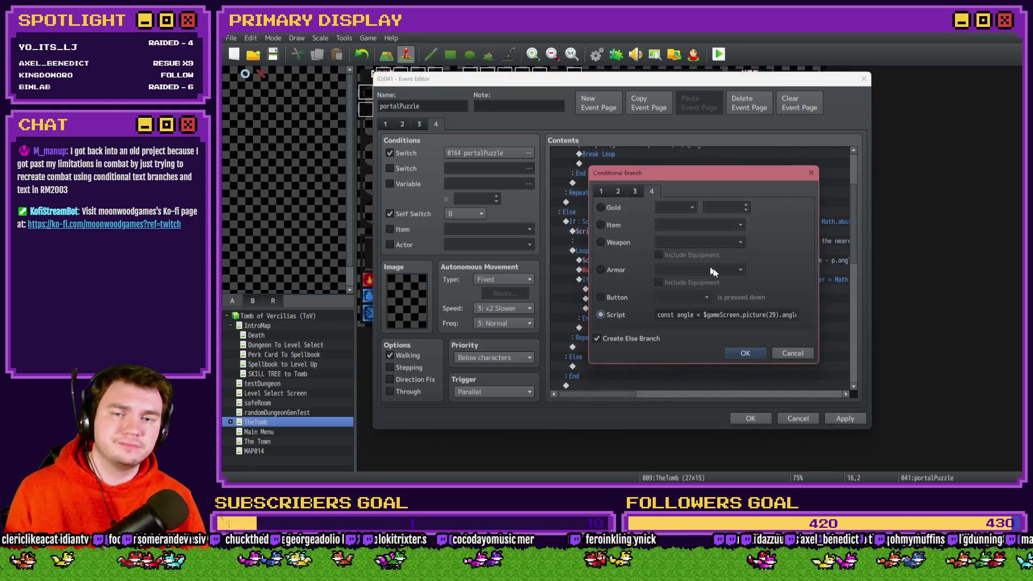
pyautogui.doubleClick(773, 315)
pyautogui.press('End')
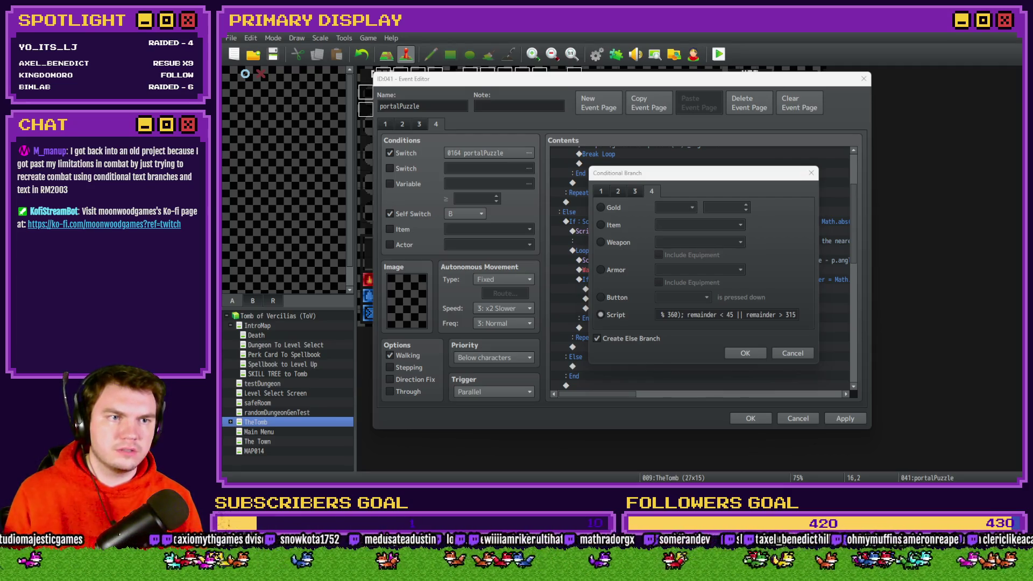
pyautogui.doubleClick(730, 315)
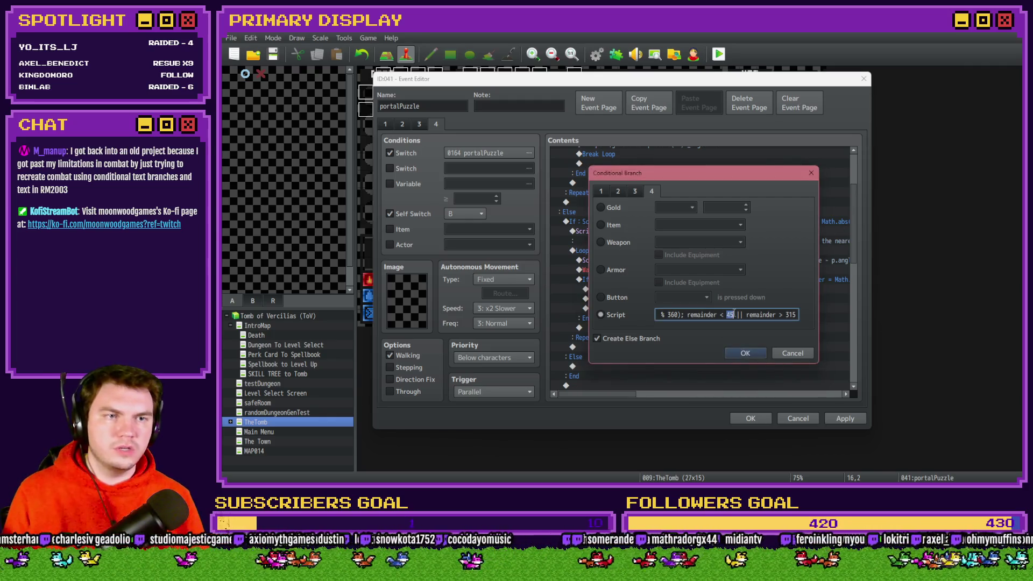
pyautogui.write('135')
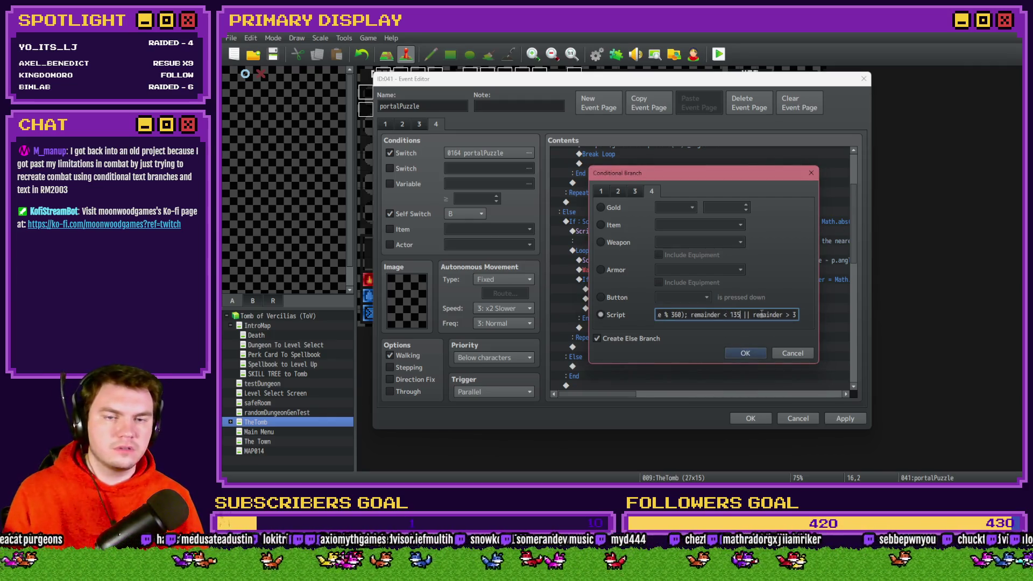
pyautogui.doubleClick(792, 314)
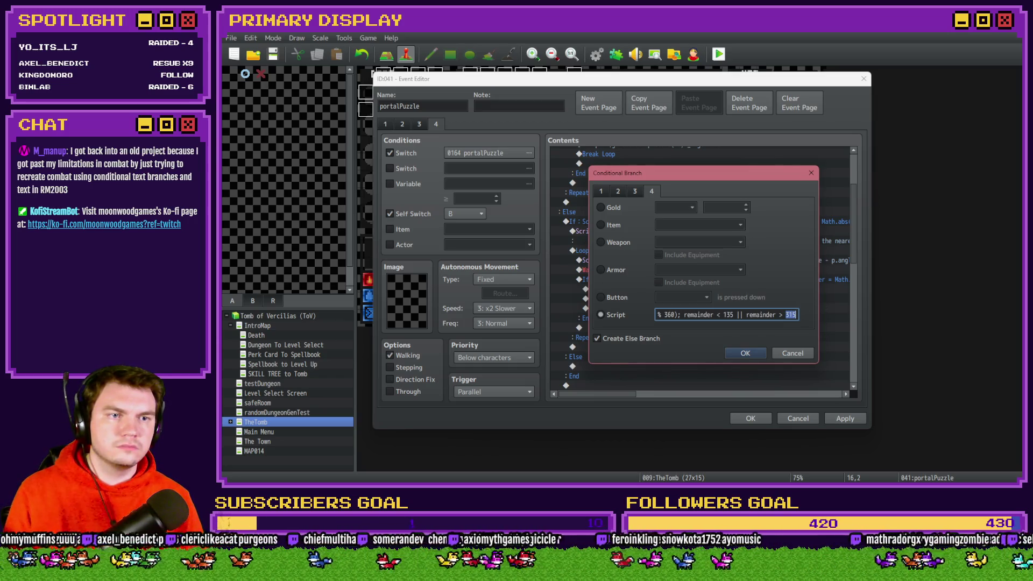
pyautogui.hotkey('alt', 'Tab')
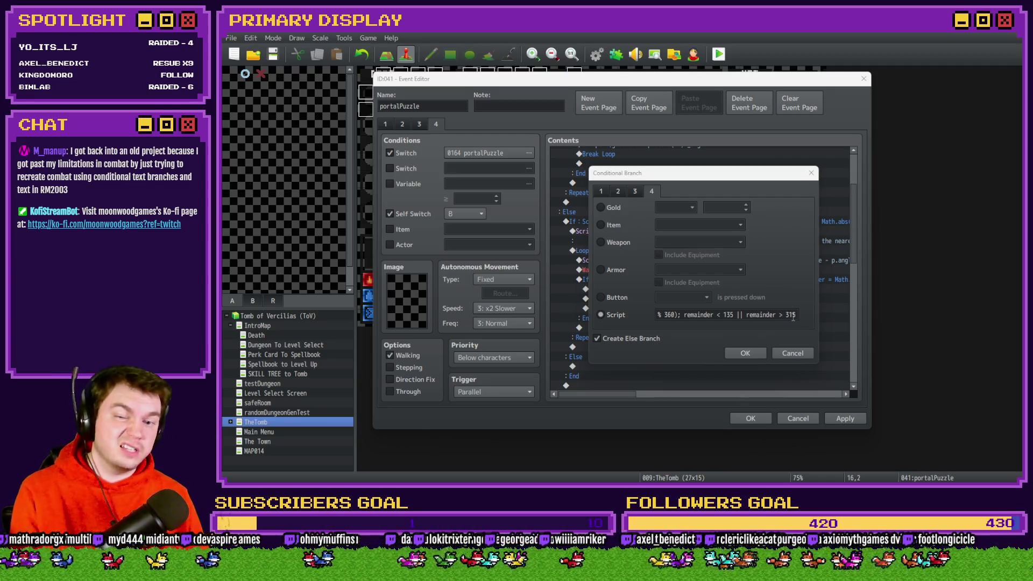
pyautogui.click(797, 234)
pyautogui.press('BackSpace')
pyautogui.press('BackSpace')
pyautogui.press('BackSpace')
pyautogui.write('45')
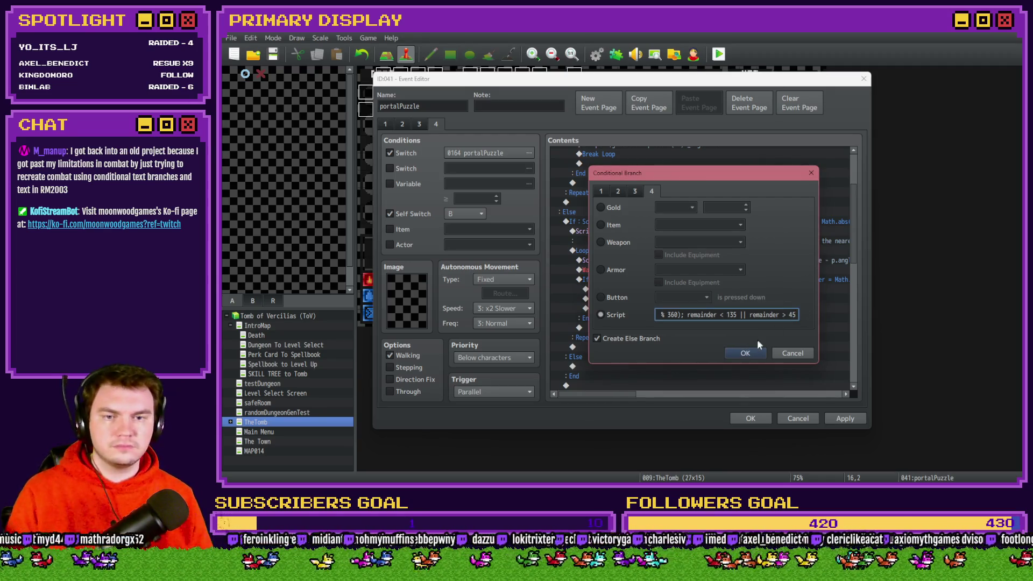
pyautogui.click(747, 354)
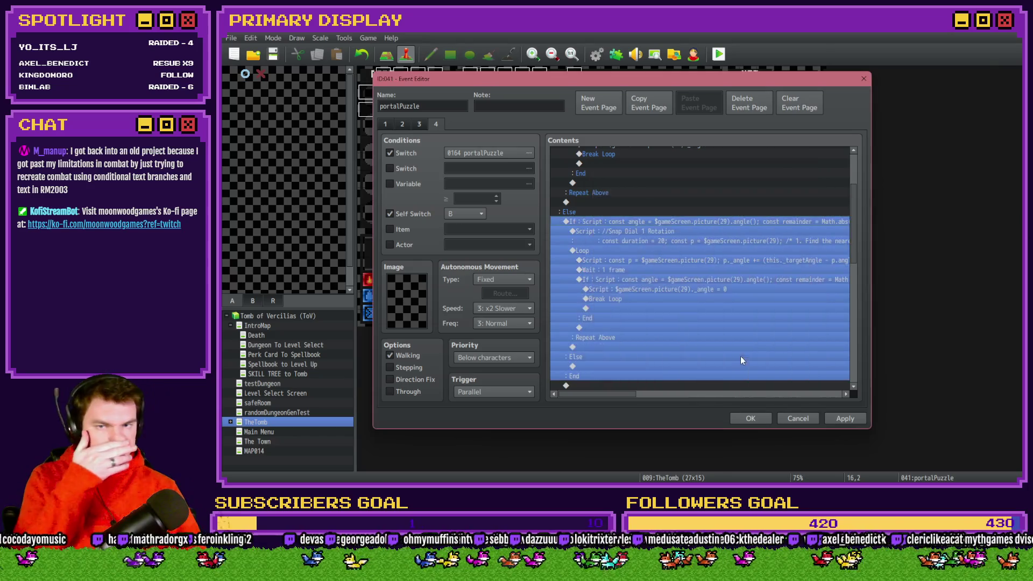
# Label the first Snap Dial 1 Rotation script comment '(0 degrees)' and save it
pyautogui.click(667, 231)
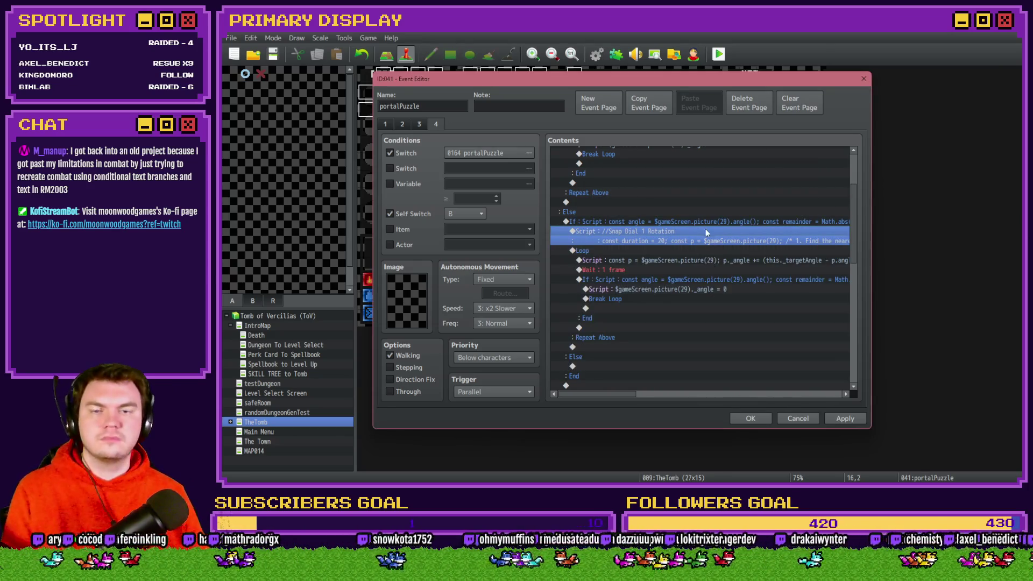
pyautogui.click(709, 221)
pyautogui.click(696, 232)
pyautogui.scroll(3, 676, 299)
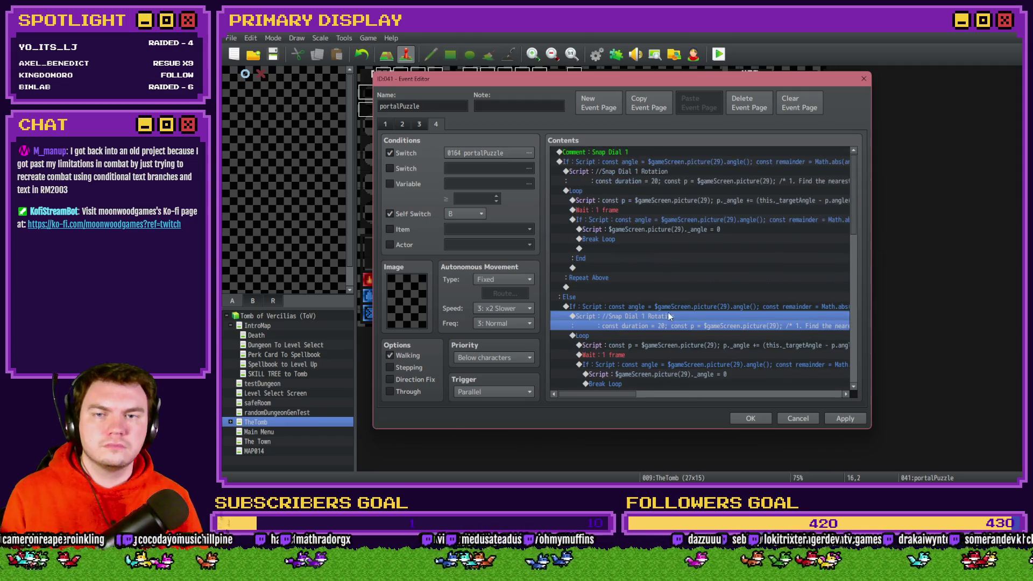
pyautogui.doubleClick(658, 170)
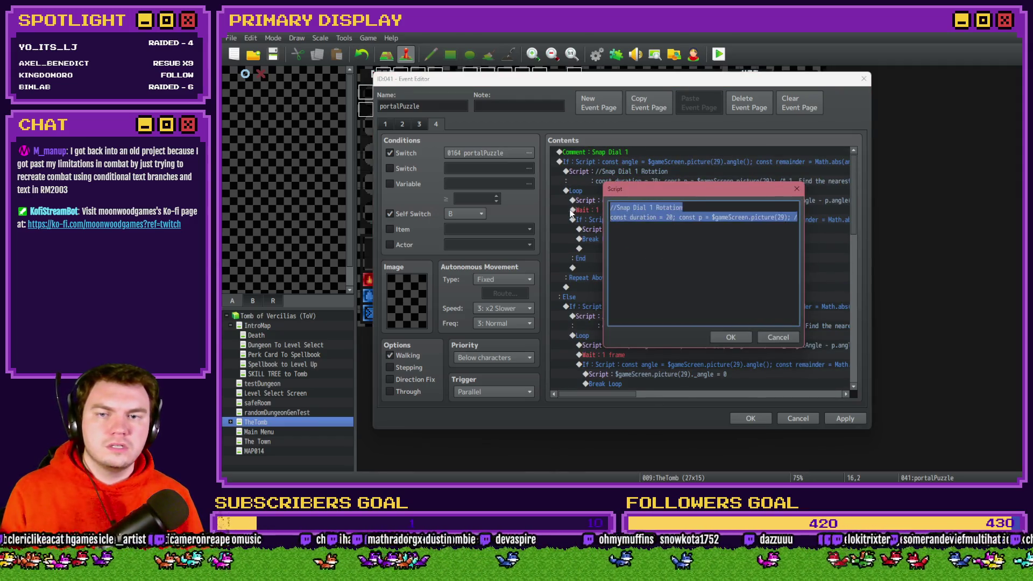
pyautogui.click(693, 207)
pyautogui.write('(')
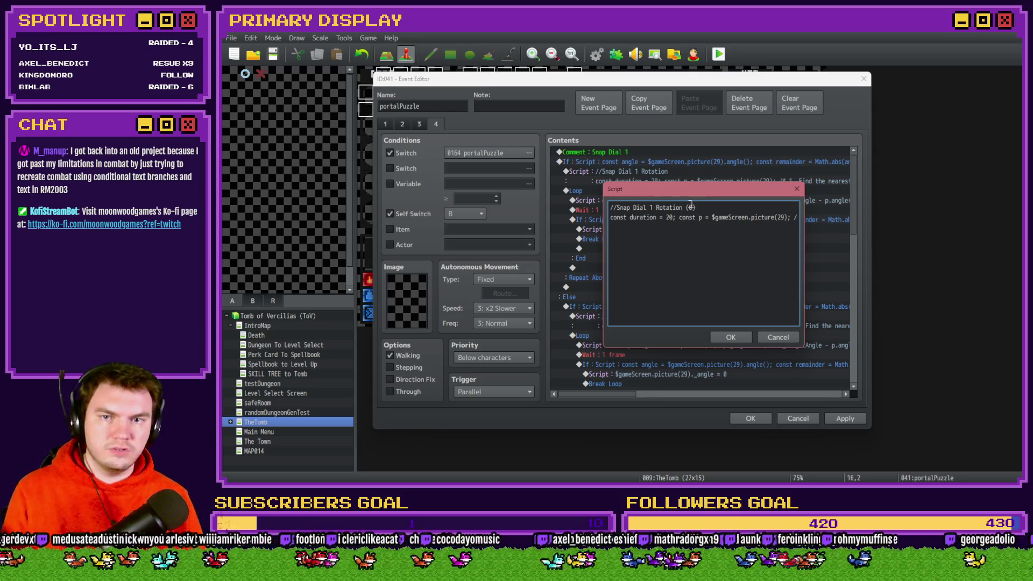
pyautogui.write('0 degrees)')
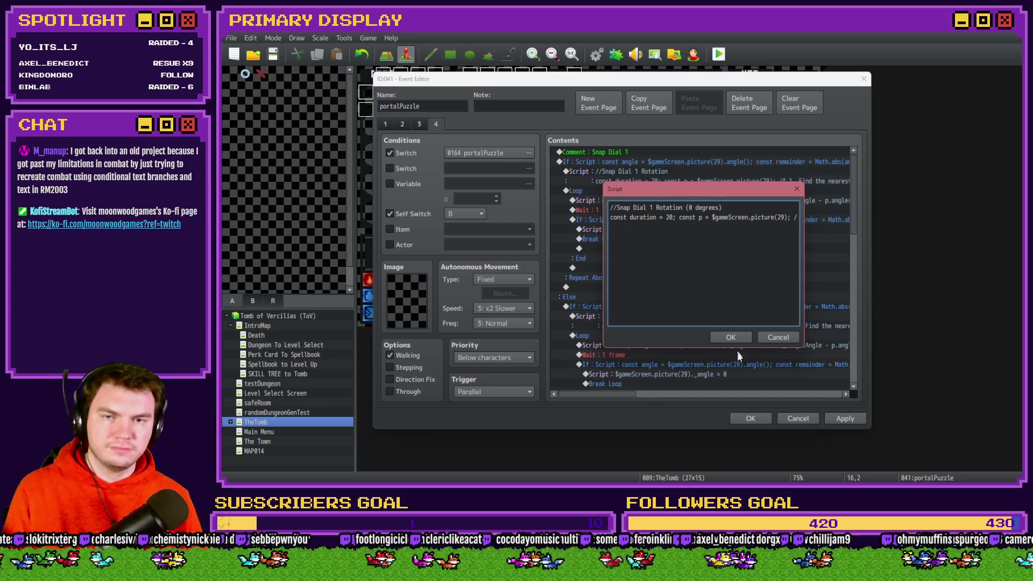
pyautogui.click(731, 337)
# Append '(90 Degrees)' to the Else-branch Snap Dial 1 Rotation comment and save it
pyautogui.doubleClick(665, 316)
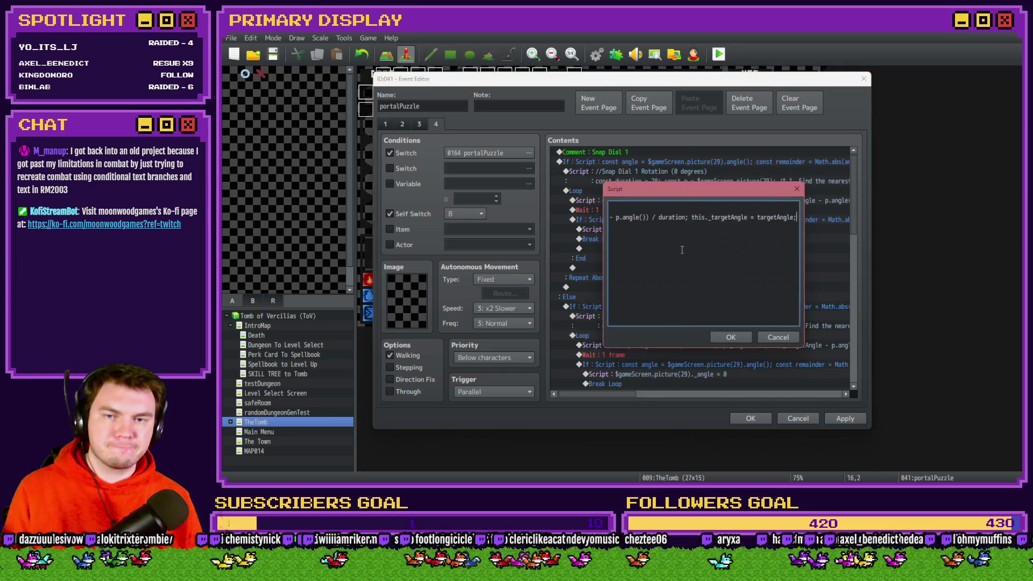
pyautogui.press('Up')
pyautogui.hotkey('shift', 'Home')
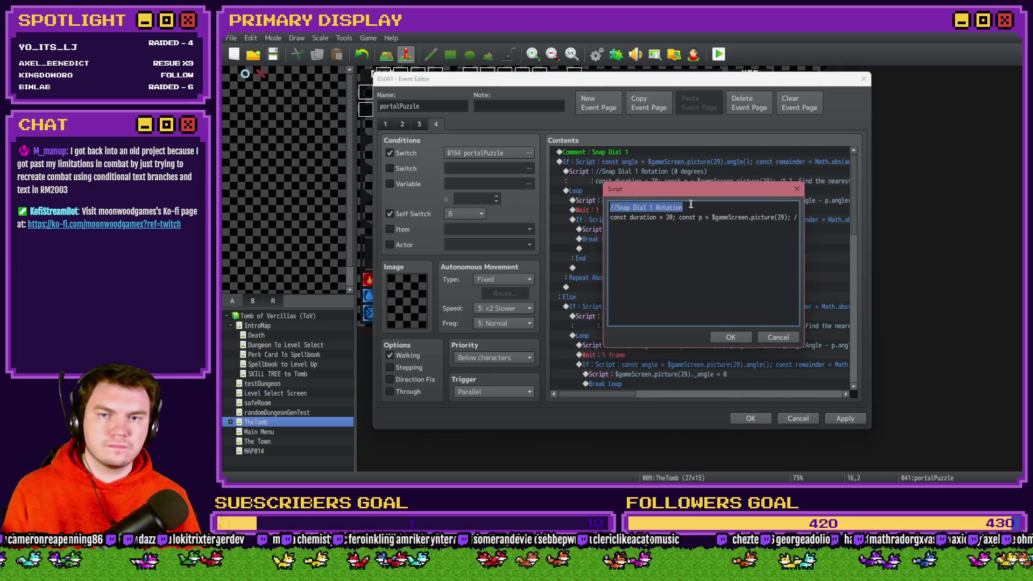
pyautogui.click(695, 206)
pyautogui.write('(90 Degrees)')
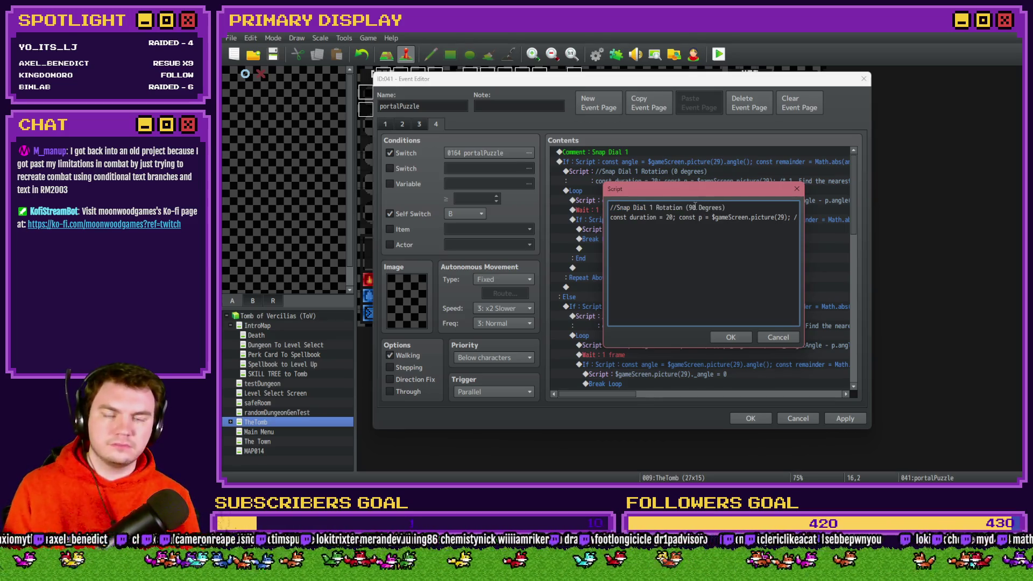
pyautogui.click(740, 339)
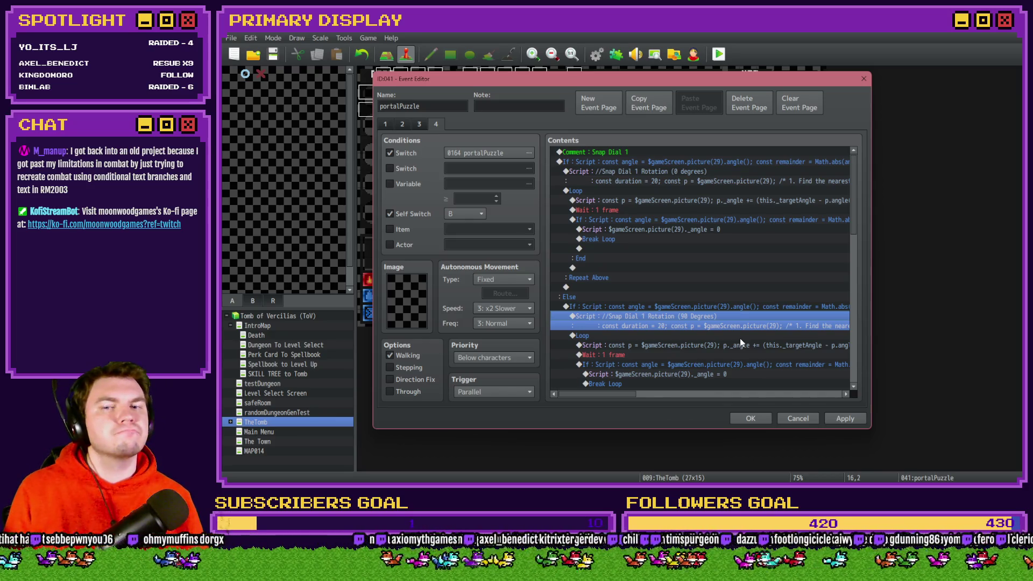
pyautogui.scroll(-2, 741, 304)
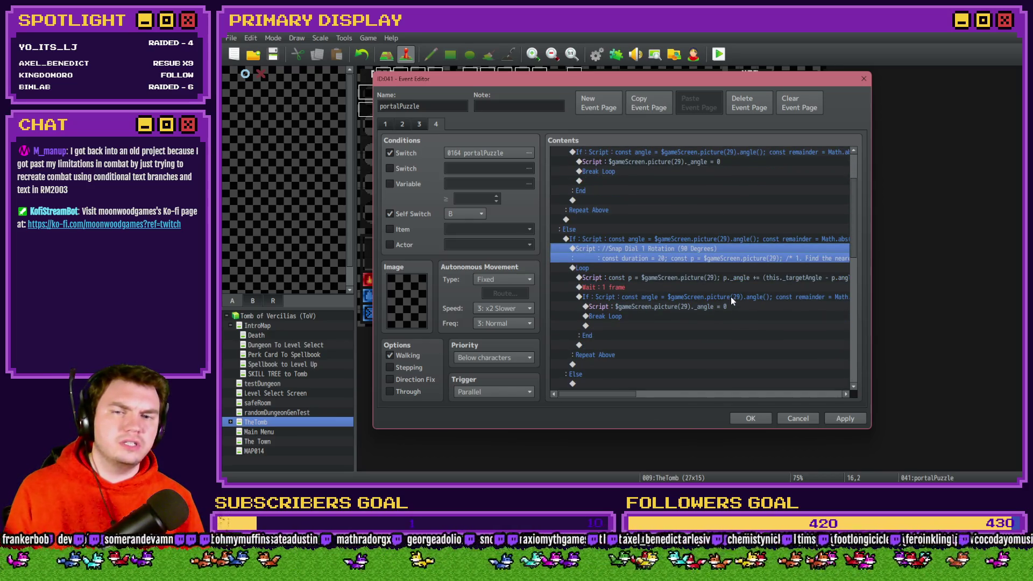
pyautogui.moveTo(623, 393)
pyautogui.mouseDown()
pyautogui.moveTo(838, 391)
pyautogui.moveTo(616, 393)
pyautogui.mouseUp()
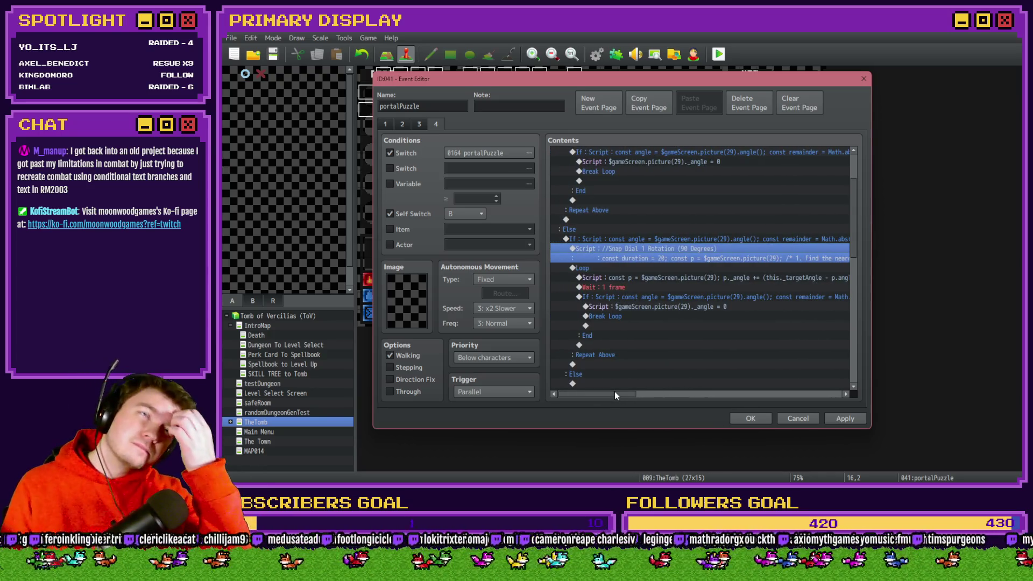
# Replace both 360 values in the targetAngle Math.round expression with 90 and save the script
pyautogui.doubleClick(715, 250)
pyautogui.click(768, 217)
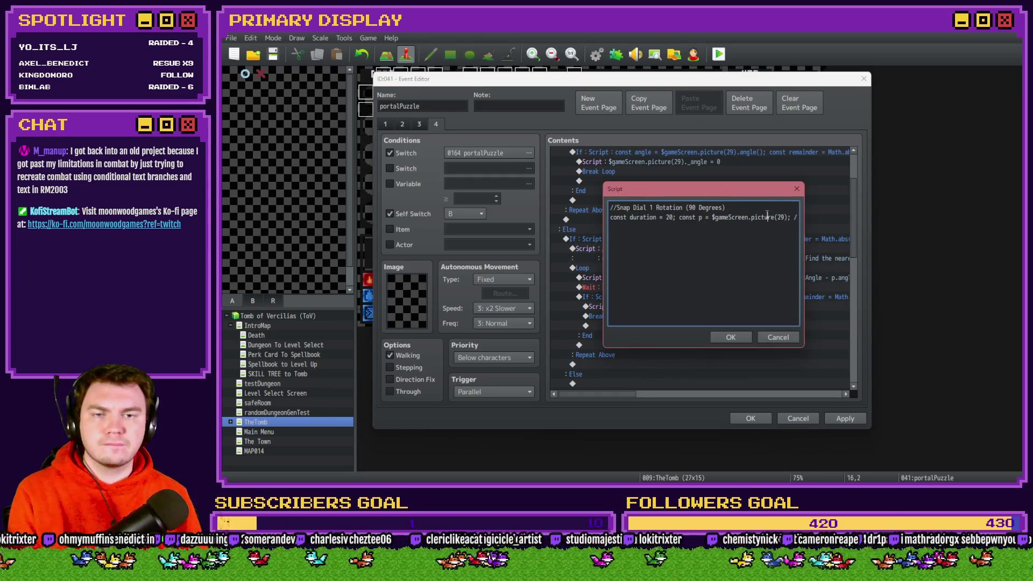
pyautogui.press('Right')
pyautogui.press('Right')
pyautogui.press('Right')
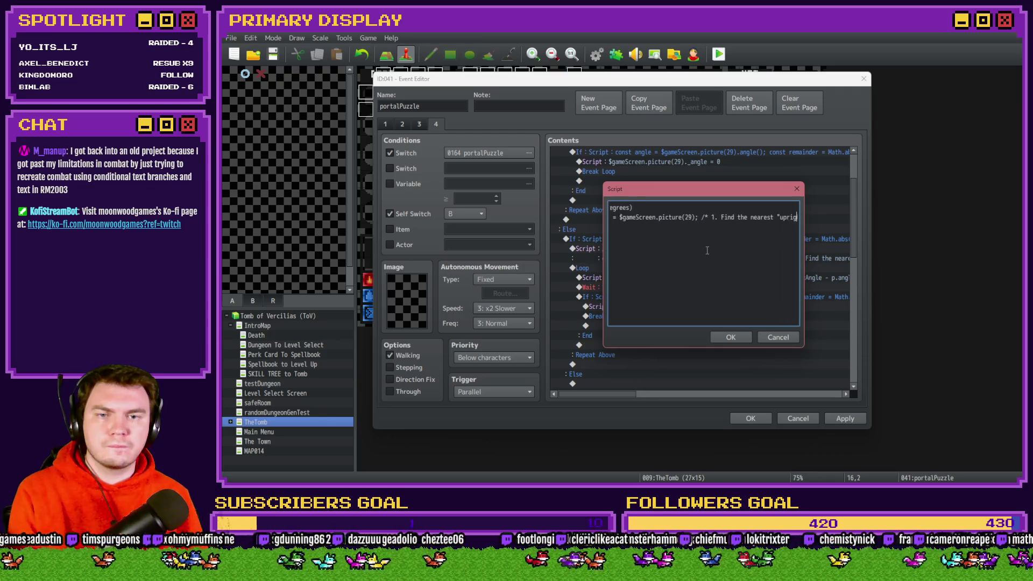
pyautogui.press('Right')
pyautogui.press('Right')
pyautogui.press('Right')
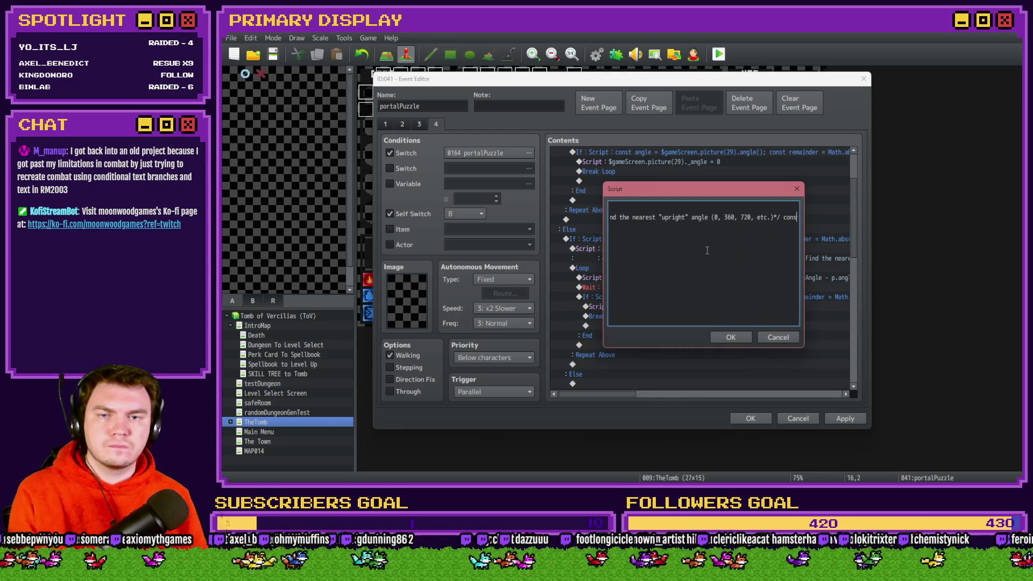
pyautogui.press('Right')
pyautogui.press('Right')
pyautogui.press('Right')
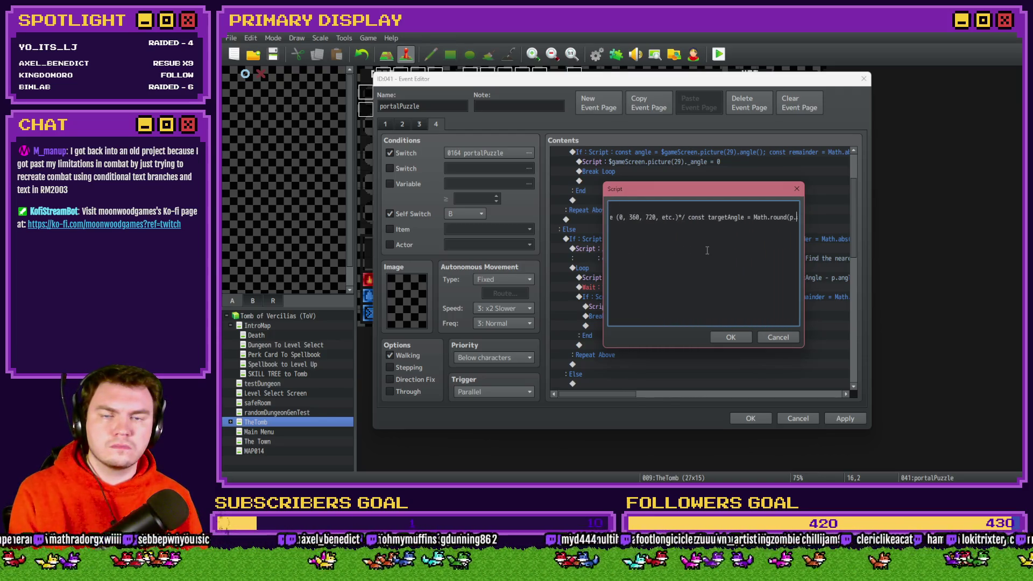
pyautogui.press('Right')
pyautogui.press('Right')
pyautogui.press('Right')
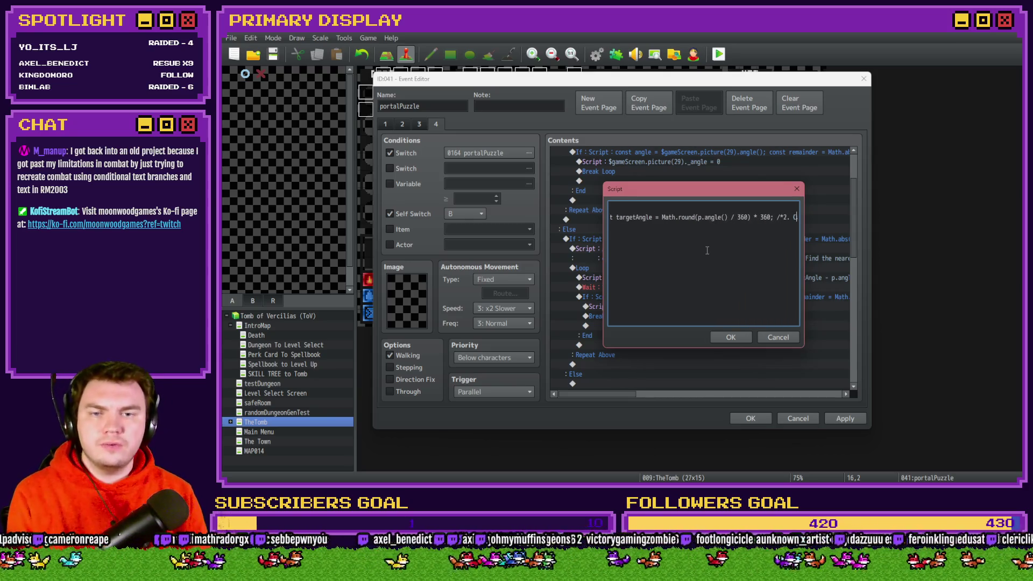
pyautogui.press('Right')
pyautogui.press('Right')
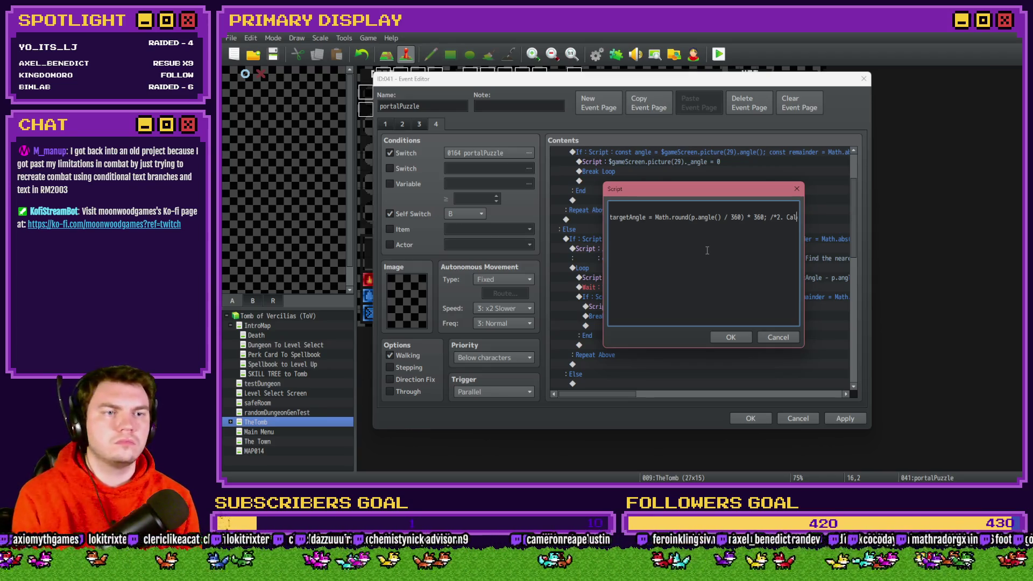
pyautogui.doubleClick(736, 218)
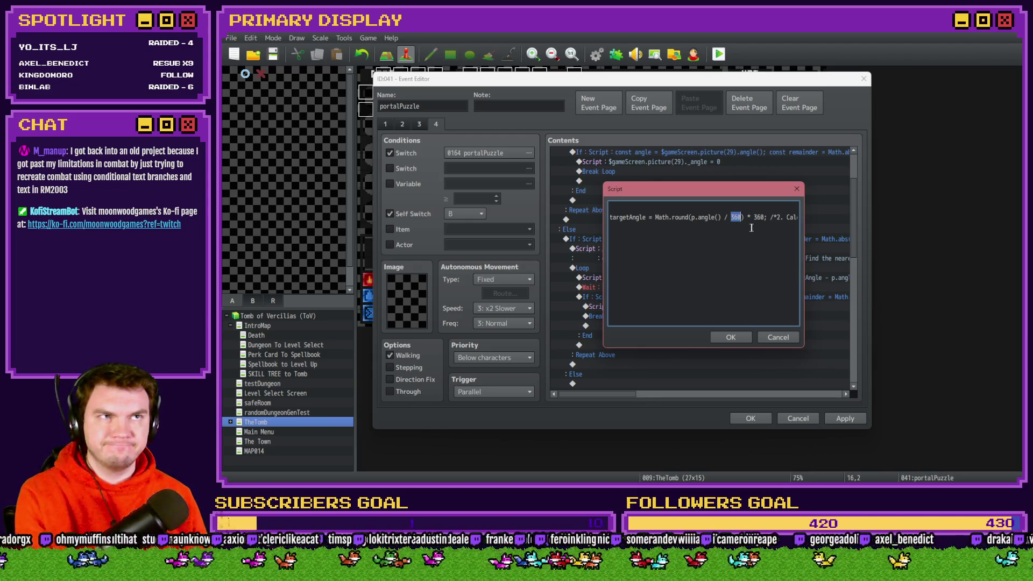
pyautogui.write('90')
pyautogui.doubleClick(757, 217)
pyautogui.write('90;')
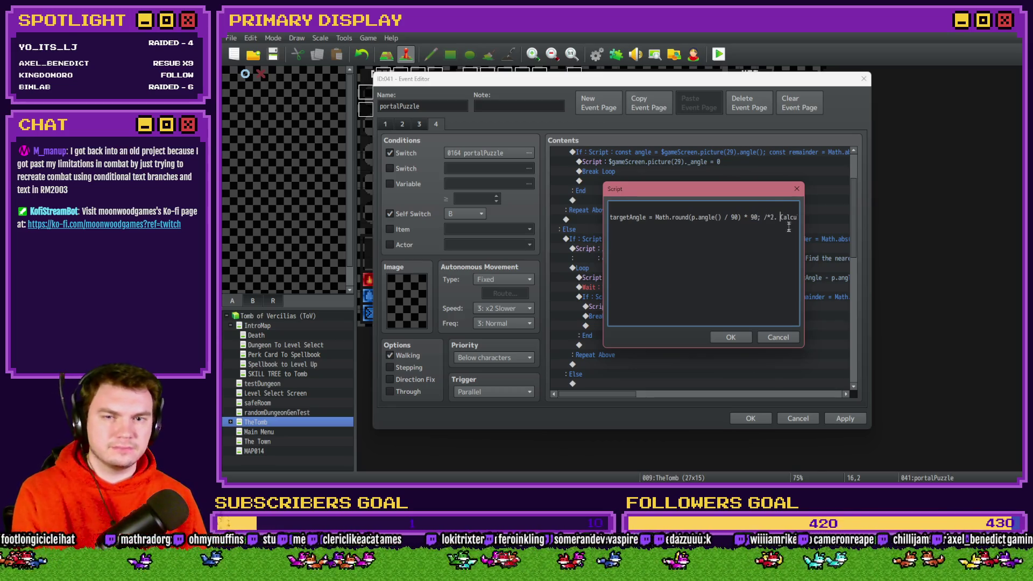
pyautogui.press('Right')
pyautogui.press('Right')
pyautogui.press('Right')
pyautogui.press('Right')
pyautogui.press('Right')
pyautogui.press('Right')
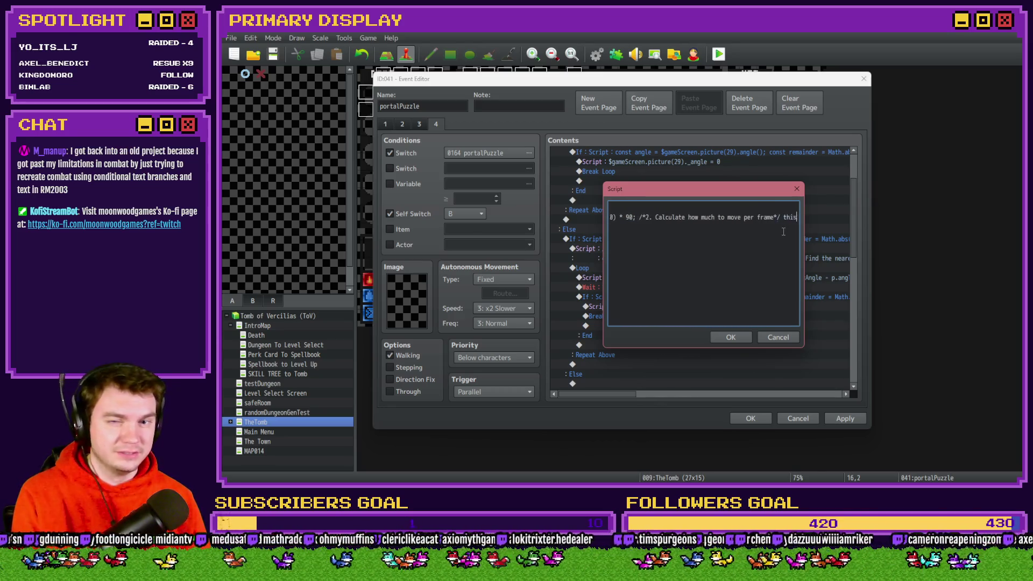
pyautogui.press('Right')
pyautogui.press('Right')
pyautogui.press('Right')
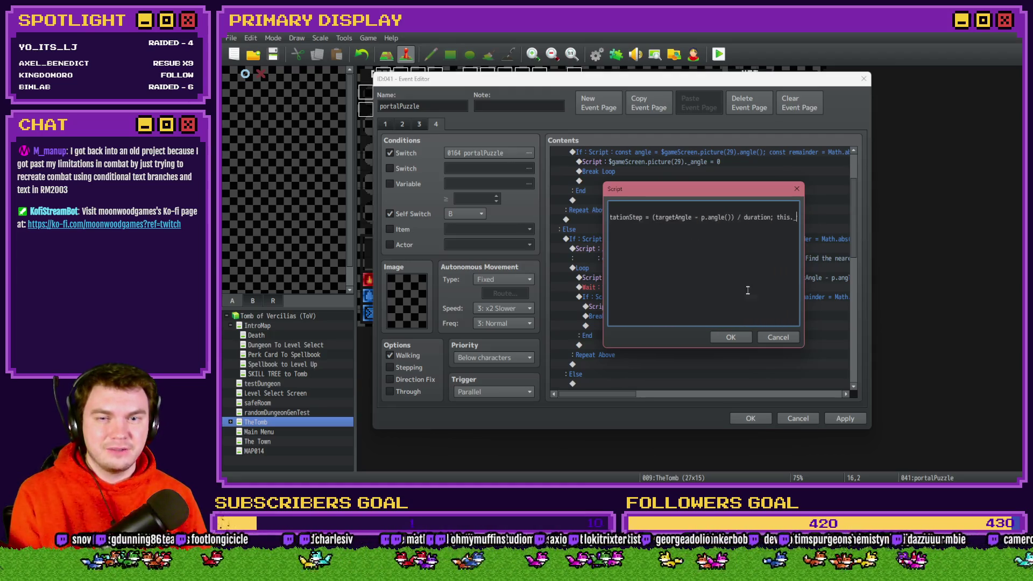
pyautogui.click(732, 337)
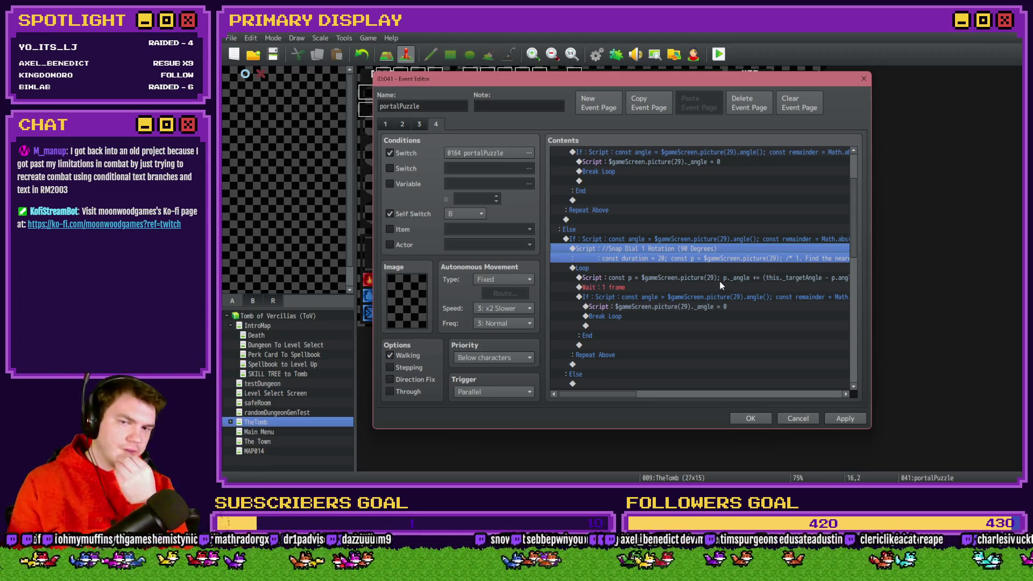
# Change the inner snap condition to angle % 90 with a > 89 threshold
pyautogui.moveTo(634, 397)
pyautogui.mouseDown()
pyautogui.moveTo(676, 393)
pyautogui.moveTo(627, 394)
pyautogui.mouseUp()
pyautogui.doubleClick(705, 298)
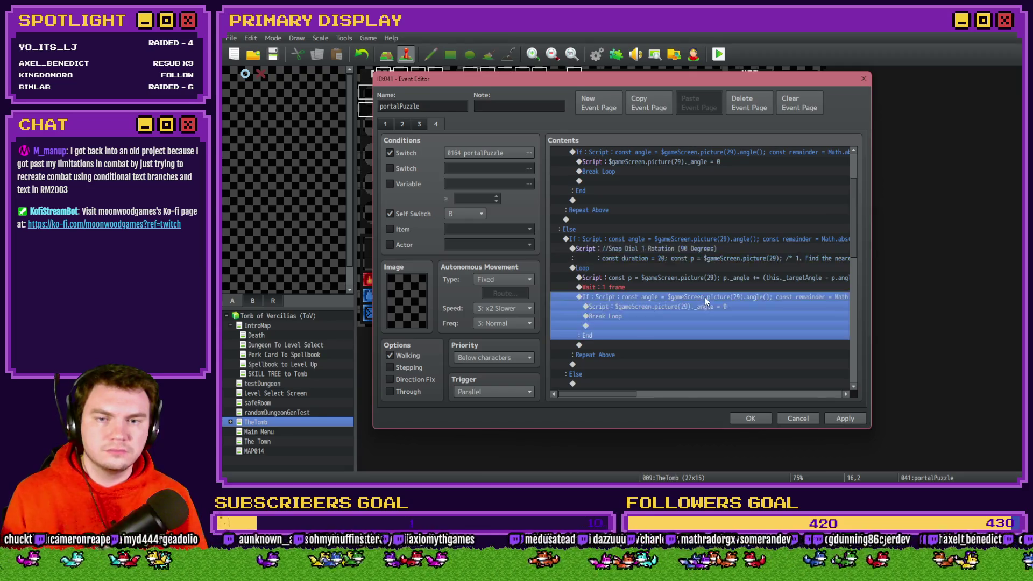
pyautogui.moveTo(659, 315); pyautogui.dragTo(811, 318)
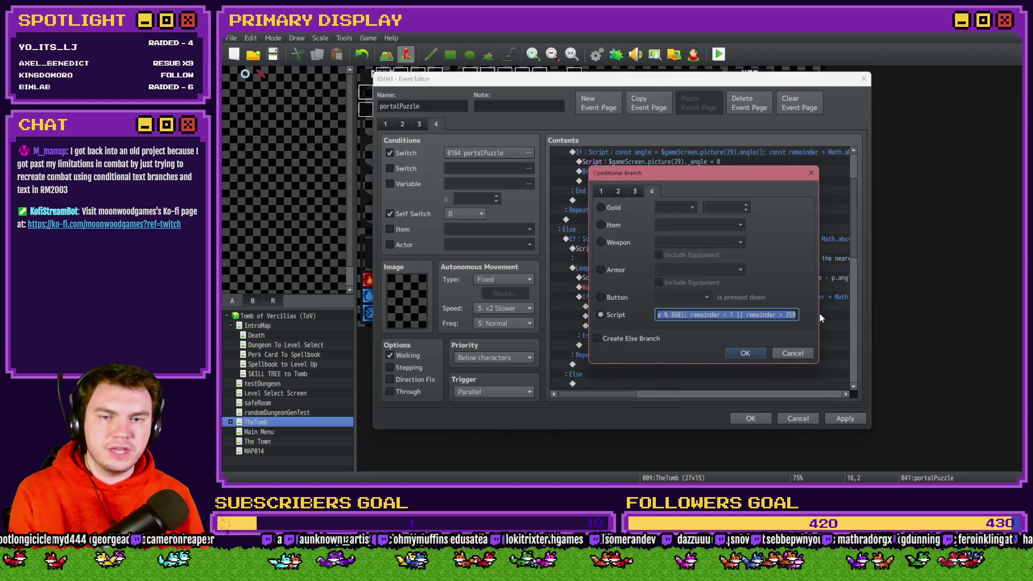
pyautogui.click(746, 316)
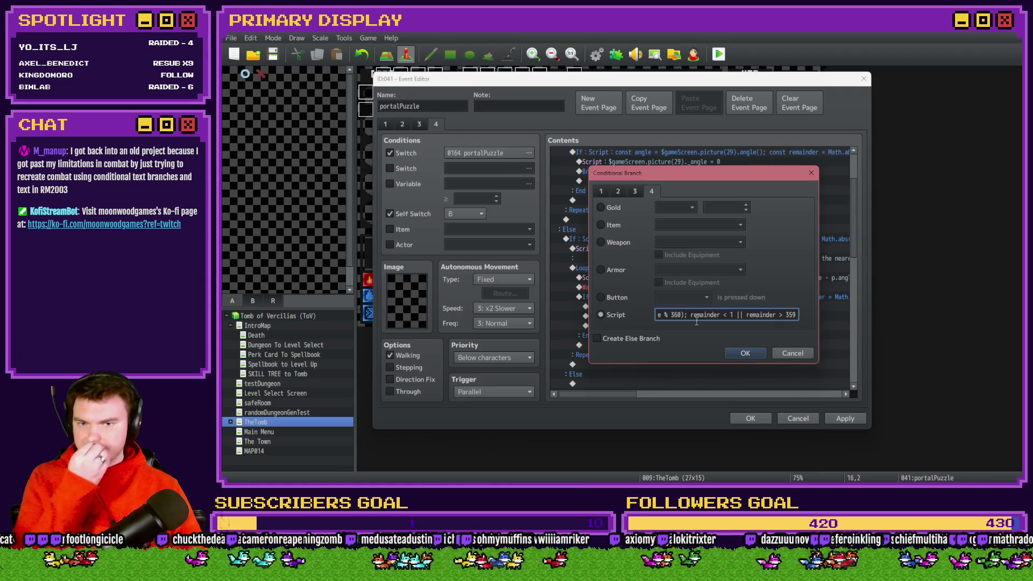
pyautogui.moveTo(682, 314); pyautogui.dragTo(649, 312)
pyautogui.click(770, 317)
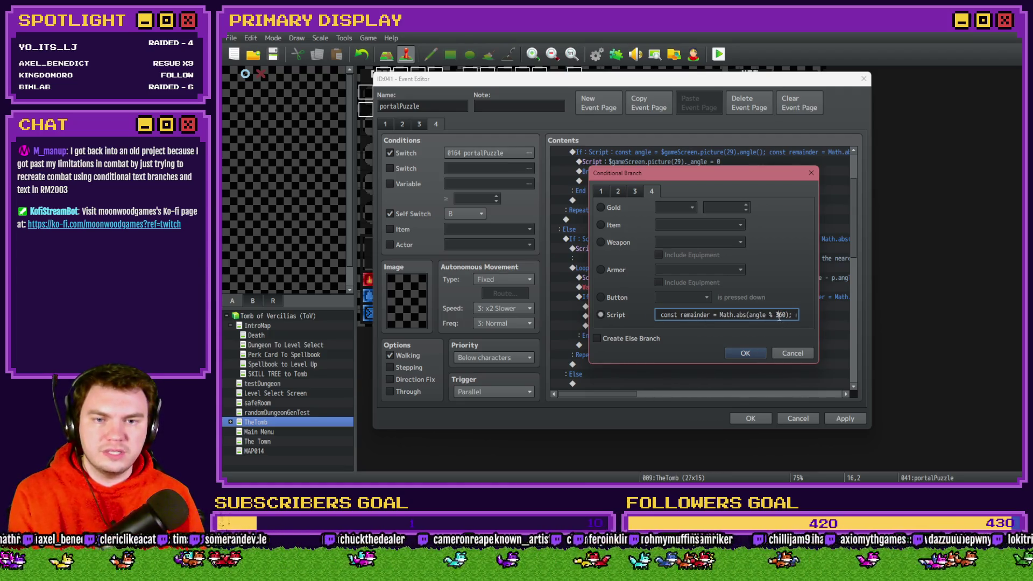
pyautogui.doubleClick(779, 316)
pyautogui.write('90')
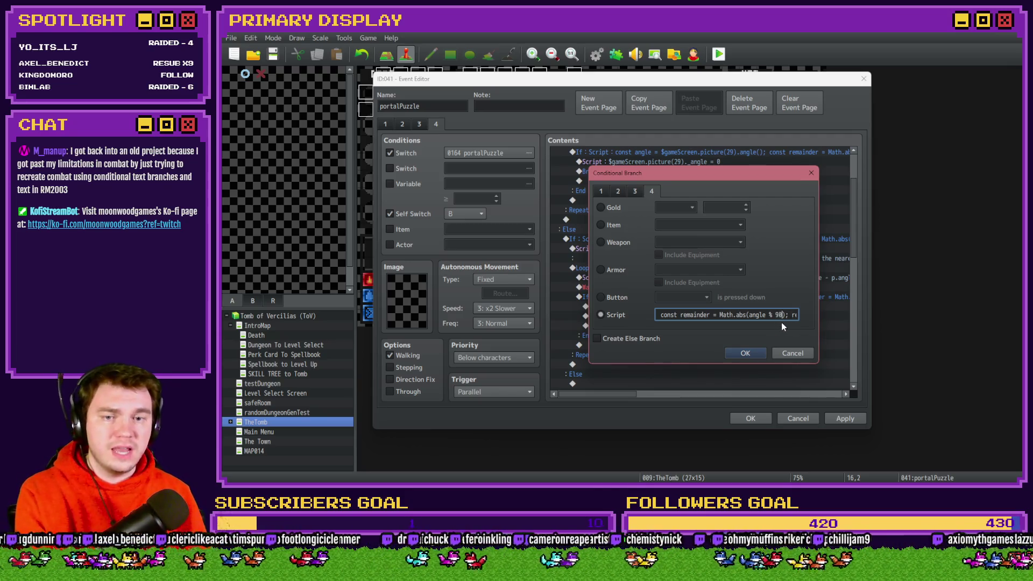
pyautogui.press('Right')
pyautogui.press('Right')
pyautogui.press('Right')
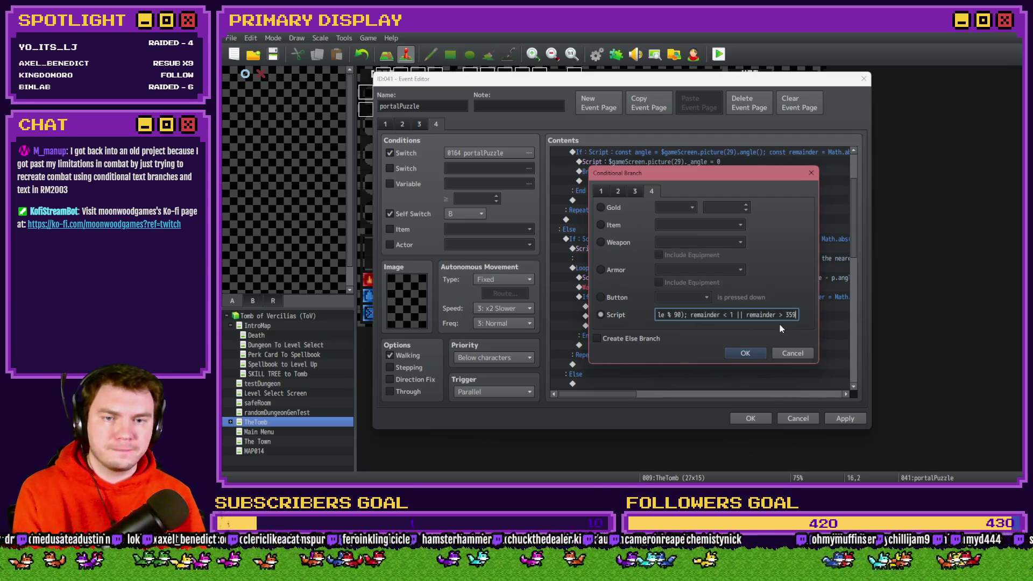
pyautogui.doubleClick(791, 315)
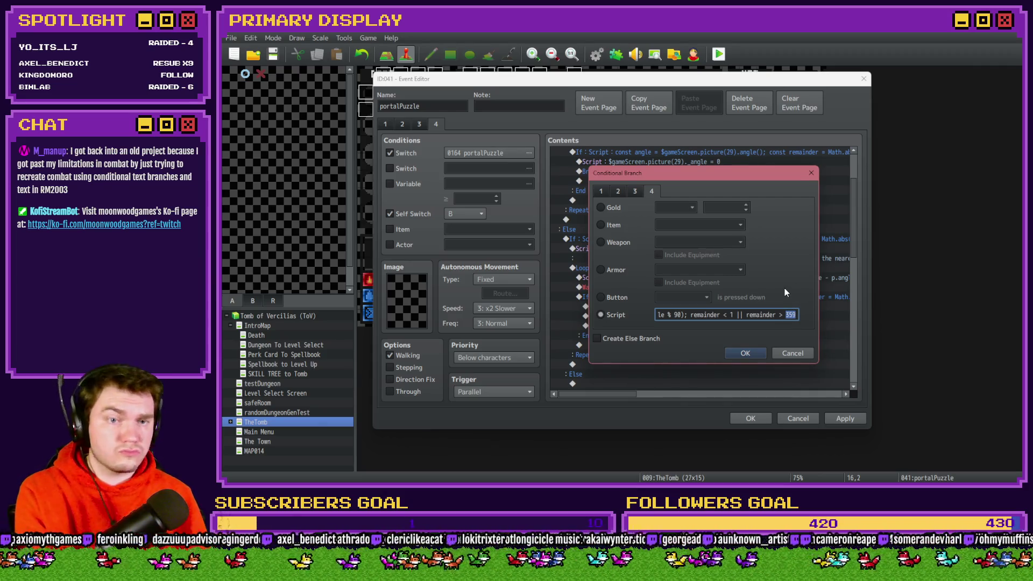
pyautogui.write('89')
pyautogui.click(753, 353)
# Set the reset script's picture angle from 0 to 90, close the event, and start a playtest
pyautogui.click(693, 305)
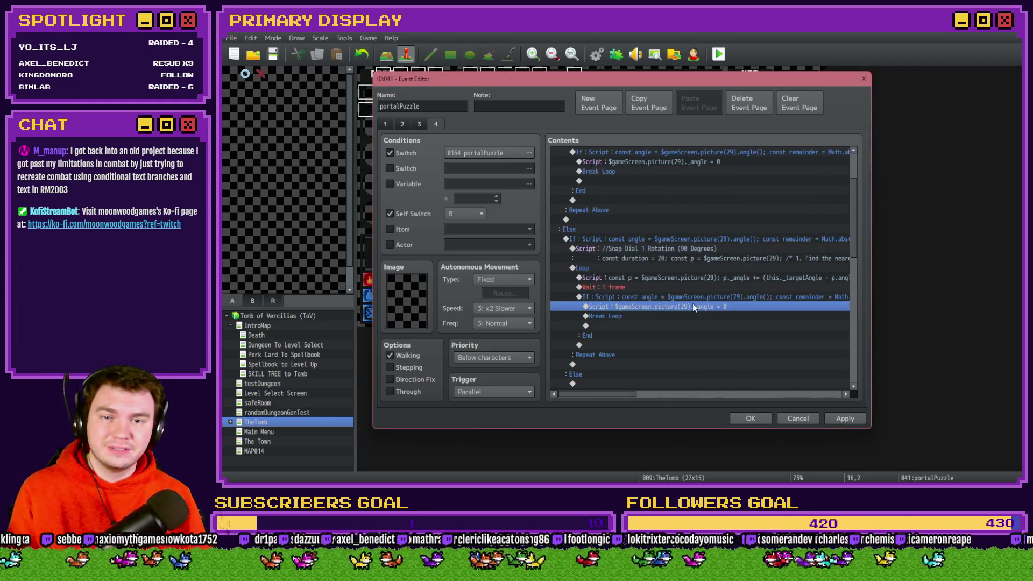
pyautogui.doubleClick(687, 311)
pyautogui.doubleClick(725, 205)
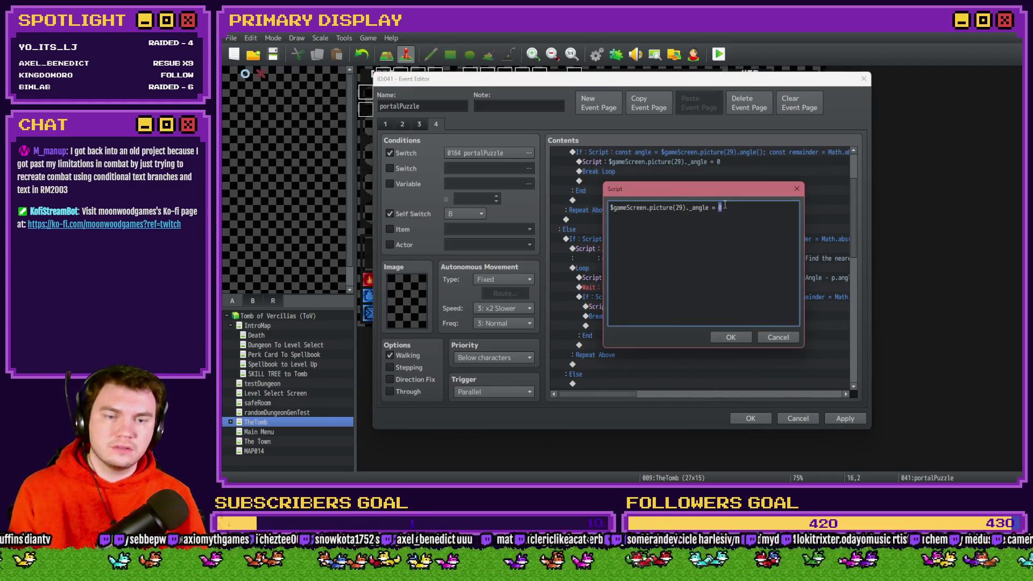
pyautogui.write('90')
pyautogui.click(731, 337)
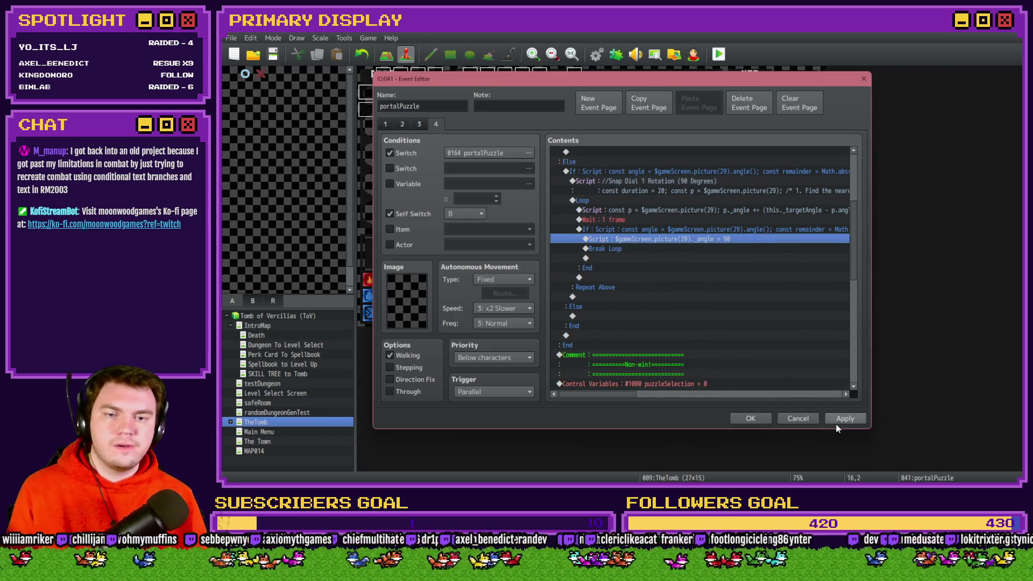
pyautogui.click(751, 419)
pyautogui.click(719, 54)
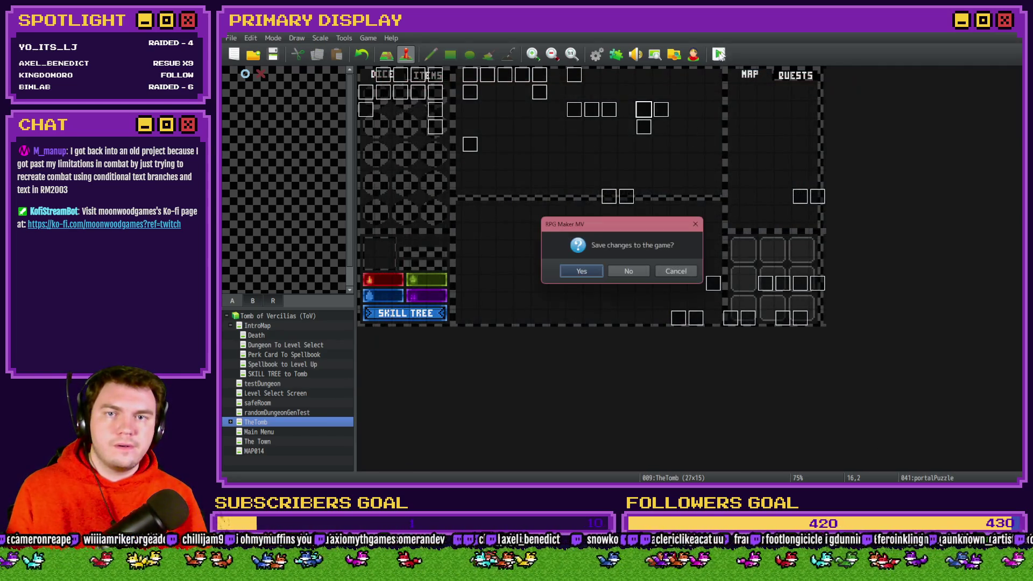
# Save the project, start the playtest, and turn switch 0164 portalPuzzle ON via the F9 debug menu
pyautogui.click(591, 271)
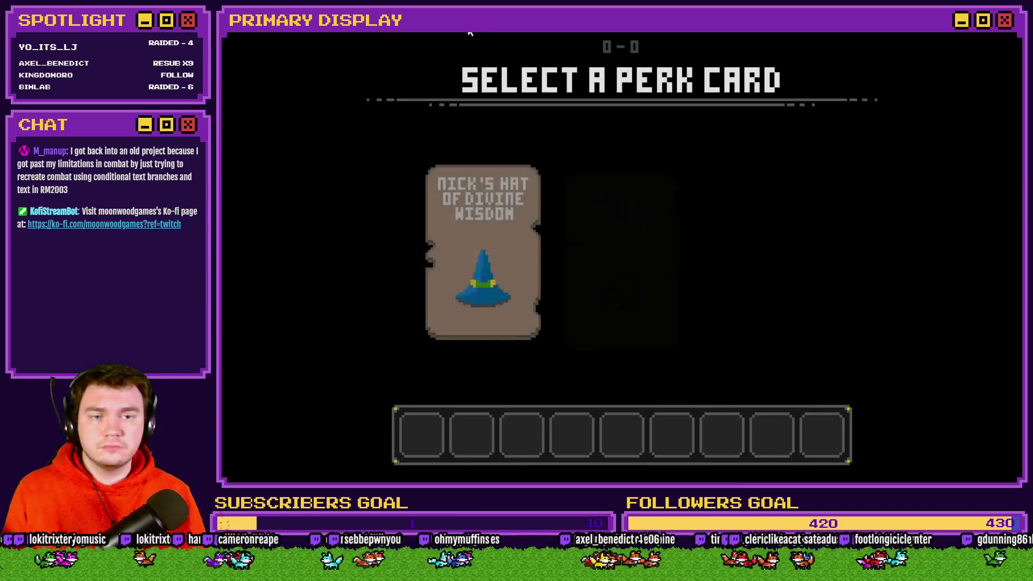
pyautogui.click(648, 205)
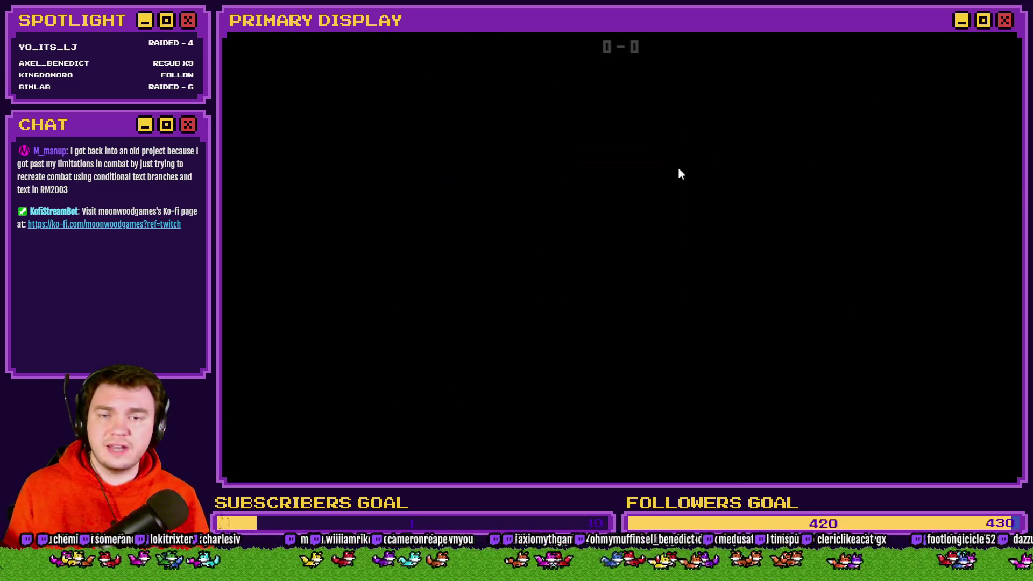
pyautogui.press('F9')
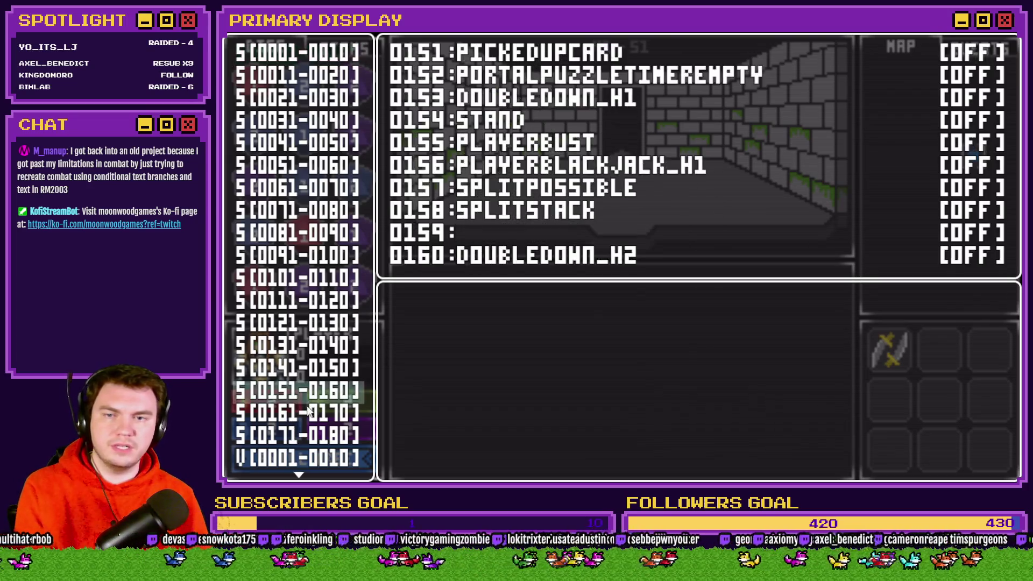
pyautogui.click(310, 413)
pyautogui.press('Down')
pyautogui.press('Down')
pyautogui.press('Down')
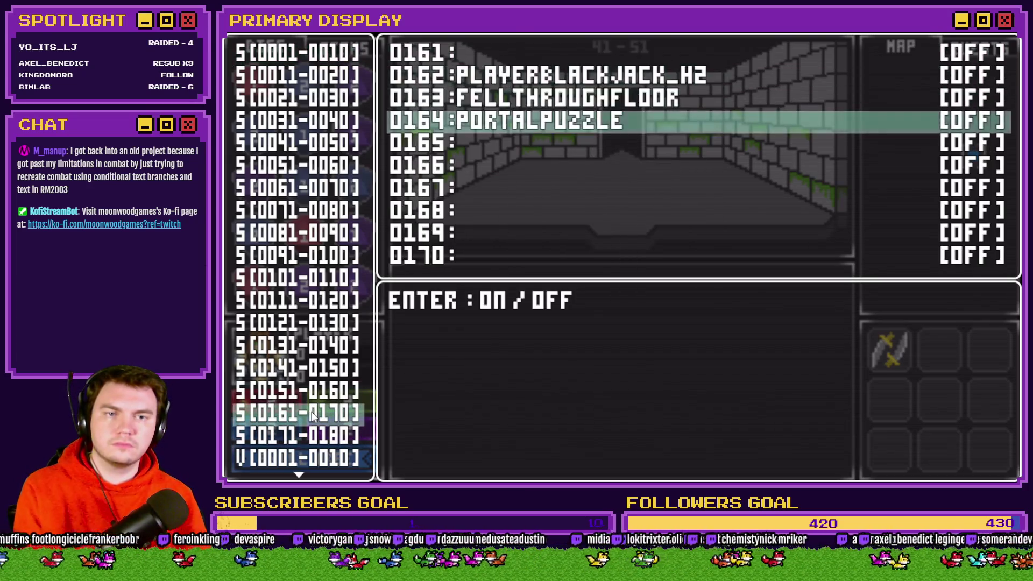
pyautogui.press('Return')
pyautogui.press('Escape')
pyautogui.press('Escape')
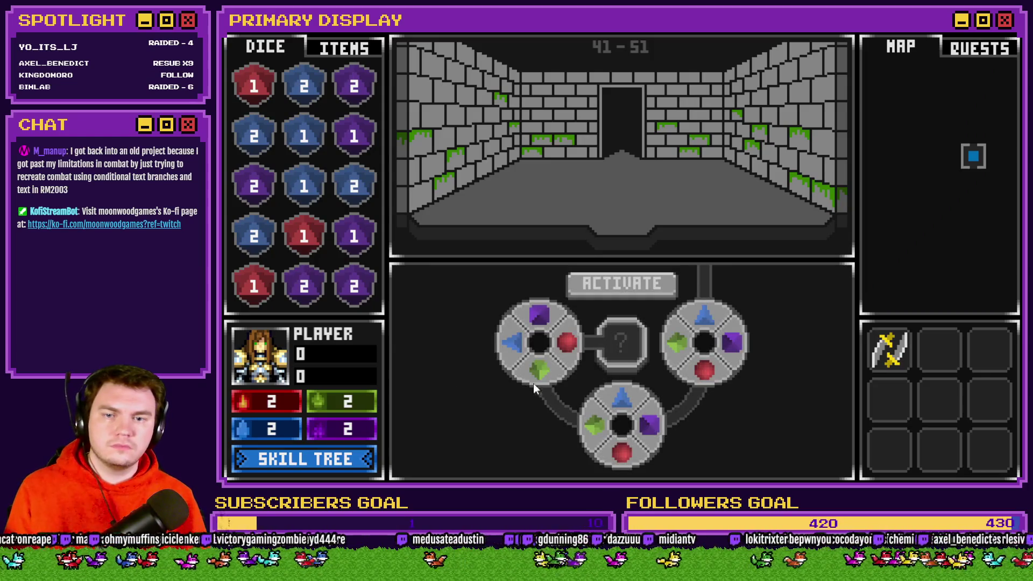
# Rotate the top-left dial both ways with left and right clicks to verify it snaps to quarter turns
pyautogui.click(569, 346)
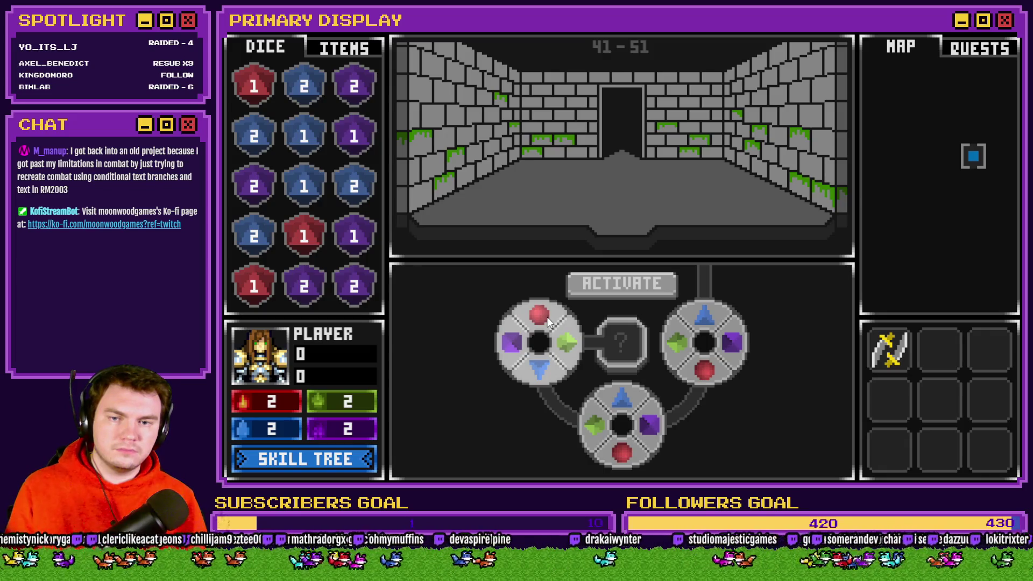
pyautogui.click(566, 334)
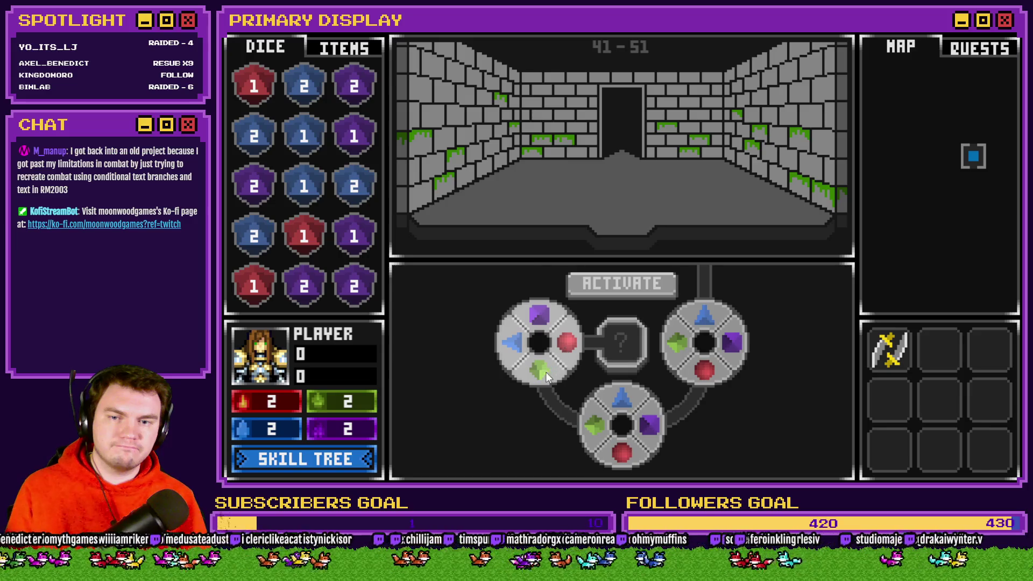
pyautogui.click(560, 334)
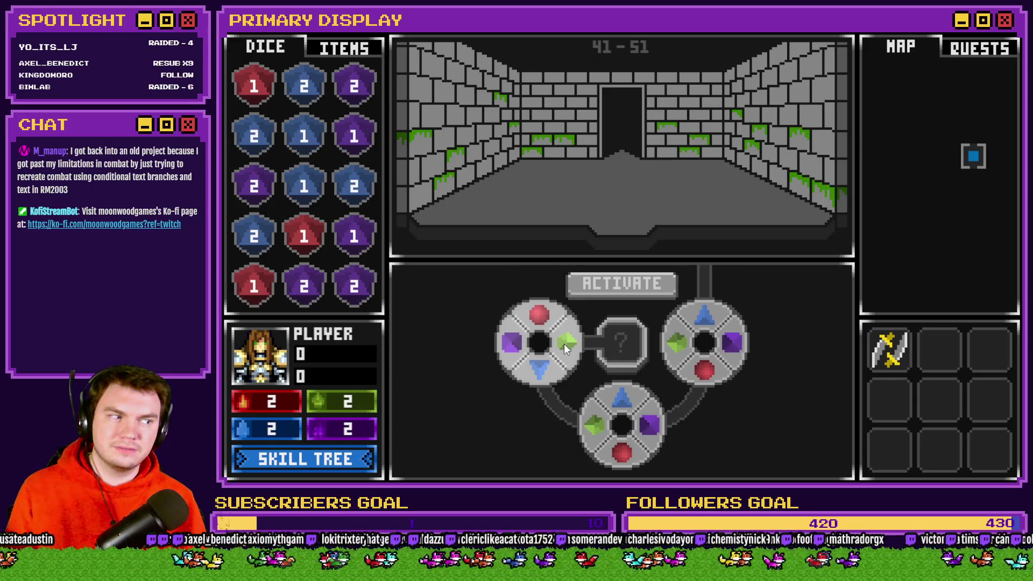
pyautogui.click(564, 344)
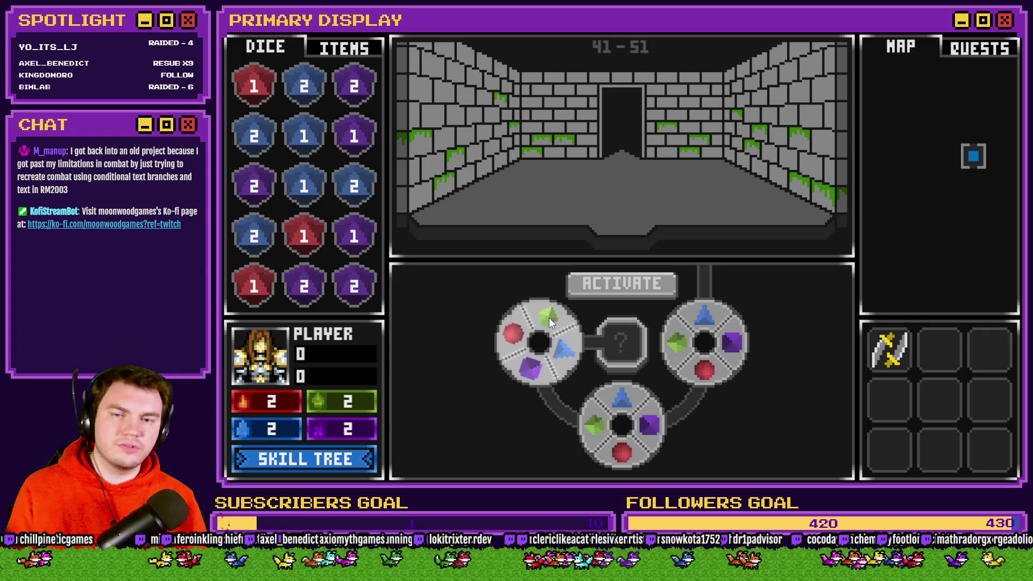
pyautogui.rightClick(555, 323)
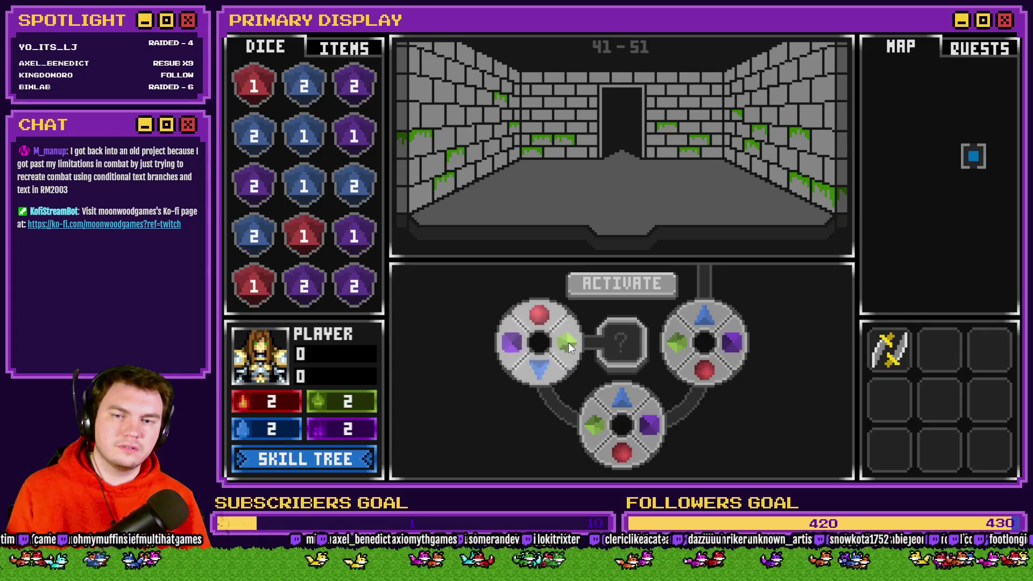
pyautogui.rightClick(568, 341)
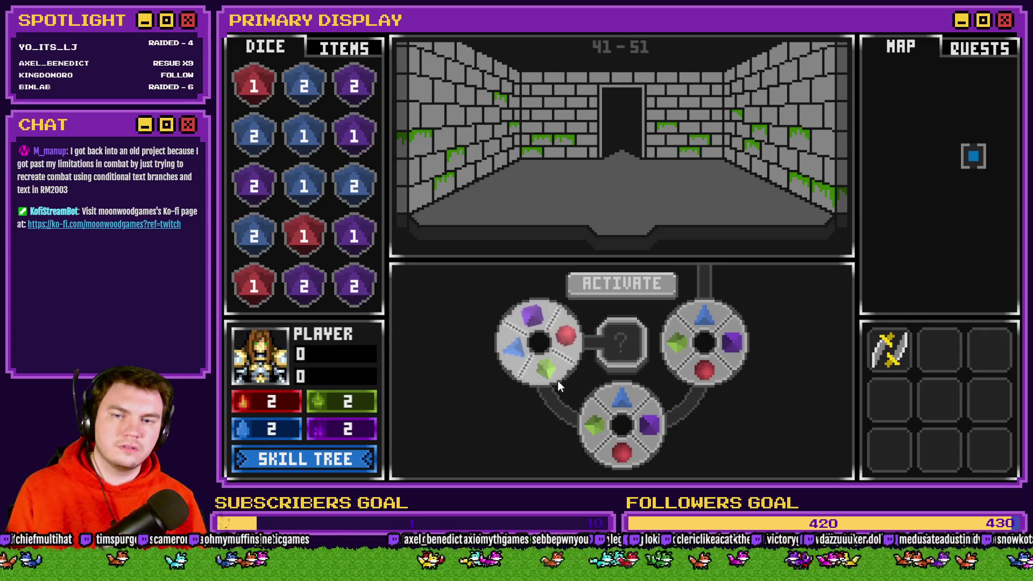
pyautogui.click(544, 369)
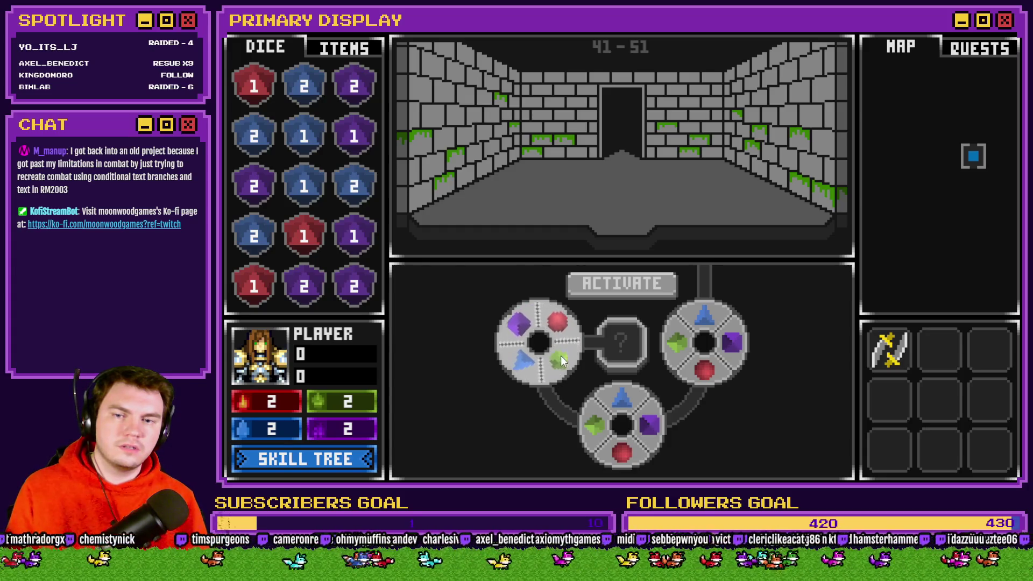
pyautogui.rightClick(564, 339)
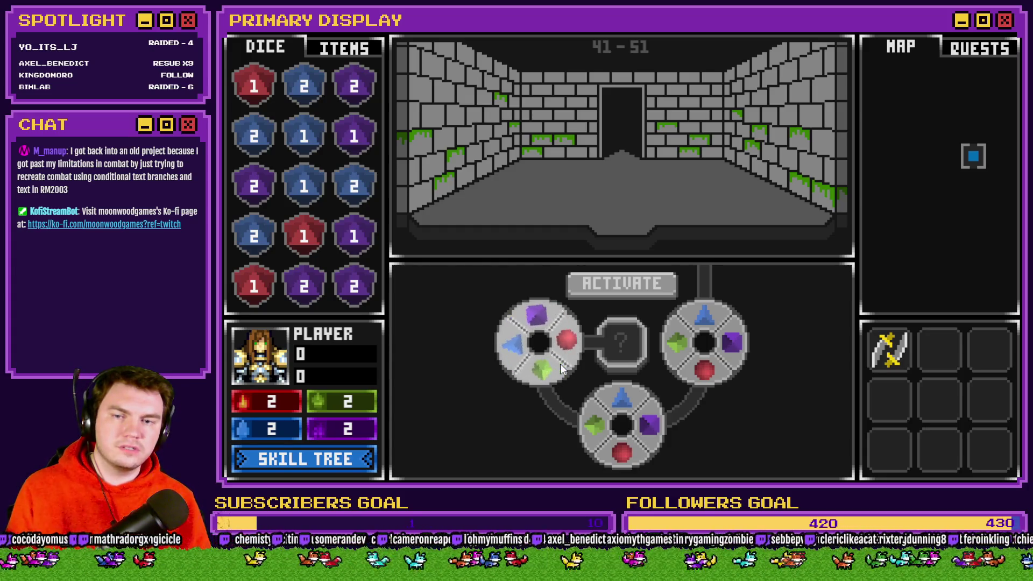
pyautogui.click(554, 361)
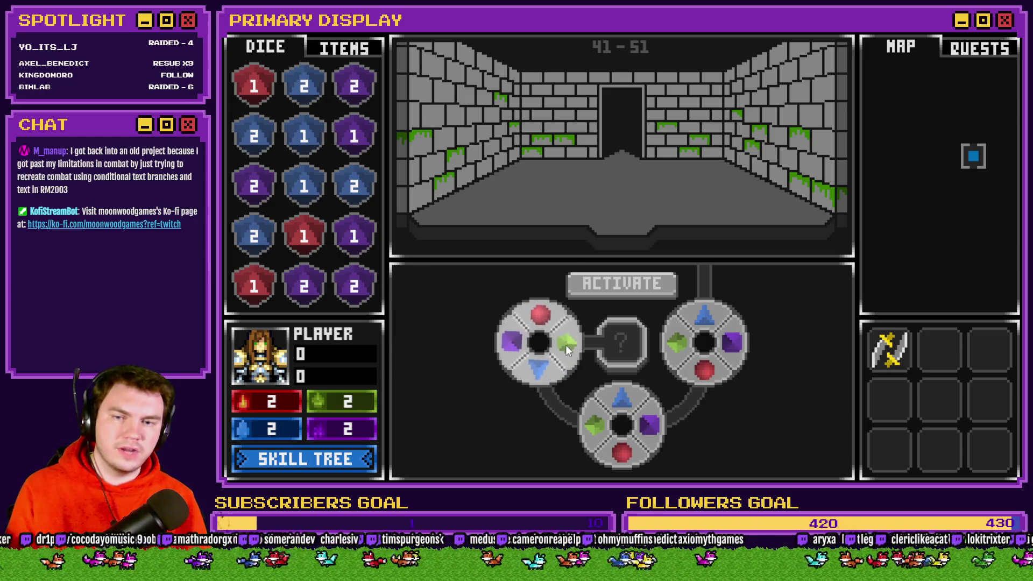
pyautogui.rightClick(567, 345)
pyautogui.click(554, 364)
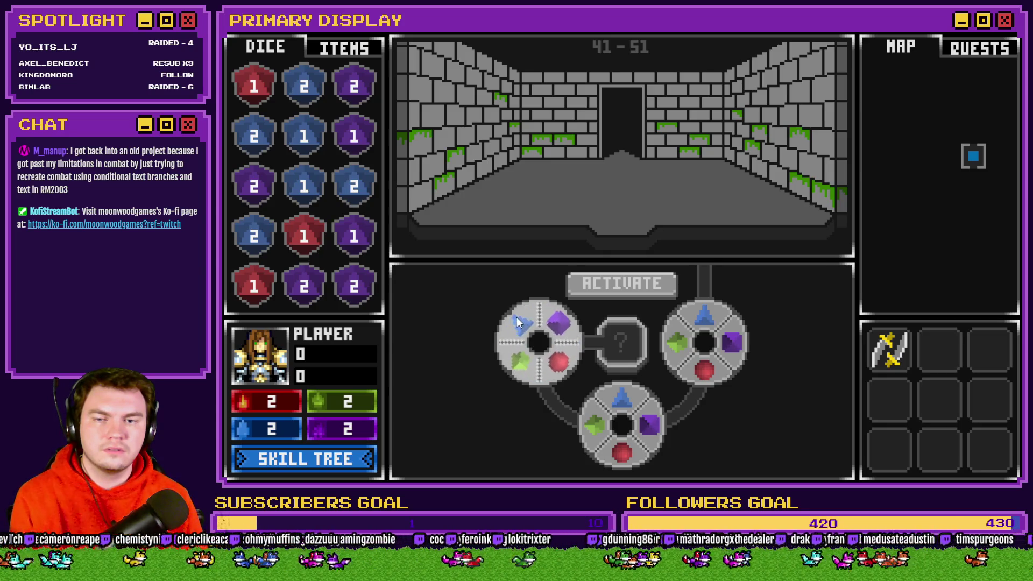
pyautogui.click(518, 315)
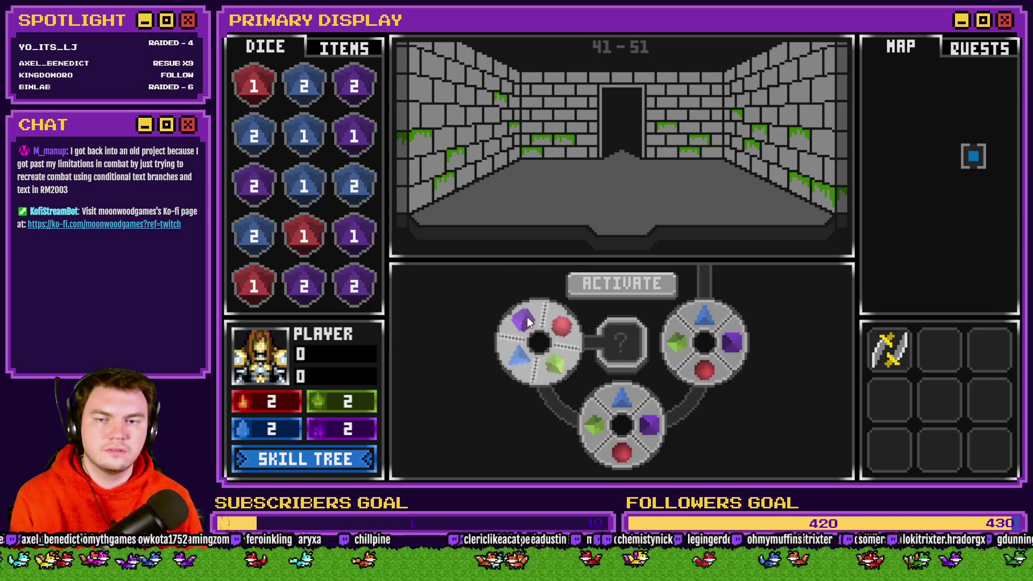
# Close the playtest and copy portalPuzzle's 90-degree If block into the empty Else branch
pyautogui.hotkey('alt', 'F4')
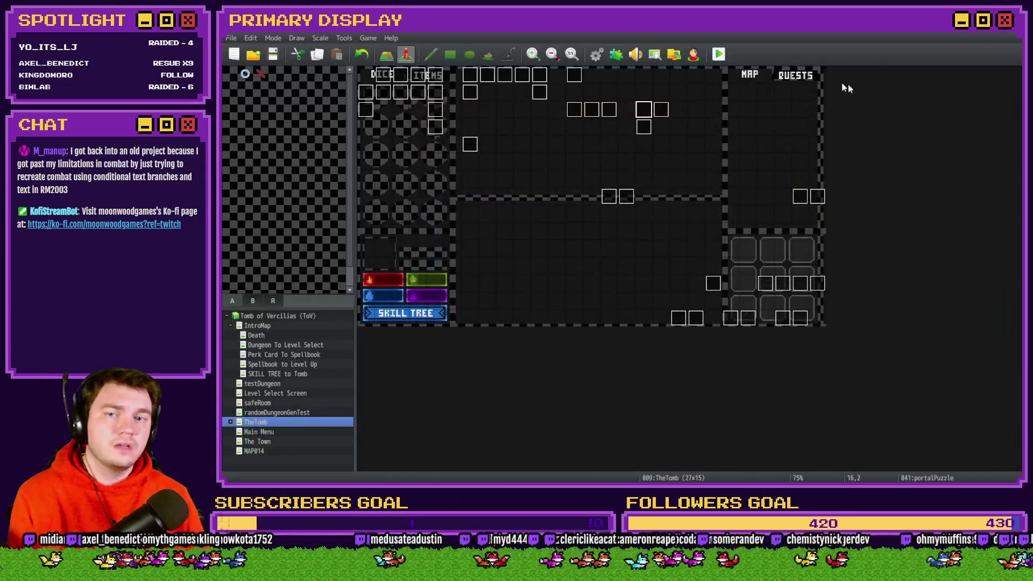
pyautogui.doubleClick(649, 110)
pyautogui.click(436, 125)
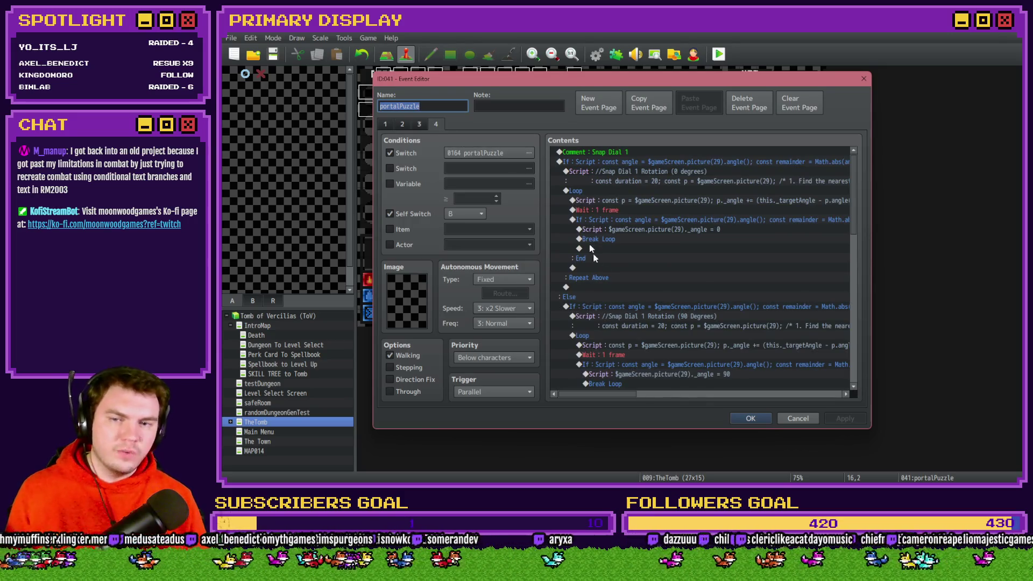
pyautogui.scroll(-4, 594, 258)
pyautogui.click(644, 201)
pyautogui.scroll(-2, 620, 269)
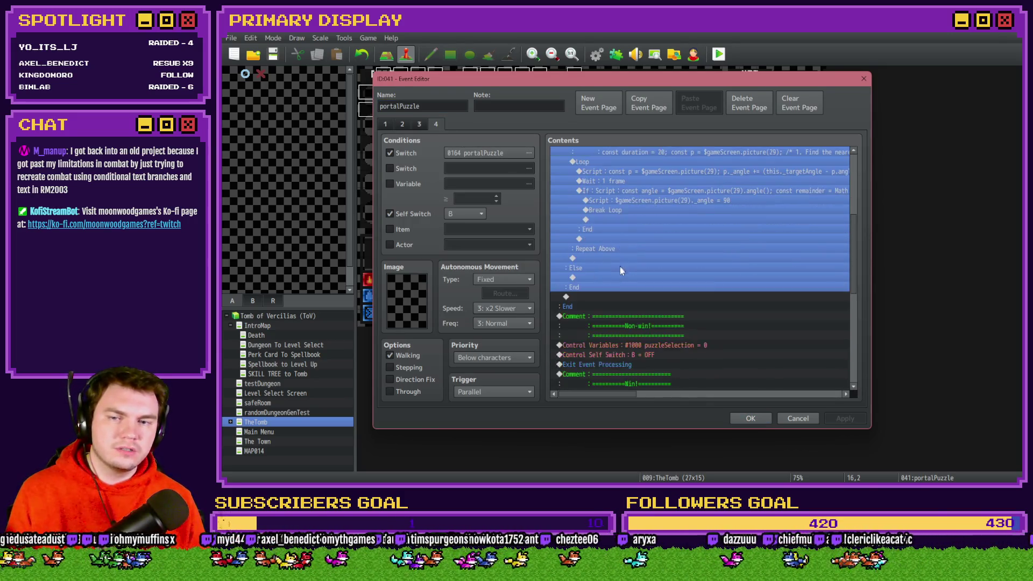
pyautogui.hotkey('ctrl', 'c')
pyautogui.click(613, 278)
pyautogui.hotkey('ctrl', 'v')
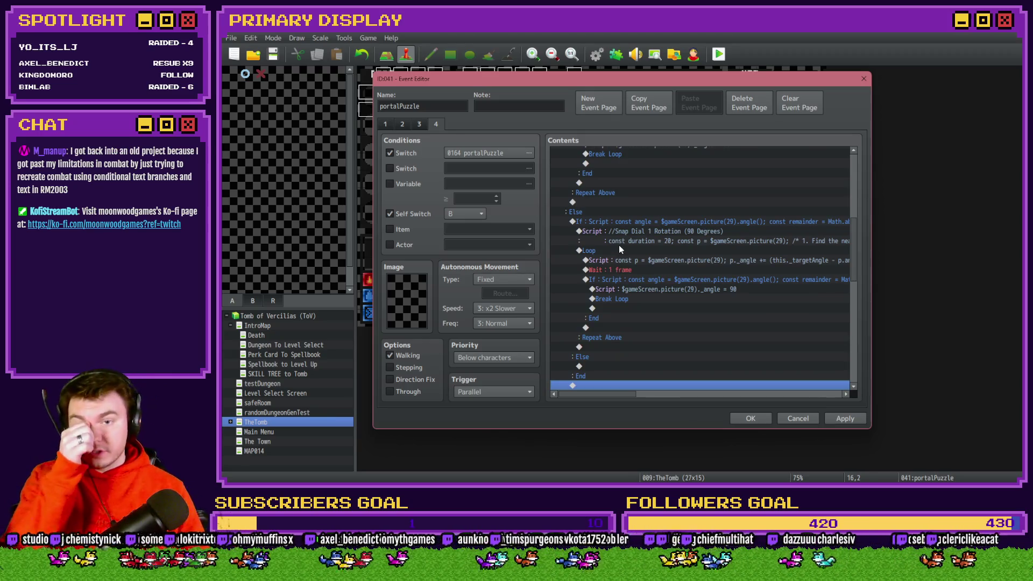
# Edit the pasted block's condition to remainder < 225 || remainder > 135 and confirm it
pyautogui.doubleClick(634, 225)
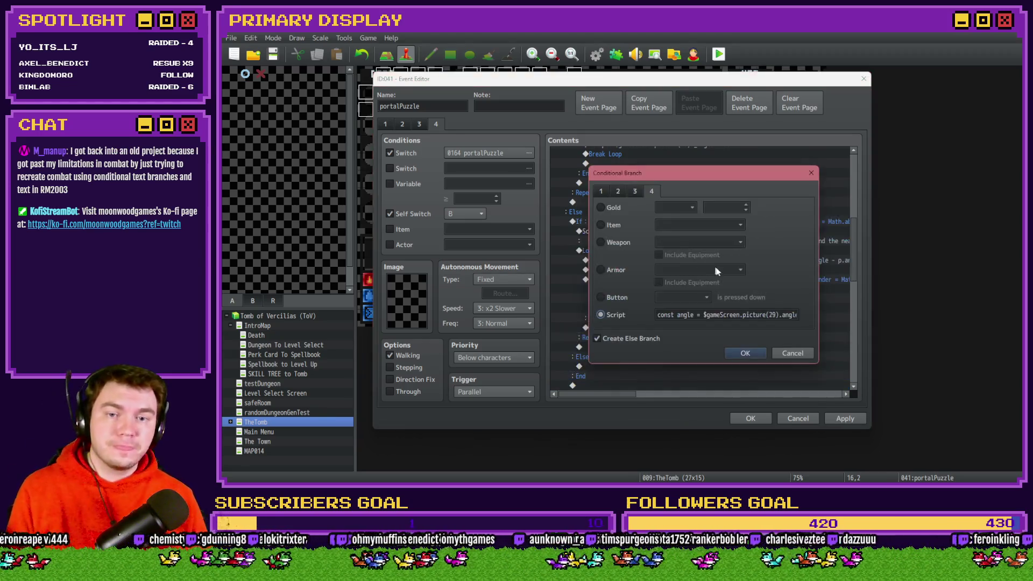
pyautogui.click(779, 315)
pyautogui.press('Right')
pyautogui.press('Right')
pyautogui.press('Right')
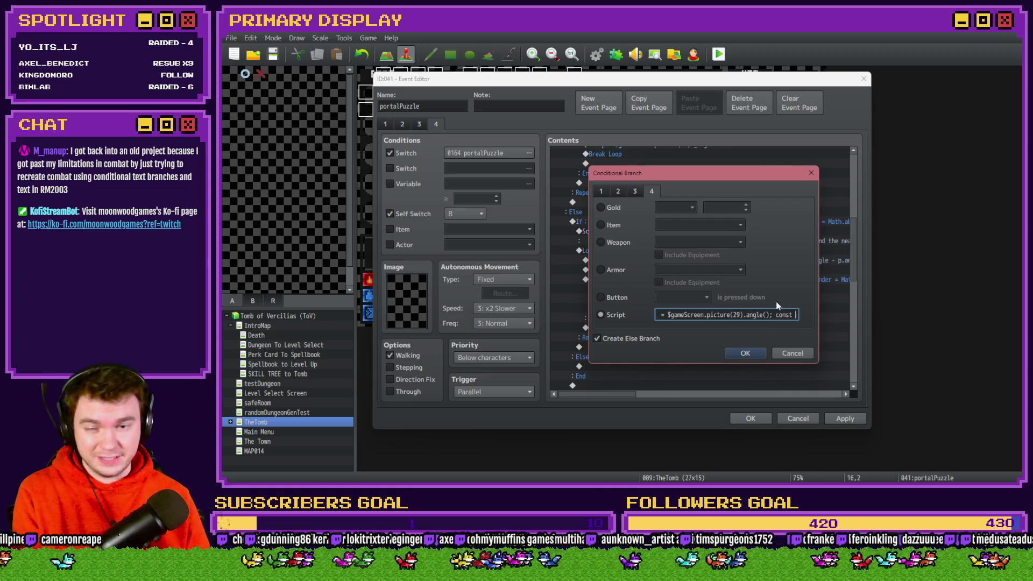
pyautogui.press('Right')
pyautogui.press('Right')
pyautogui.press('Right')
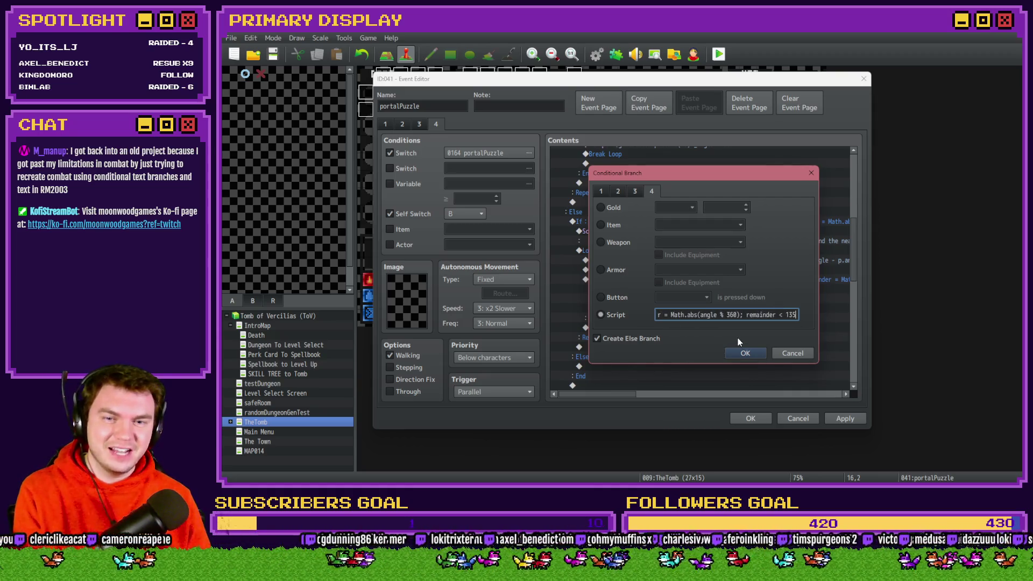
pyautogui.press('Right')
pyautogui.press('Right')
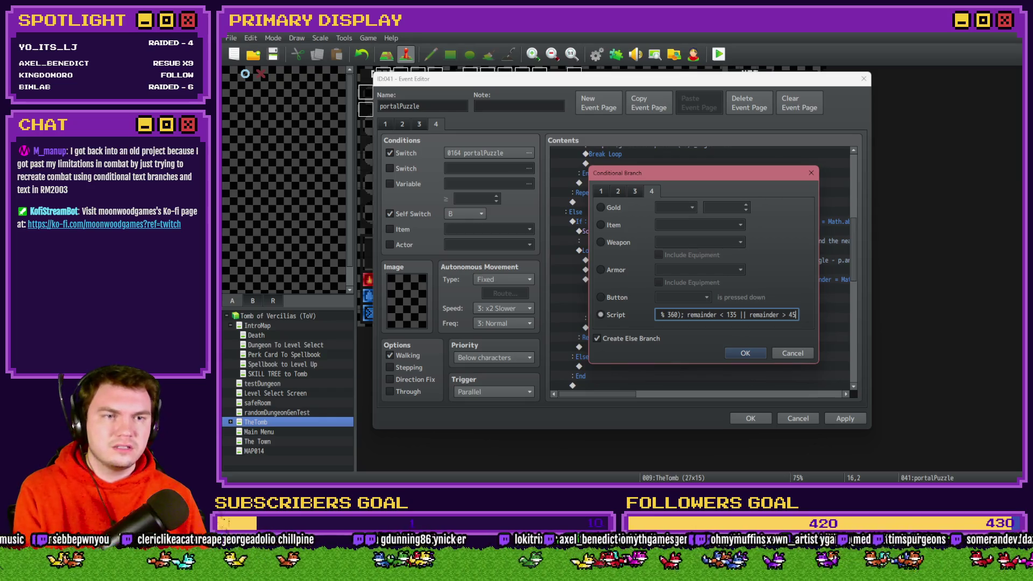
pyautogui.hotkey('alt', 'Tab')
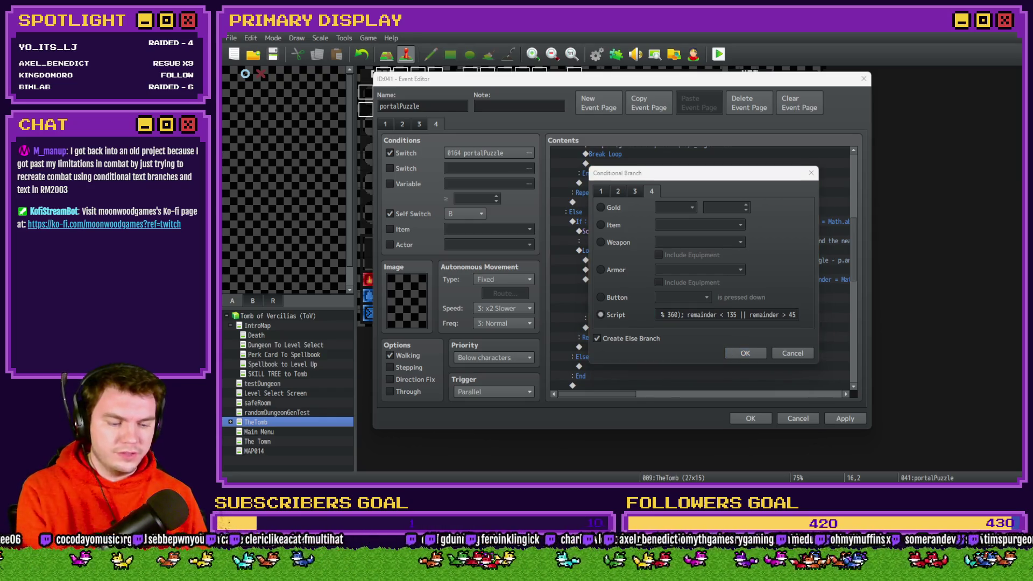
pyautogui.doubleClick(732, 314)
pyautogui.write('225')
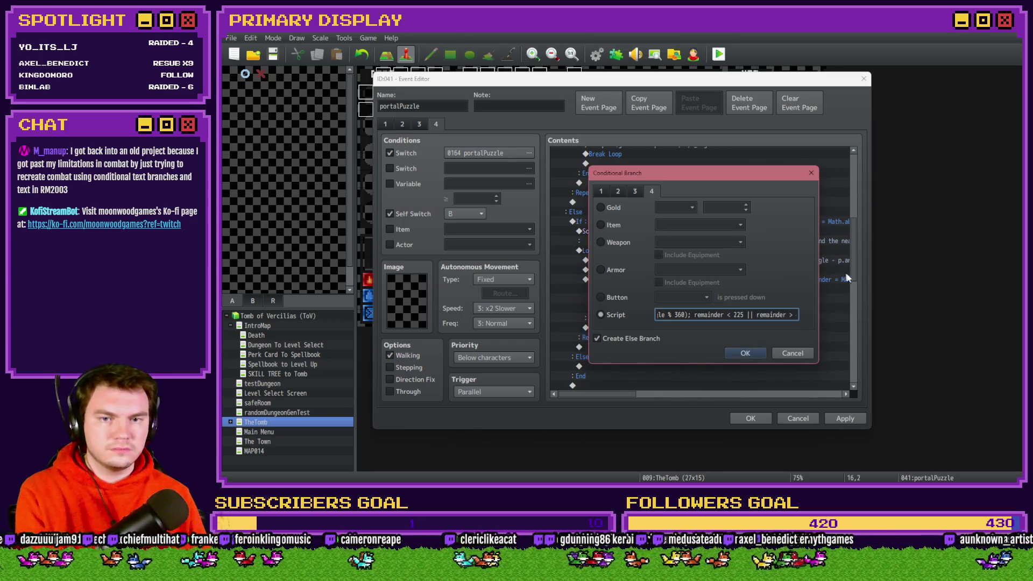
pyautogui.doubleClick(773, 316)
pyautogui.write('45')
pyautogui.click(771, 315)
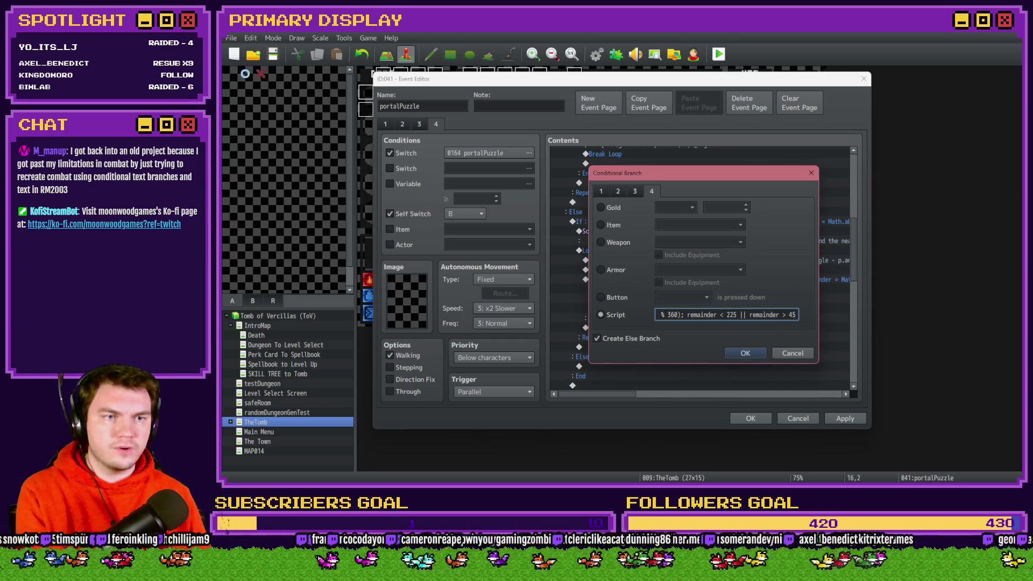
pyautogui.hotkey('alt', 'Tab')
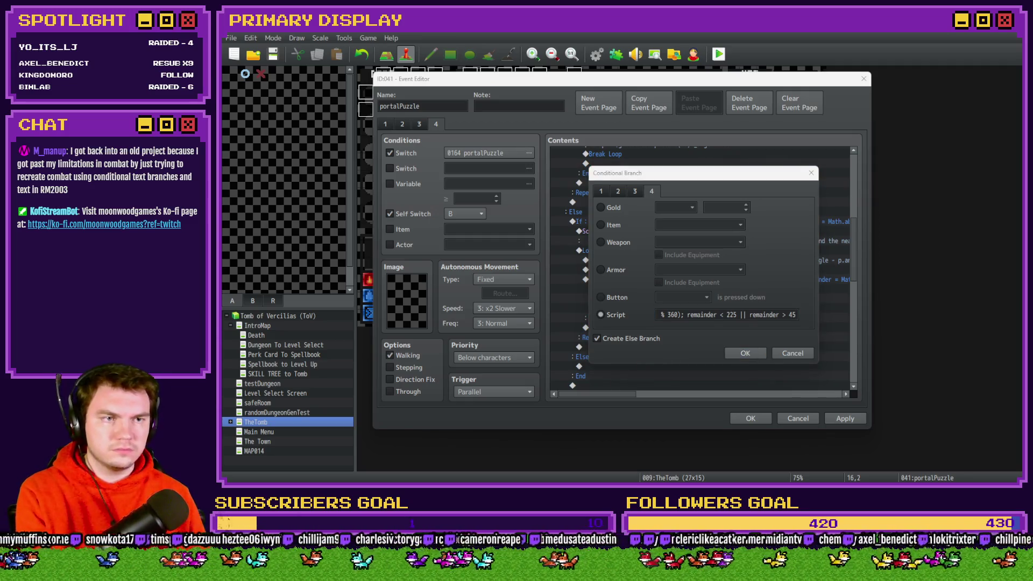
pyautogui.hotkey('alt', 'Tab')
pyautogui.press('BackSpace')
pyautogui.press('BackSpace')
pyautogui.write('135')
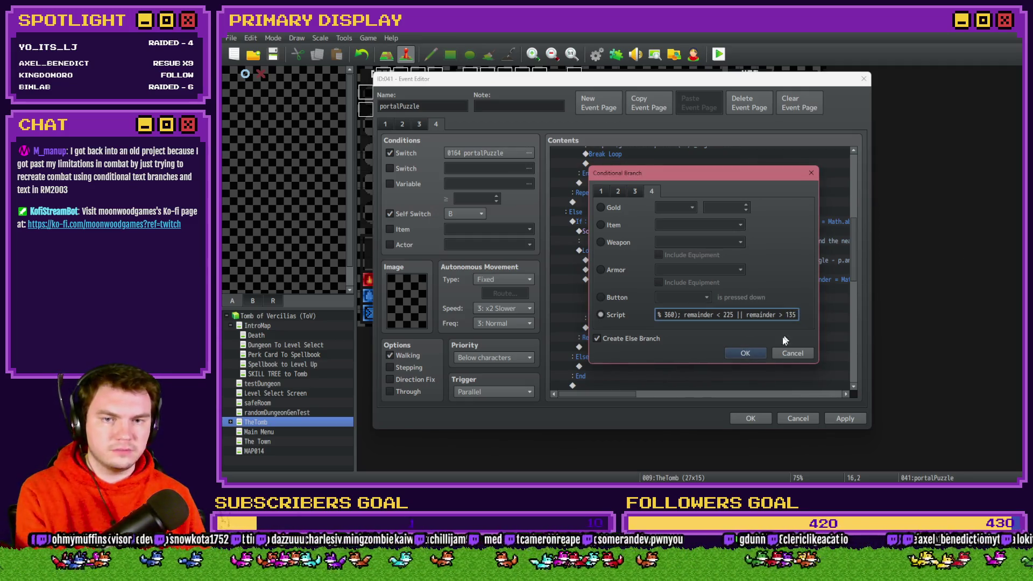
pyautogui.click(745, 354)
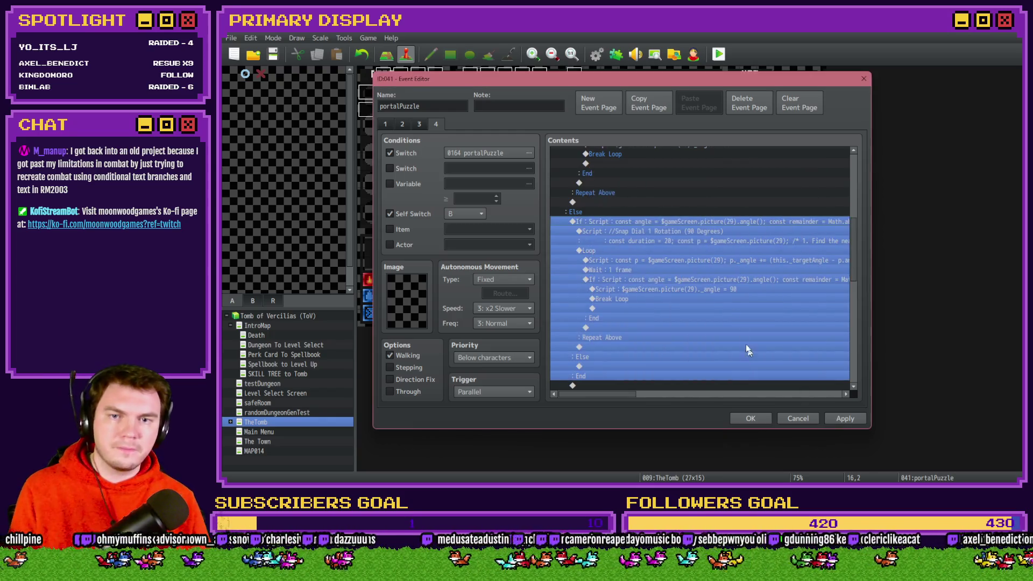
# Change the copied snap script's comment and its rounding from 90 to 180
pyautogui.doubleClick(689, 234)
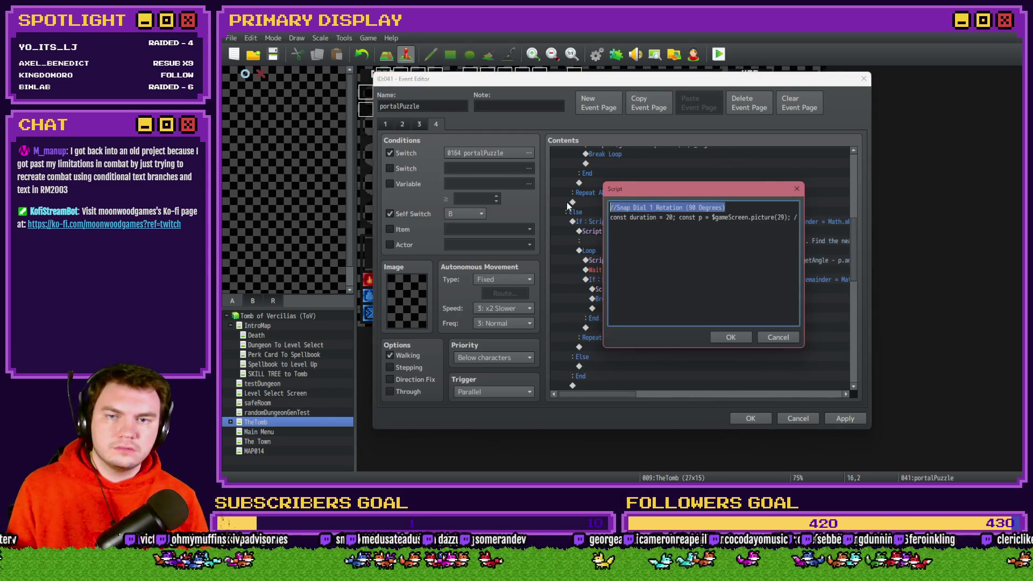
pyautogui.click(687, 208)
pyautogui.doubleClick(693, 208)
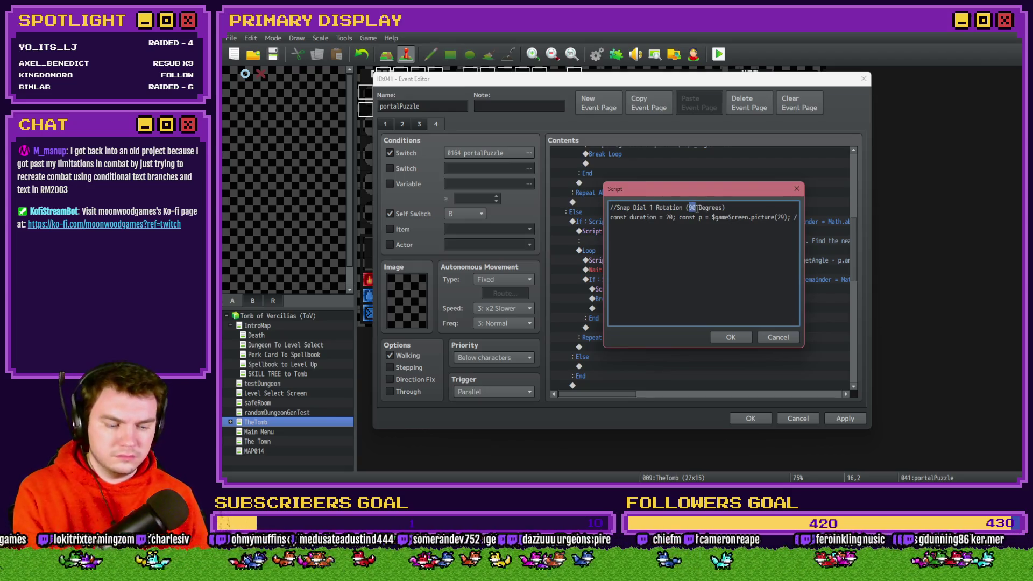
pyautogui.write('80')
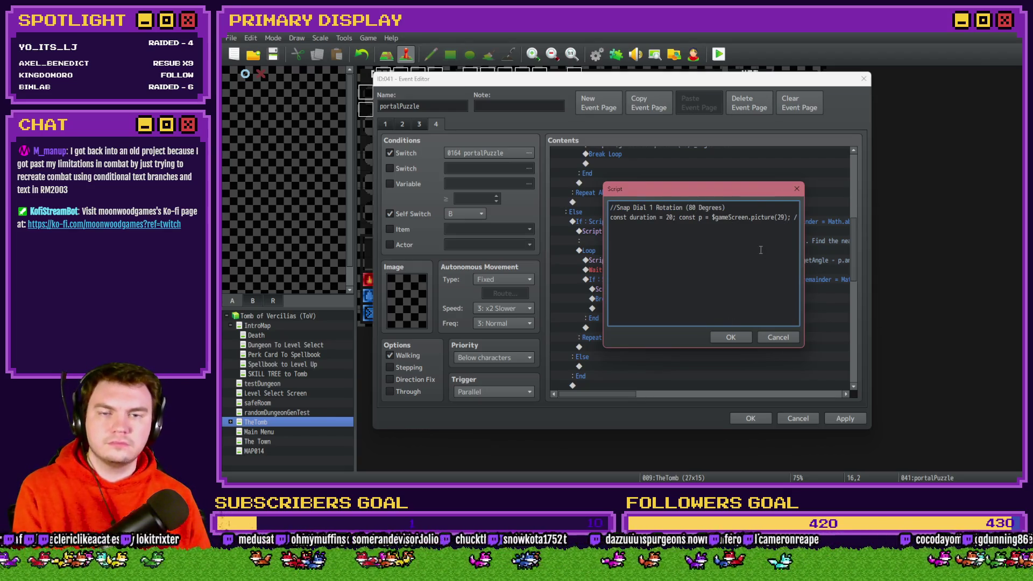
pyautogui.press('Right')
pyautogui.press('Right')
pyautogui.press('Right')
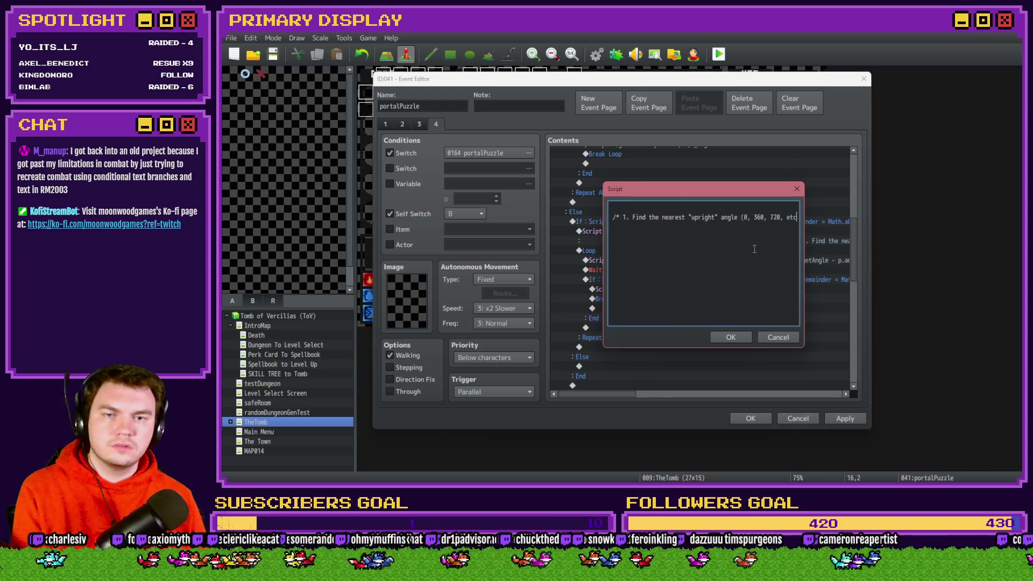
pyautogui.press('Right')
pyautogui.press('Right')
pyautogui.press('Right')
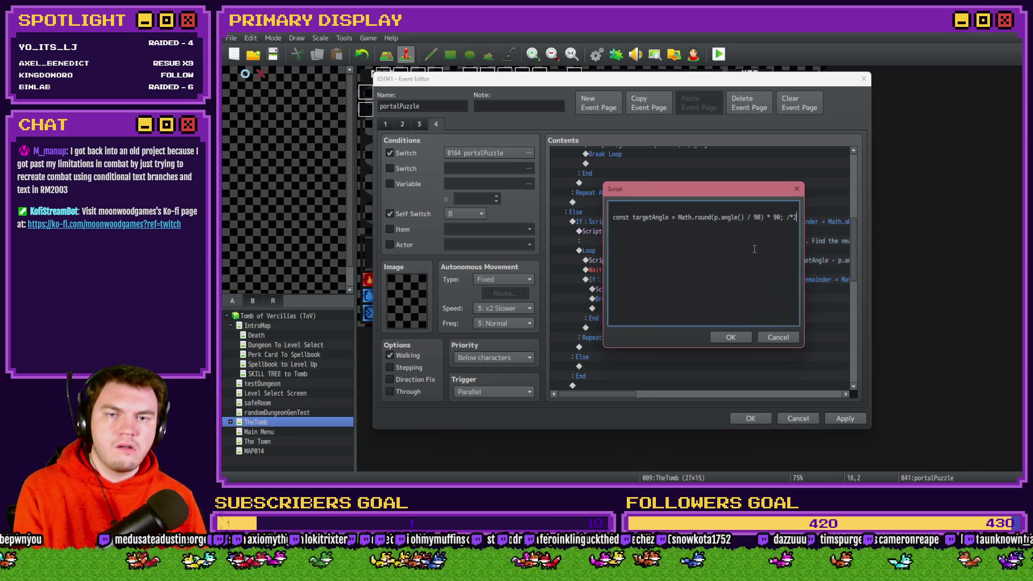
pyautogui.press('Right')
pyautogui.press('Right')
pyautogui.press('Right')
pyautogui.doubleClick(704, 217)
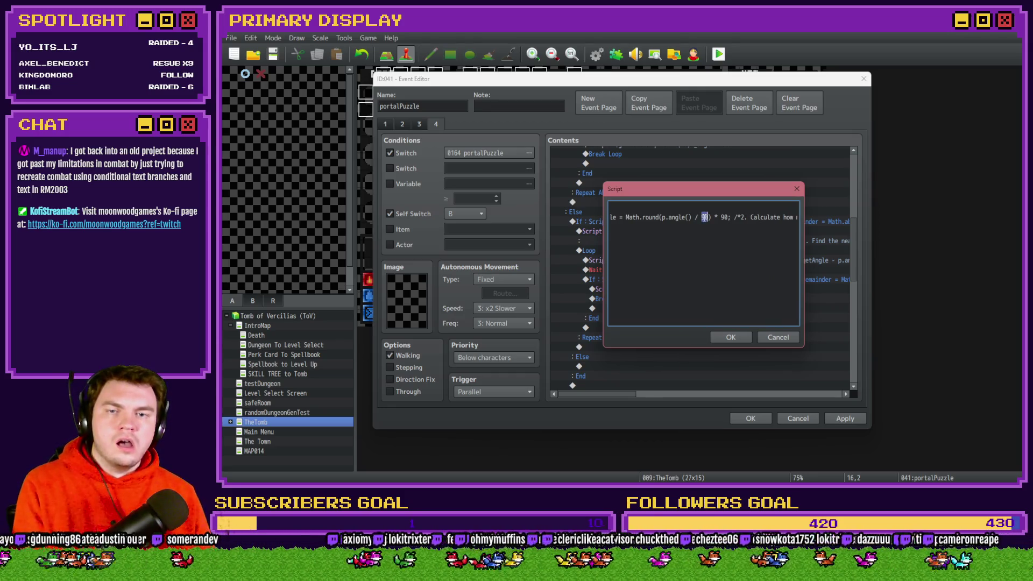
pyautogui.write('180')
pyautogui.doubleClick(728, 217)
pyautogui.write('180')
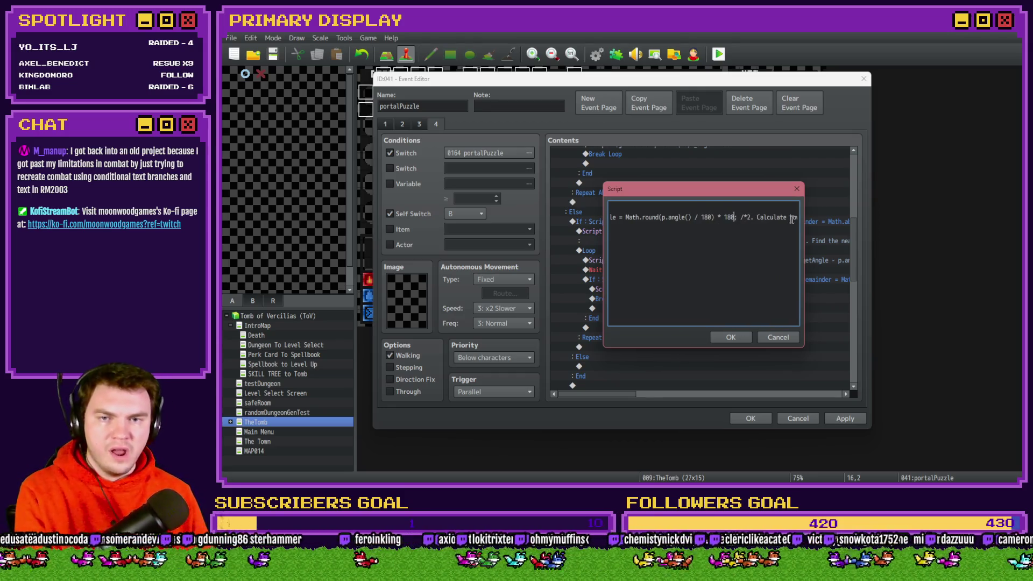
pyautogui.press('Right')
pyautogui.press('Right')
pyautogui.press('Right')
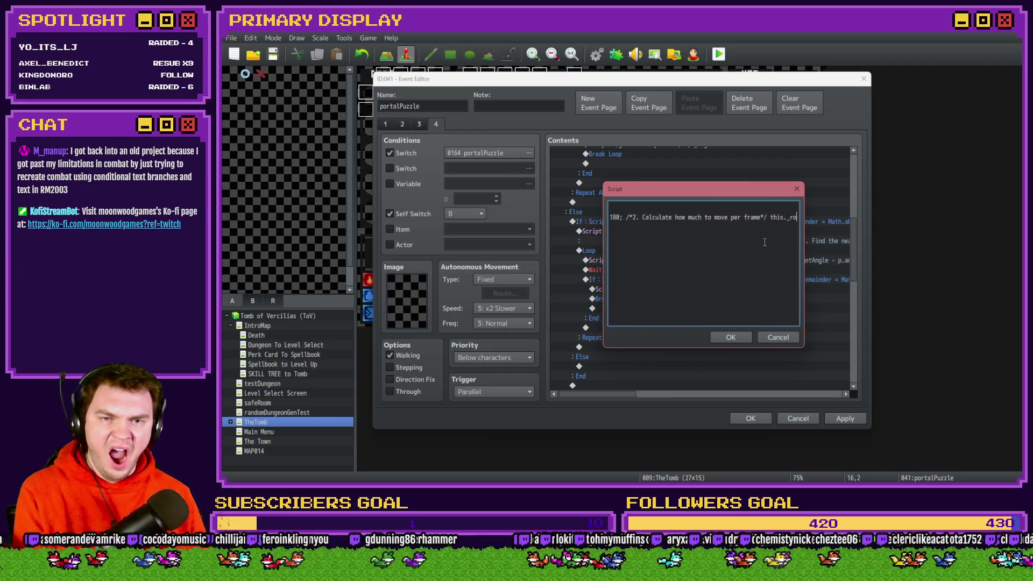
pyautogui.press('Right')
pyautogui.press('Right')
pyautogui.press('Right')
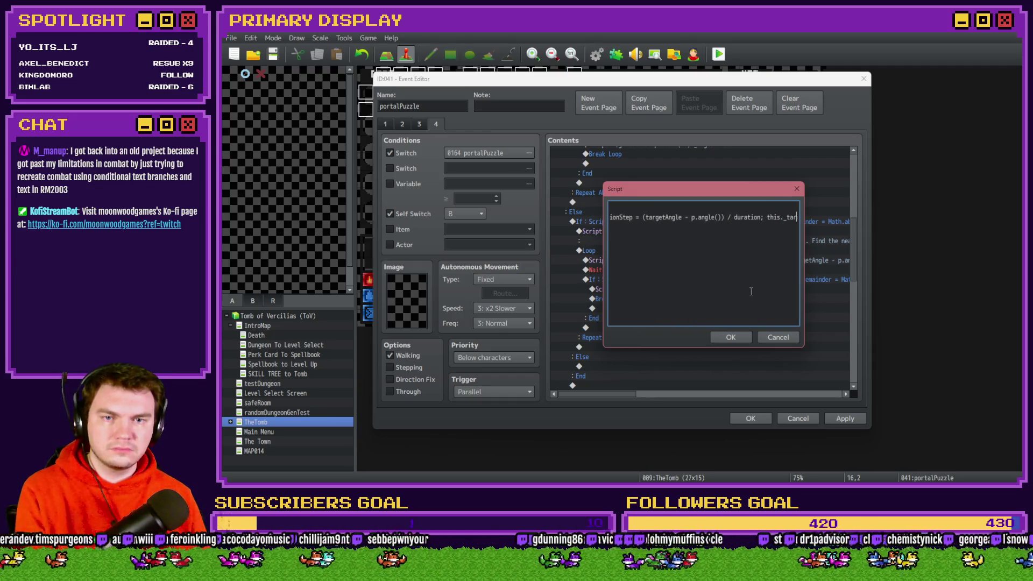
pyautogui.click(731, 337)
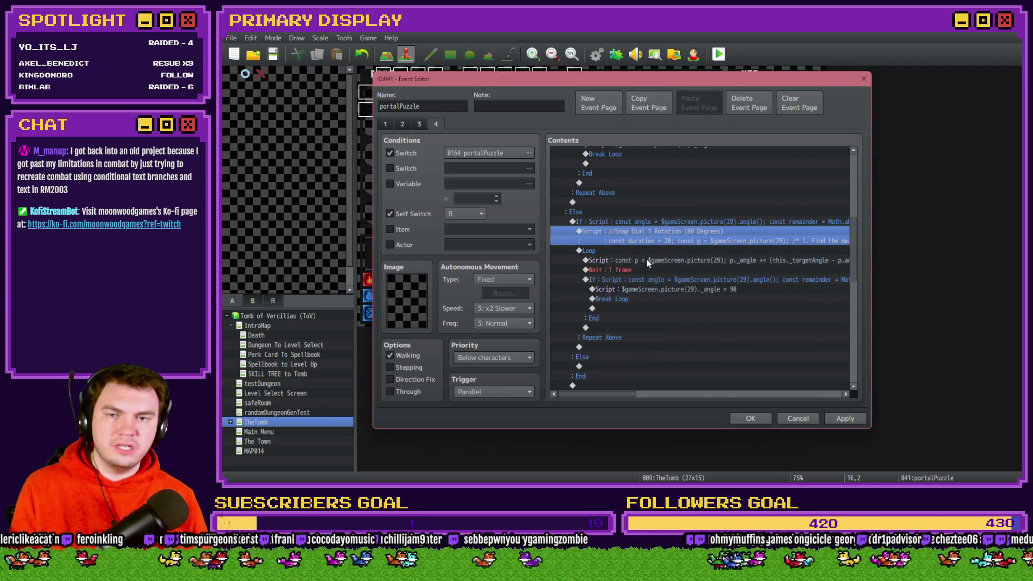
# Change the snap-check condition to angle % 180 with remainder > 179
pyautogui.click(647, 260)
pyautogui.doubleClick(647, 259)
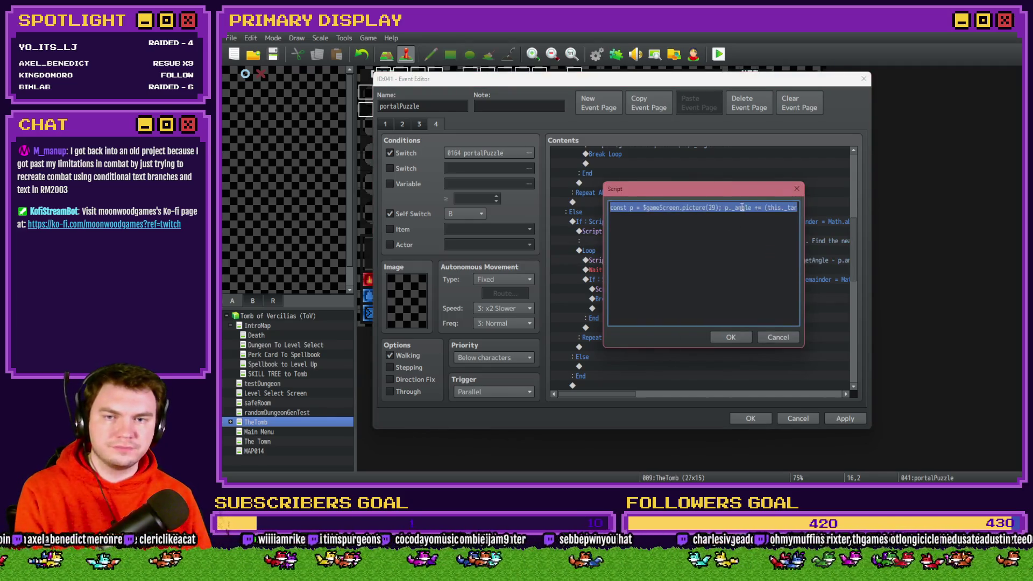
pyautogui.click(751, 207)
pyautogui.press('Right')
pyautogui.press('Right')
pyautogui.press('Right')
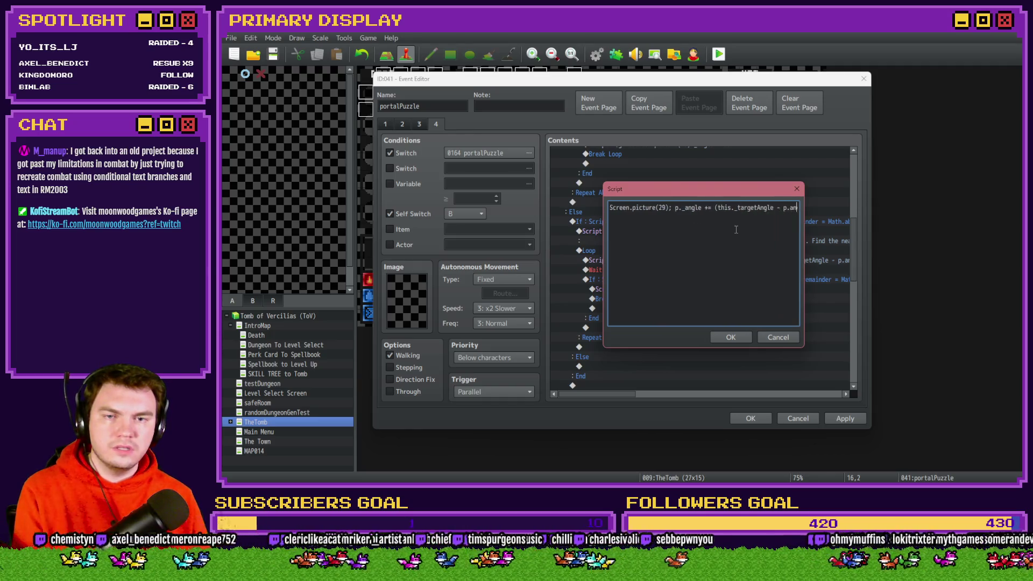
pyautogui.click(731, 337)
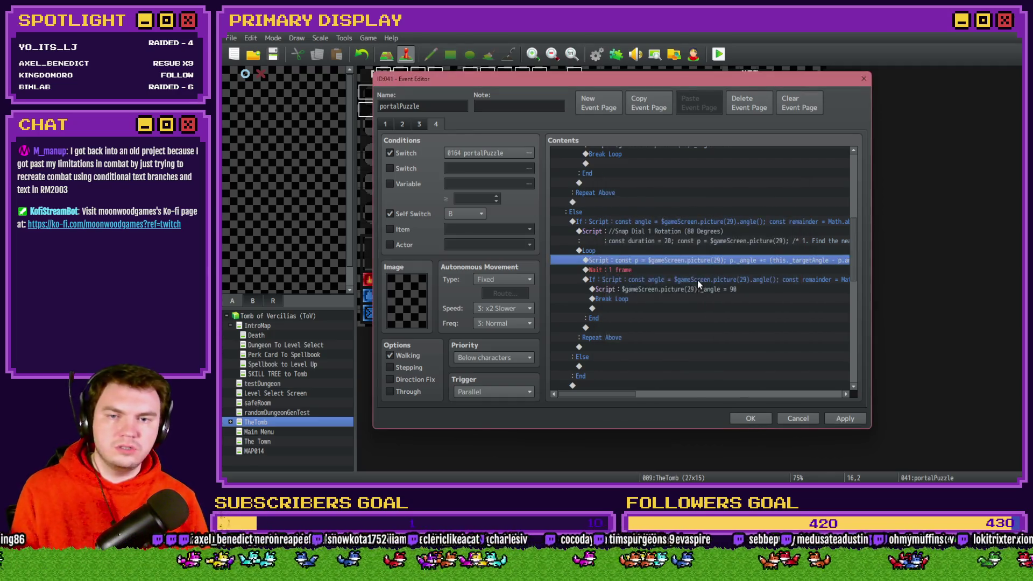
pyautogui.doubleClick(698, 280)
pyautogui.click(765, 312)
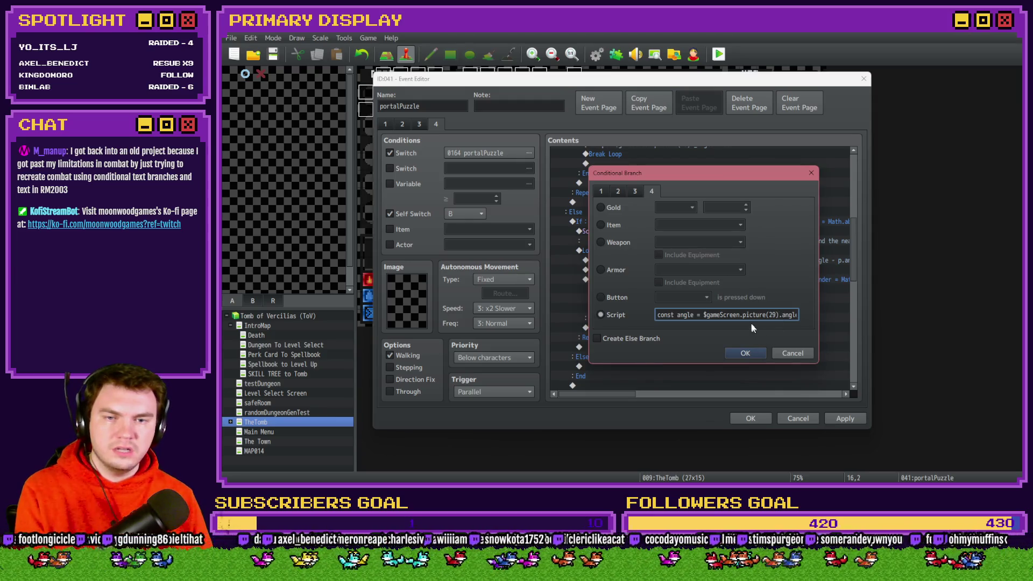
pyautogui.press('Right')
pyautogui.press('Right')
pyautogui.press('Right')
pyautogui.press('Right')
pyautogui.press('Right')
pyautogui.press('Right')
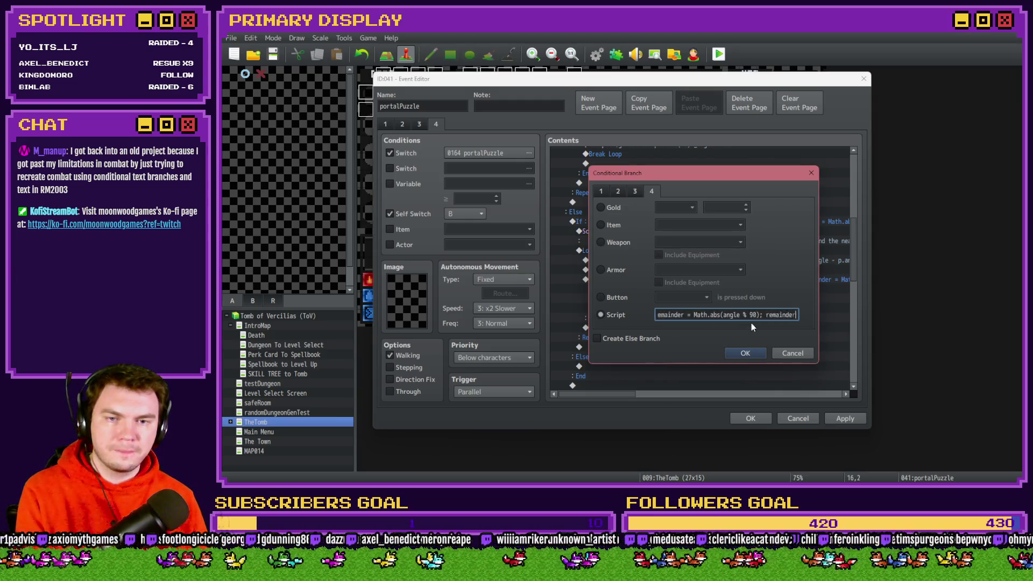
pyautogui.press('Right')
pyautogui.press('Right')
pyautogui.press('Right')
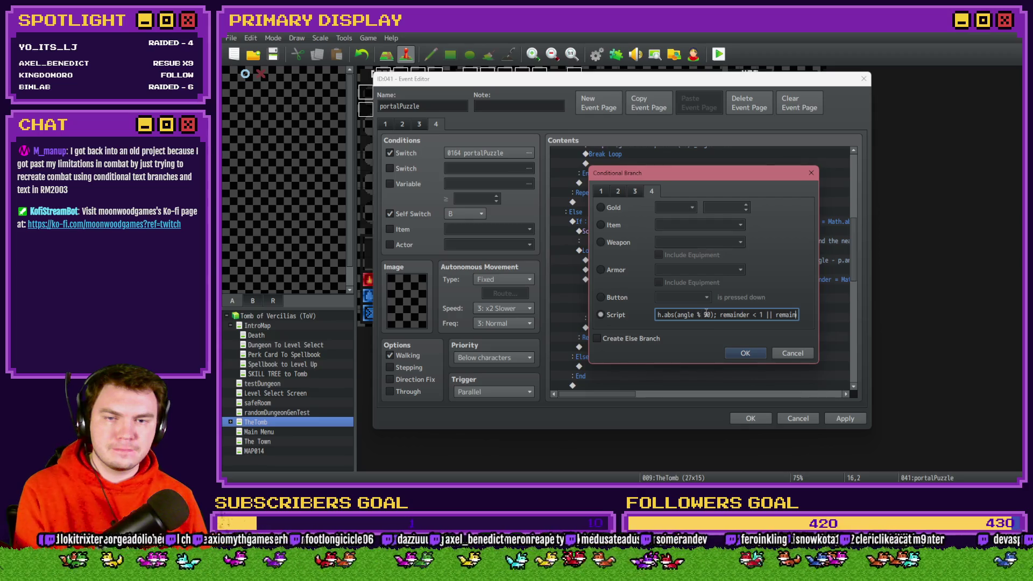
pyautogui.doubleClick(707, 315)
pyautogui.write('180')
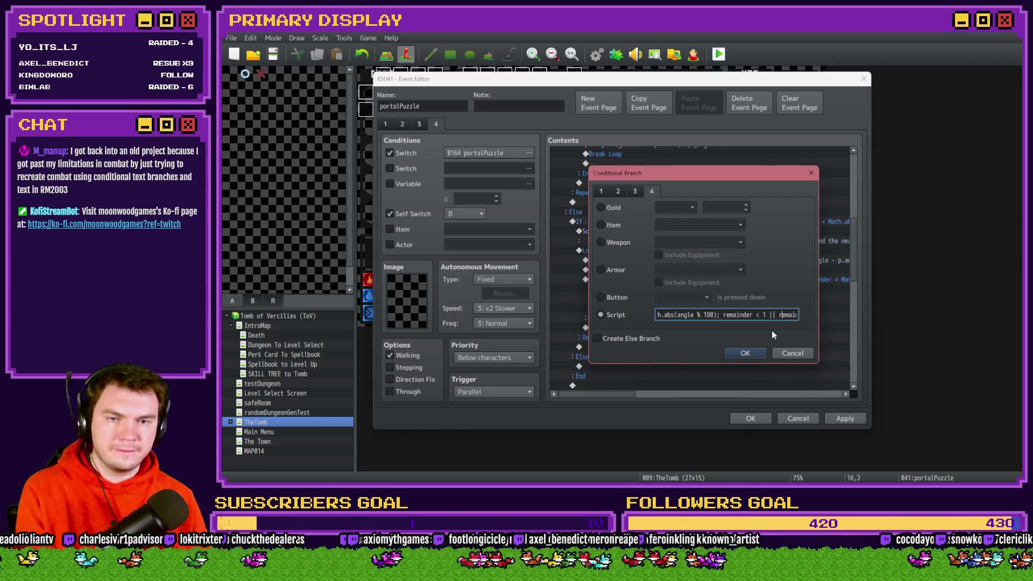
pyautogui.press('Right')
pyautogui.press('Right')
pyautogui.press('Right')
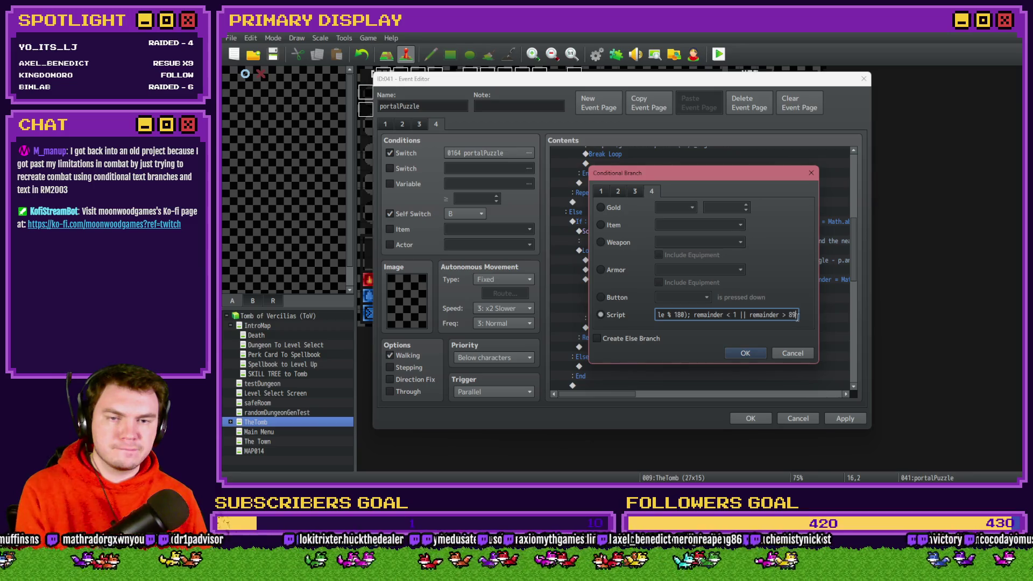
pyautogui.press('BackSpace')
pyautogui.press('BackSpace')
pyautogui.write('179')
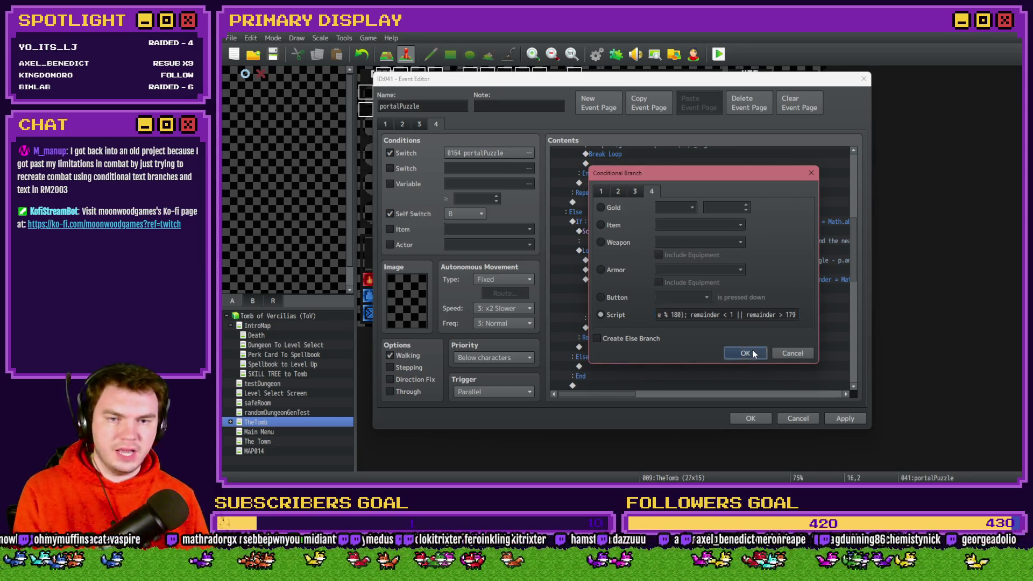
pyautogui.click(745, 353)
# Set the final angle-setting script to _angle = 180
pyautogui.doubleClick(685, 288)
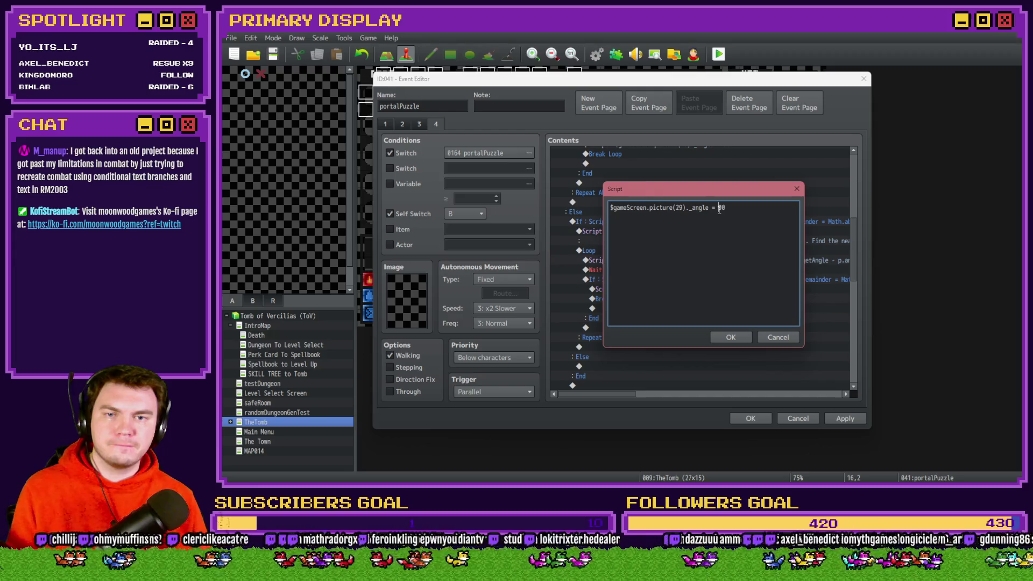
pyautogui.press('Delete')
pyautogui.write('18')
pyautogui.click(731, 337)
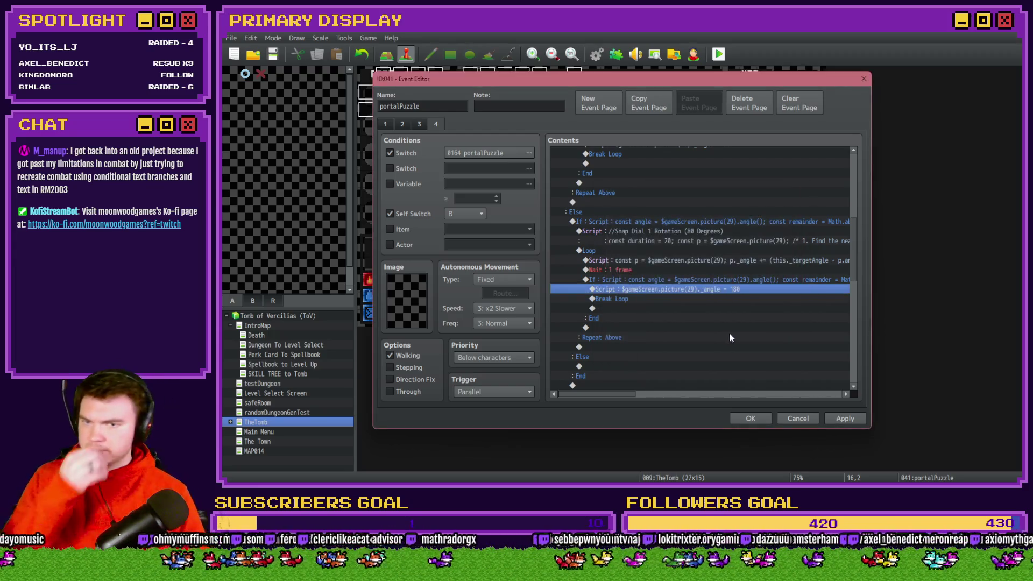
# Rewrite the new branch's condition as remainder < 315, removing the old 135 threshold from the second comparison
pyautogui.click(606, 218)
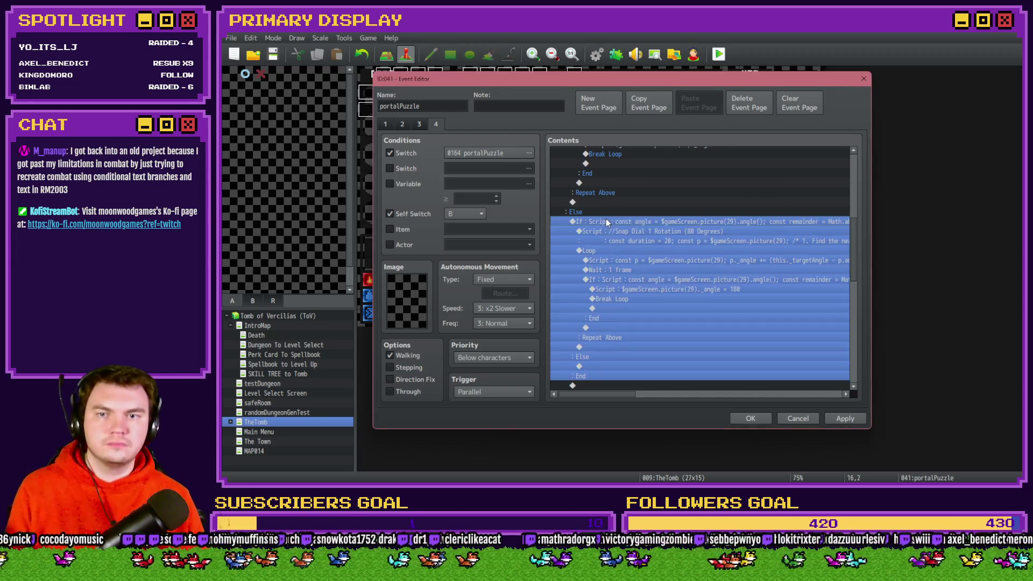
pyautogui.moveTo(616, 348); pyautogui.dragTo(616, 385)
pyautogui.doubleClick(716, 279)
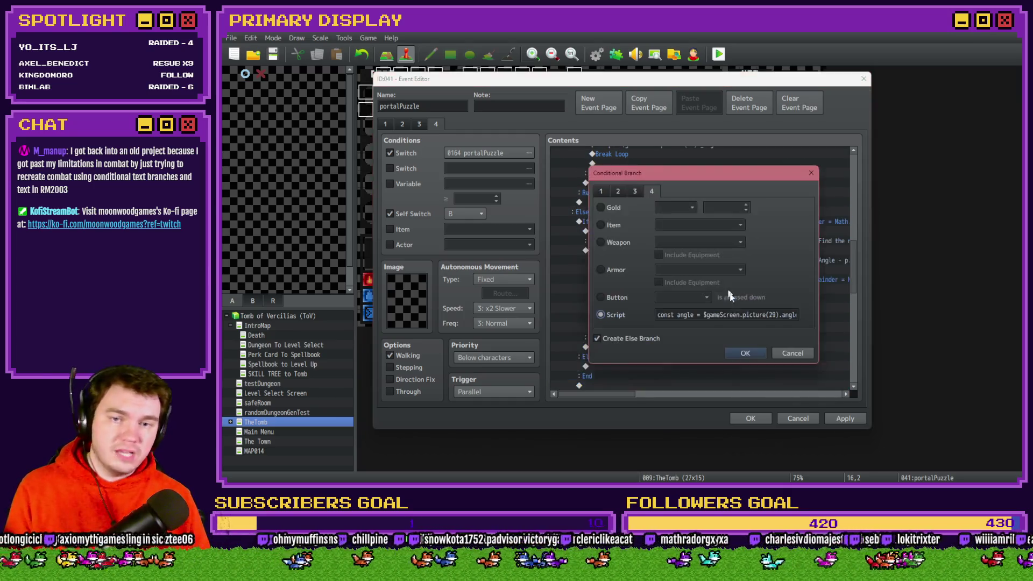
pyautogui.click(760, 316)
pyautogui.press('Right')
pyautogui.press('Right')
pyautogui.press('Right')
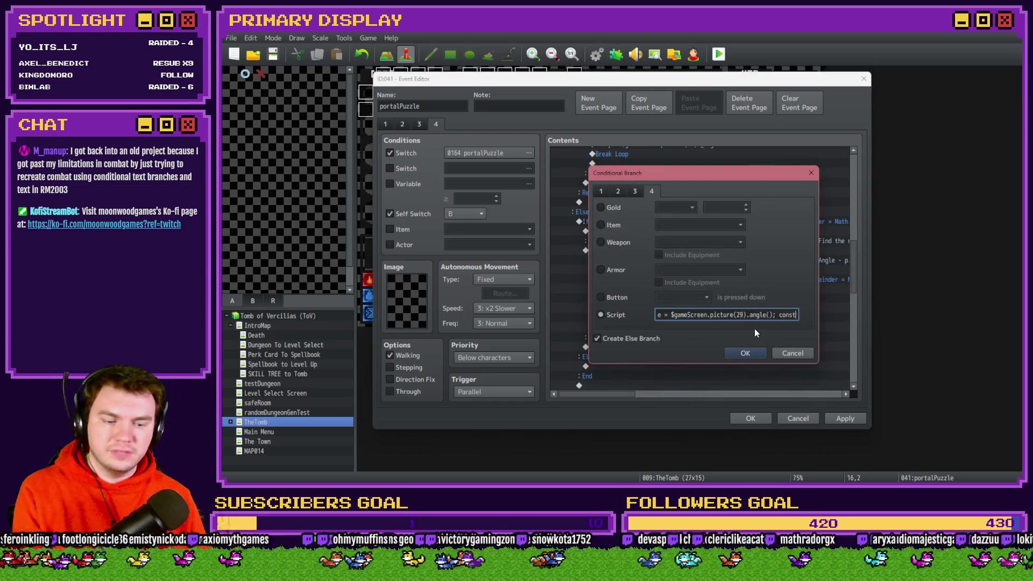
pyautogui.write('< 225')
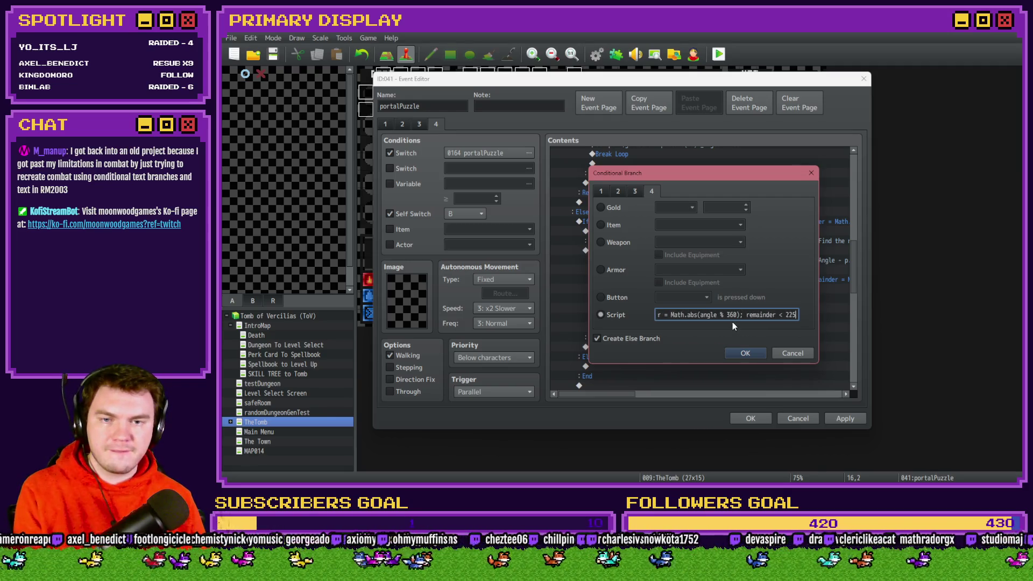
pyautogui.write(' || remainder > 135')
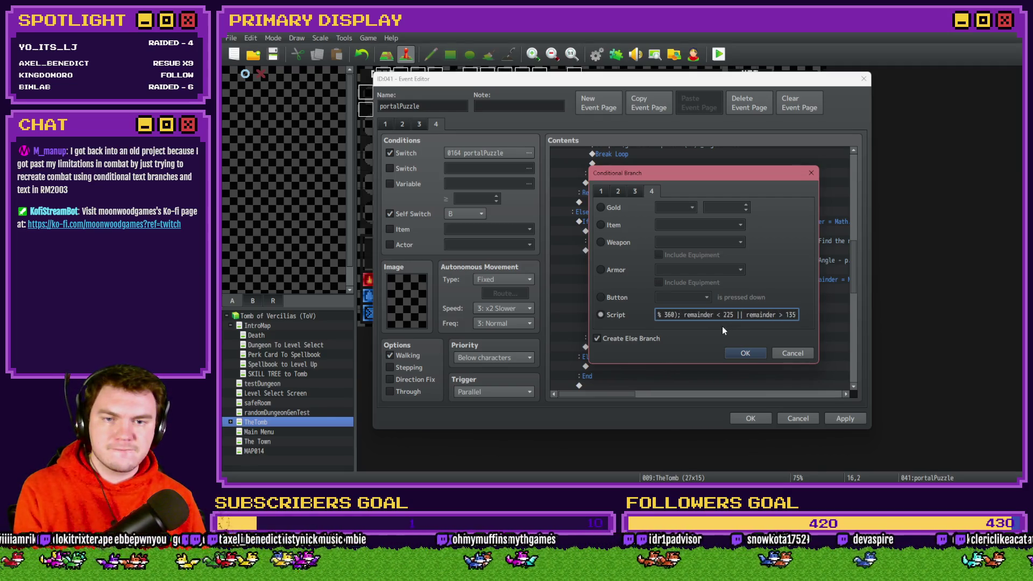
pyautogui.hotkey('alt', 'Tab')
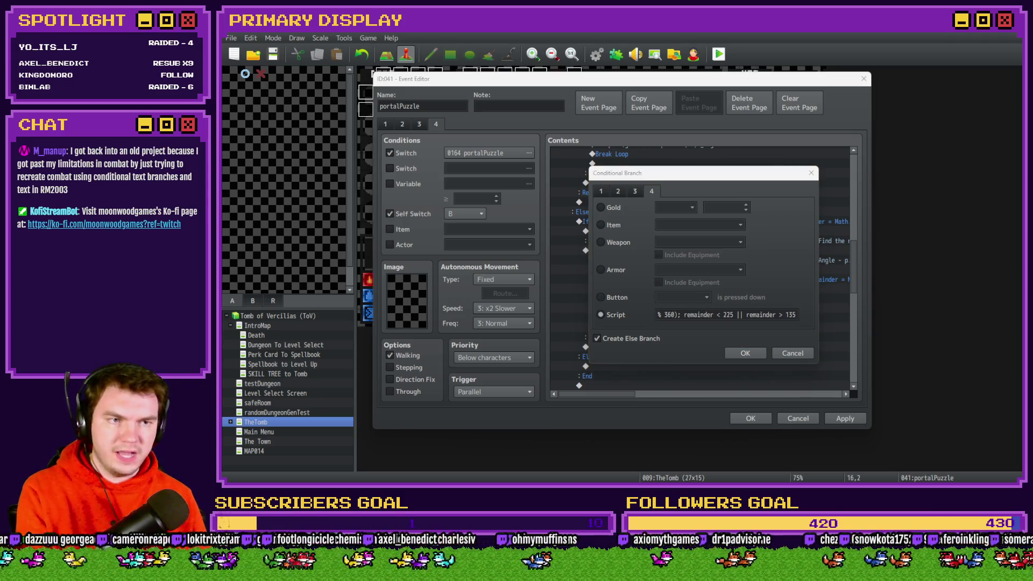
pyautogui.doubleClick(728, 315)
pyautogui.write('315')
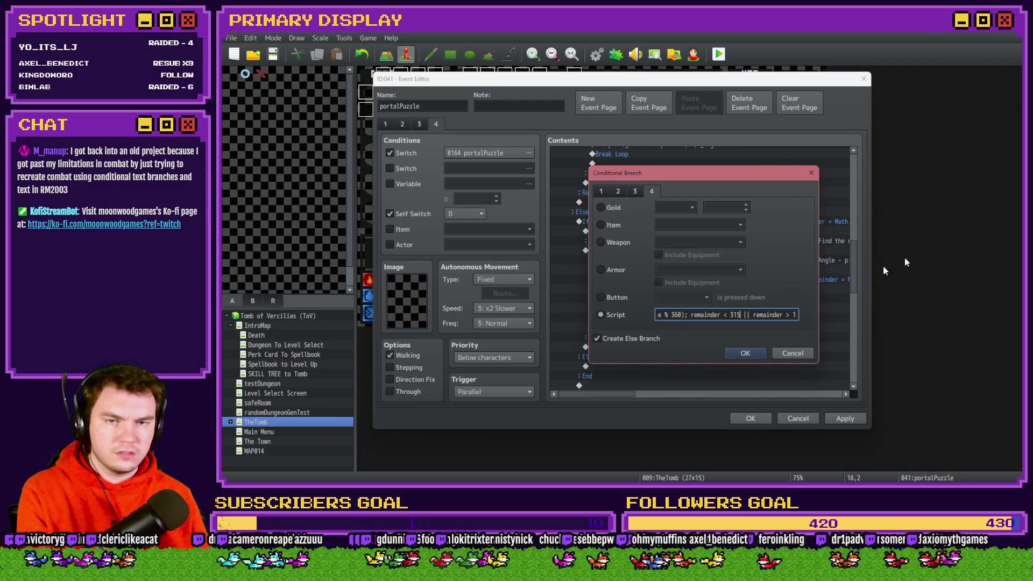
pyautogui.hotkey('alt', 'Tab')
pyautogui.moveTo(784, 315); pyautogui.dragTo(860, 313)
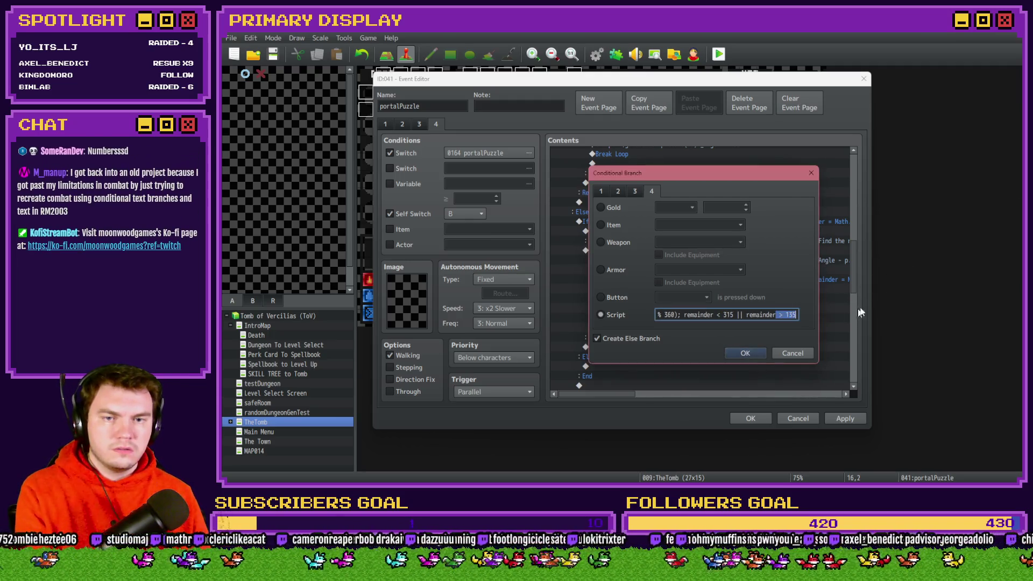
pyautogui.hotkey('alt', 'Tab')
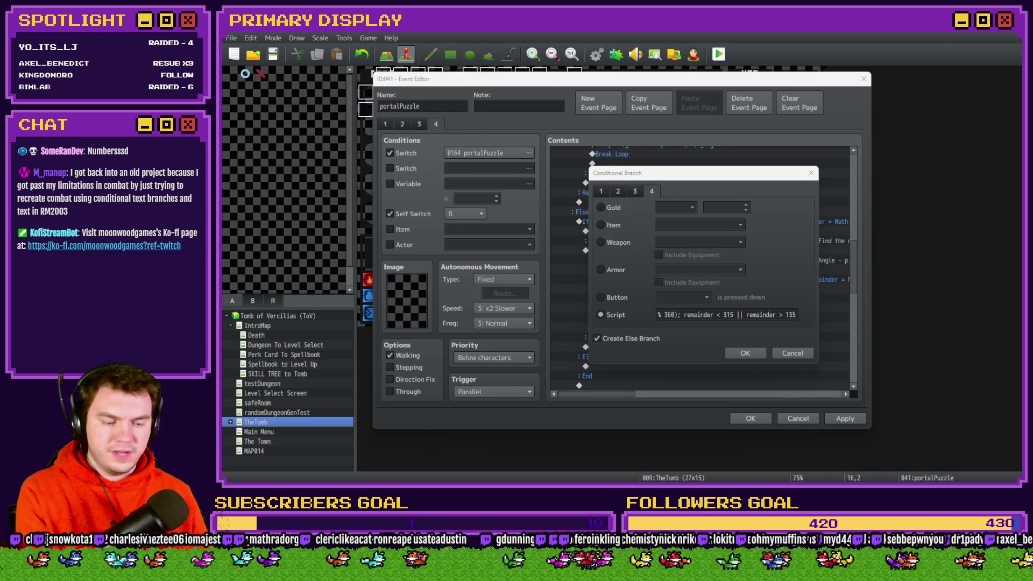
pyautogui.click(796, 317)
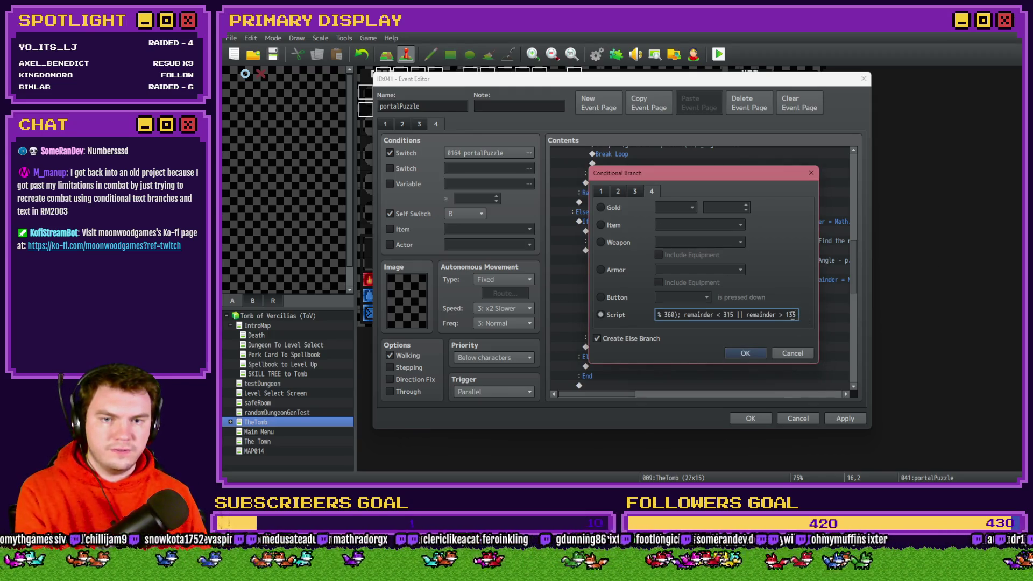
pyautogui.press('BackSpace')
pyautogui.press('BackSpace')
pyautogui.press('BackSpace')
# Finish the condition with > 225, then relabel the nested snap script comment to 270 Degrees
pyautogui.write('225')
pyautogui.click(756, 358)
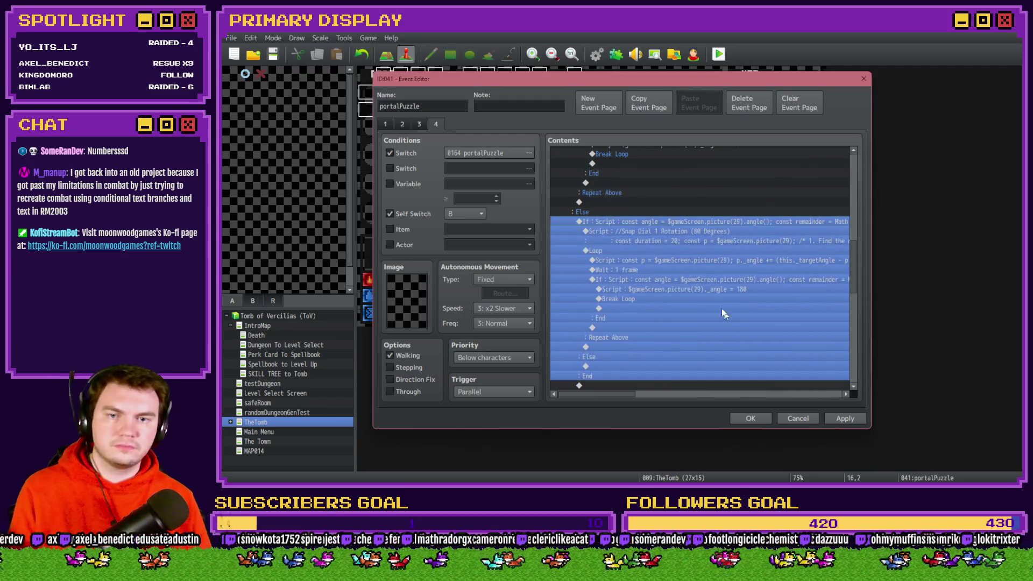
pyautogui.click(685, 233)
pyautogui.doubleClick(688, 241)
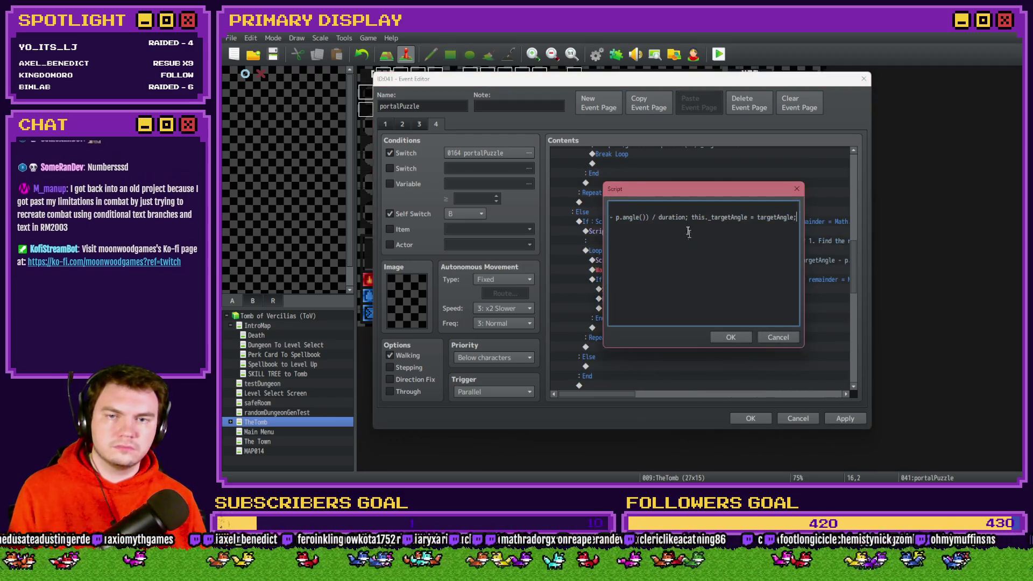
pyautogui.click(685, 209)
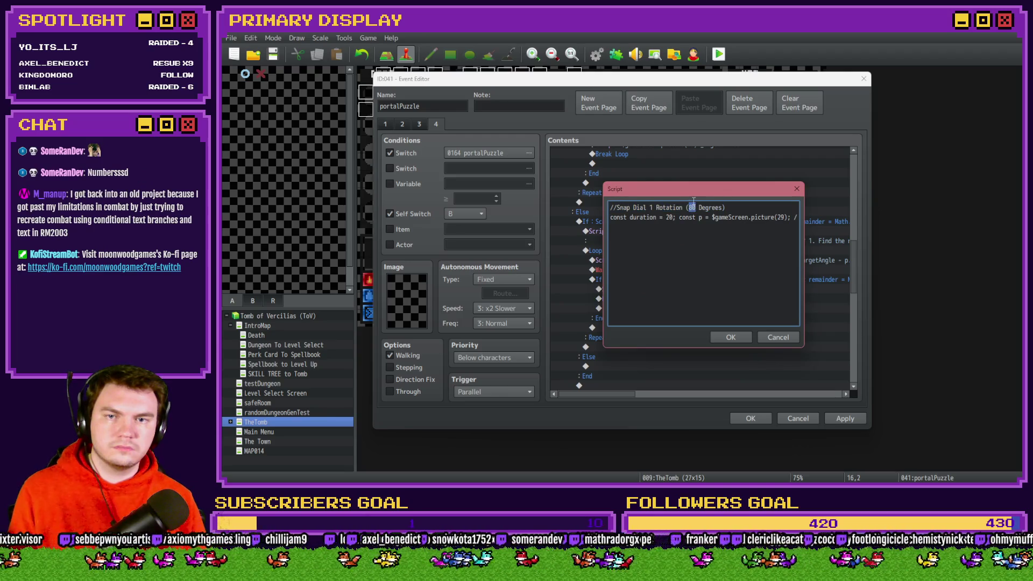
pyautogui.hotkey('shift', 'Home')
pyautogui.doubleClick(692, 207)
pyautogui.write('270')
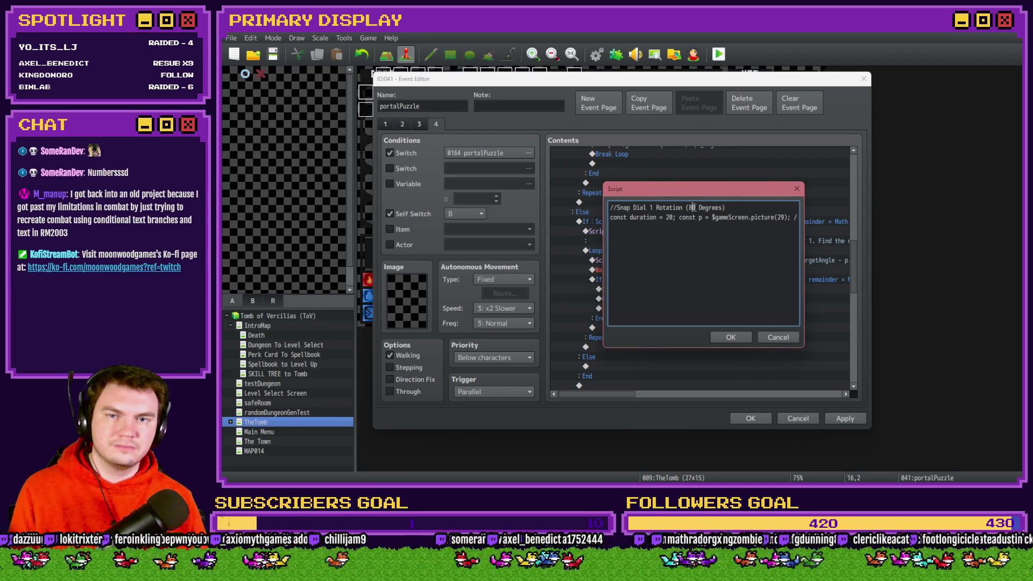
pyautogui.click(730, 337)
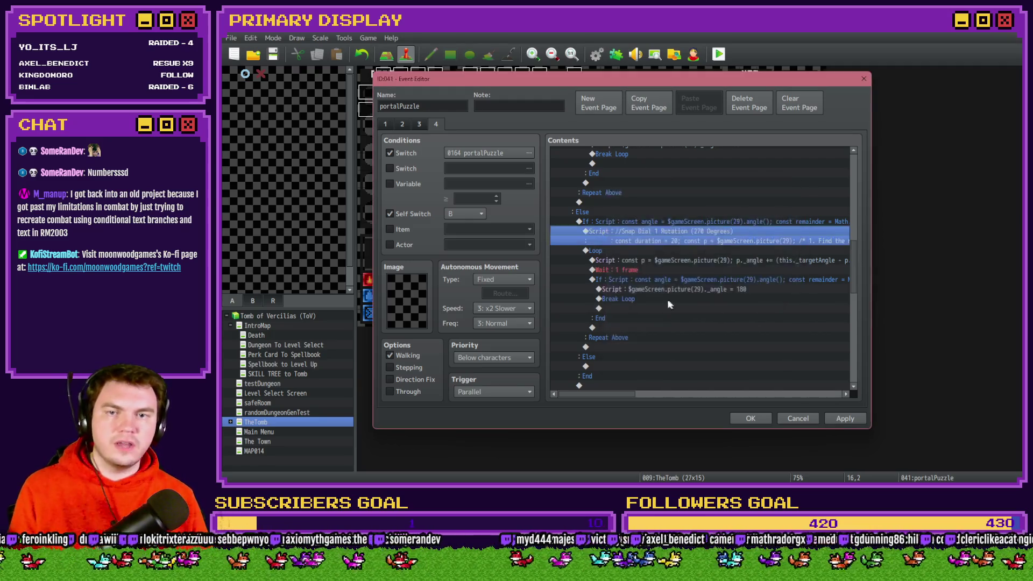
# Relabel the earlier snap script comment to 180 Degrees
pyautogui.scroll(5, 667, 301)
pyautogui.doubleClick(693, 226)
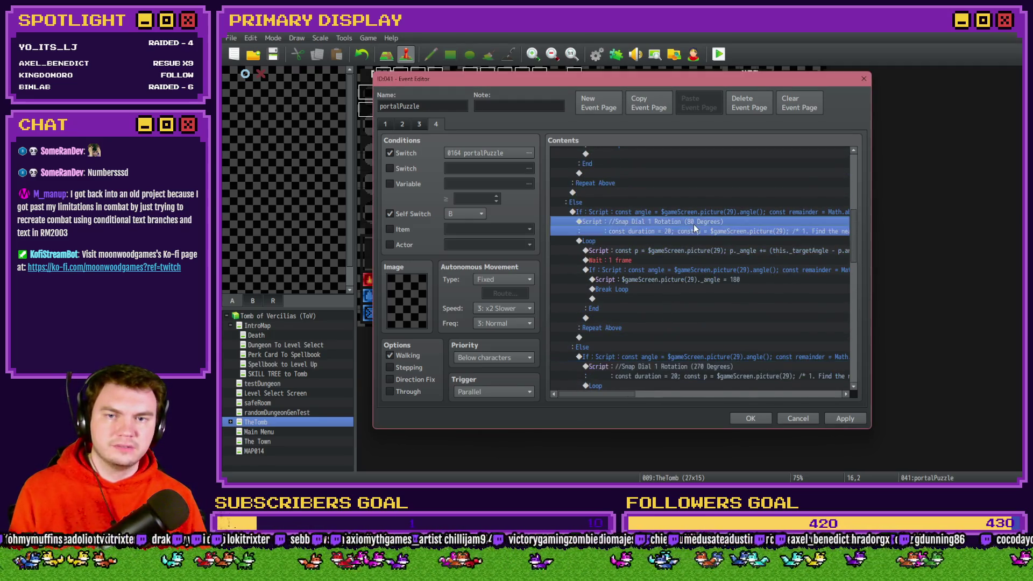
pyautogui.click(694, 207)
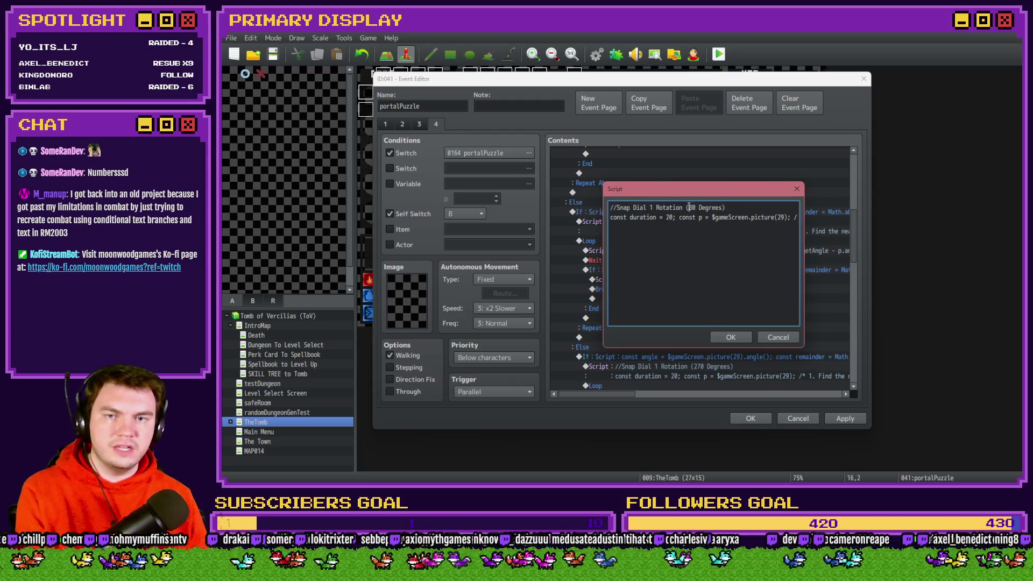
pyautogui.write('1')
pyautogui.click(731, 337)
pyautogui.scroll(-2, 689, 320)
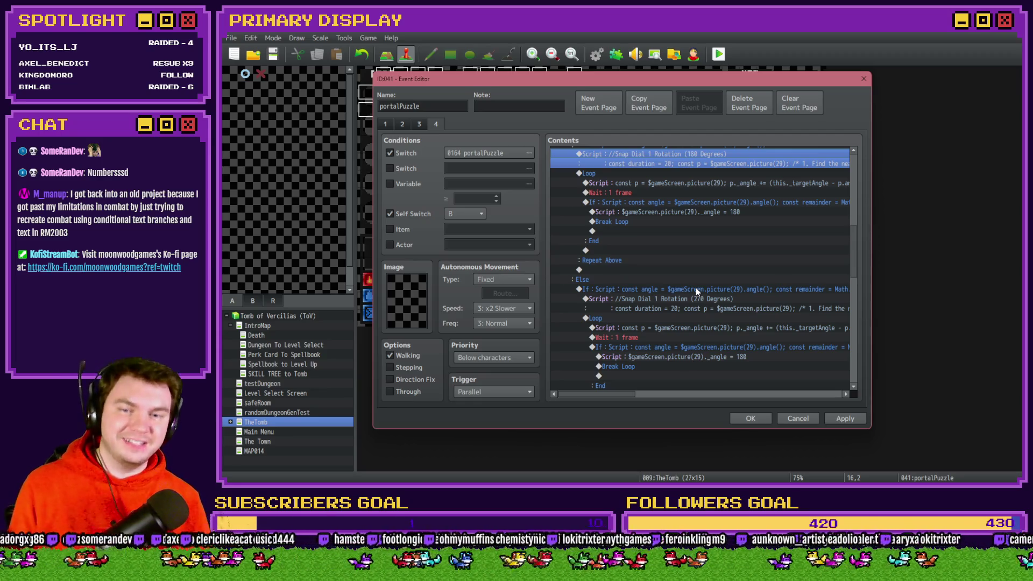
# Update the 270 Degrees snap script to Math.round(p.angle() / 270) * 270
pyautogui.click(699, 290)
pyautogui.click(695, 300)
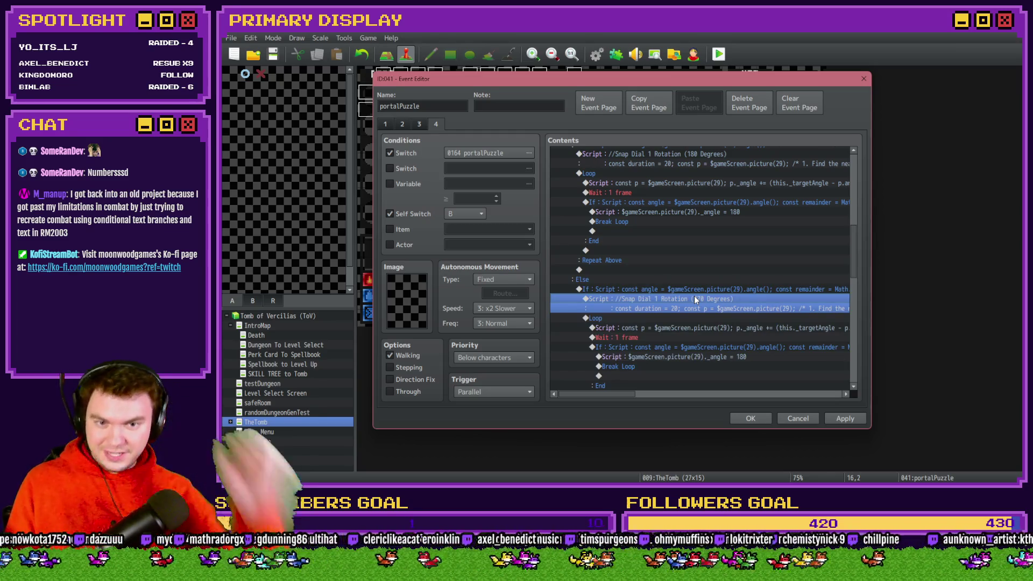
pyautogui.moveTo(616, 395)
pyautogui.mouseDown()
pyautogui.moveTo(665, 406)
pyautogui.moveTo(606, 403)
pyautogui.mouseUp()
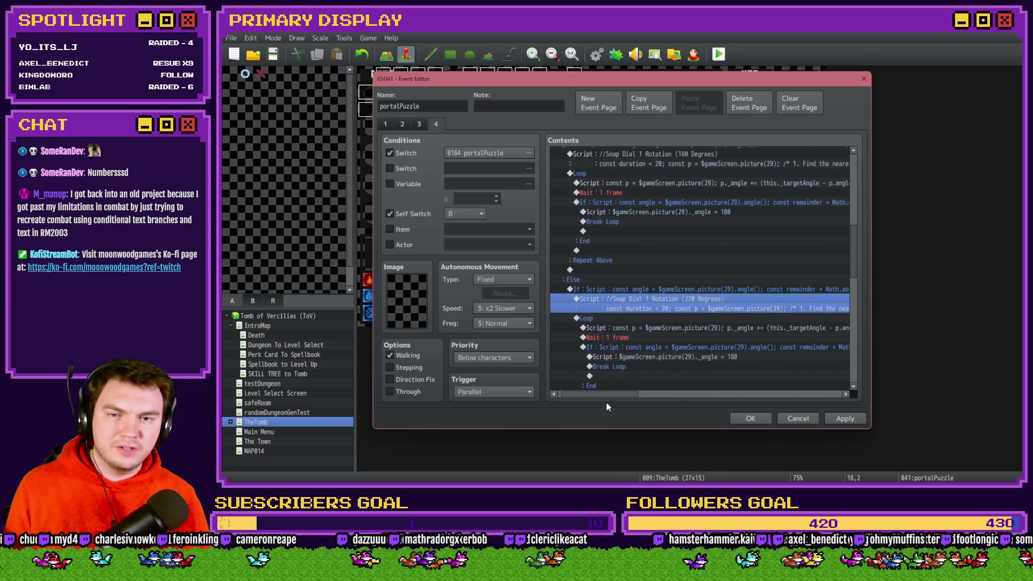
pyautogui.press('Return')
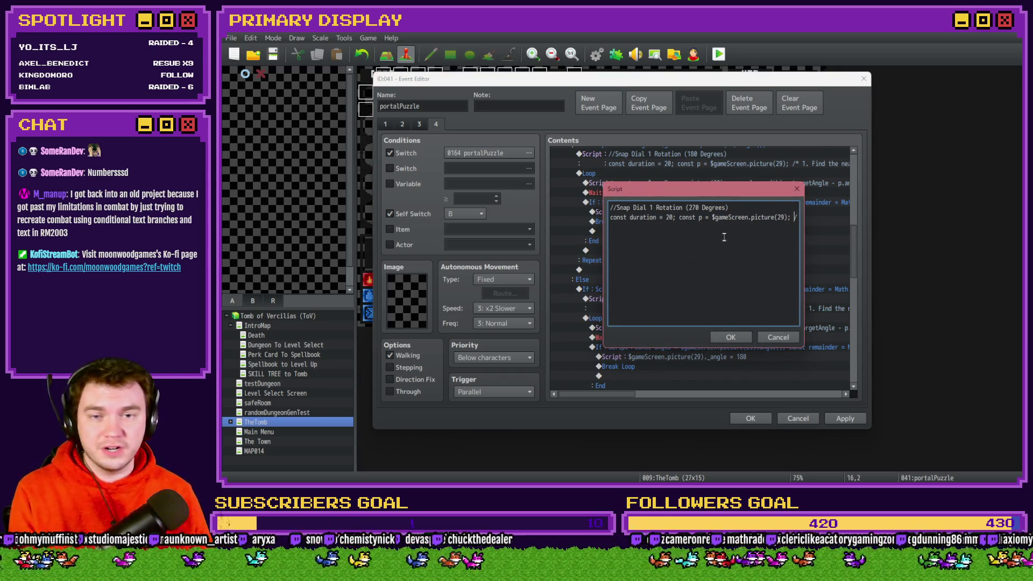
pyautogui.write('* 1. Find the nearest "upright" angle (0, 360, 720, etc.)*/ ')
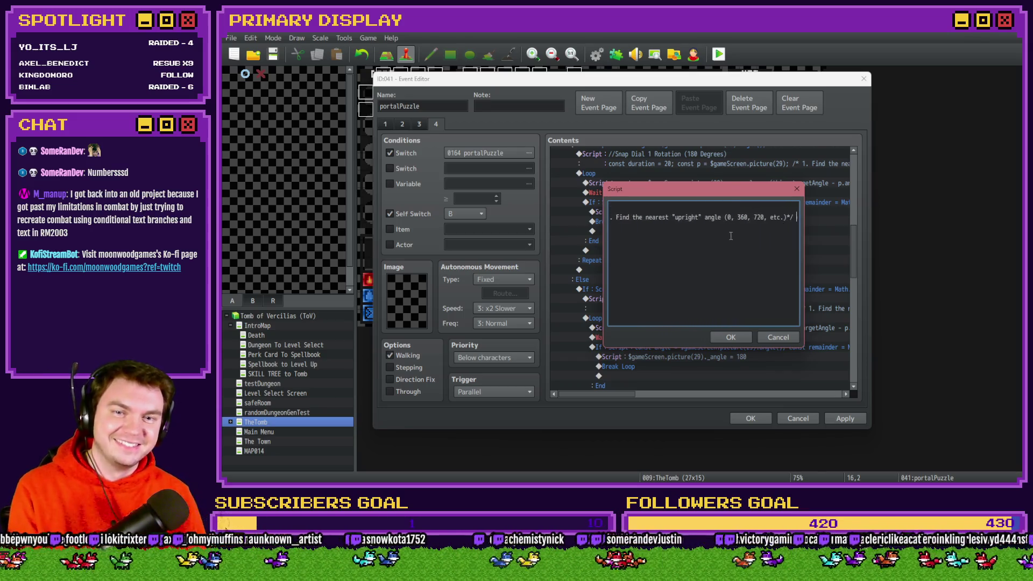
pyautogui.write('const targetAngle = Math.round(p.angle() / 180) * 180; /*2. ')
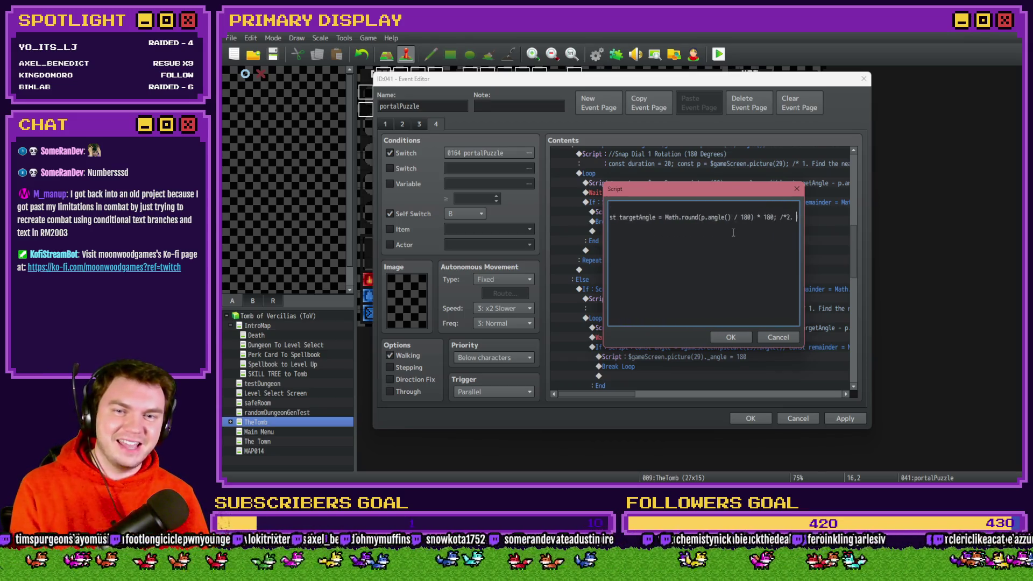
pyautogui.write('Calculate')
pyautogui.doubleClick(714, 218)
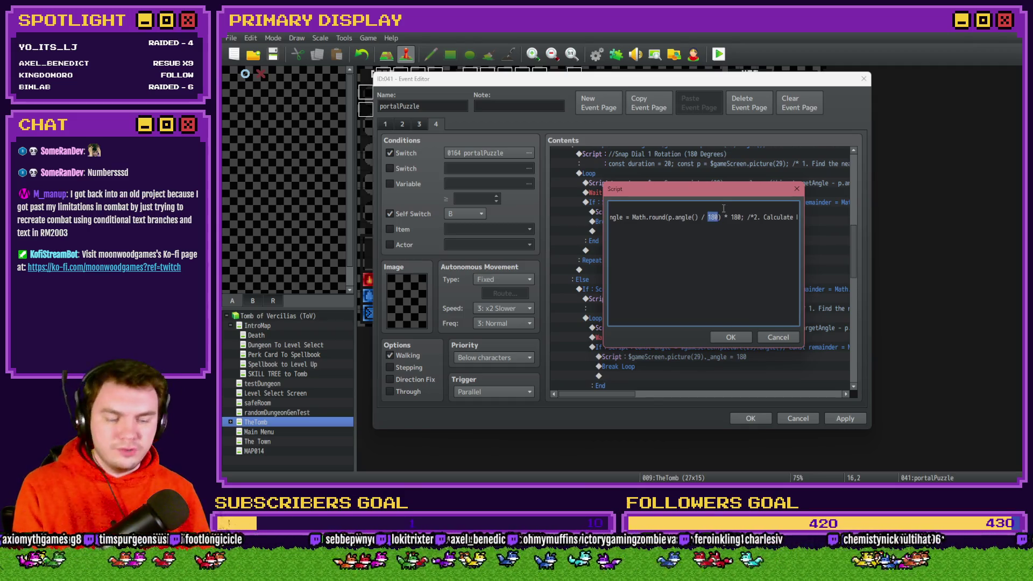
pyautogui.write('90')
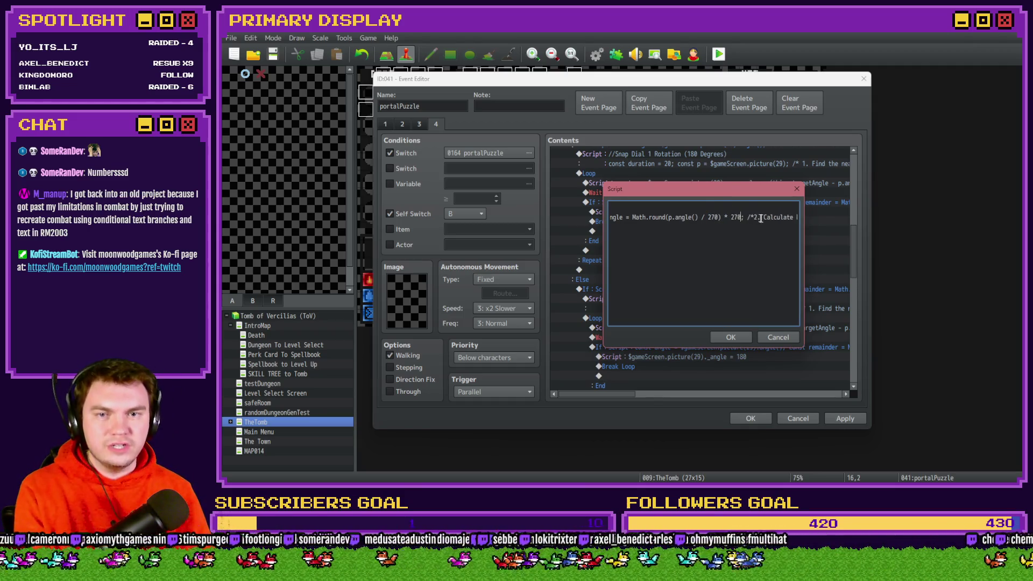
pyautogui.press('End')
pyautogui.hotkey('ctrl', 'Left')
pyautogui.hotkey('ctrl', 'Left')
pyautogui.hotkey('ctrl', 'Left')
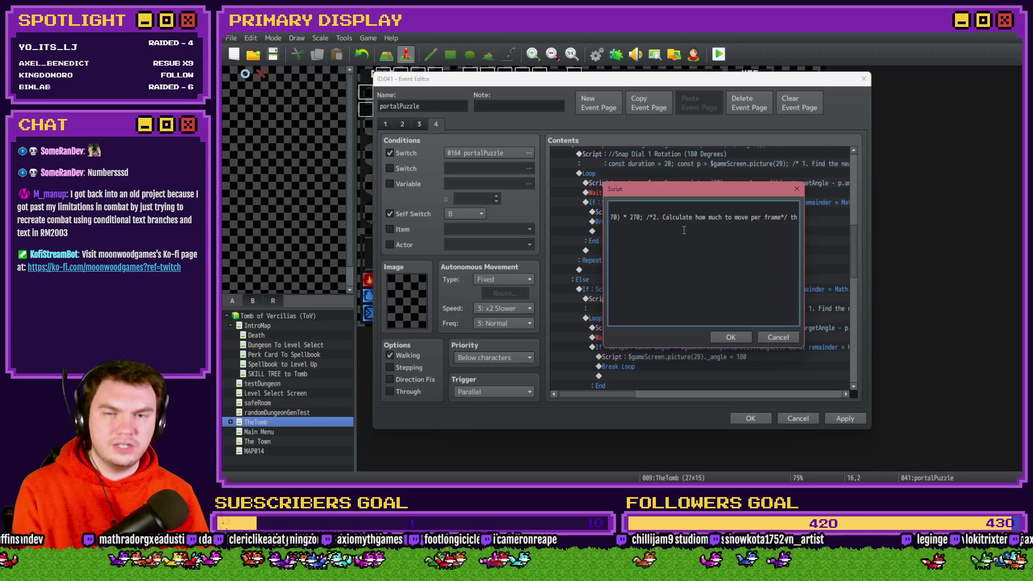
pyautogui.hotkey('ctrl', 'Right')
pyautogui.hotkey('ctrl', 'Right')
pyautogui.hotkey('ctrl', 'Right')
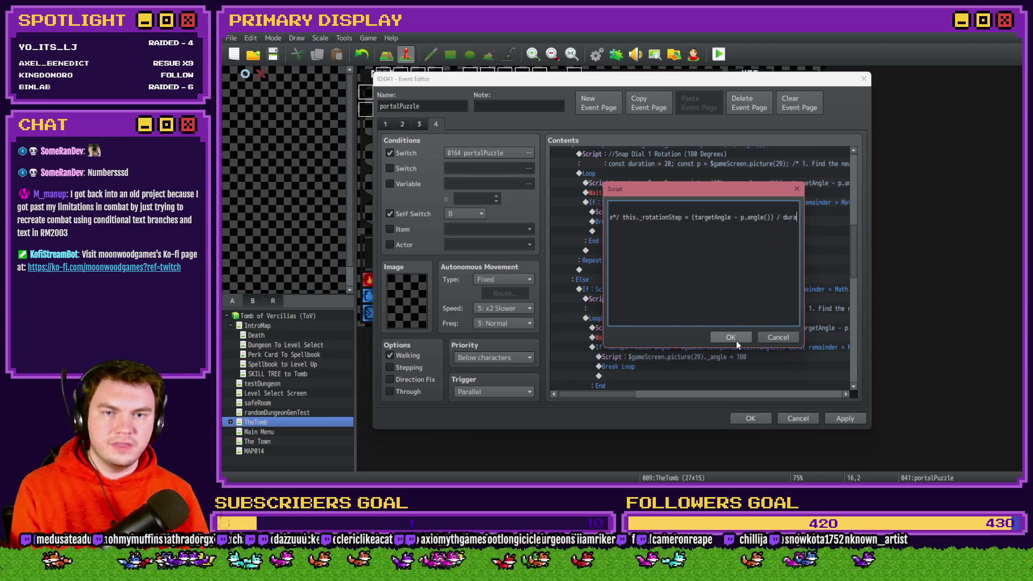
pyautogui.click(731, 338)
pyautogui.doubleClick(712, 290)
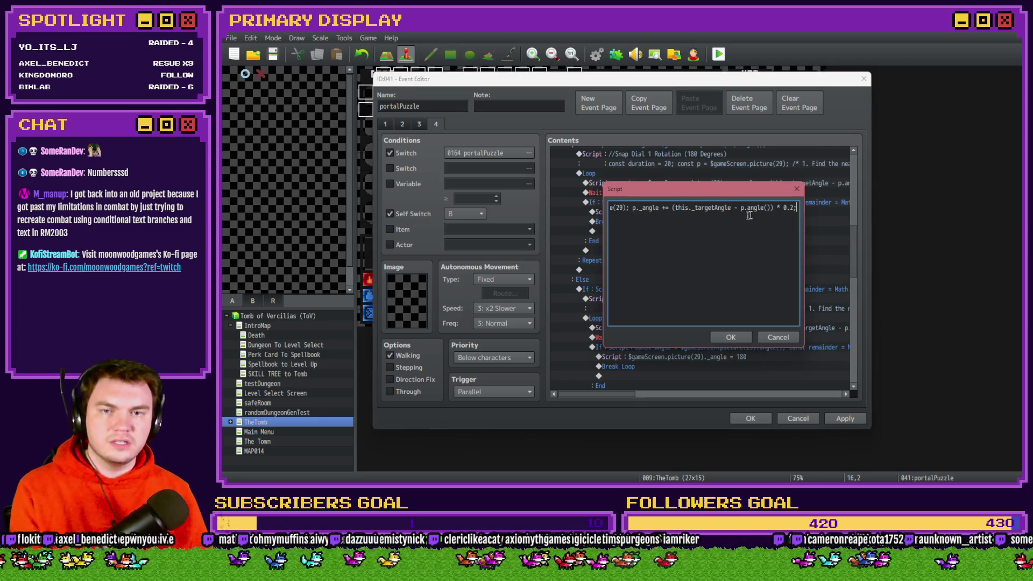
pyautogui.click(731, 338)
# Change the loop's exit condition from angle % 180 to angle % 270
pyautogui.doubleClick(723, 346)
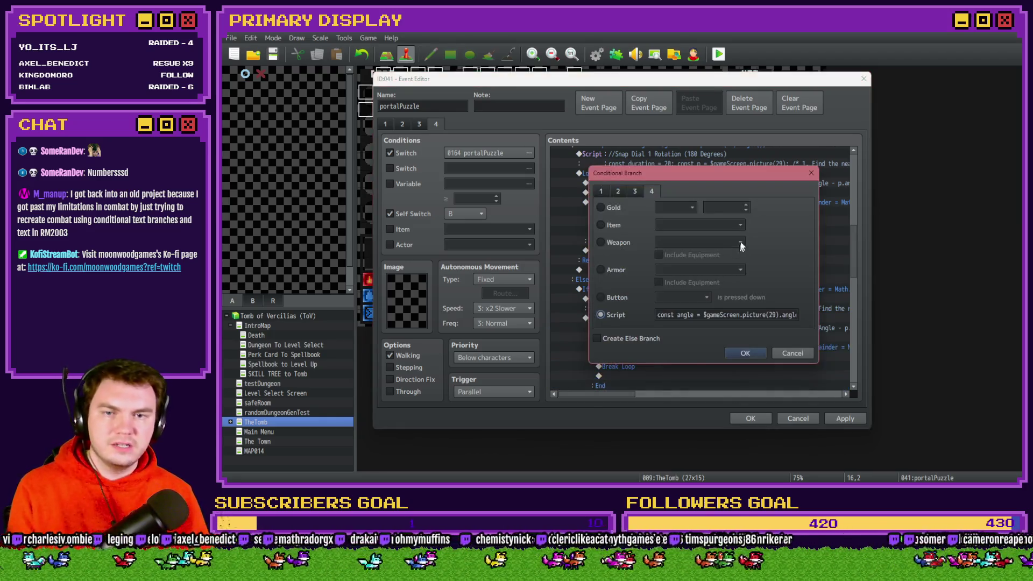
pyautogui.click(767, 314)
pyautogui.press('Right')
pyautogui.press('Right')
pyautogui.press('Right')
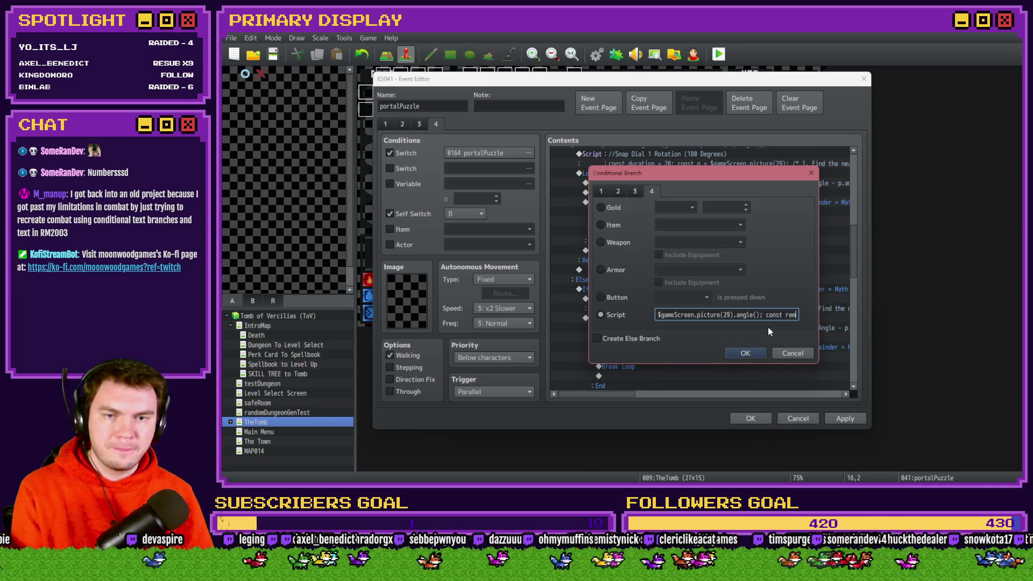
pyautogui.press('Right')
pyautogui.press('Right')
pyautogui.press('Right')
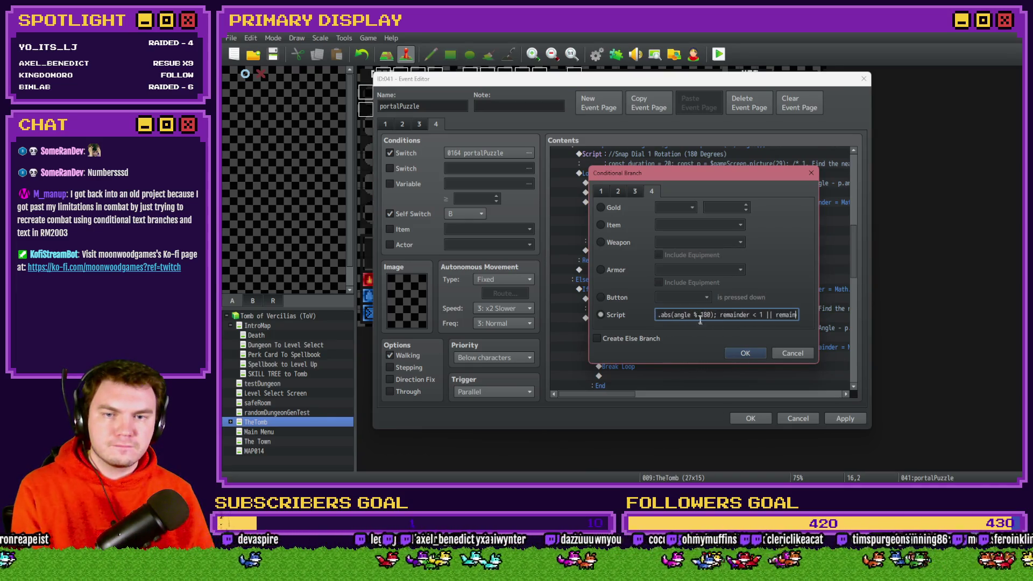
pyautogui.doubleClick(704, 315)
pyautogui.write('270')
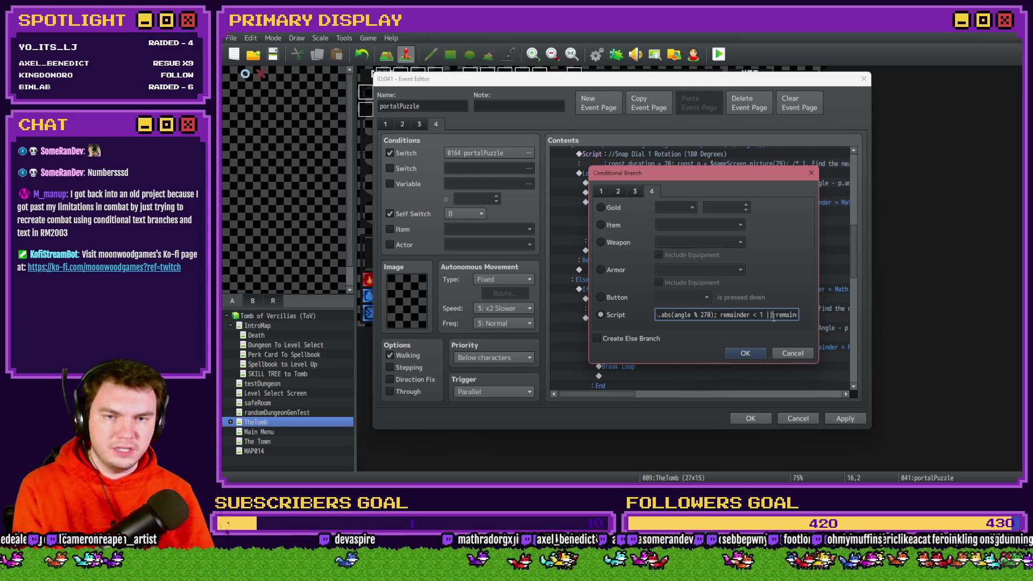
pyautogui.press('End')
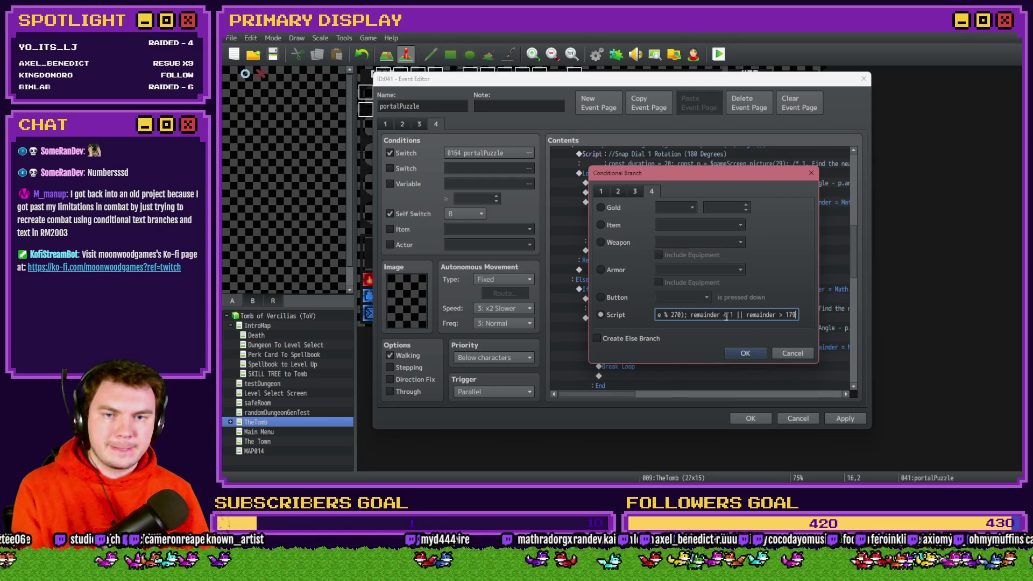
pyautogui.click(730, 316)
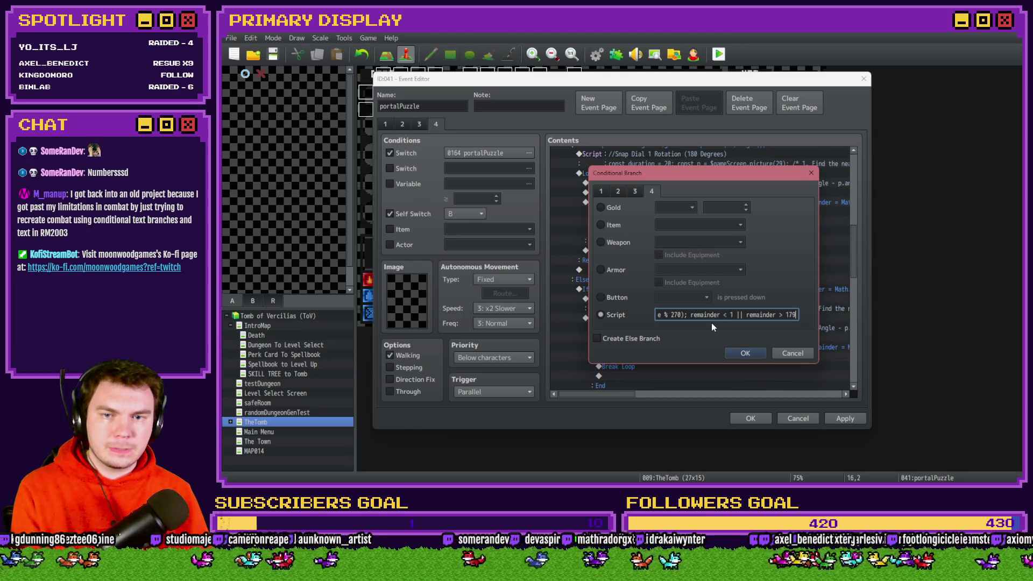
pyautogui.click(746, 353)
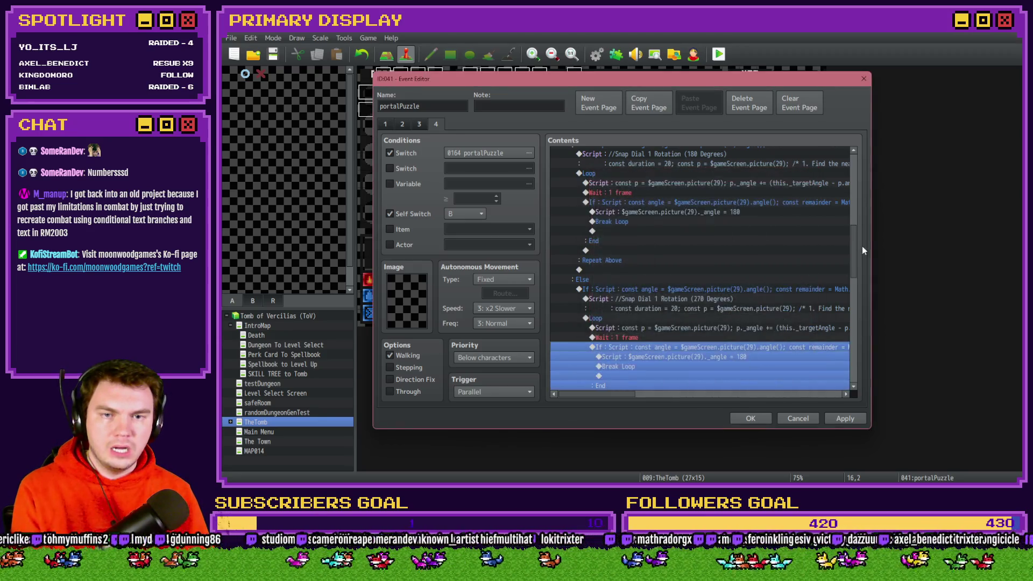
# Change the 270-degree loop exit condition from remainder > 179 to remainder > 269
pyautogui.moveTo(626, 395); pyautogui.dragTo(677, 394)
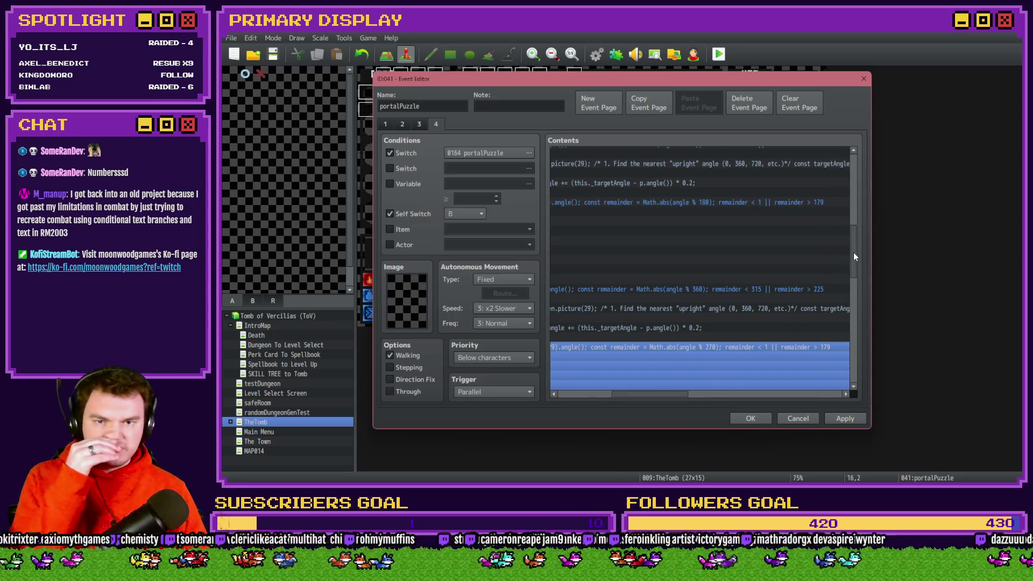
pyautogui.moveTo(854, 253)
pyautogui.mouseDown()
pyautogui.moveTo(867, 165)
pyautogui.moveTo(860, 274)
pyautogui.moveTo(806, 298)
pyautogui.mouseUp()
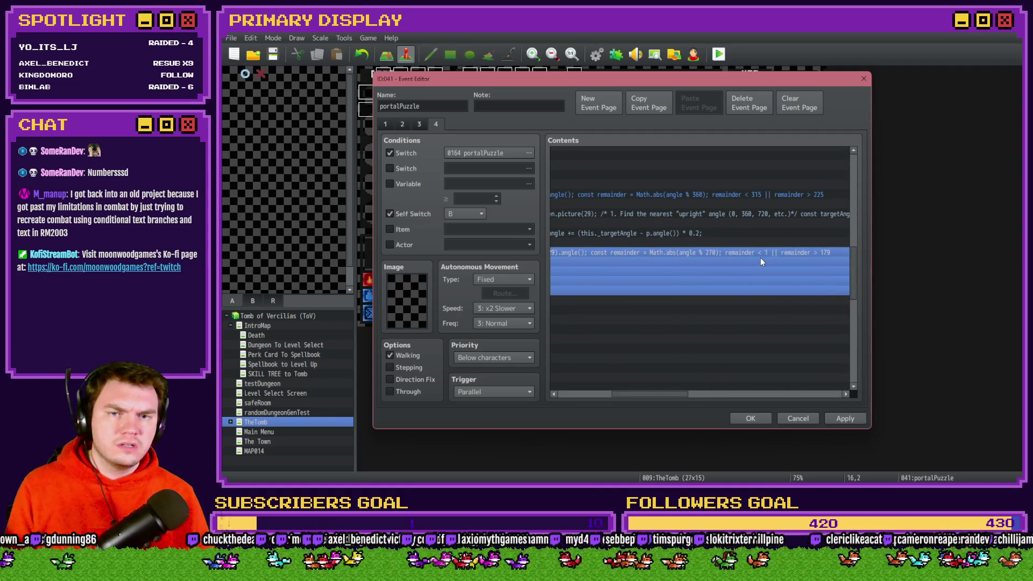
pyautogui.moveTo(861, 275); pyautogui.dragTo(865, 180)
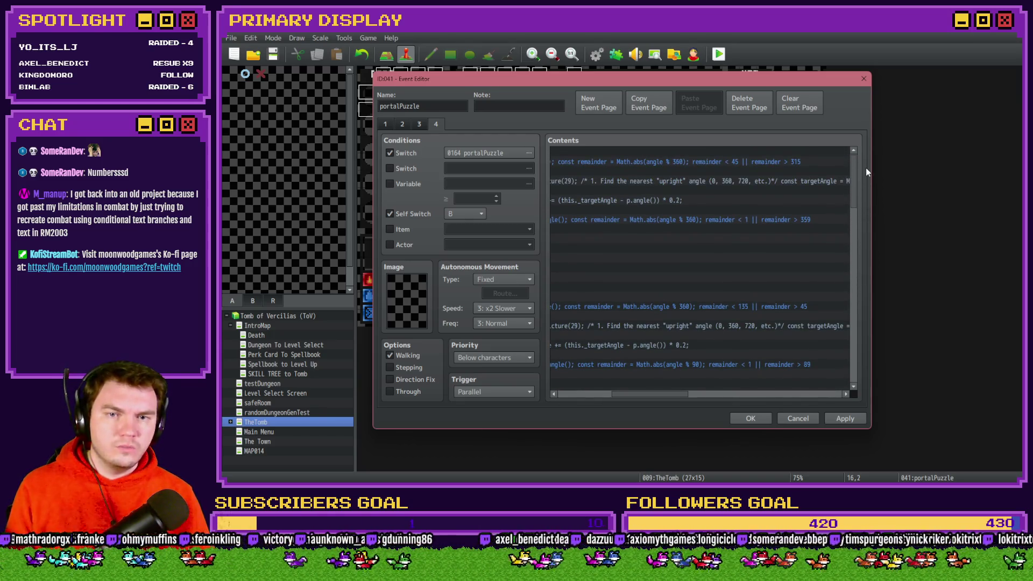
pyautogui.moveTo(866, 169); pyautogui.dragTo(861, 214)
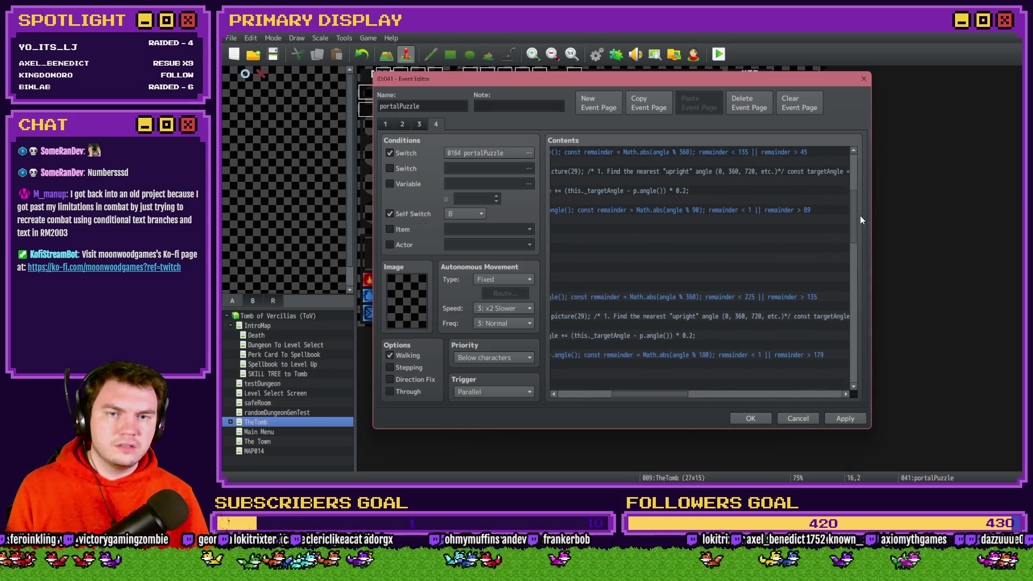
pyautogui.moveTo(861, 220)
pyautogui.mouseDown()
pyautogui.moveTo(858, 180)
pyautogui.moveTo(861, 262)
pyautogui.mouseUp()
pyautogui.doubleClick(806, 315)
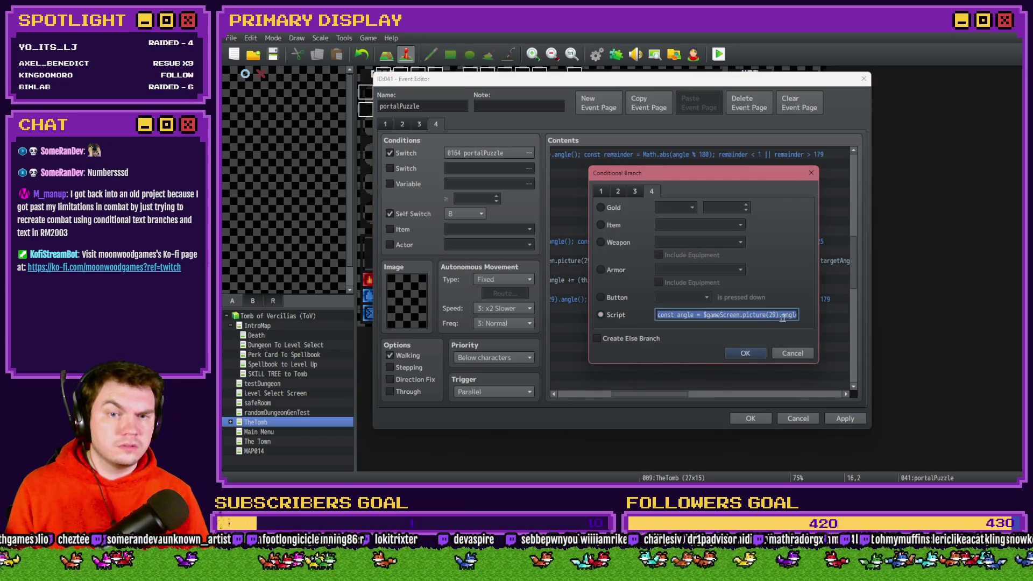
pyautogui.click(787, 315)
pyautogui.hotkey('ctrl', 'a')
pyautogui.click(771, 315)
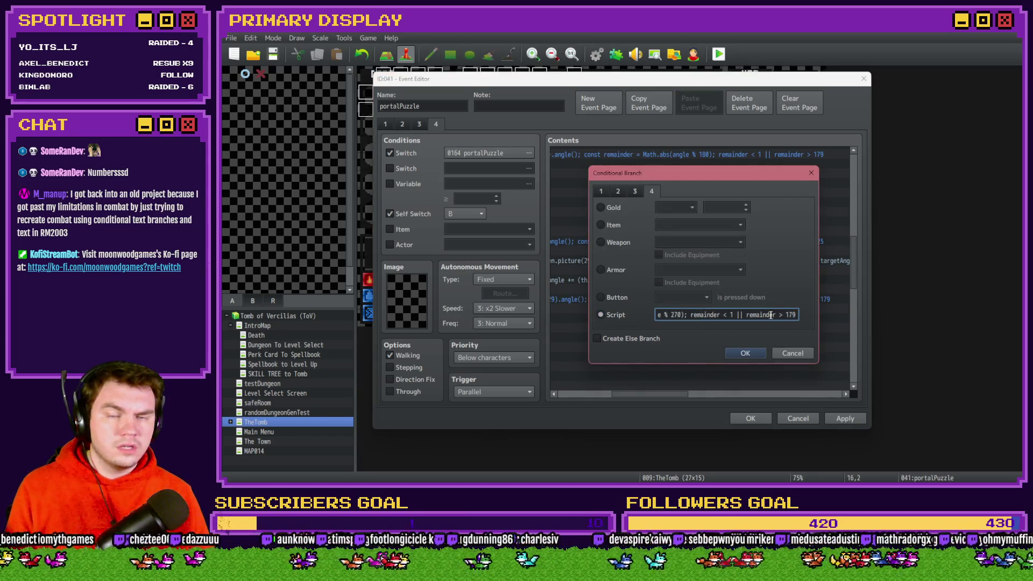
pyautogui.doubleClick(790, 315)
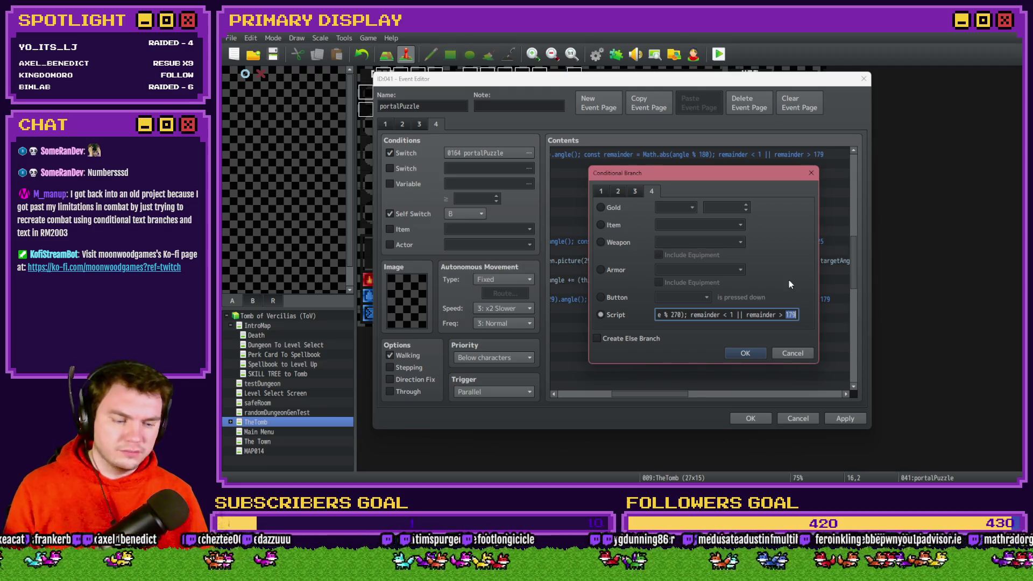
pyautogui.write('269')
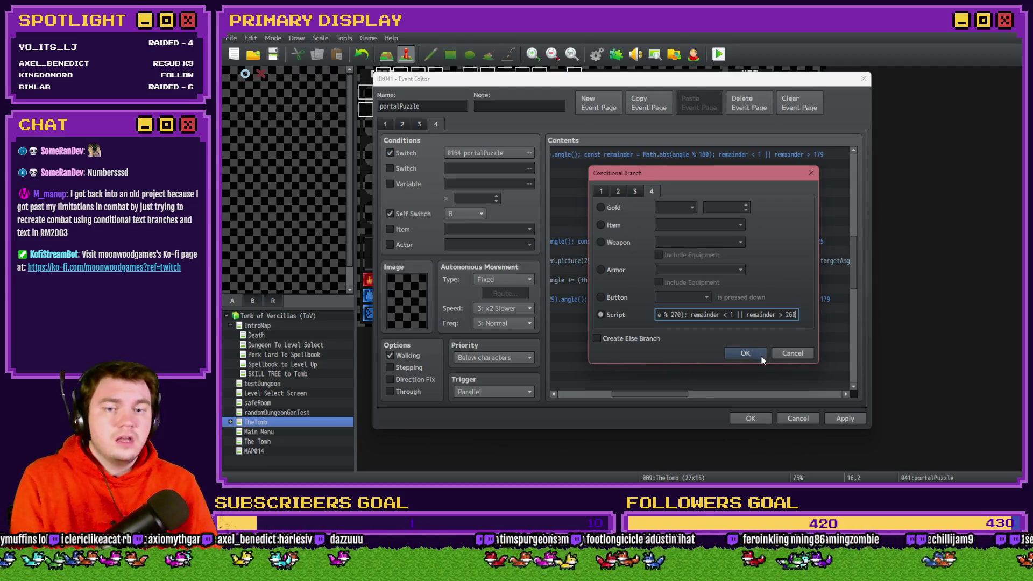
pyautogui.click(759, 354)
# Check the final angle script, close the portalPuzzle event keeping changes, and start a playtest
pyautogui.moveTo(664, 395); pyautogui.dragTo(611, 405)
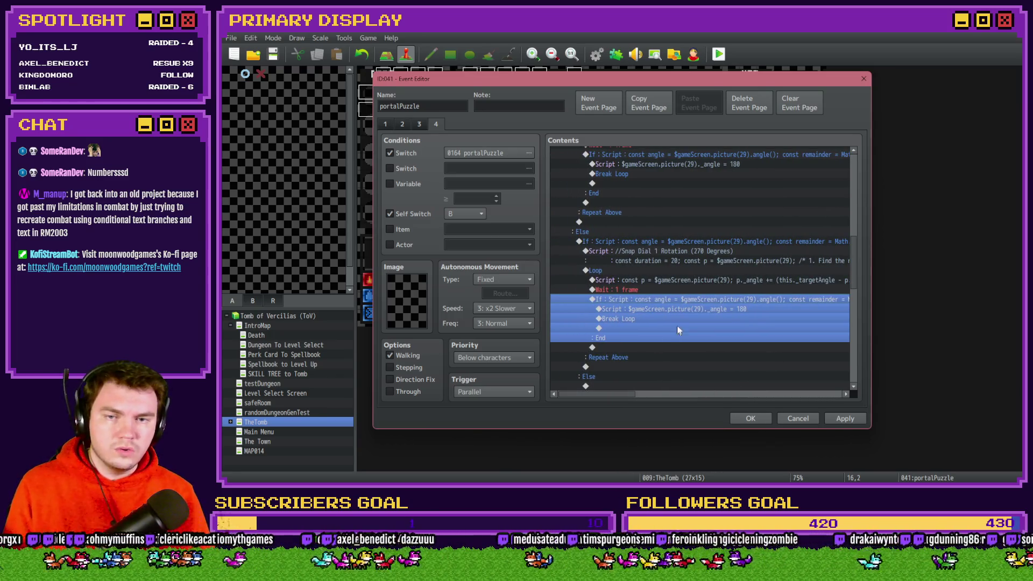
pyautogui.click(692, 310)
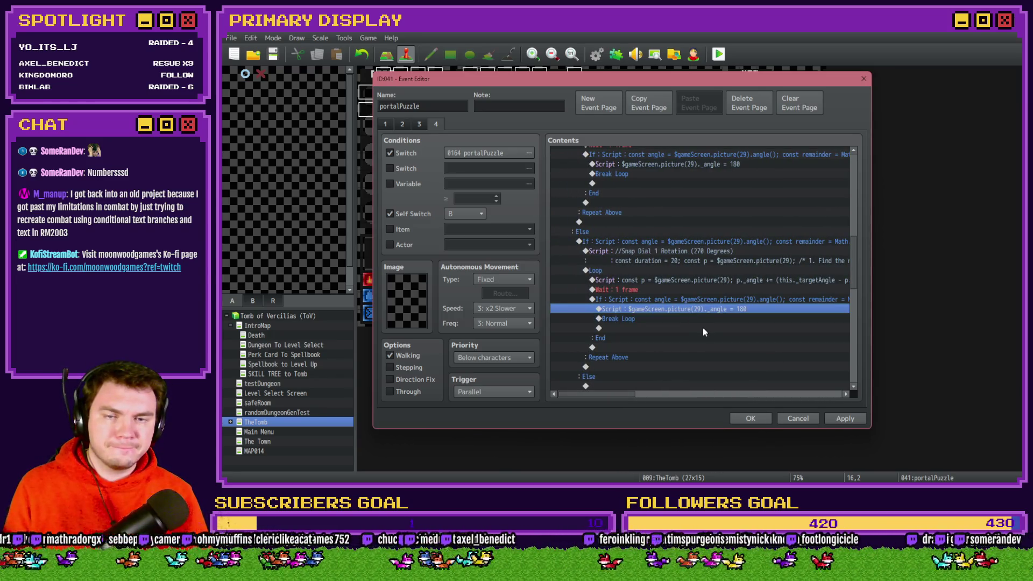
pyautogui.press('Return')
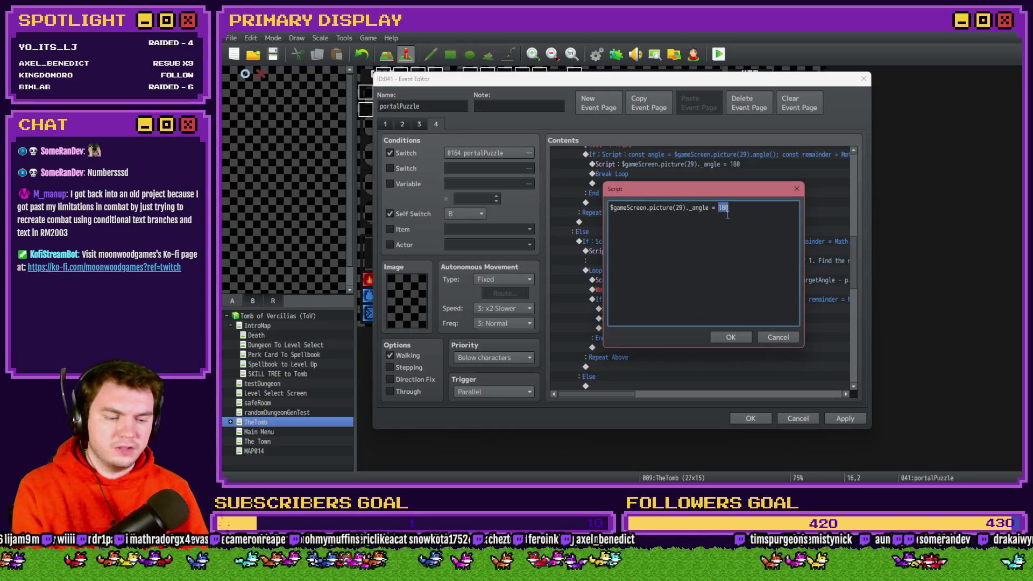
pyautogui.click(731, 337)
pyautogui.click(750, 418)
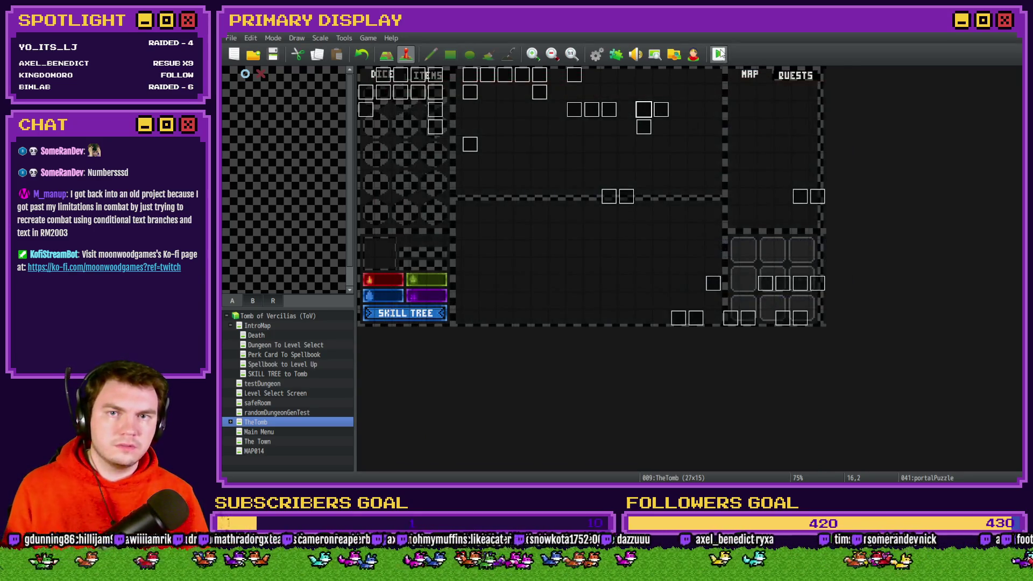
pyautogui.click(720, 53)
# Save changes, then turn switch 0164 portalPuzzle ON from the F9 debug list
pyautogui.click(585, 270)
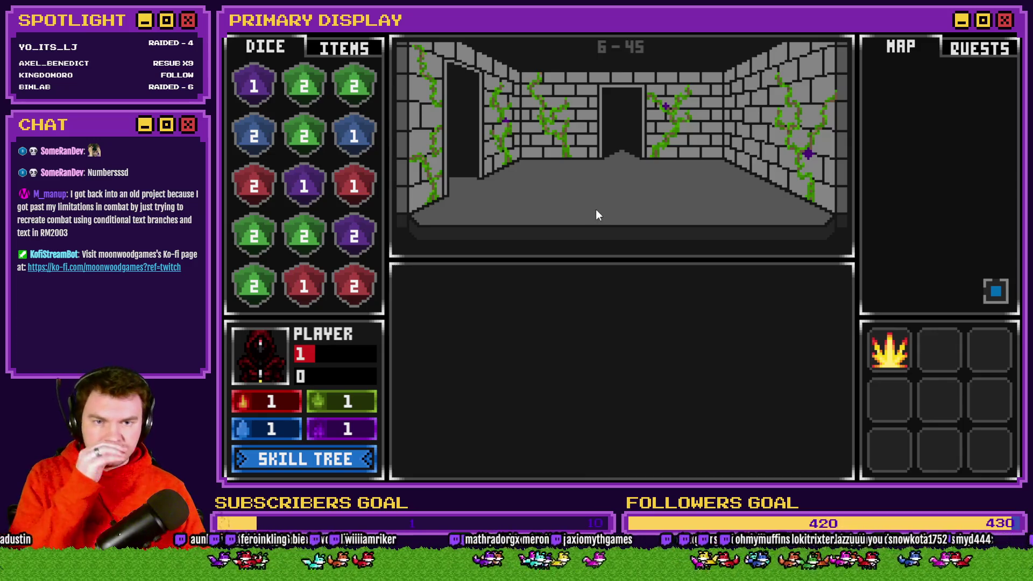
pyautogui.press('F9')
pyautogui.click(319, 428)
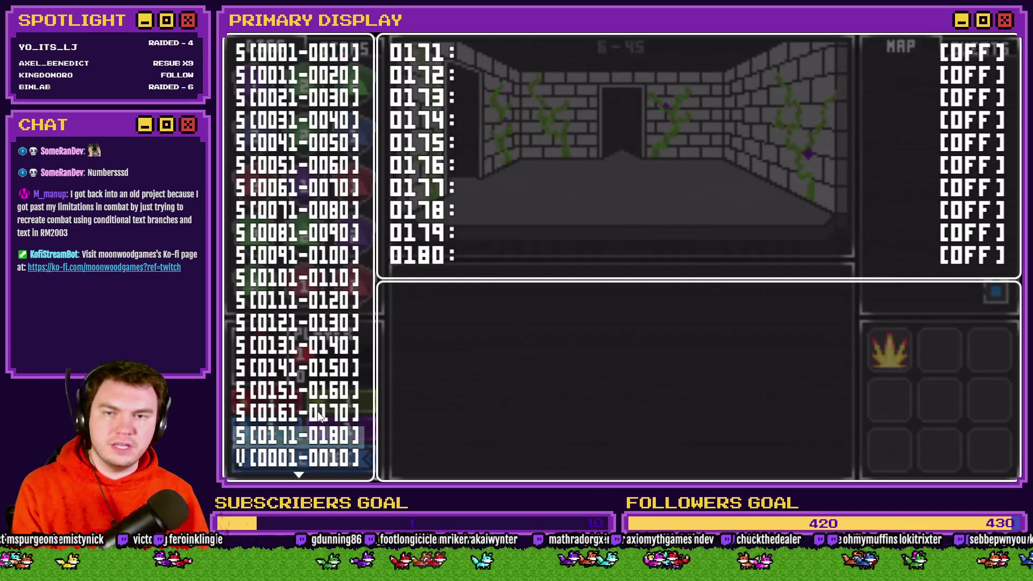
pyautogui.click(320, 410)
pyautogui.press('Down')
pyautogui.press('Down')
pyautogui.press('Down')
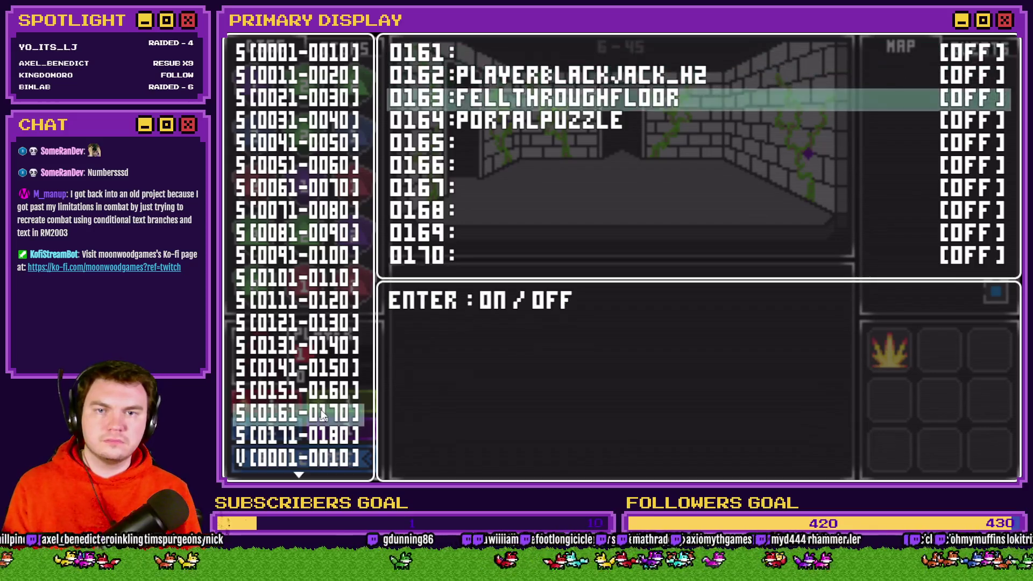
pyautogui.press('Return')
pyautogui.press('Escape')
pyautogui.press('Escape')
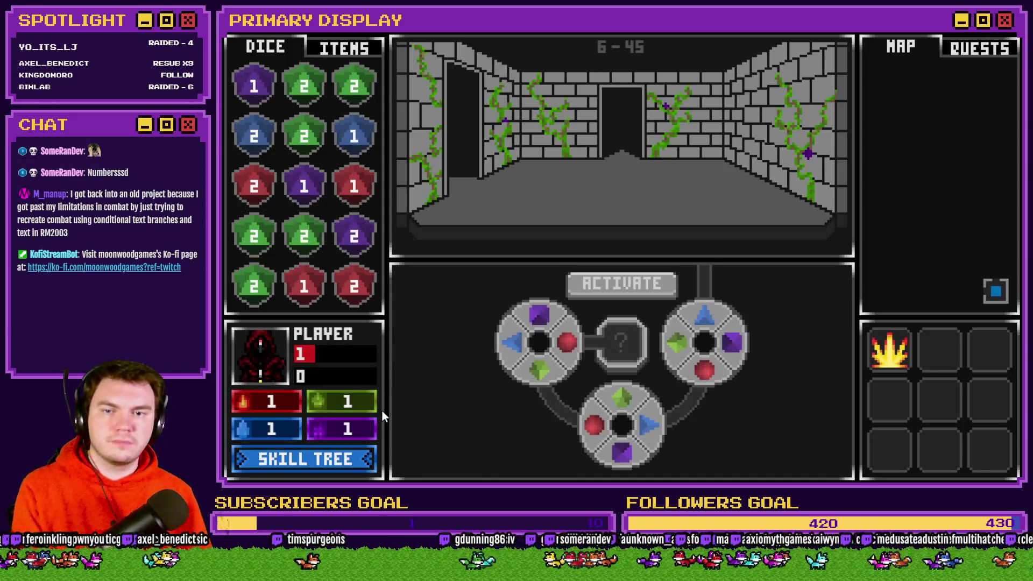
# Turn the left dial repeatedly between red and purple on top, then close the playtest
pyautogui.click(538, 320)
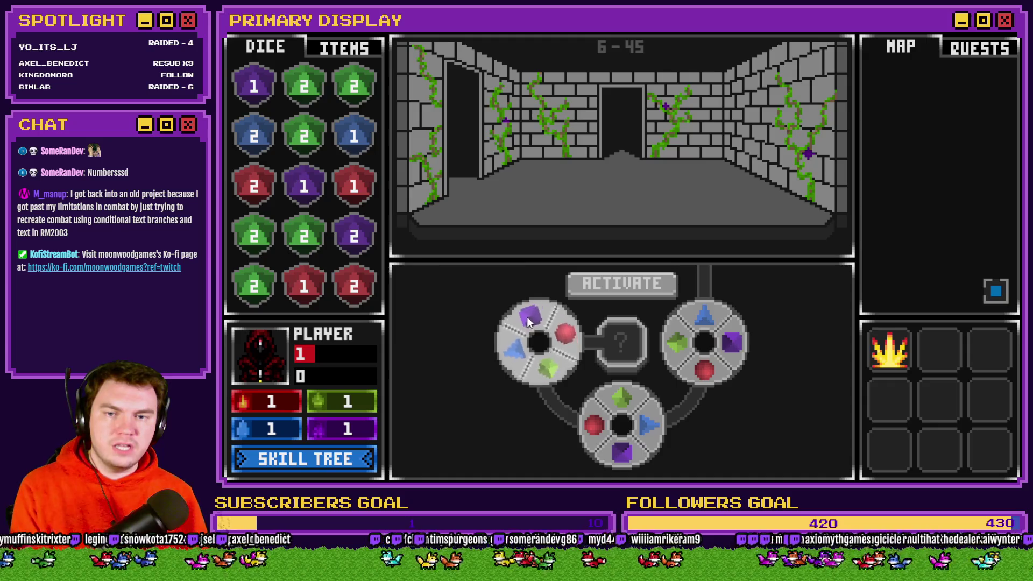
pyautogui.click(512, 329)
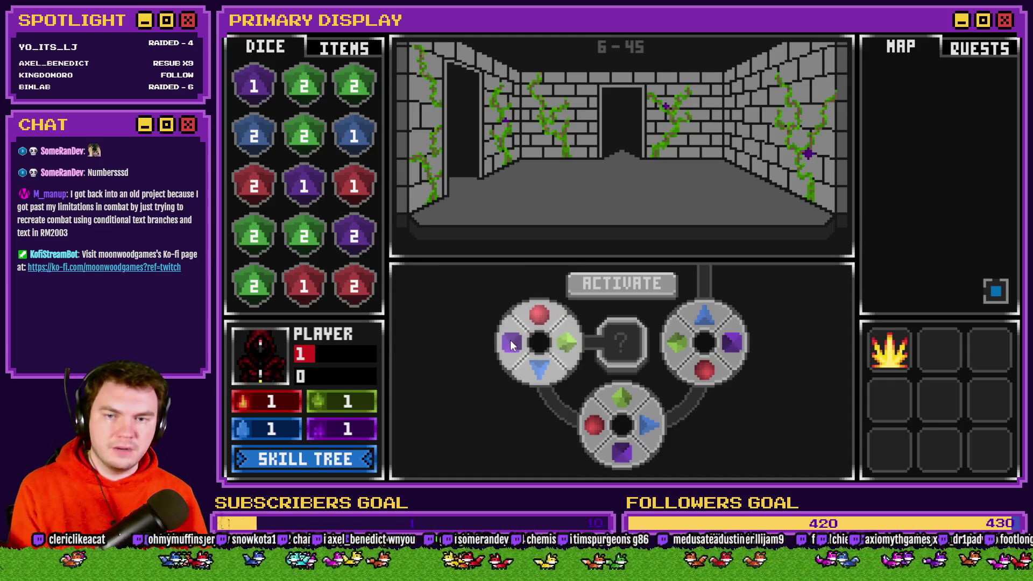
pyautogui.click(512, 344)
pyautogui.click(525, 369)
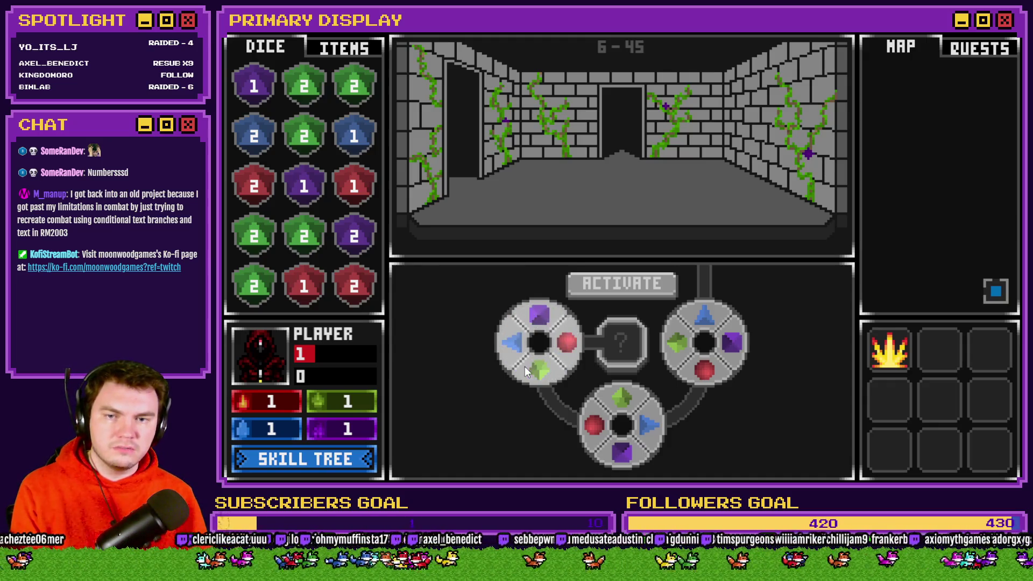
pyautogui.click(535, 368)
pyautogui.click(506, 348)
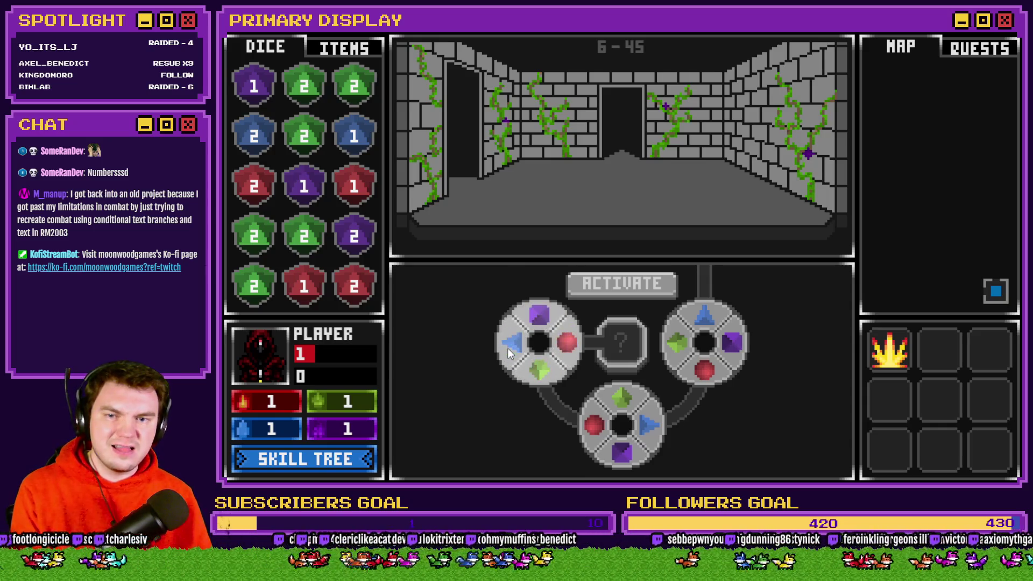
pyautogui.click(515, 351)
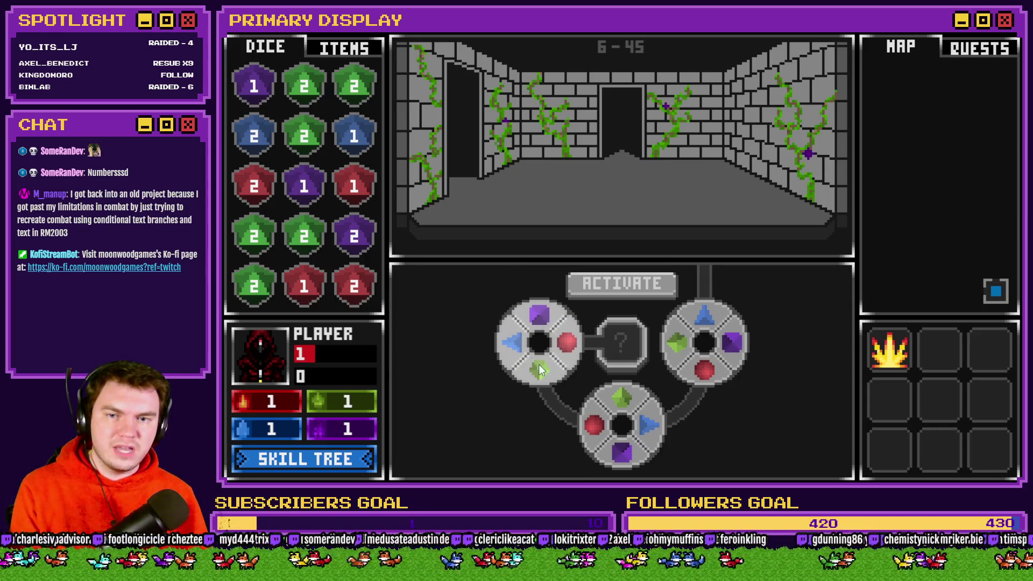
pyautogui.click(539, 364)
pyautogui.click(524, 314)
pyautogui.click(530, 358)
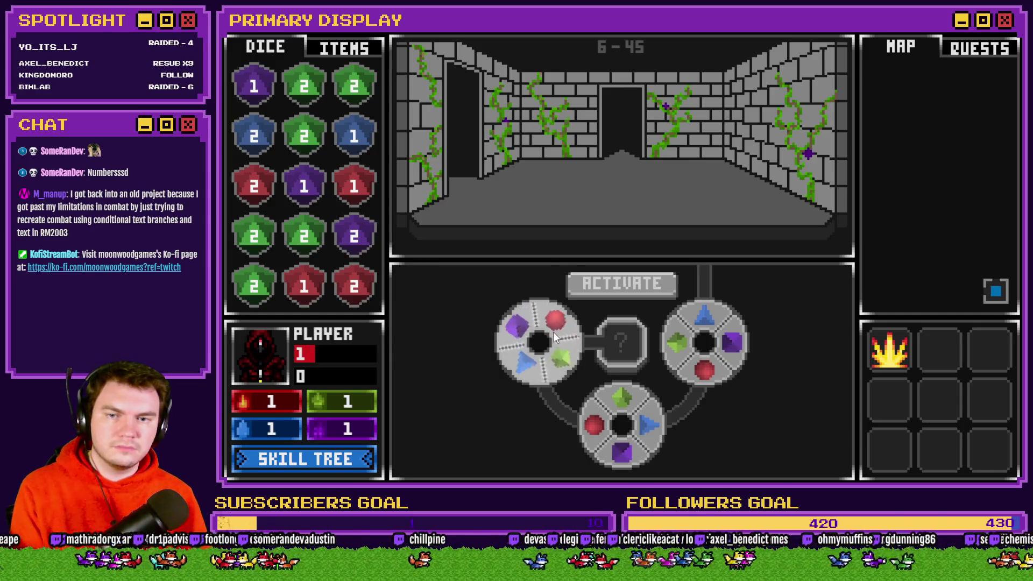
pyautogui.click(550, 331)
pyautogui.click(531, 322)
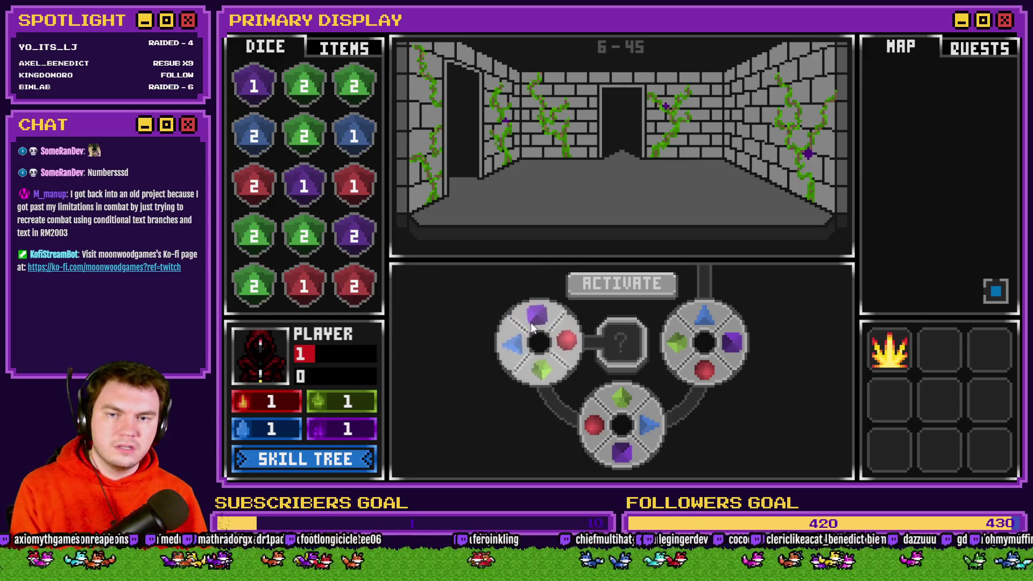
pyautogui.click(553, 320)
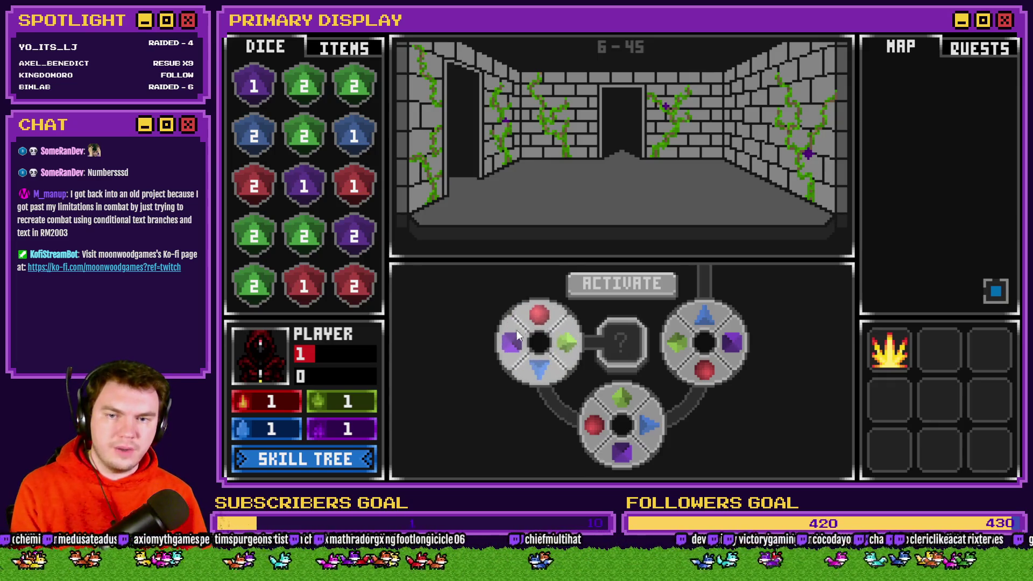
pyautogui.click(530, 317)
pyautogui.click(547, 319)
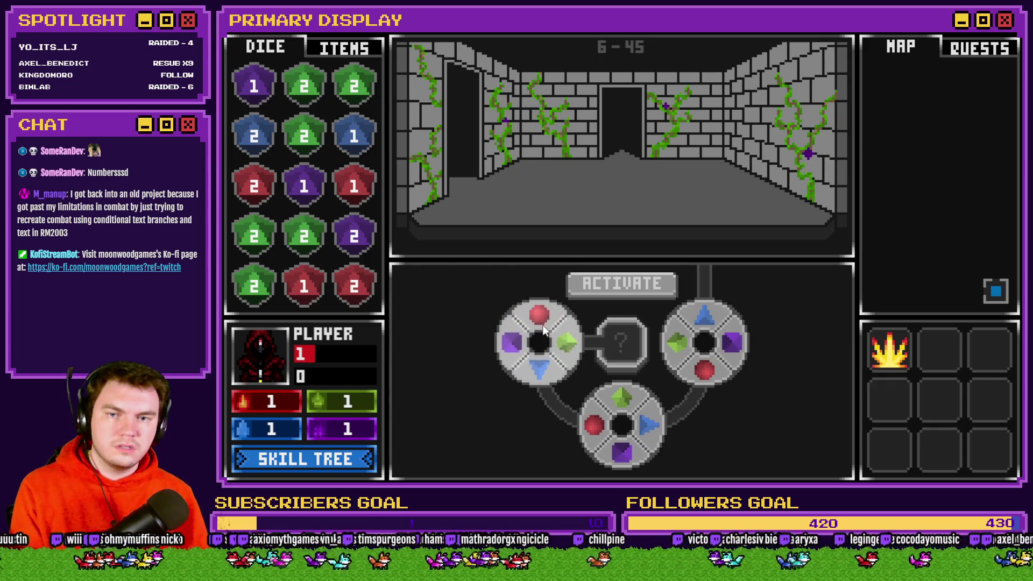
pyautogui.click(560, 341)
pyautogui.click(554, 324)
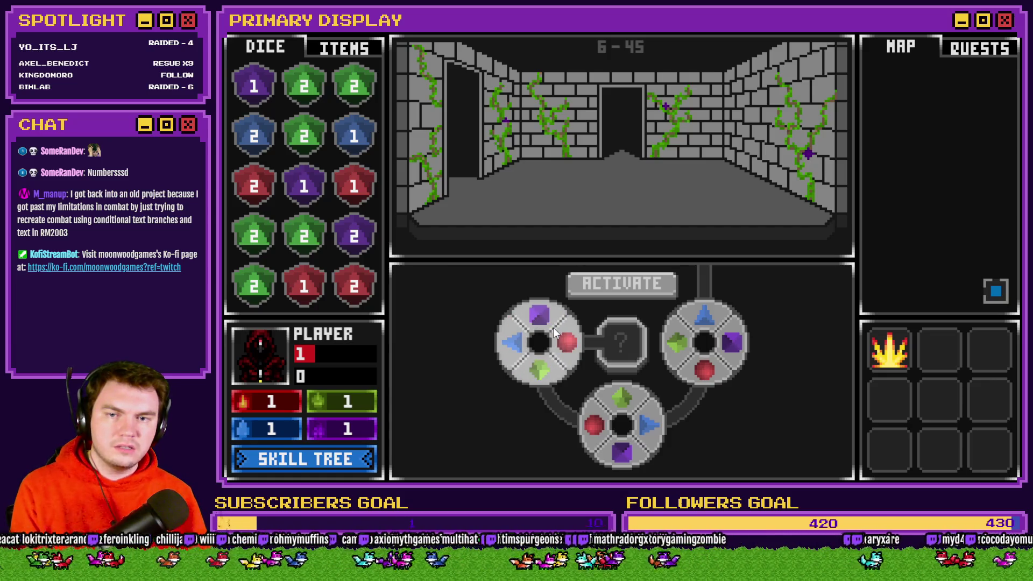
pyautogui.hotkey('alt', 'F4')
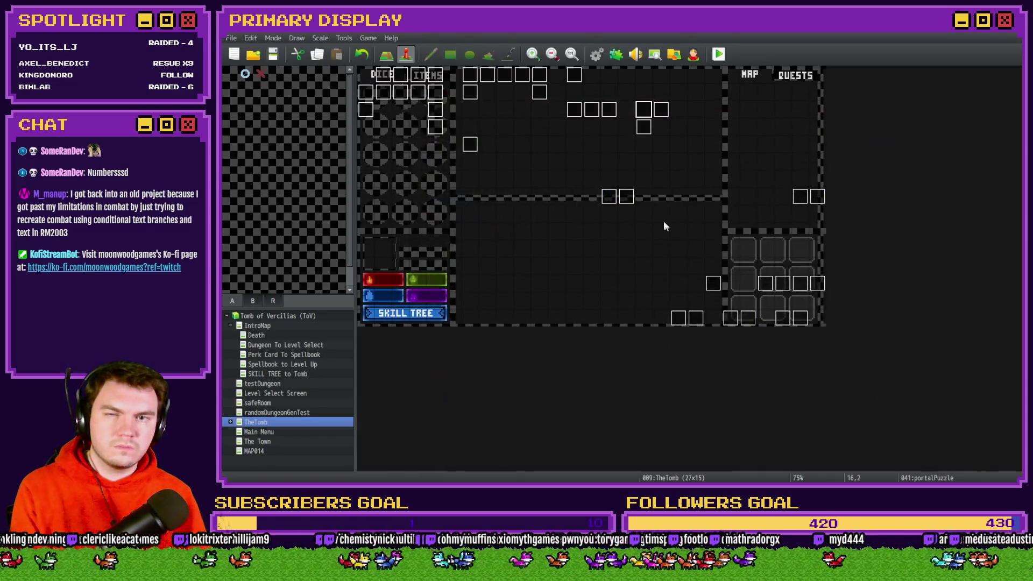
# Open page 4 of the portalPuzzle event and scroll through its dial snap branches
pyautogui.doubleClick(648, 116)
pyautogui.click(436, 124)
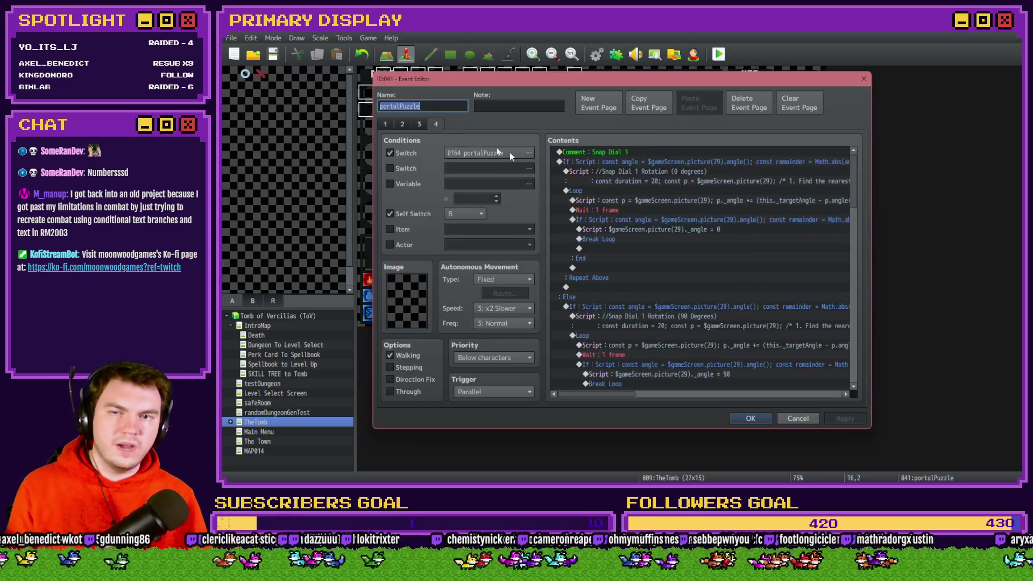
pyautogui.scroll(-5, 848, 185)
pyautogui.scroll(-8, 860, 216)
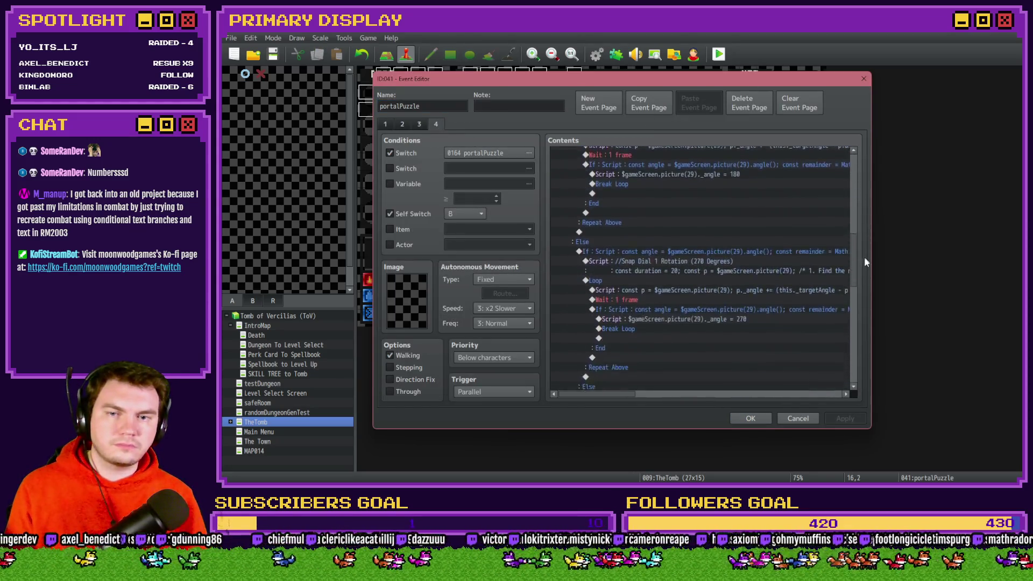
pyautogui.scroll(10, 872, 266)
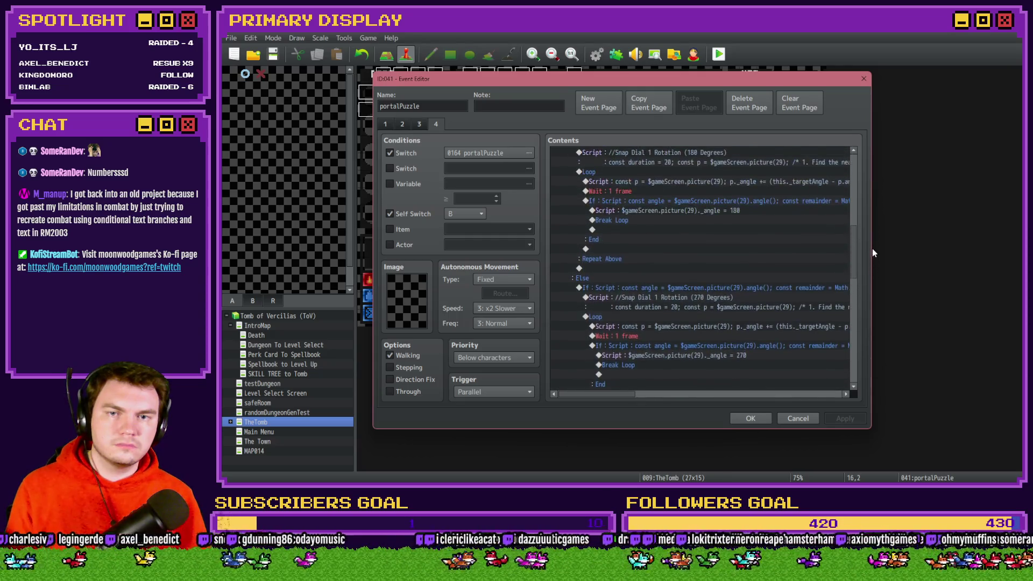
pyautogui.scroll(-9, 866, 176)
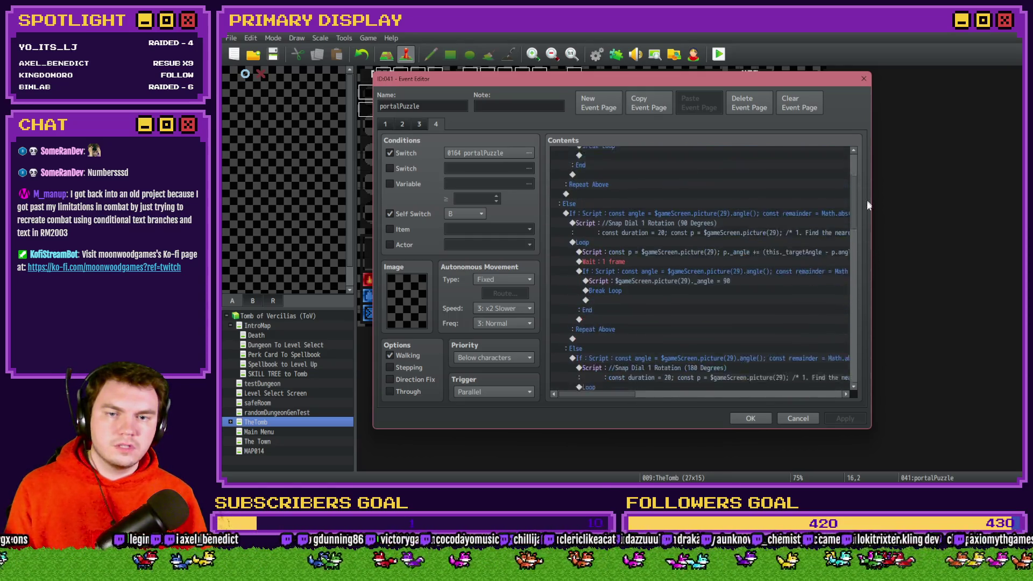
pyautogui.scroll(-2, 867, 241)
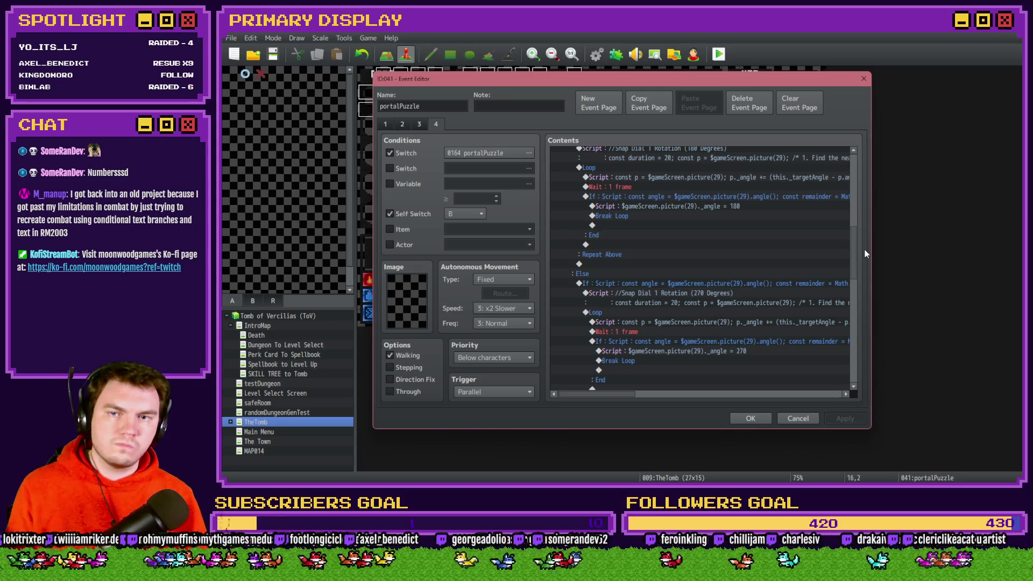
pyautogui.scroll(10, 862, 226)
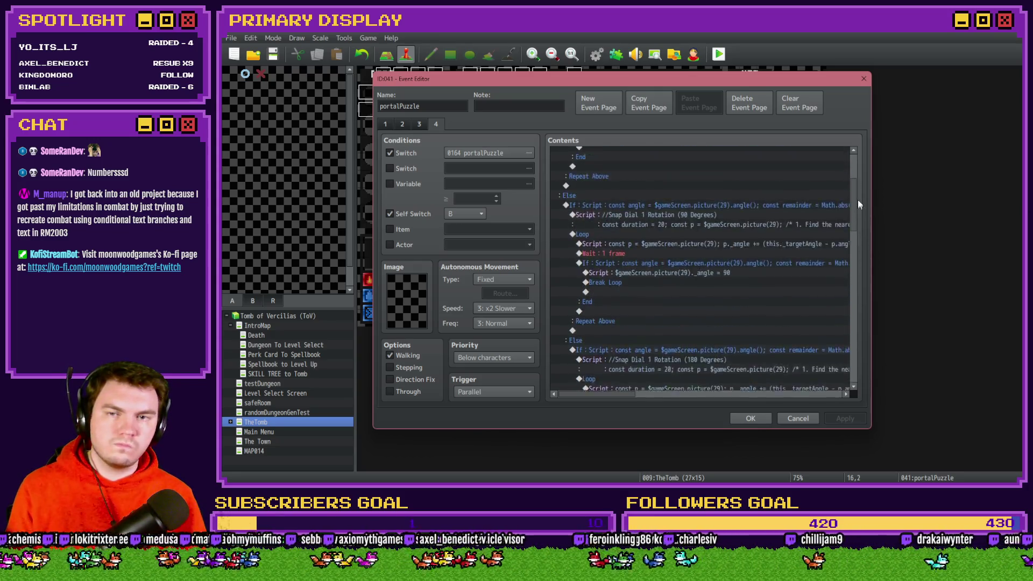
# Select the 0-degree, 90-degree and 270-degree blocks in turn to find the nesting spot
pyautogui.click(576, 191)
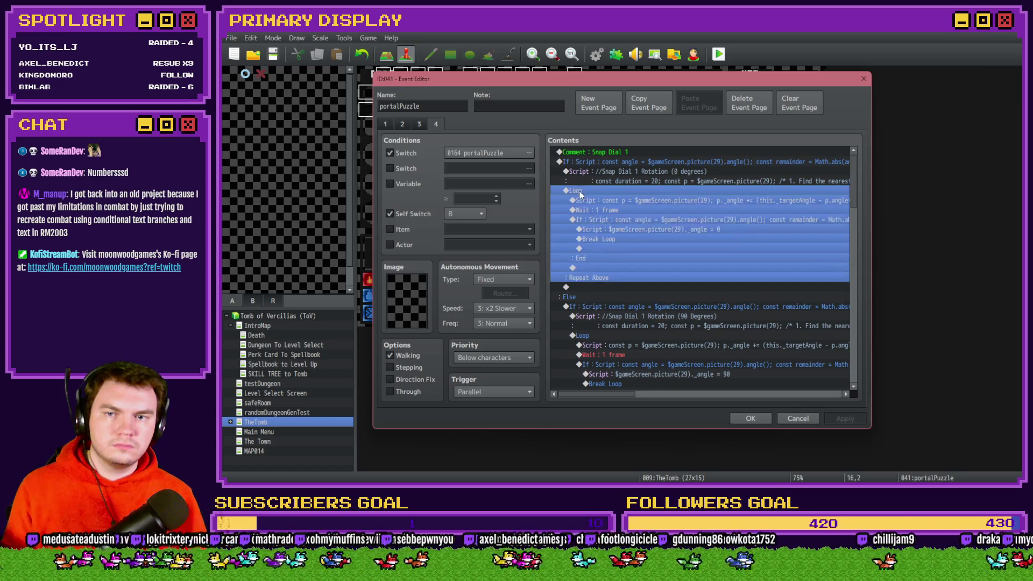
pyautogui.scroll(-3, 626, 242)
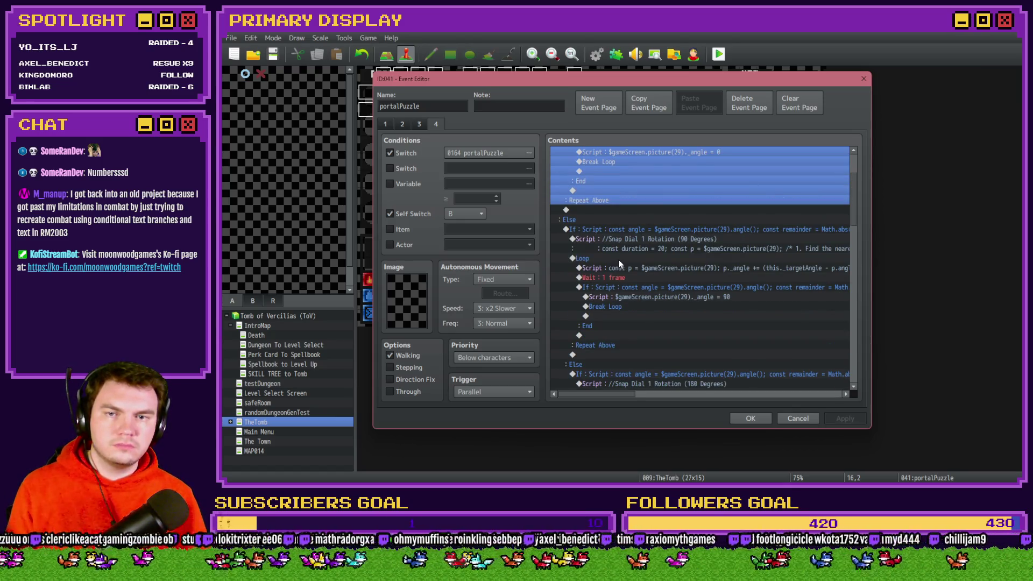
pyautogui.click(619, 260)
pyautogui.scroll(-3, 619, 260)
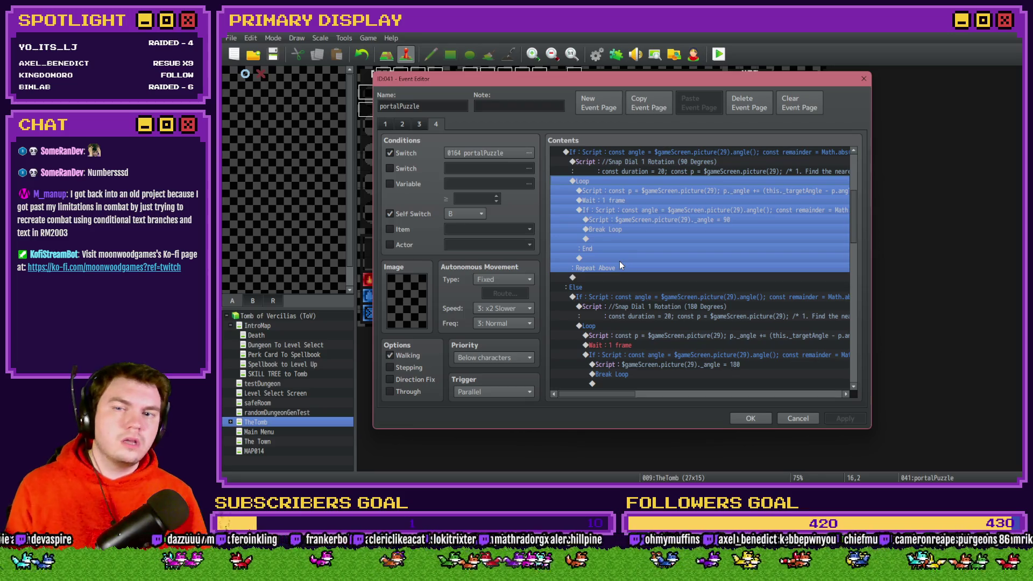
pyautogui.scroll(1, 618, 260)
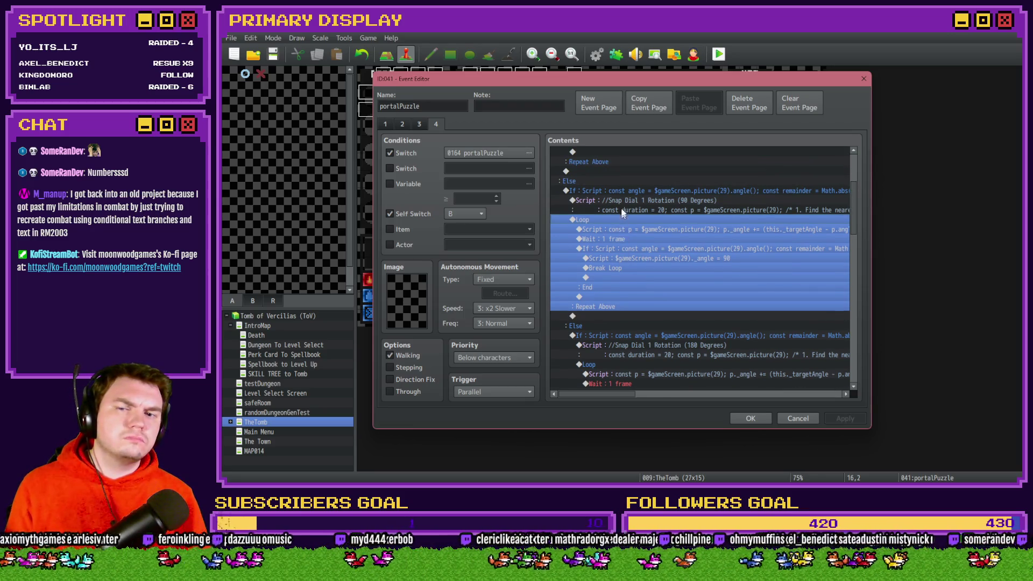
pyautogui.scroll(-1, 622, 202)
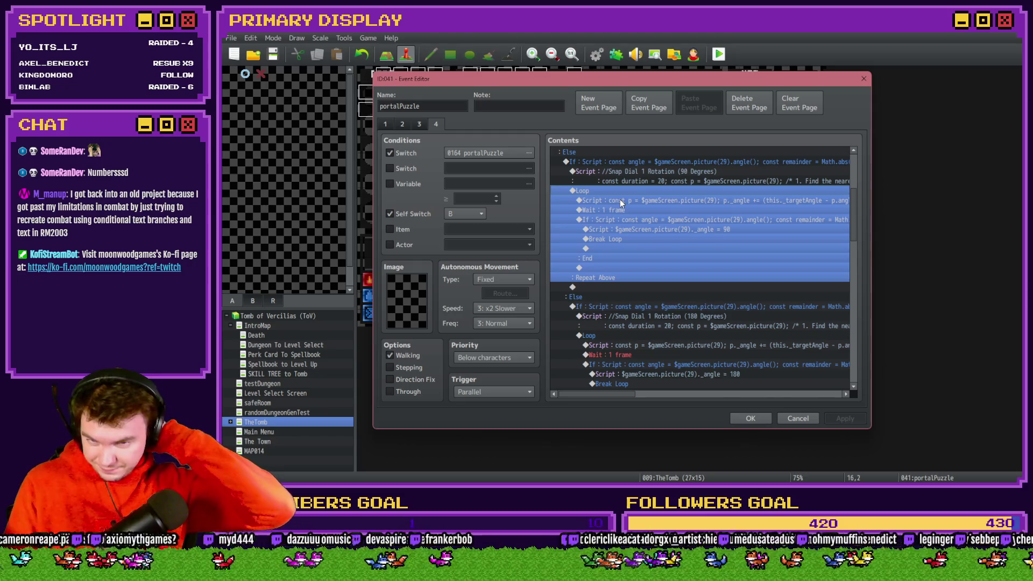
pyautogui.scroll(-8, 622, 215)
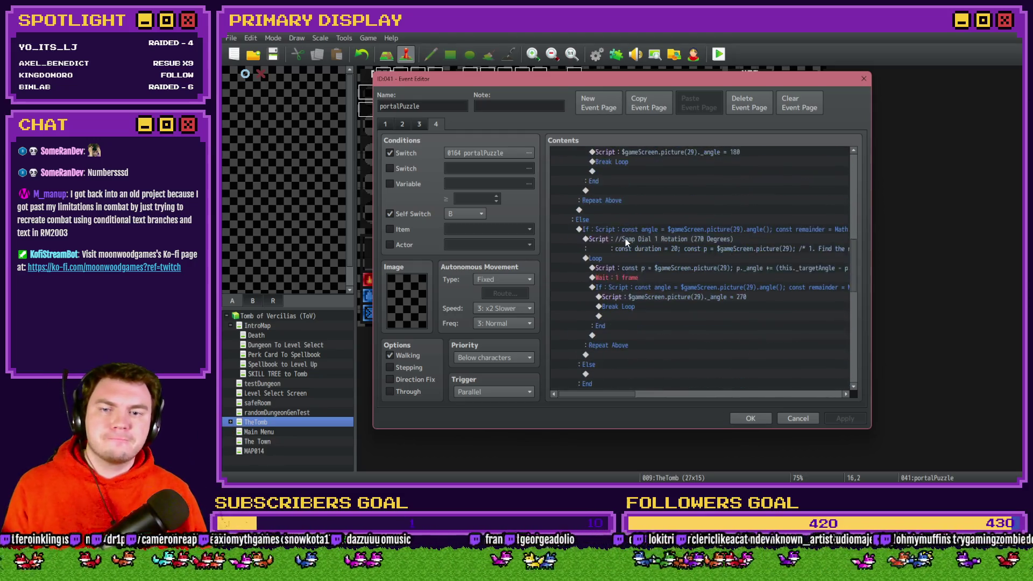
pyautogui.click(631, 230)
pyautogui.scroll(3, 638, 272)
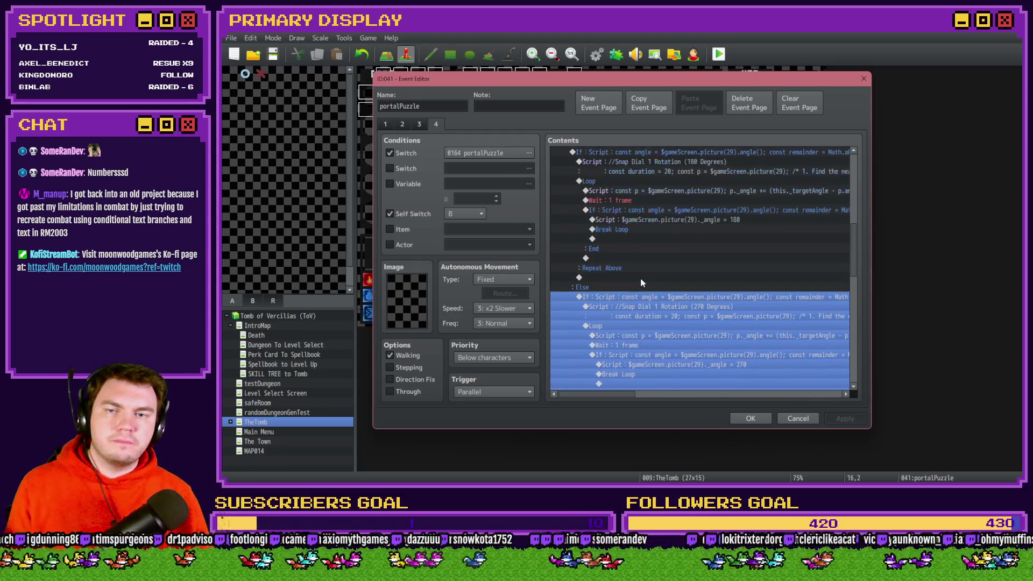
pyautogui.click(640, 277)
pyautogui.scroll(9, 639, 283)
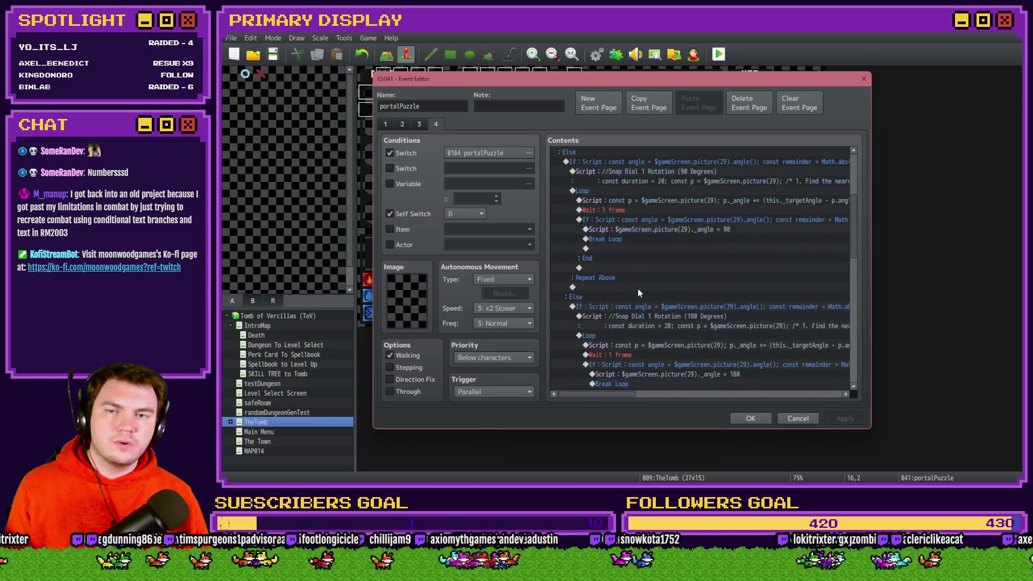
# Delete the selected 90-degree block and dismiss the event command list unused
pyautogui.click(610, 247)
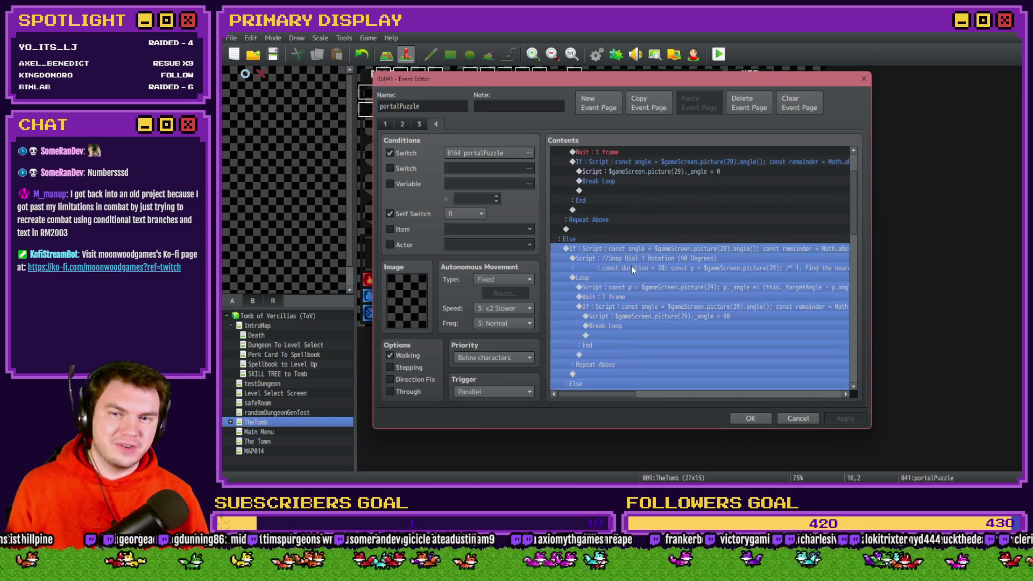
pyautogui.press('Delete')
pyautogui.scroll(-7, 632, 268)
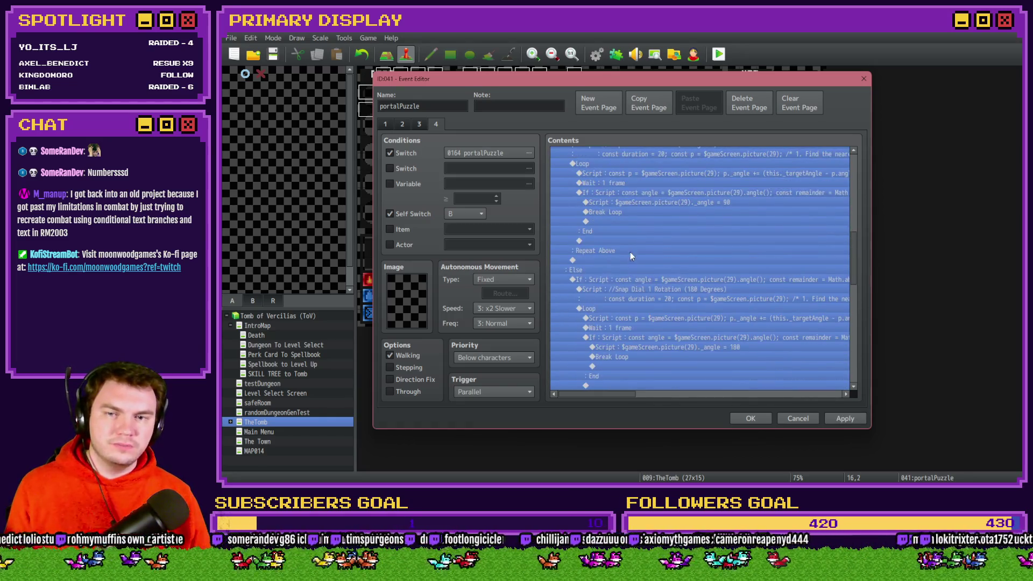
pyautogui.press('Delete')
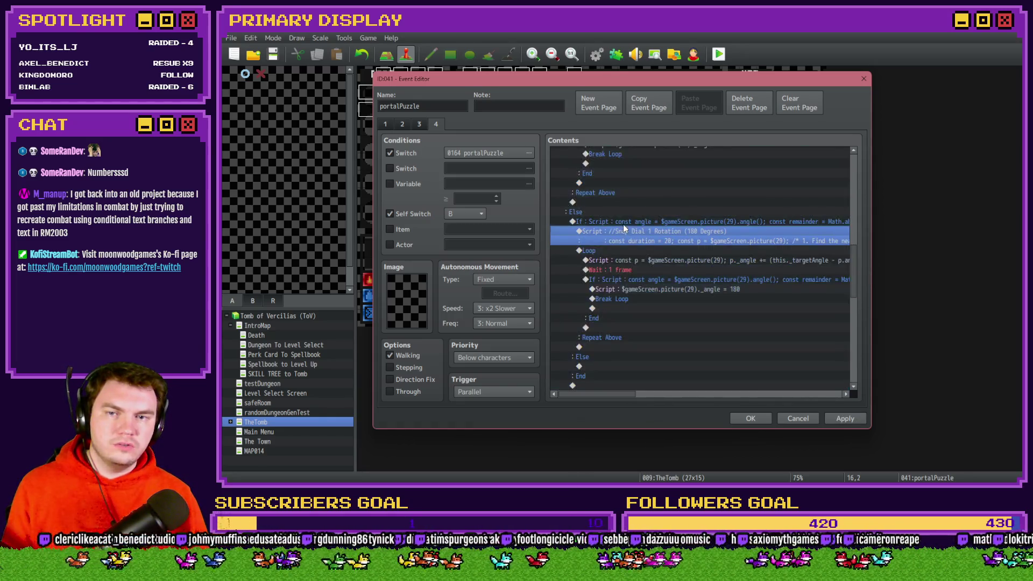
pyautogui.press('Insert')
pyautogui.click(802, 416)
# Move the 90-degree Snap Dial block into the 270-degree block's Else branch and save the event
pyautogui.scroll(3, 652, 226)
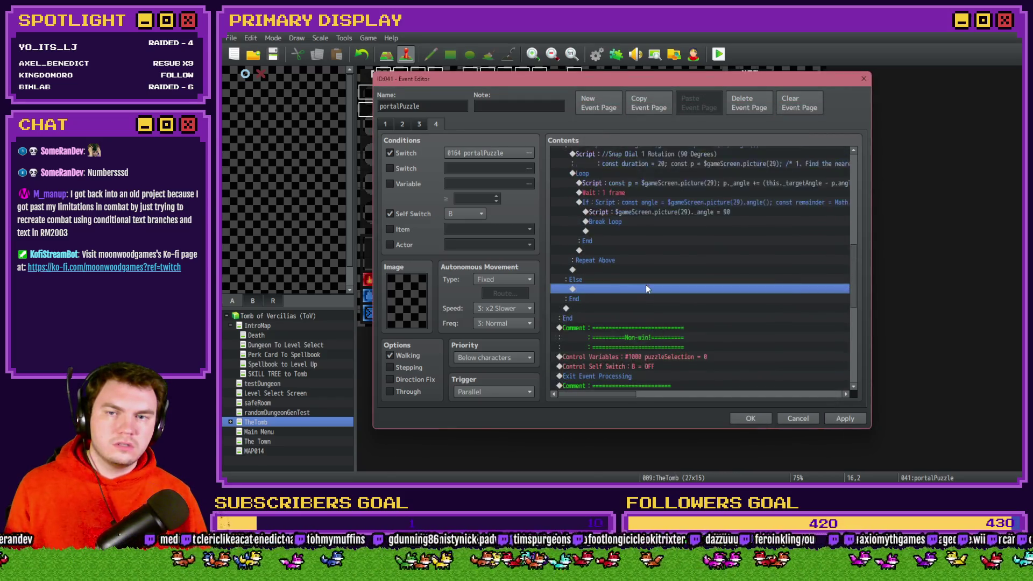
pyautogui.scroll(7, 645, 289)
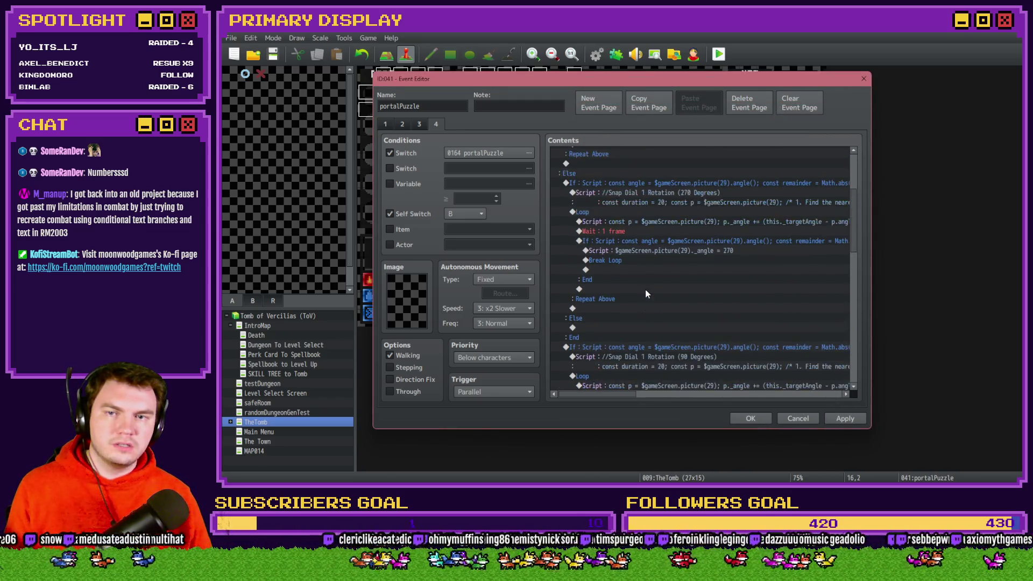
pyautogui.scroll(-7, 593, 275)
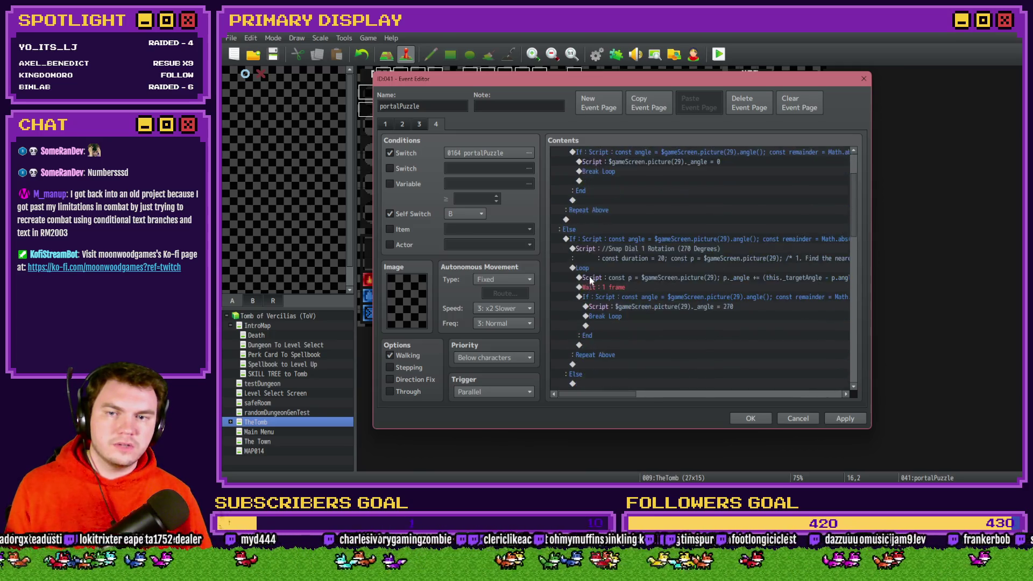
pyautogui.click(586, 258)
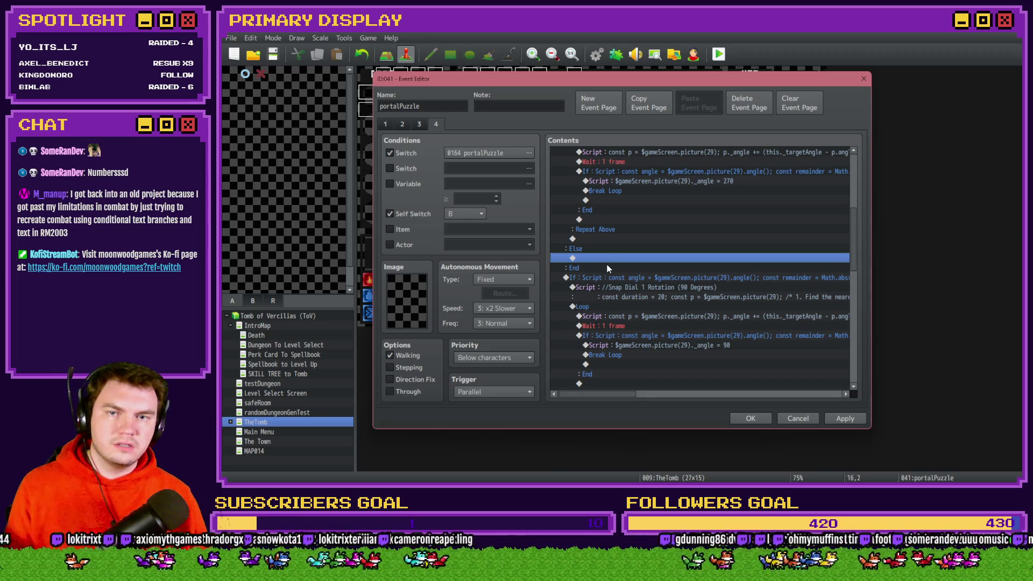
pyautogui.scroll(4, 606, 264)
pyautogui.scroll(-9, 607, 264)
pyautogui.click(611, 278)
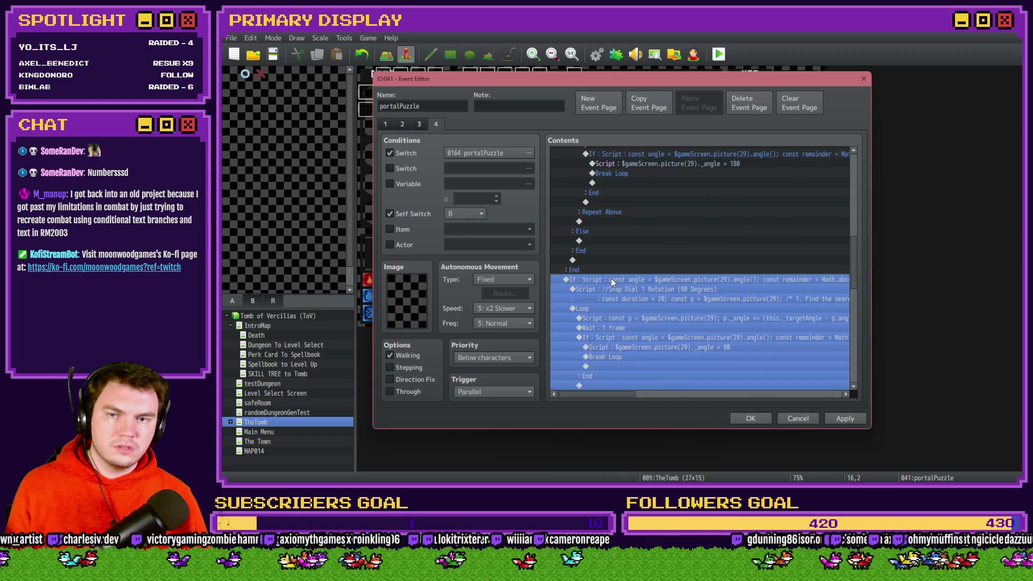
pyautogui.hotkey('ctrl', 'x')
pyautogui.click(614, 242)
pyautogui.hotkey('ctrl', 'v')
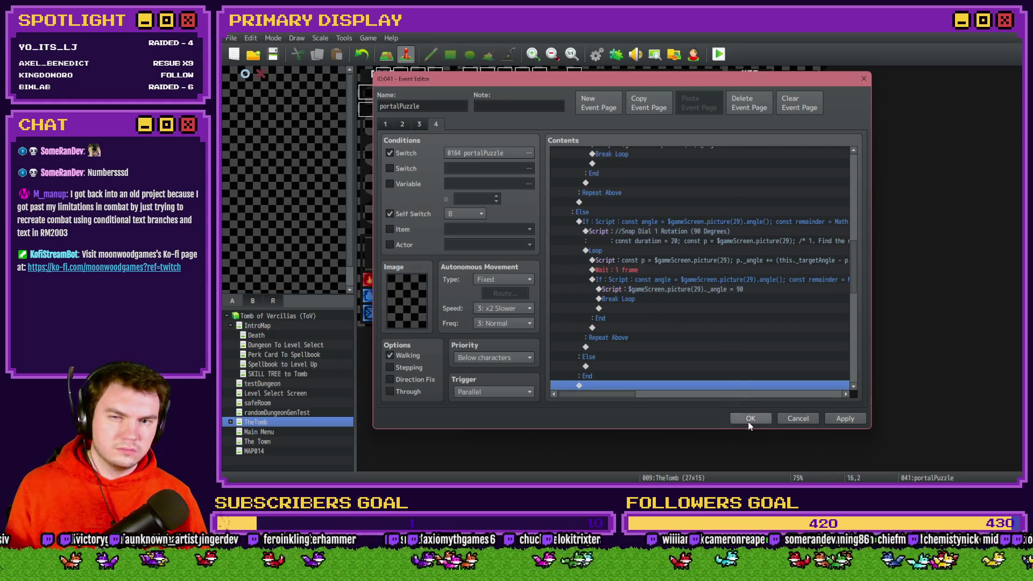
pyautogui.click(750, 419)
pyautogui.click(720, 54)
# Launch the playtest, confirm portalPuzzle is on via F9, and start turning the left dial
pyautogui.click(587, 271)
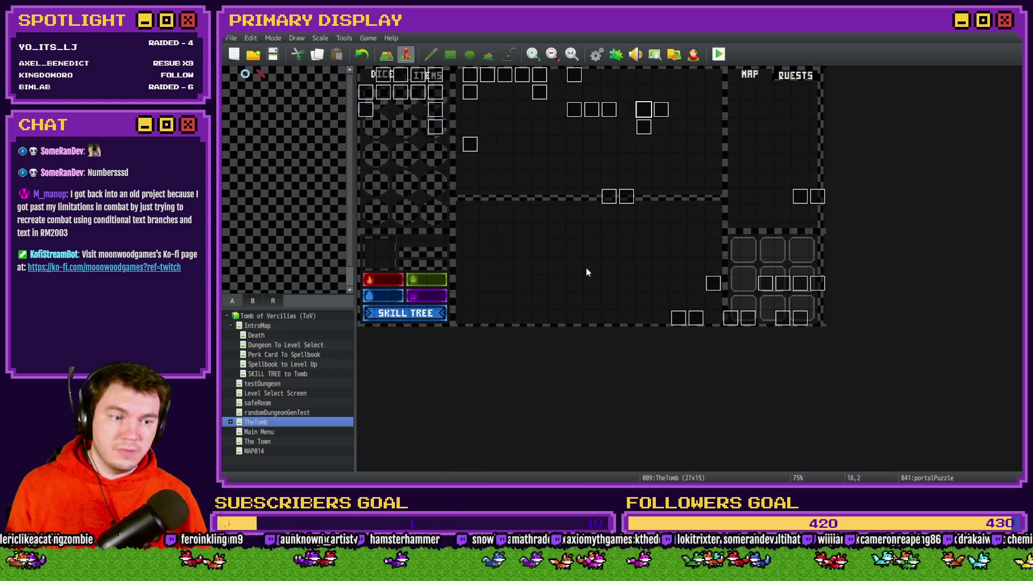
pyautogui.press('F9')
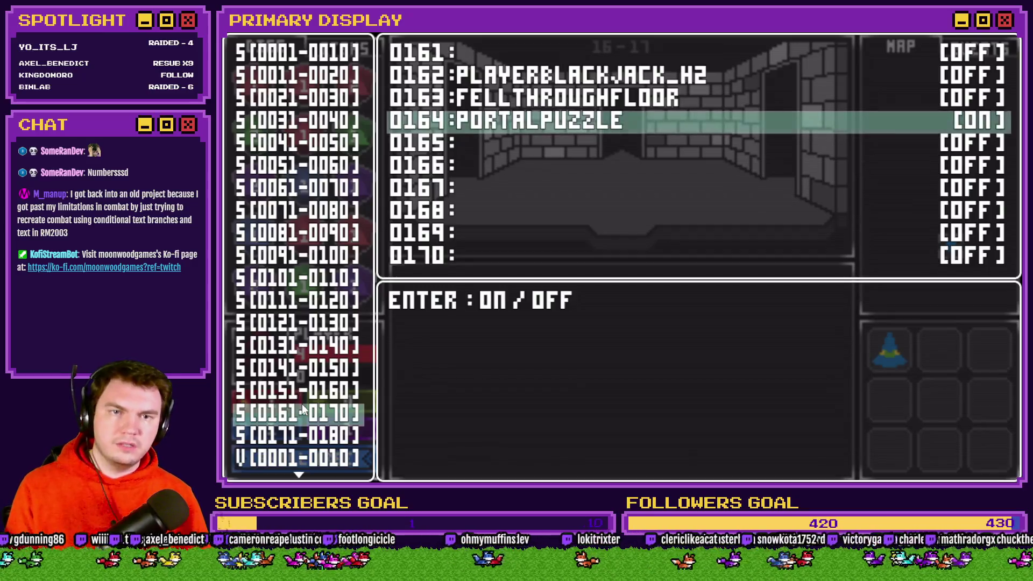
pyautogui.press('Escape')
pyautogui.press('Escape')
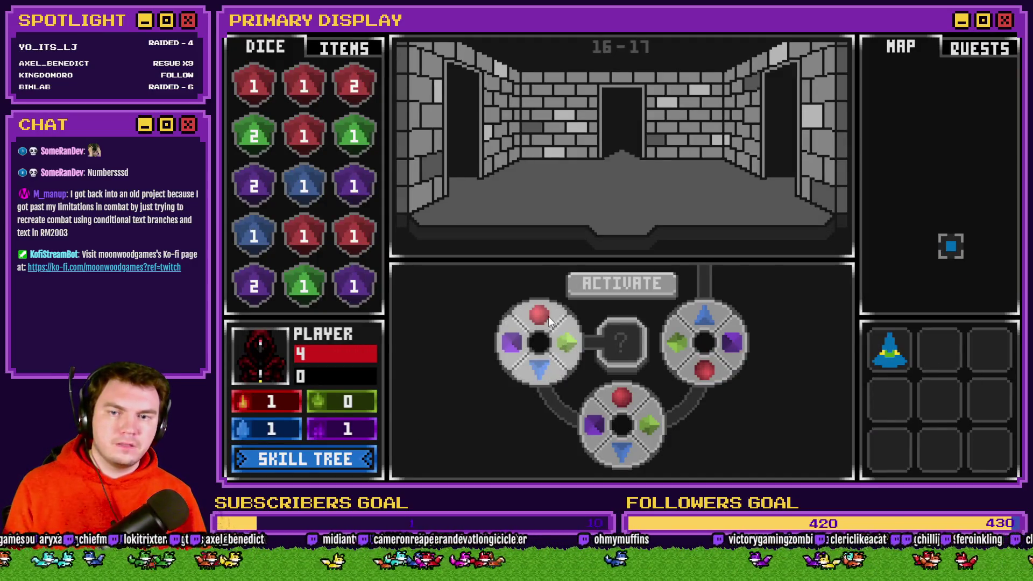
pyautogui.click(551, 318)
pyautogui.click(557, 322)
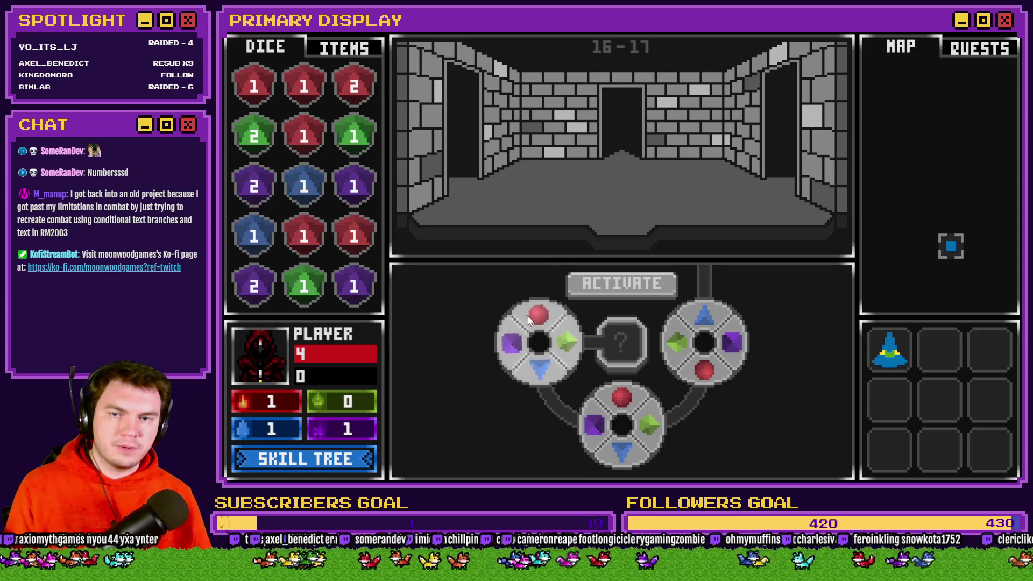
pyautogui.click(535, 315)
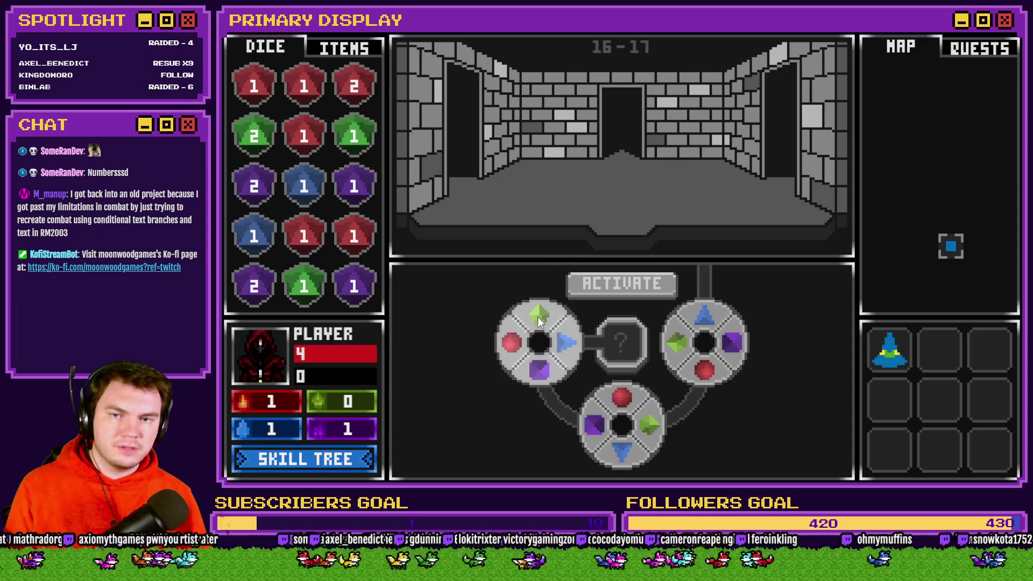
pyautogui.click(549, 318)
pyautogui.click(556, 319)
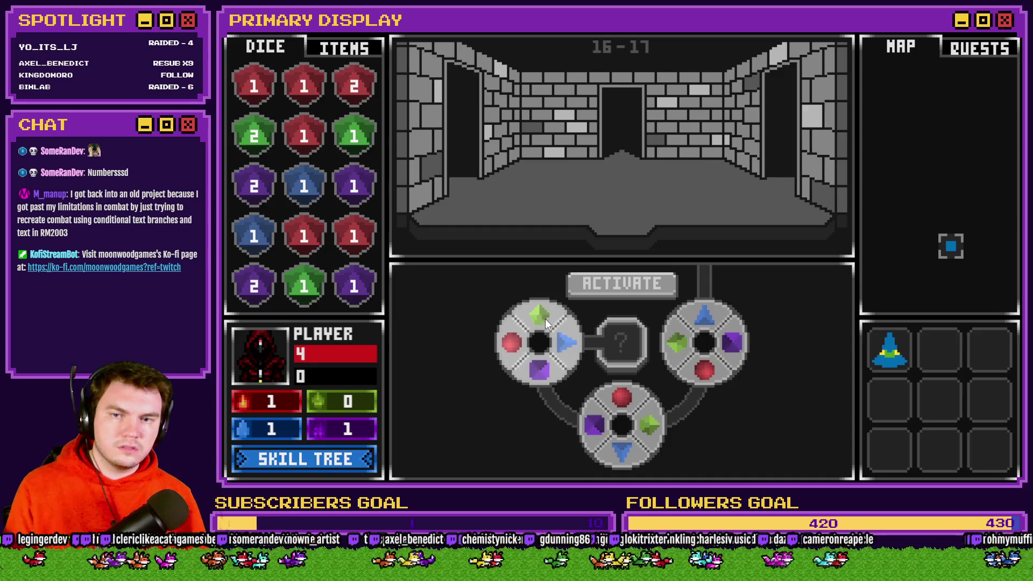
pyautogui.click(545, 318)
pyautogui.click(553, 321)
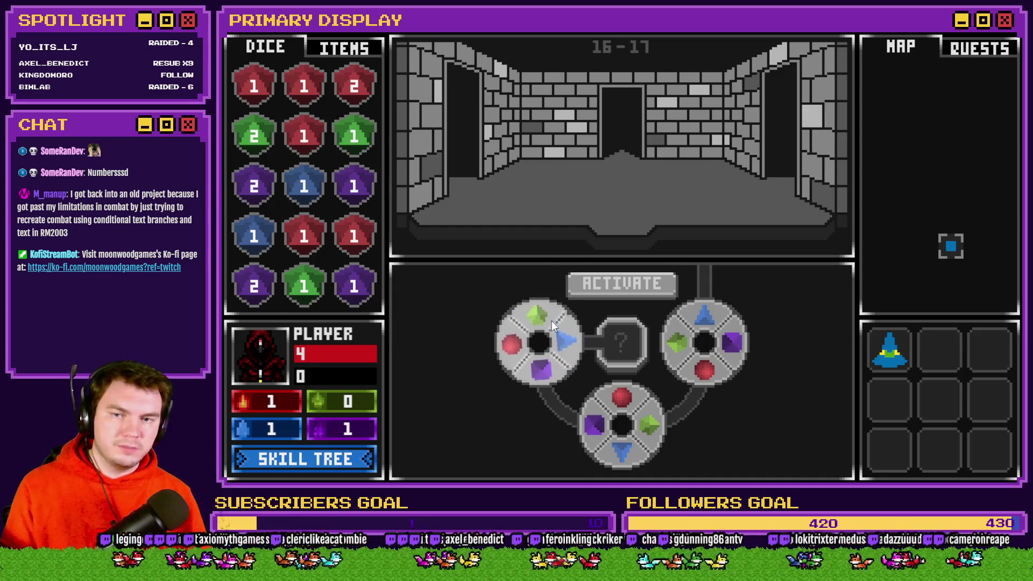
pyautogui.click(551, 320)
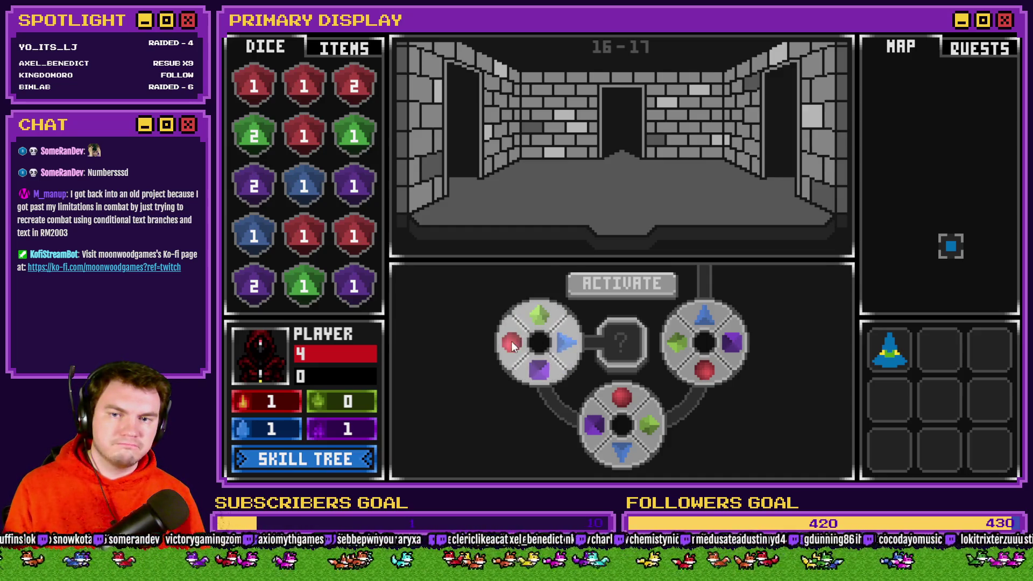
# Keep spinning the left dial, checking it snaps with red and green landing on top
pyautogui.click(512, 346)
pyautogui.click(533, 320)
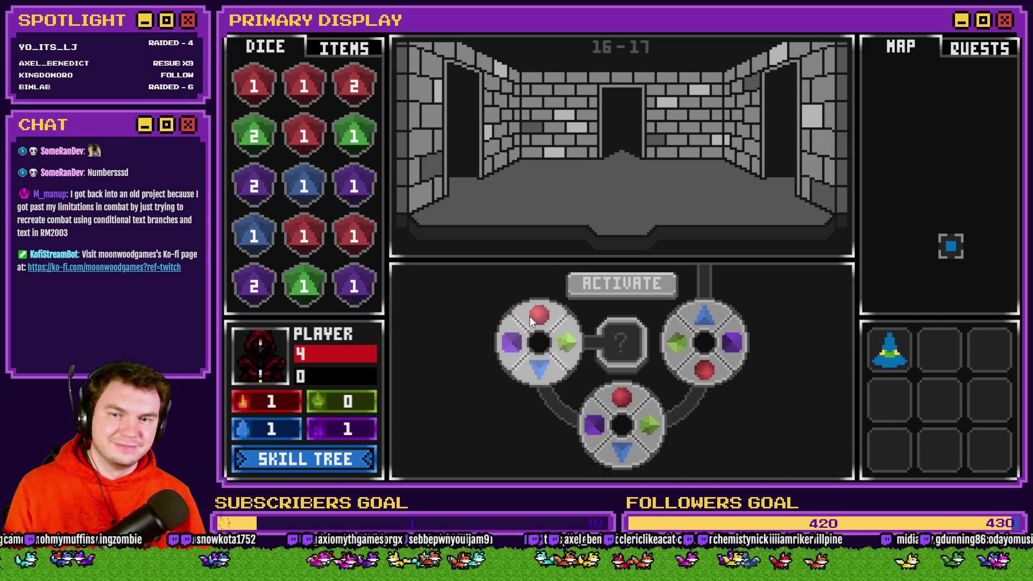
pyautogui.click(530, 320)
pyautogui.click(556, 324)
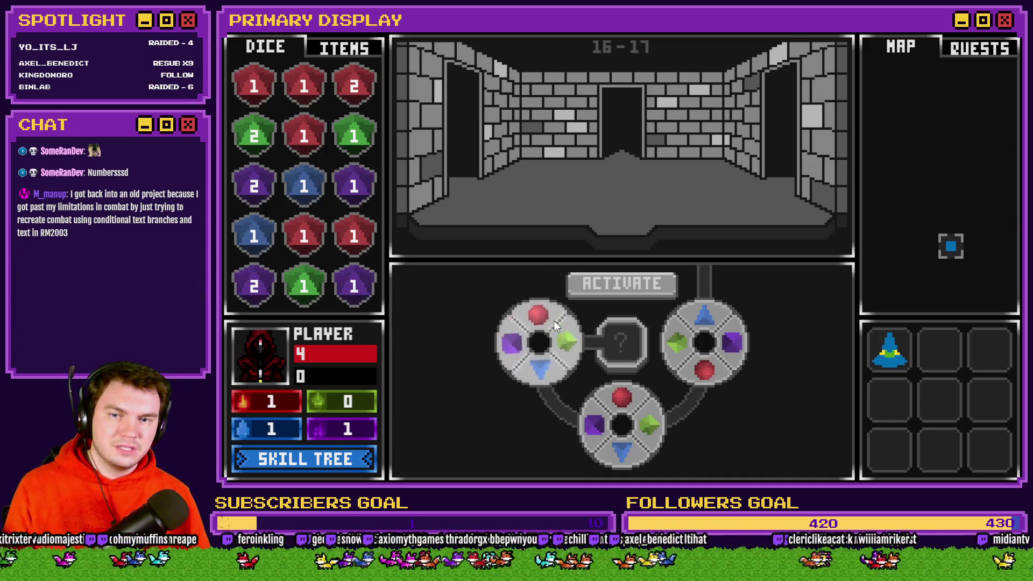
pyautogui.click(554, 321)
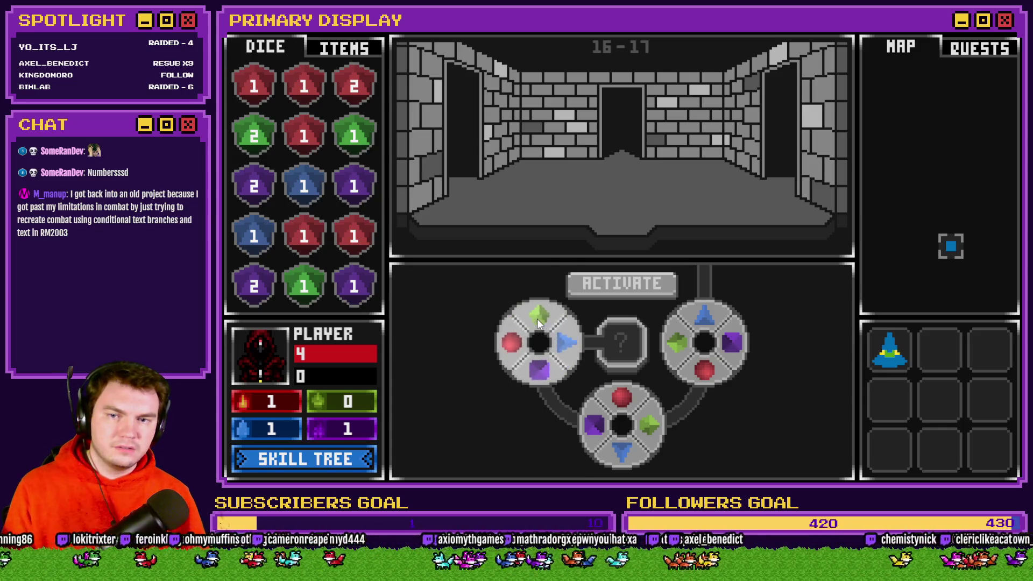
pyautogui.click(537, 318)
pyautogui.click(537, 319)
pyautogui.click(533, 318)
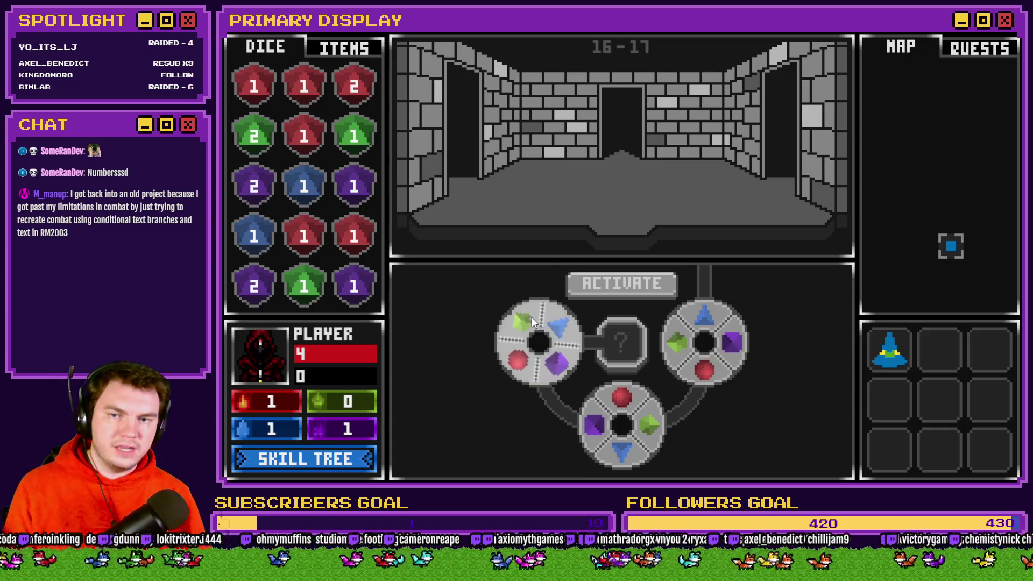
pyautogui.click(529, 317)
pyautogui.click(526, 317)
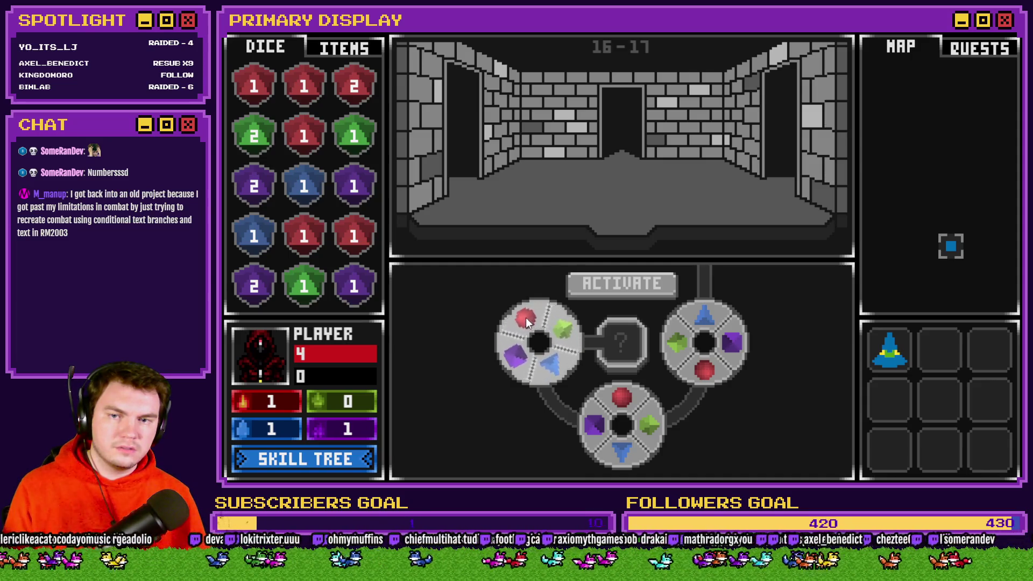
pyautogui.click(525, 318)
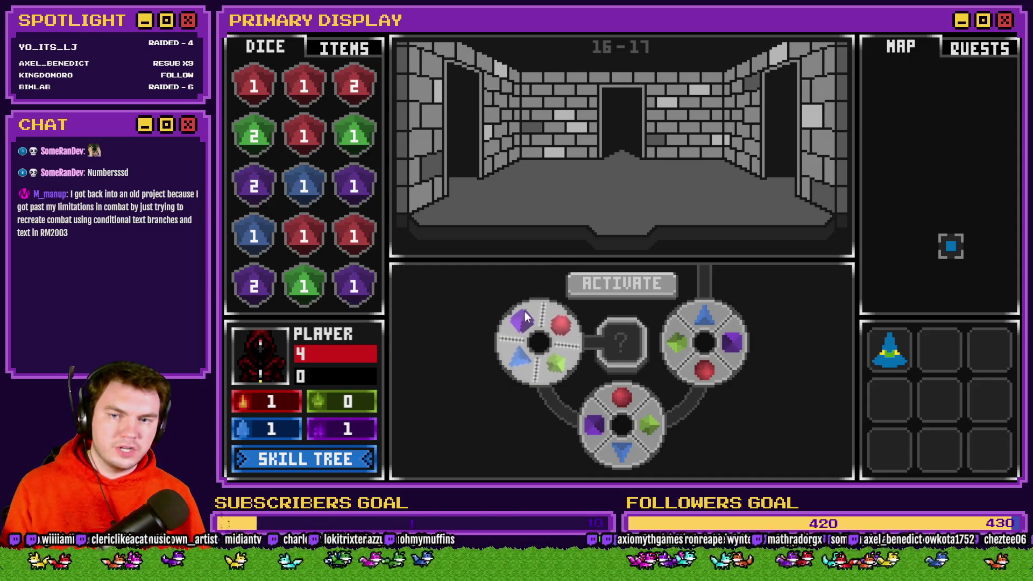
pyautogui.click(538, 343)
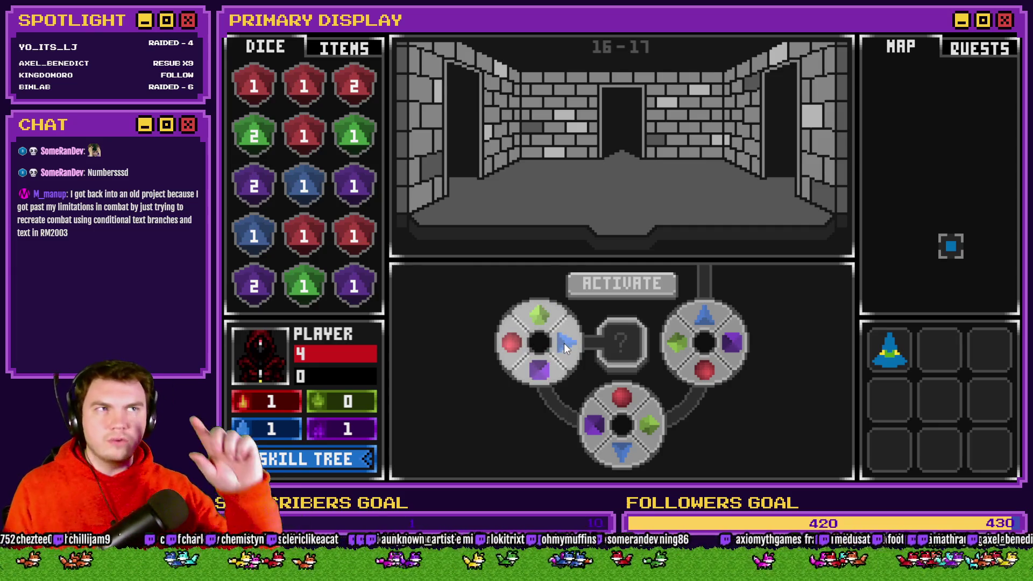
pyautogui.click(541, 371)
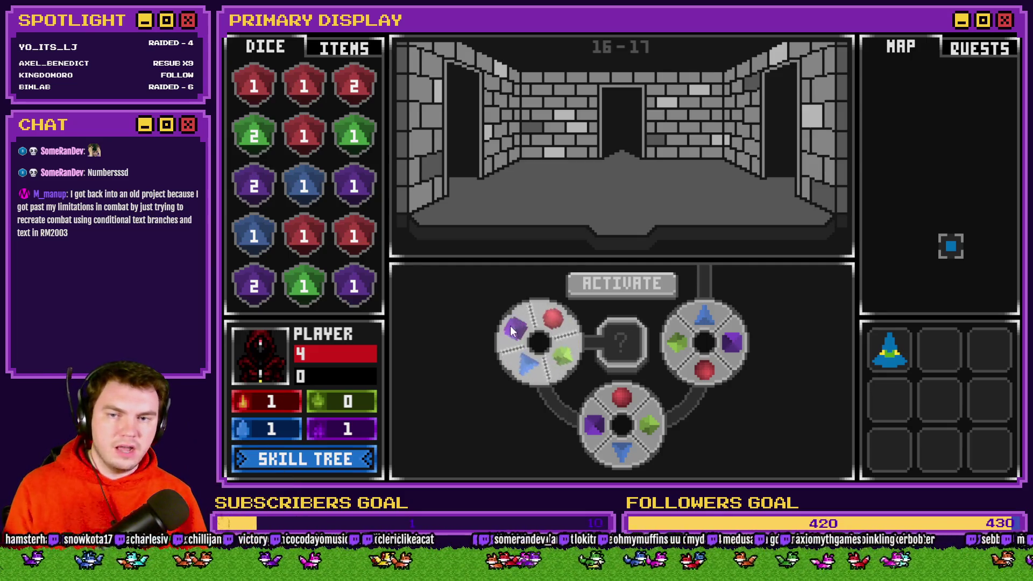
pyautogui.click(521, 315)
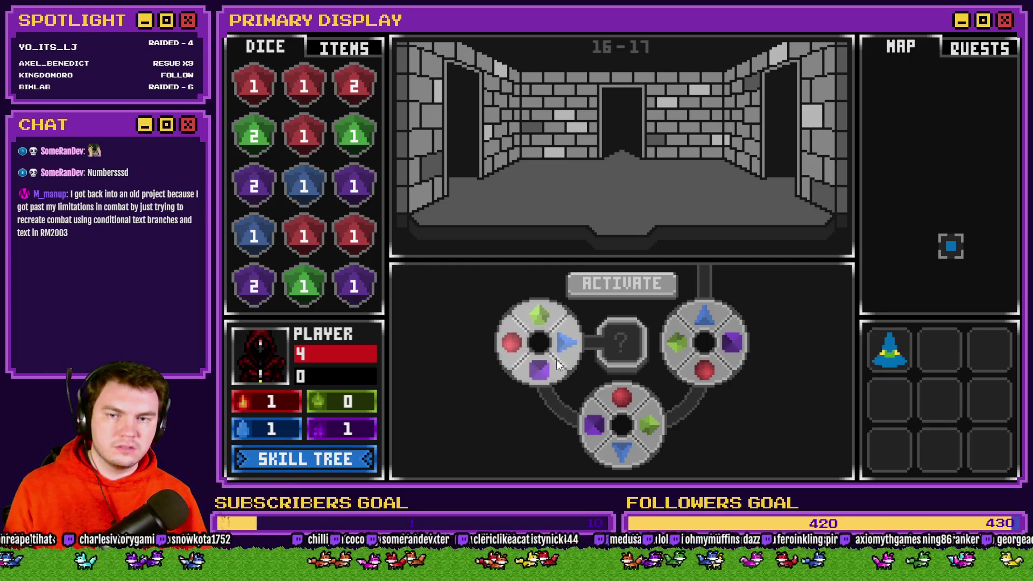
pyautogui.click(558, 365)
pyautogui.click(546, 318)
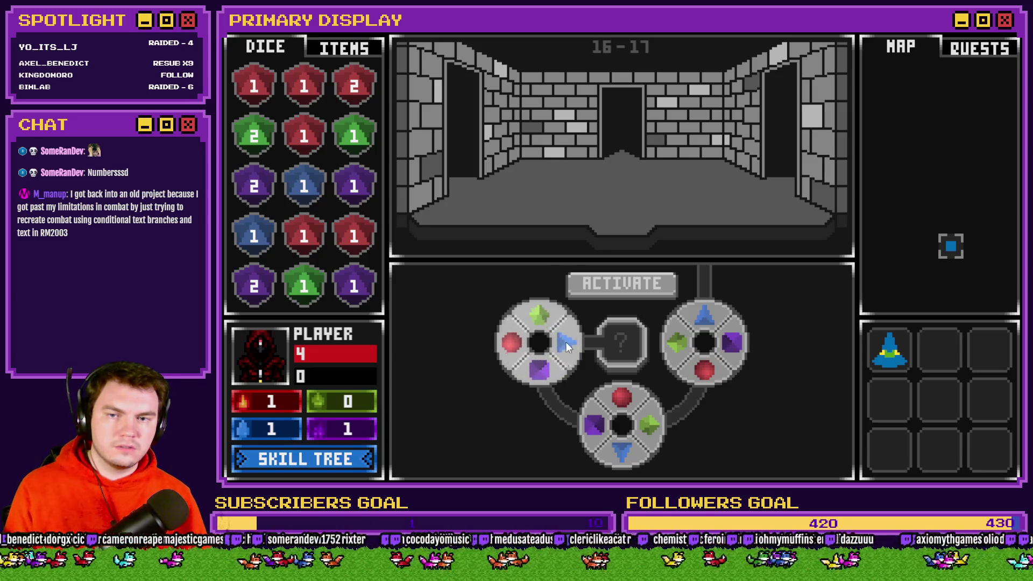
pyautogui.click(547, 318)
pyautogui.click(549, 326)
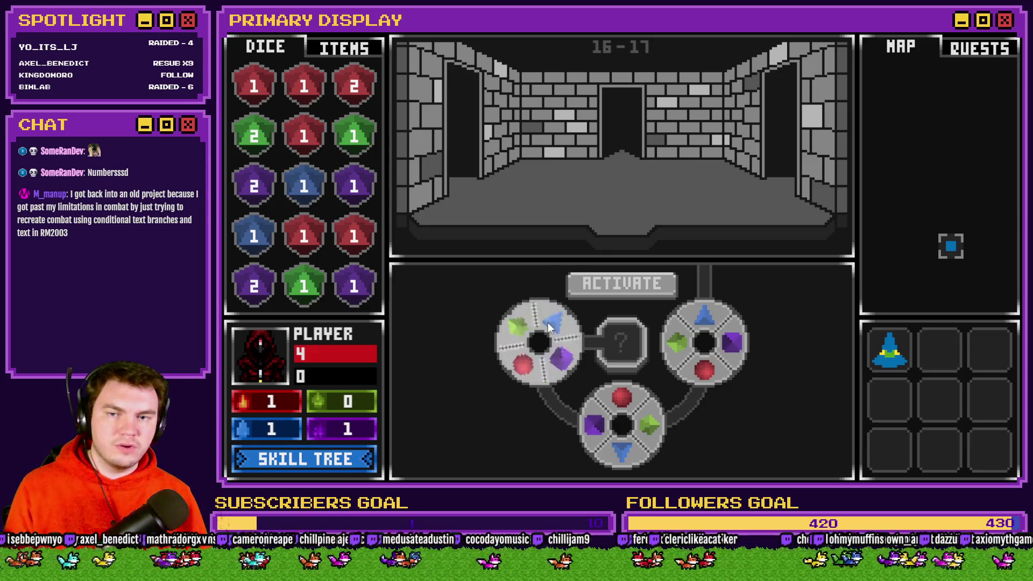
pyautogui.click(550, 366)
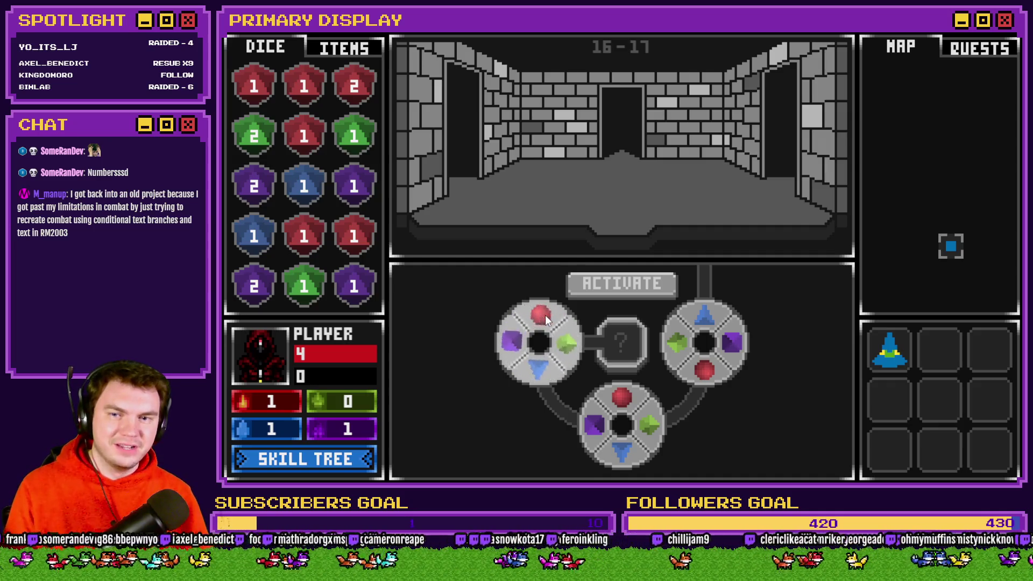
pyautogui.click(545, 315)
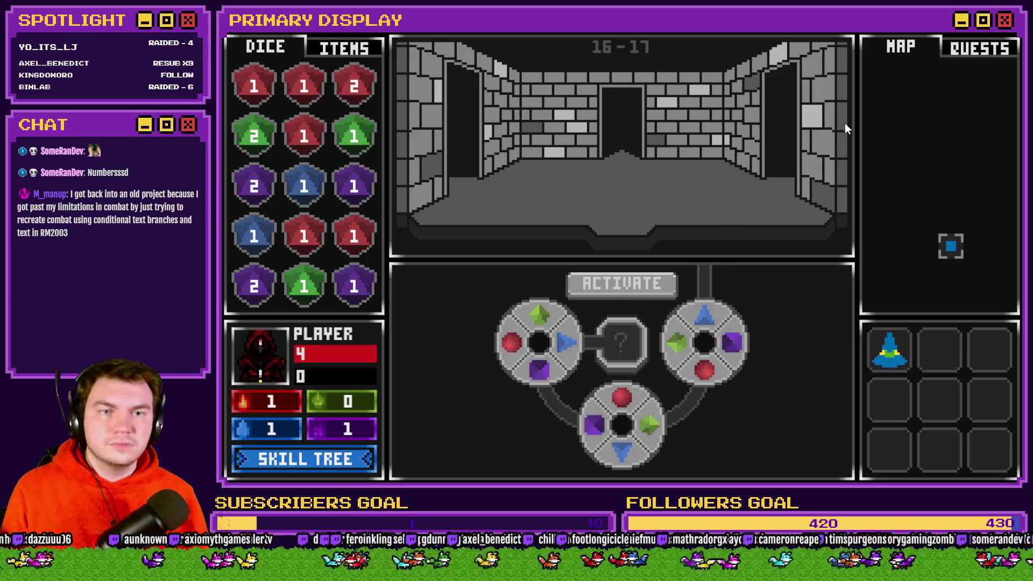
# End the playtest and open the portalPuzzle event's fourth page at the 0° snap branch
pyautogui.hotkey('alt', 'F4')
pyautogui.doubleClick(642, 111)
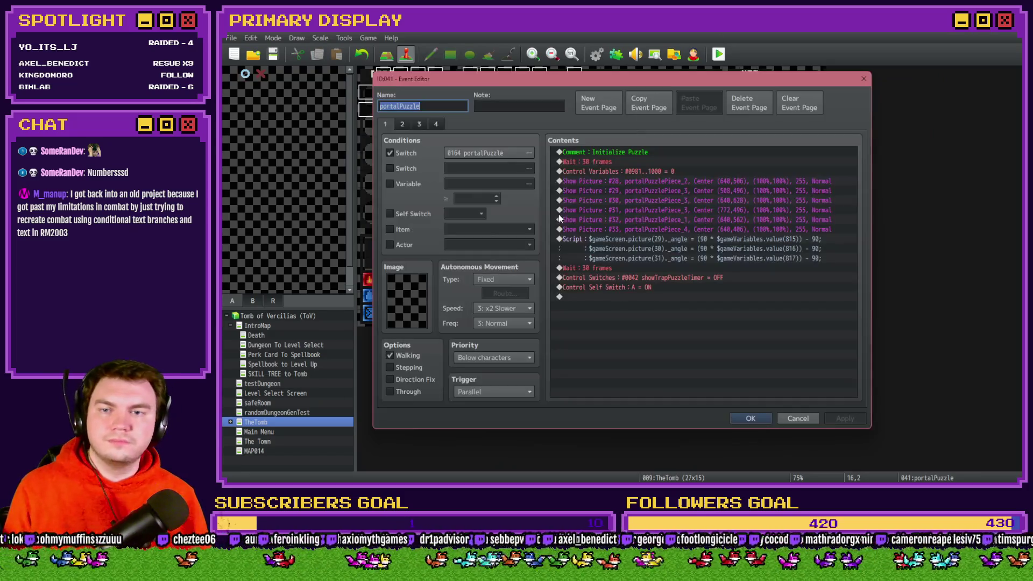
pyautogui.click(437, 125)
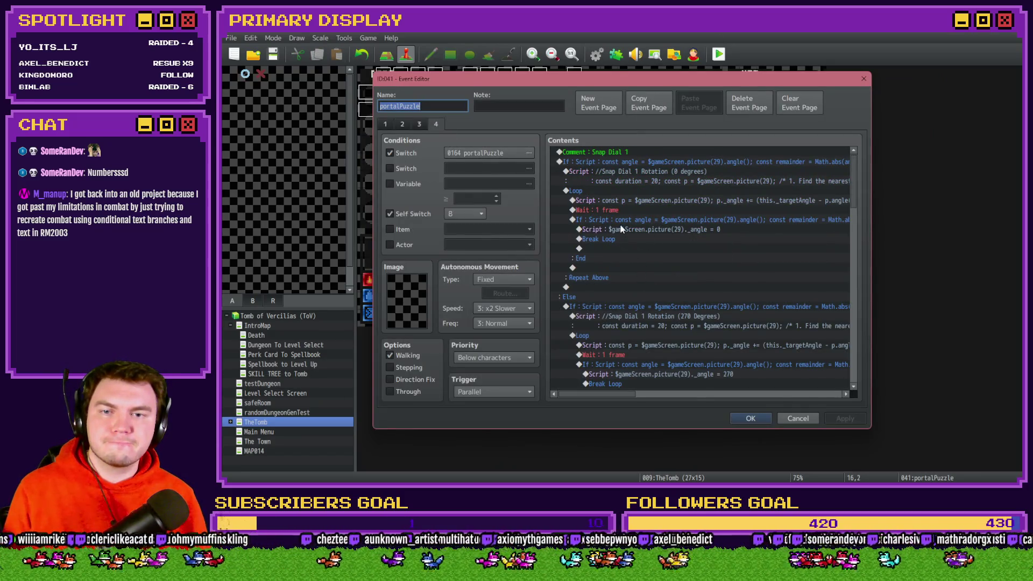
pyautogui.click(627, 228)
# Insert a red Flash Screen at intensity 68, without waiting, into the 0° branch
pyautogui.press('Insert')
pyautogui.click(607, 127)
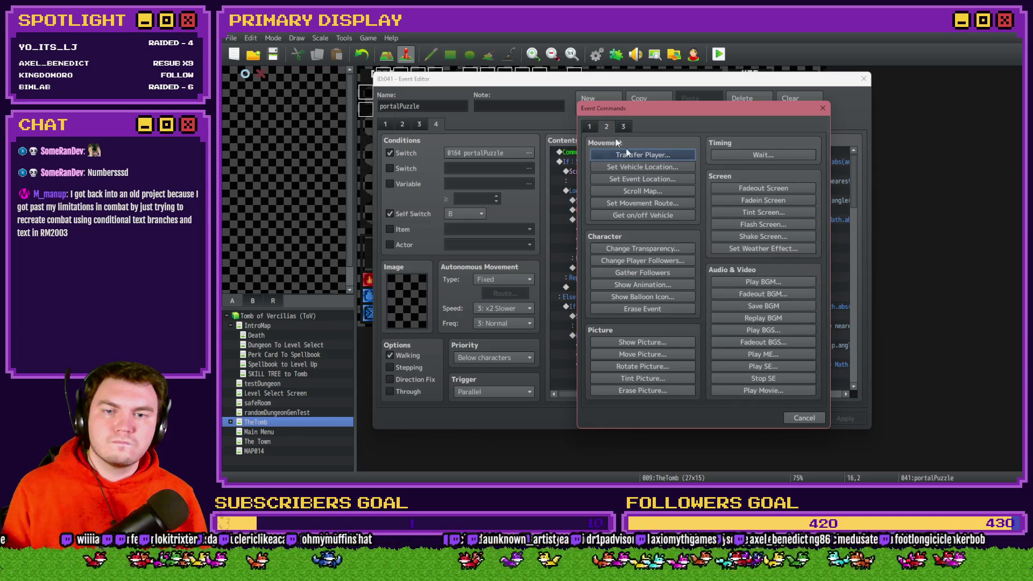
pyautogui.click(775, 215)
pyautogui.press('Escape')
pyautogui.click(774, 229)
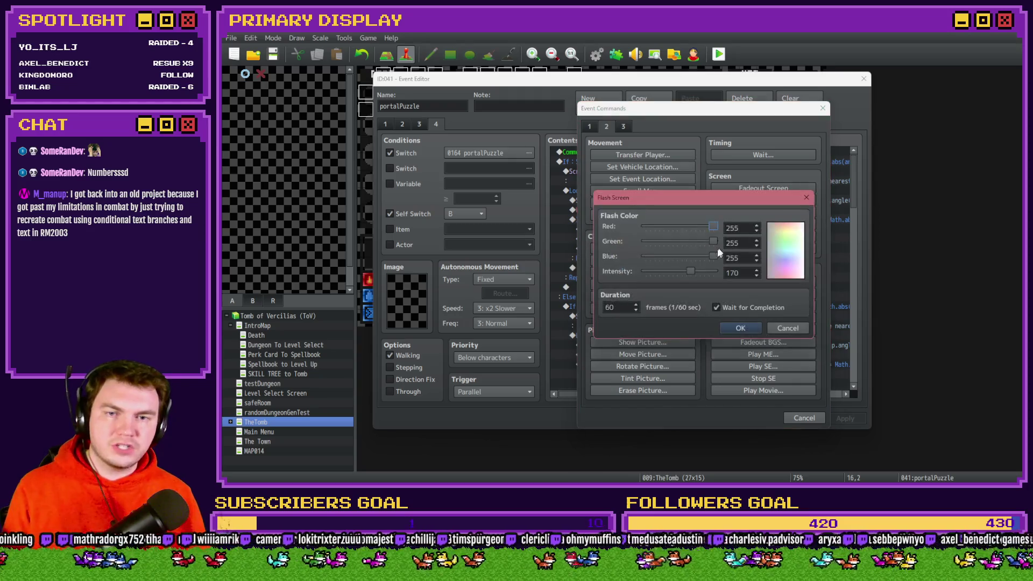
pyautogui.moveTo(708, 242)
pyautogui.mouseDown()
pyautogui.moveTo(643, 242)
pyautogui.moveTo(600, 259)
pyautogui.mouseUp()
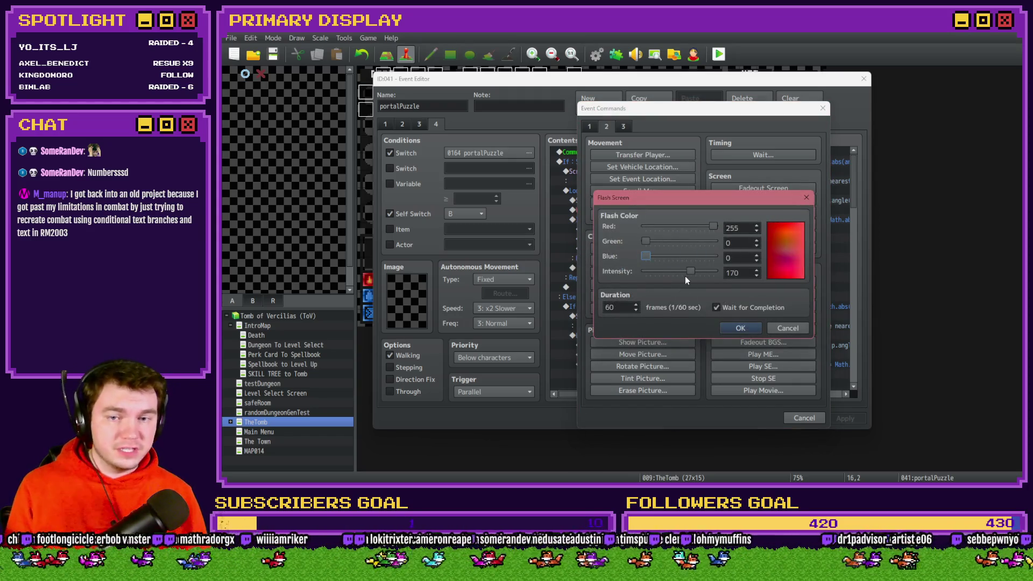
pyautogui.moveTo(686, 272); pyautogui.dragTo(664, 271)
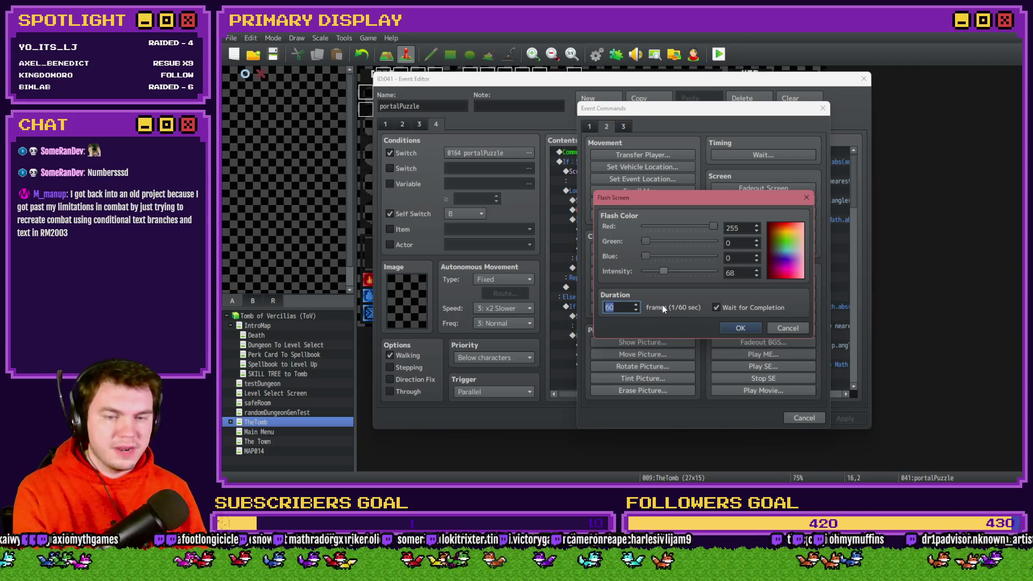
pyautogui.click(717, 308)
pyautogui.click(738, 328)
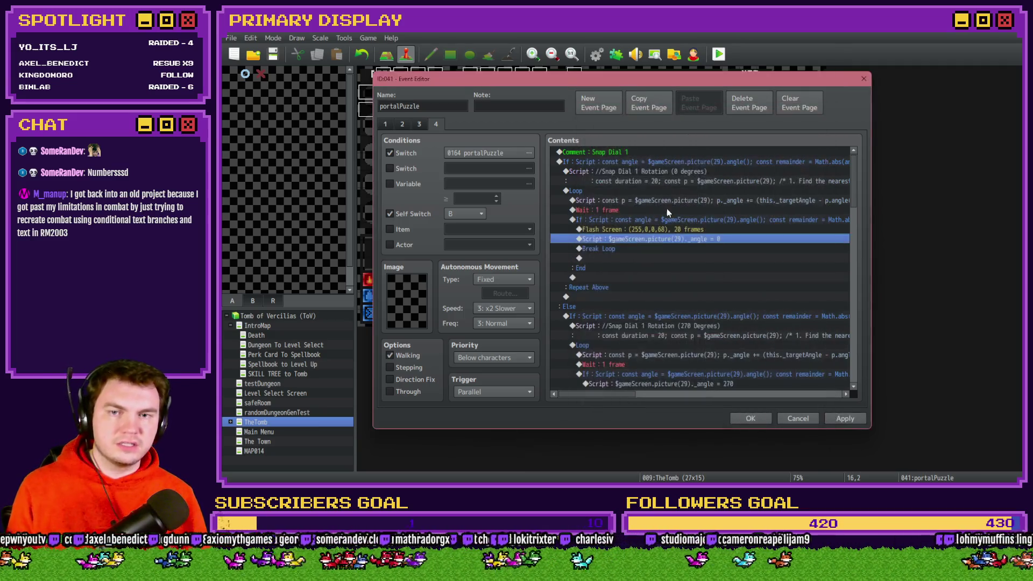
# Copy the red flash into the 270° branch and change its colour to green
pyautogui.click(667, 229)
pyautogui.hotkey('ctrl', 'c')
pyautogui.scroll(-3, 670, 313)
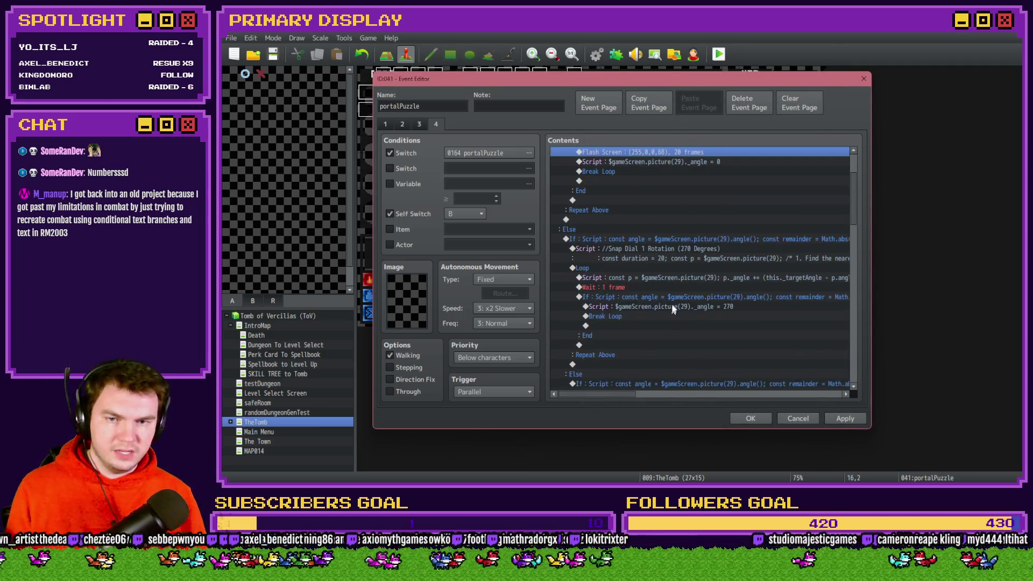
pyautogui.click(673, 306)
pyautogui.hotkey('ctrl', 'v')
pyautogui.doubleClick(677, 307)
pyautogui.moveTo(647, 241)
pyautogui.mouseDown()
pyautogui.moveTo(713, 242)
pyautogui.moveTo(633, 232)
pyautogui.mouseUp()
pyautogui.click(743, 329)
# Paste another flash before the 180° angle script and make it blue
pyautogui.scroll(-6, 705, 302)
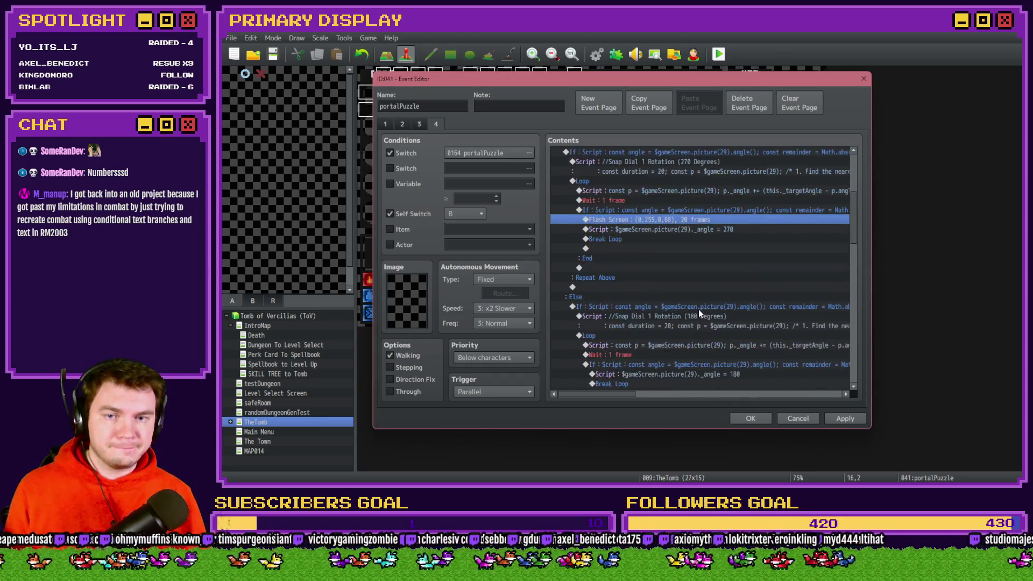
pyautogui.click(684, 298)
pyautogui.hotkey('ctrl', 'v')
pyautogui.doubleClick(683, 297)
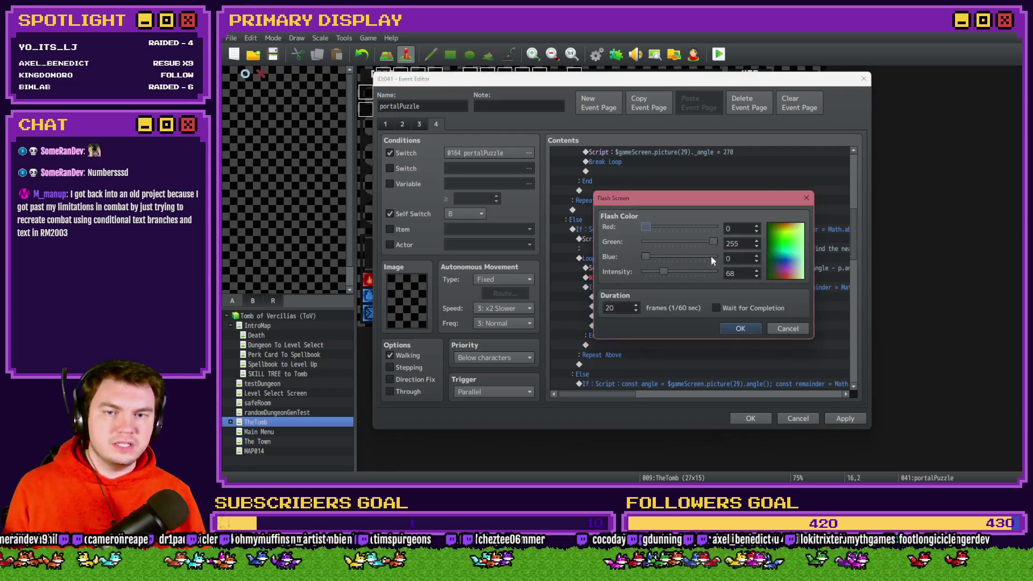
pyautogui.moveTo(713, 242); pyautogui.dragTo(642, 247)
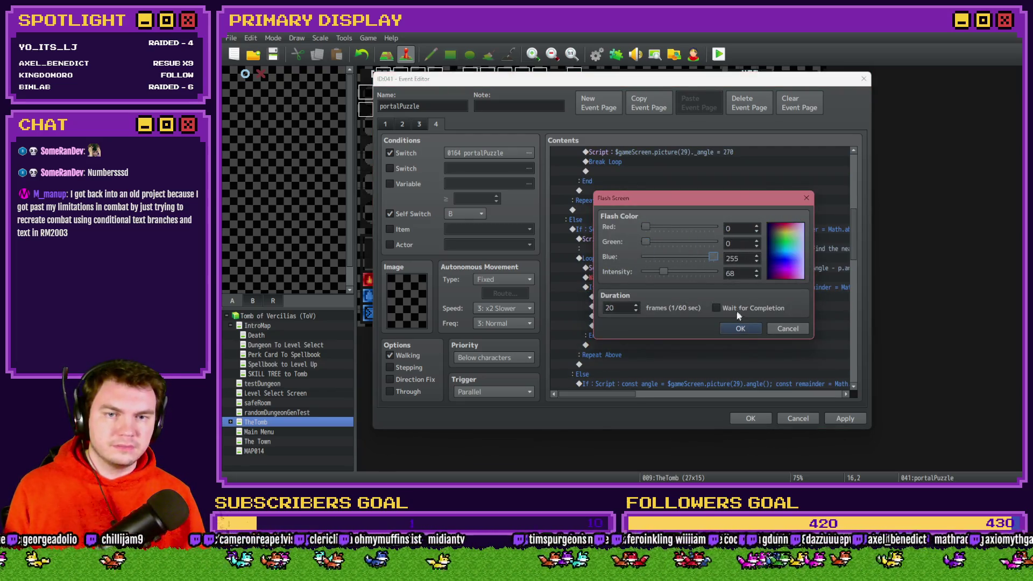
pyautogui.click(741, 328)
# Make the 90° branch's flash purple, then apply the event and launch a playtest
pyautogui.click(691, 307)
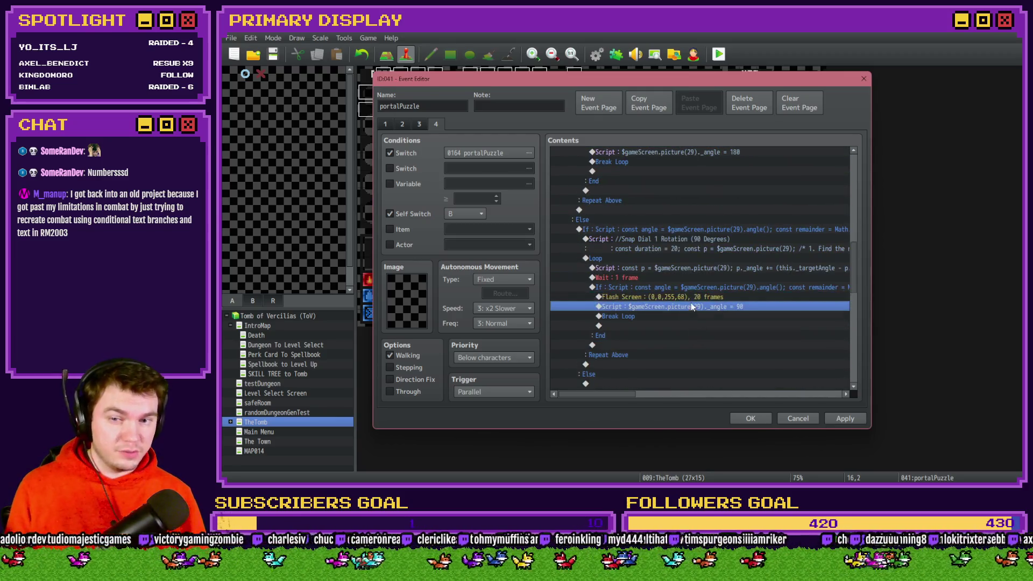
pyautogui.doubleClick(691, 297)
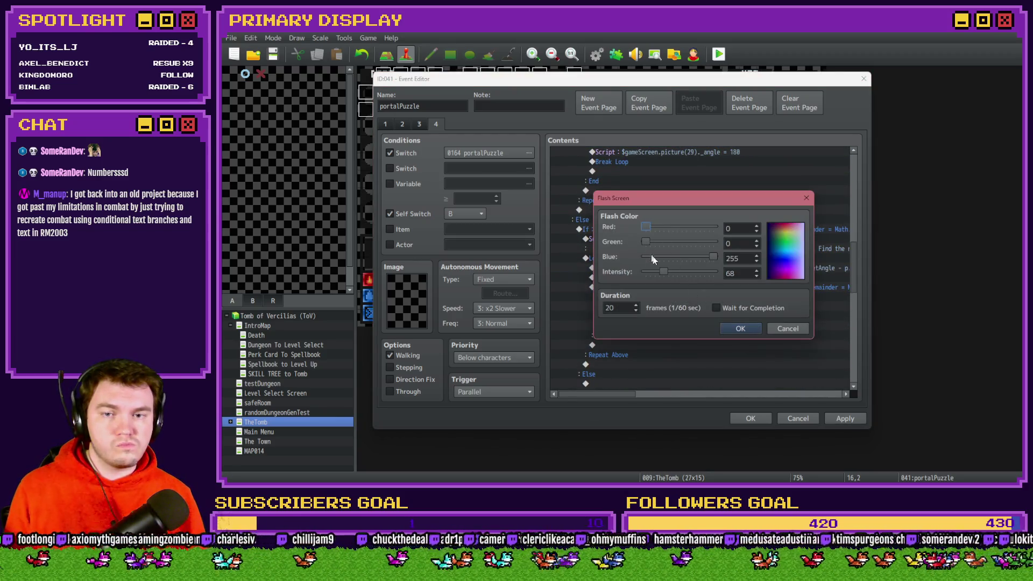
pyautogui.moveTo(647, 227); pyautogui.dragTo(708, 234)
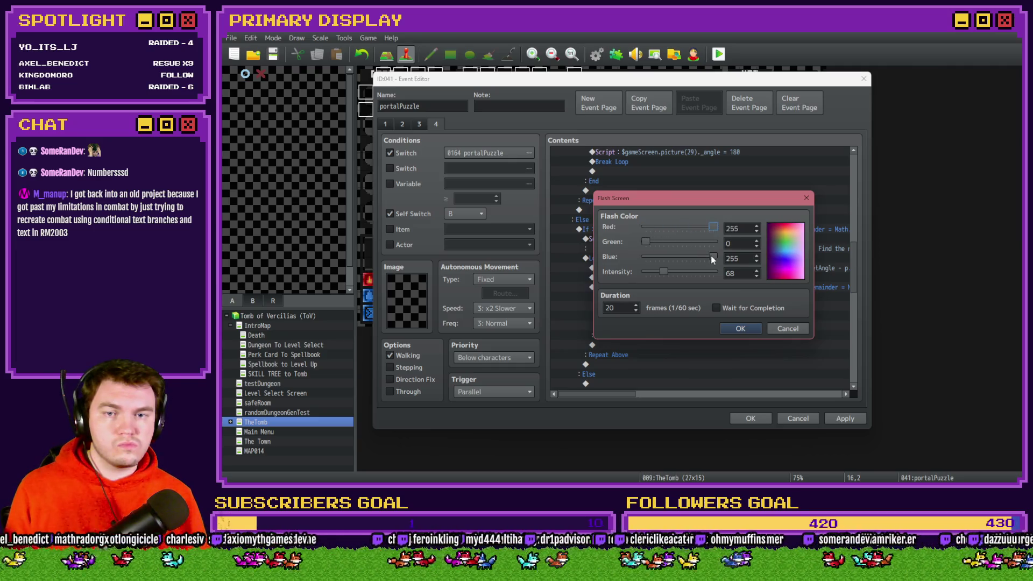
pyautogui.click(741, 329)
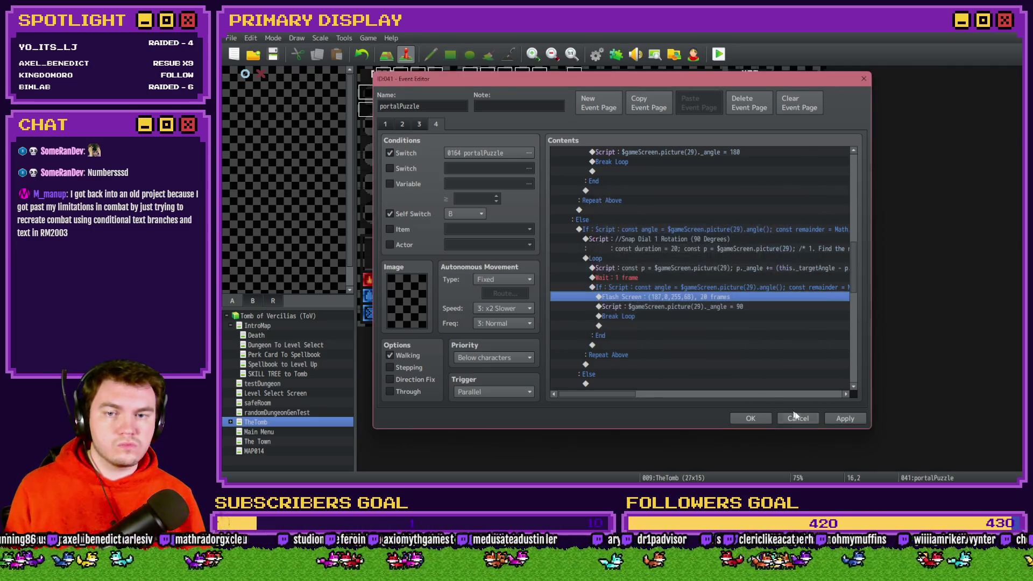
pyautogui.click(751, 418)
pyautogui.click(719, 54)
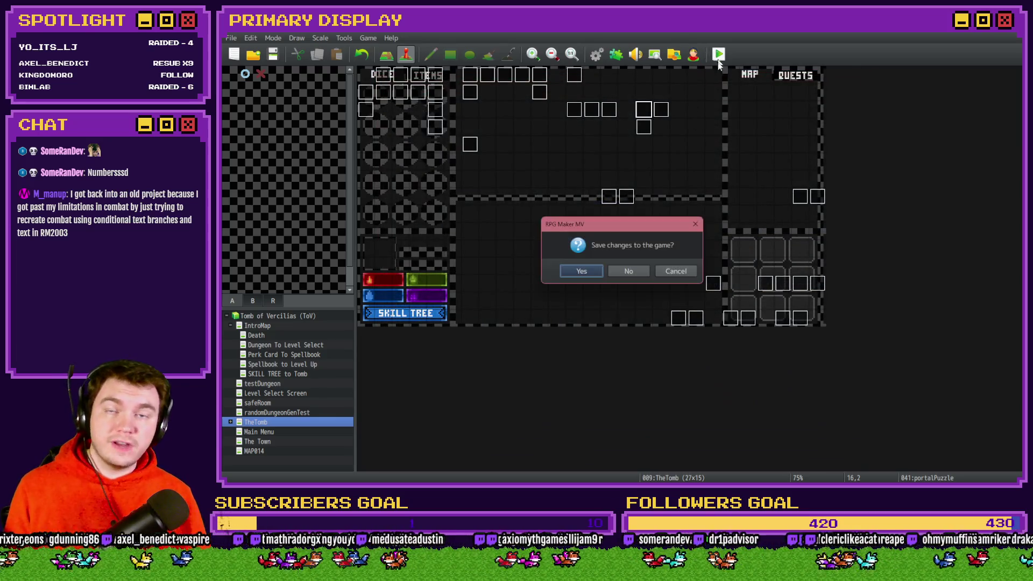
# Save, enter the dungeon with a perk card, and switch on 0164 PORTALPUZZLE via F9
pyautogui.click(592, 272)
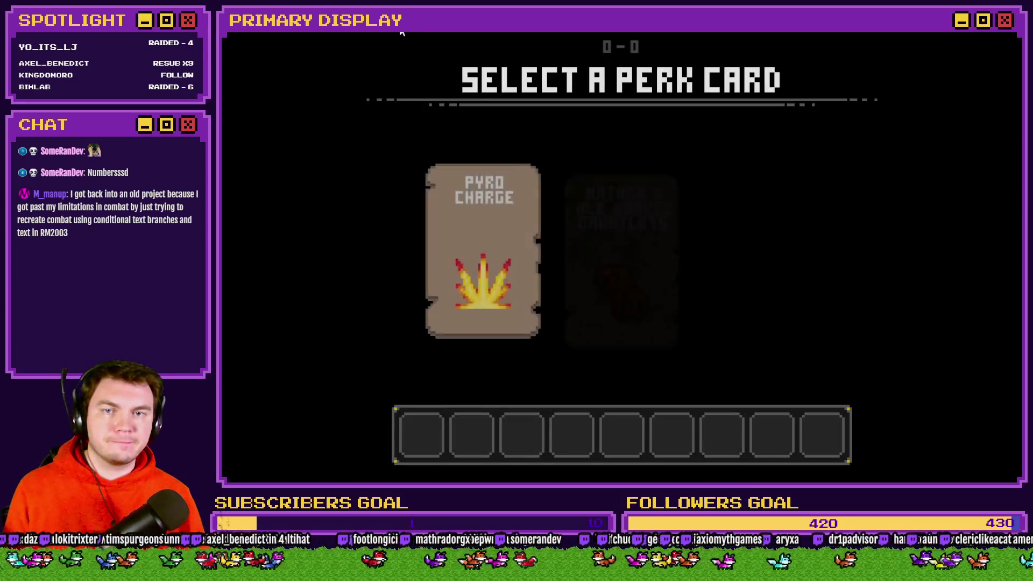
pyautogui.click(640, 229)
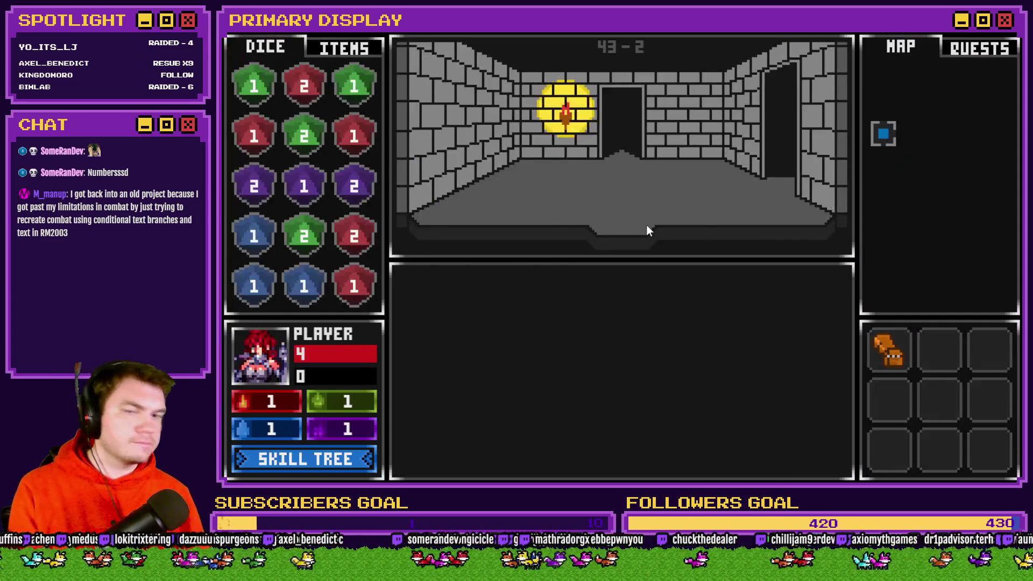
pyautogui.press('F9')
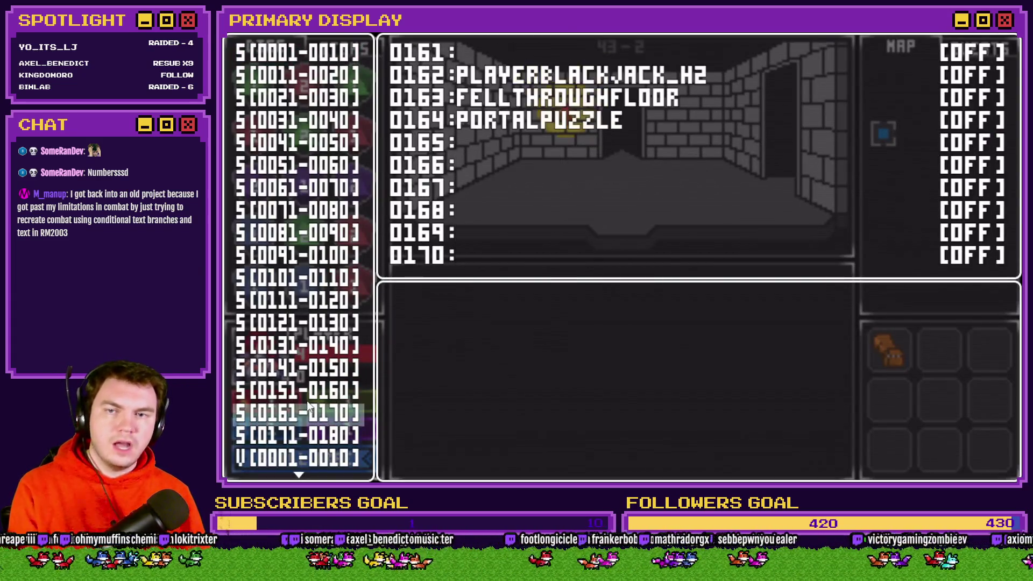
pyautogui.press('Return')
pyautogui.press('Down')
pyautogui.press('Down')
pyautogui.press('Down')
pyautogui.press('Return')
# Close the debug menu and rotate the left dial twice to check the flashes
pyautogui.press('Escape')
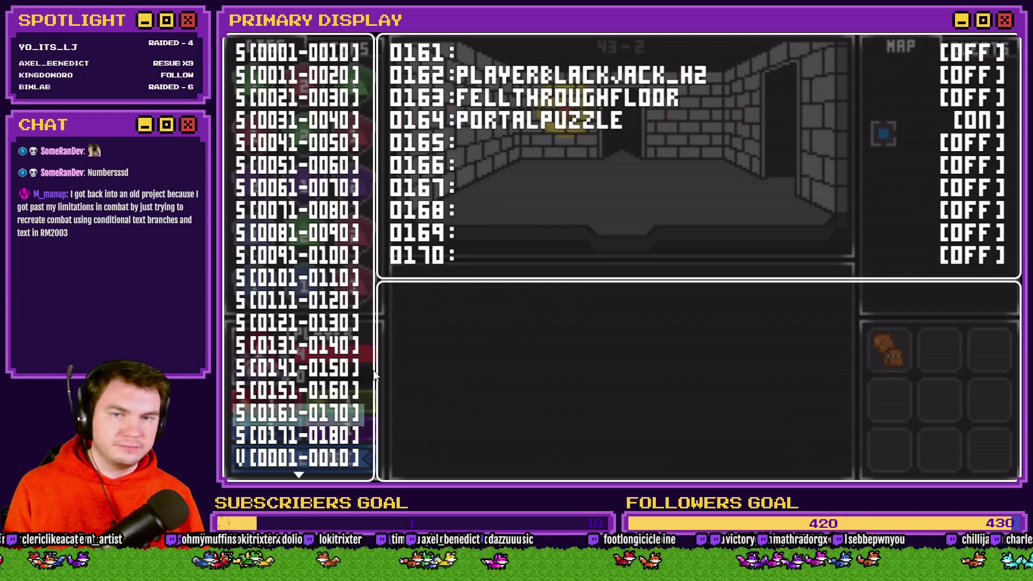
pyautogui.press('Escape')
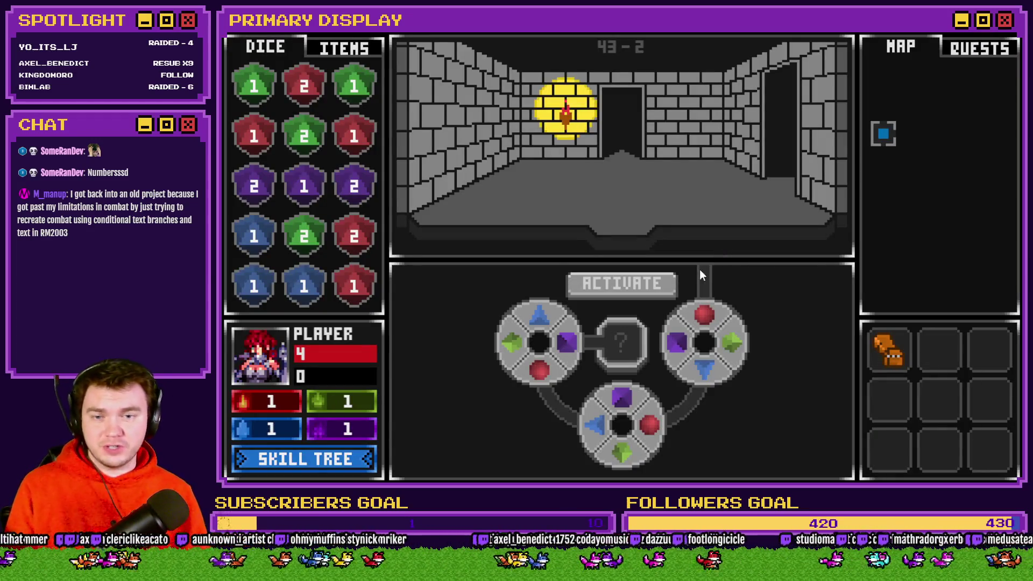
pyautogui.click(548, 363)
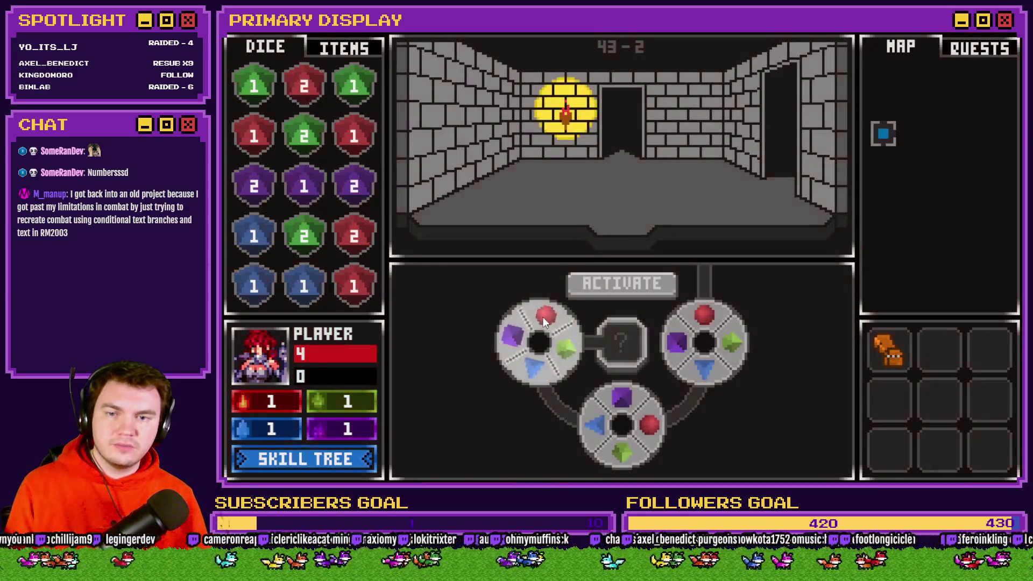
pyautogui.click(569, 345)
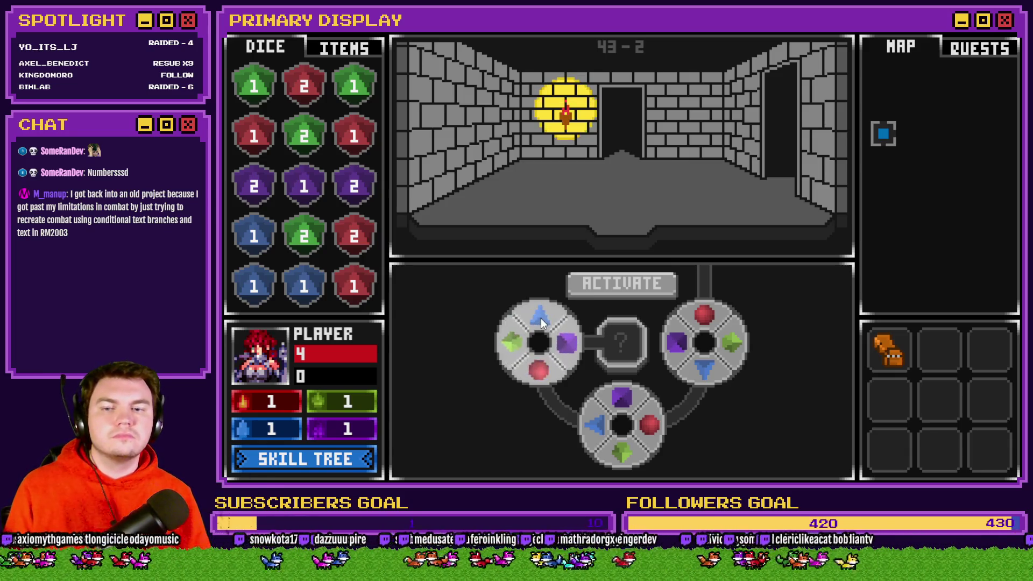
# End the playtest and reopen the portalPuzzle event on its fourth page
pyautogui.hotkey('alt', 'F4')
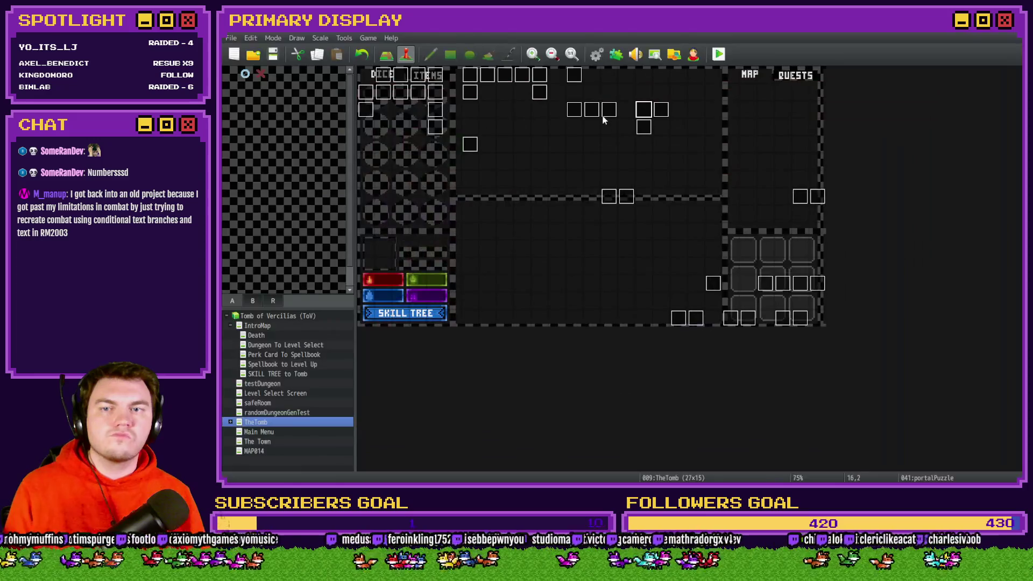
pyautogui.doubleClick(637, 102)
pyautogui.click(436, 124)
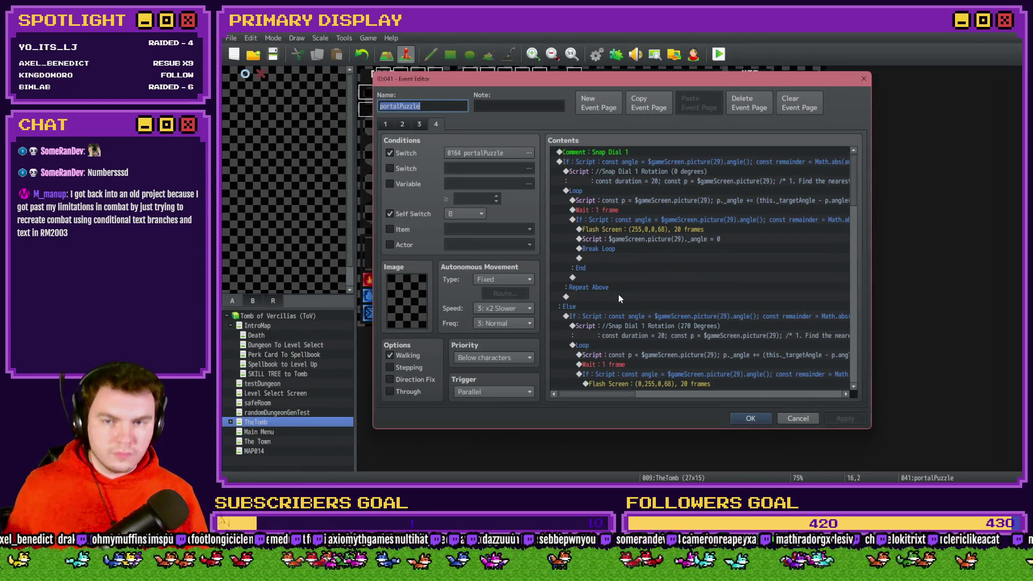
pyautogui.scroll(-5, 618, 295)
# Inspect the 270° snap branch's green flash and the next branch's angle-check script lines
pyautogui.click(667, 192)
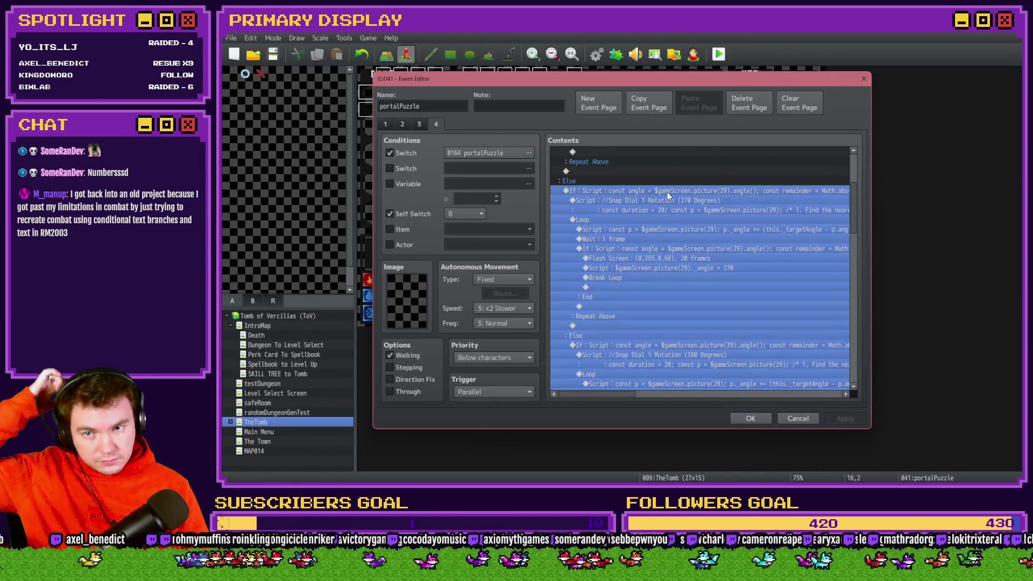
pyautogui.click(640, 258)
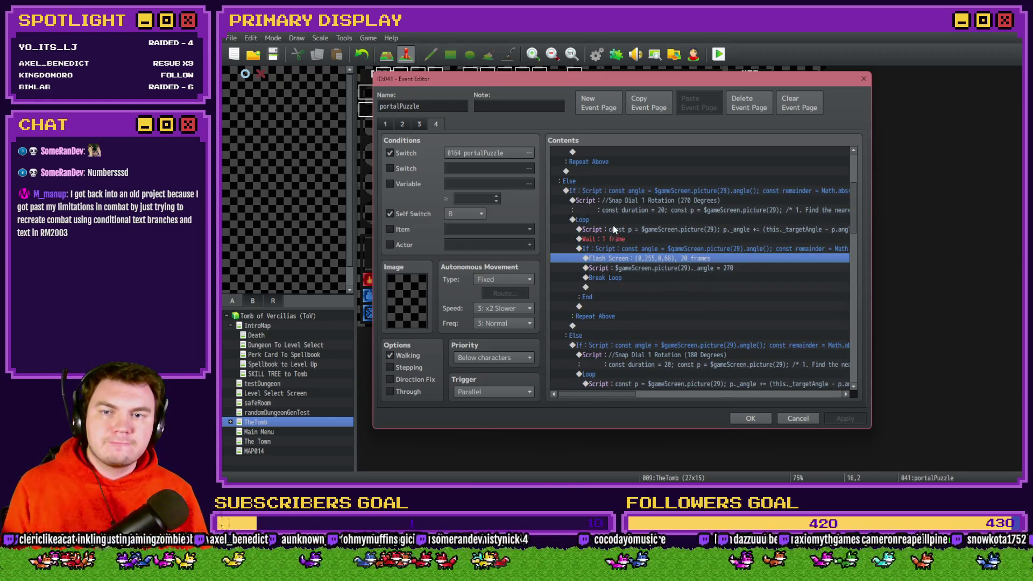
pyautogui.scroll(1, 613, 235)
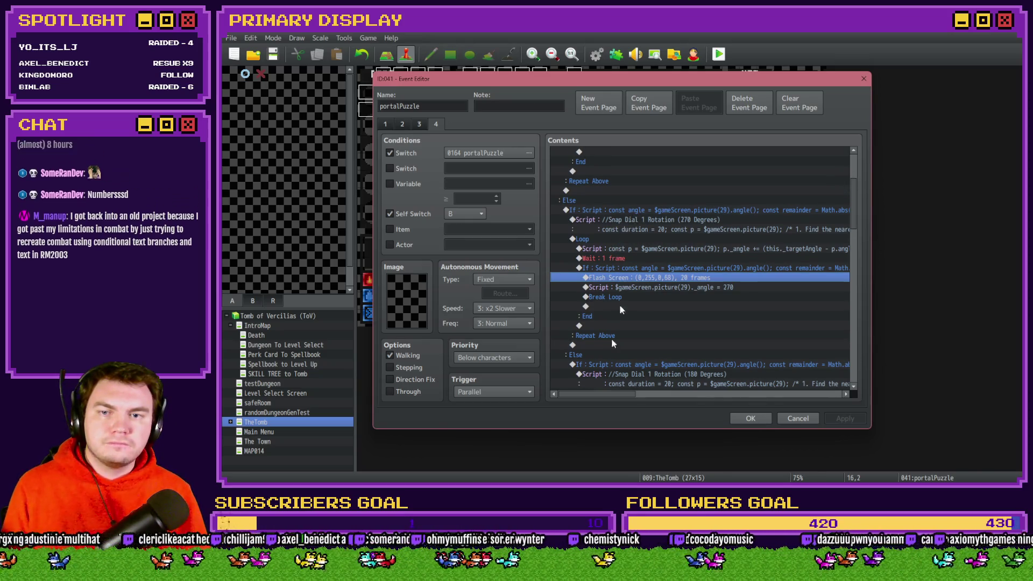
pyautogui.moveTo(604, 395); pyautogui.dragTo(658, 401)
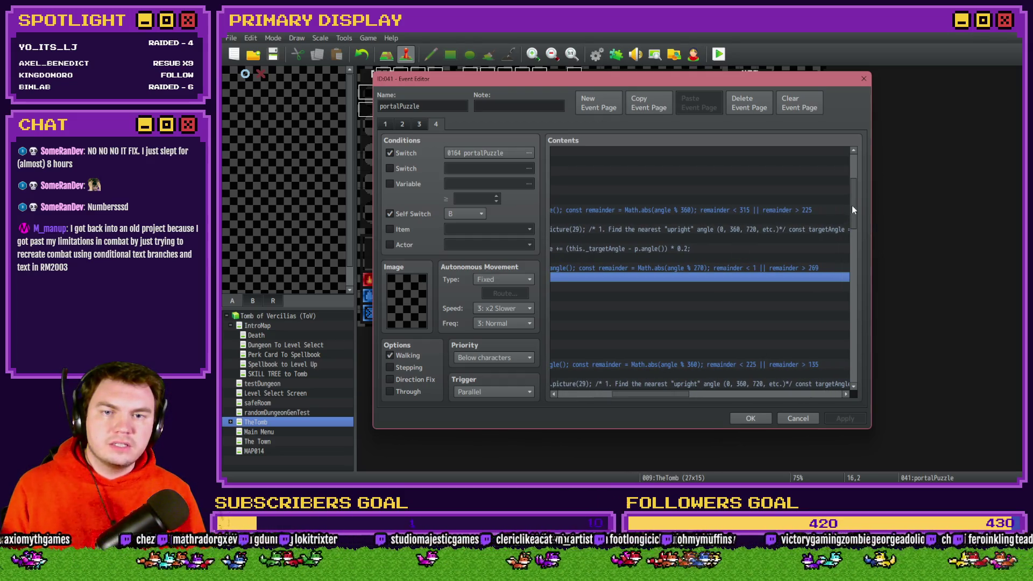
pyautogui.moveTo(851, 205)
pyautogui.mouseDown()
pyautogui.moveTo(854, 178)
pyautogui.moveTo(855, 213)
pyautogui.mouseUp()
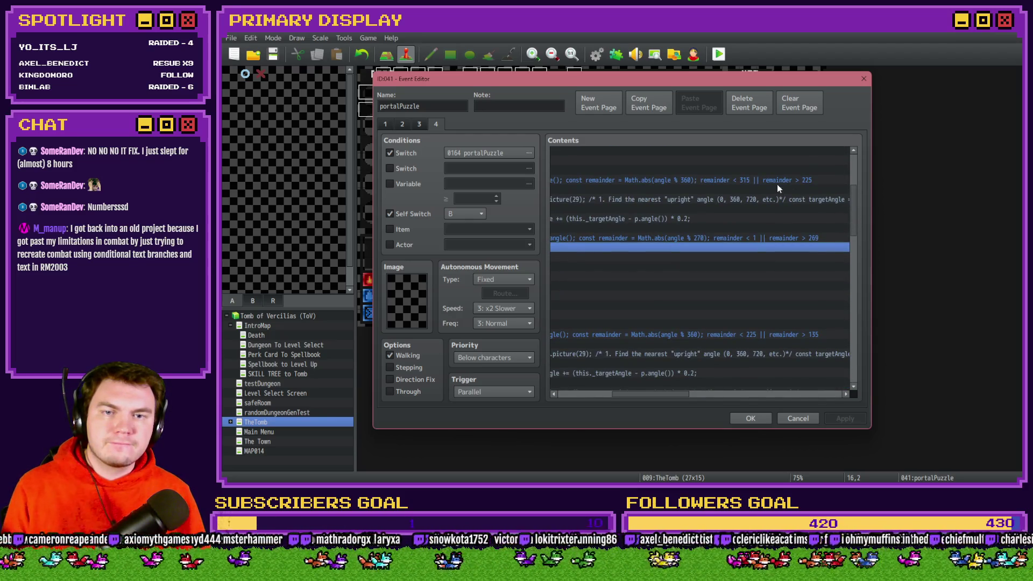
pyautogui.click(780, 338)
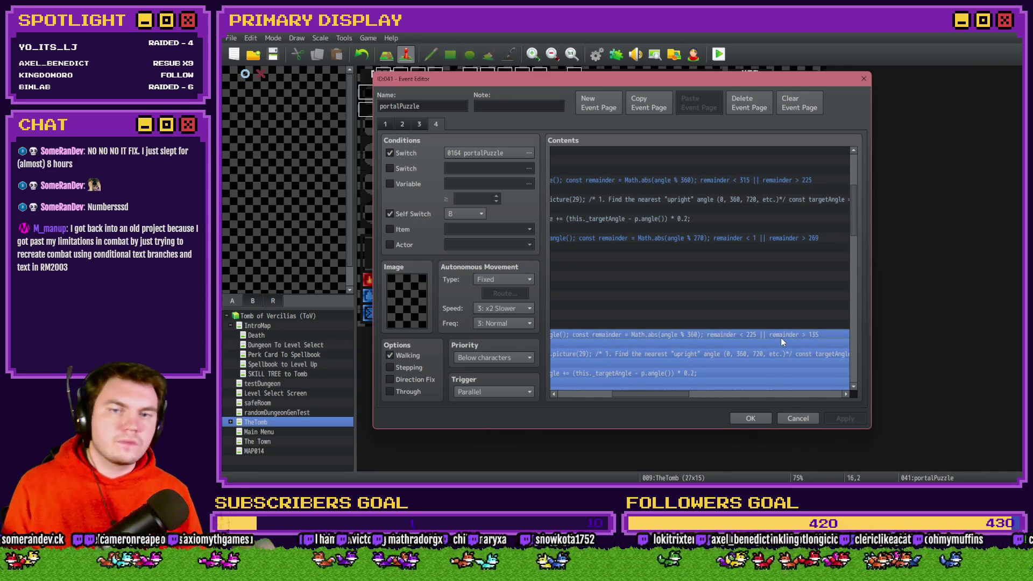
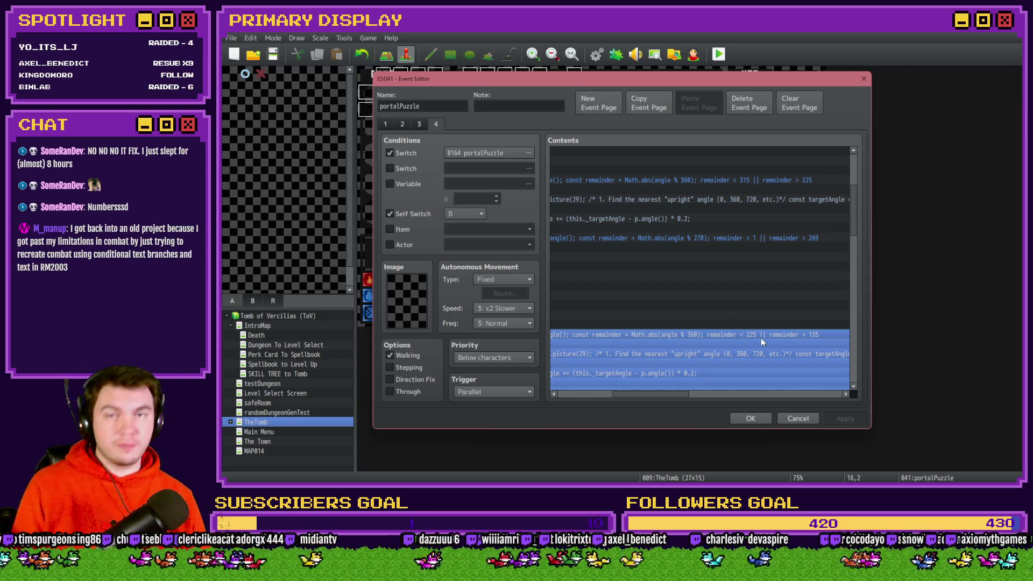
# Select the Flash Screen command in the event script
pyautogui.moveTo(679, 398); pyautogui.dragTo(619, 399)
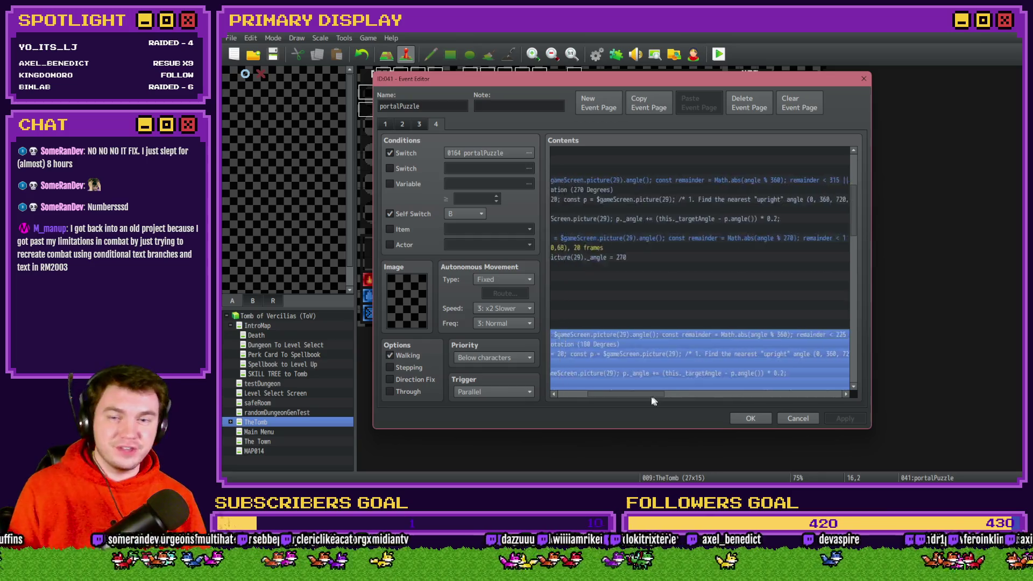
pyautogui.scroll(-2, 646, 345)
pyautogui.click(670, 334)
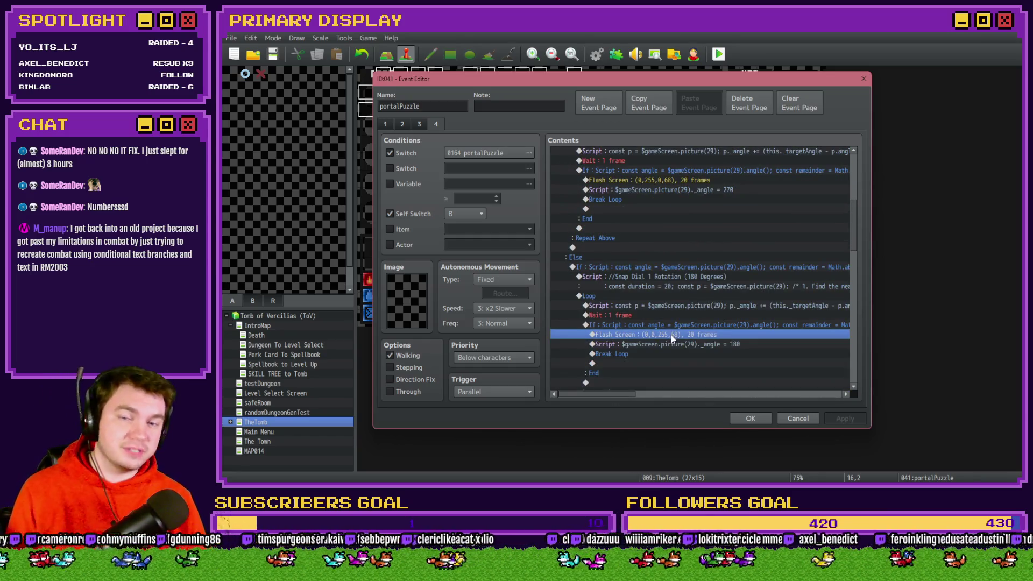
pyautogui.moveTo(671, 334)
pyautogui.mouseDown()
pyautogui.moveTo(672, 363)
pyautogui.moveTo(673, 334)
pyautogui.mouseUp()
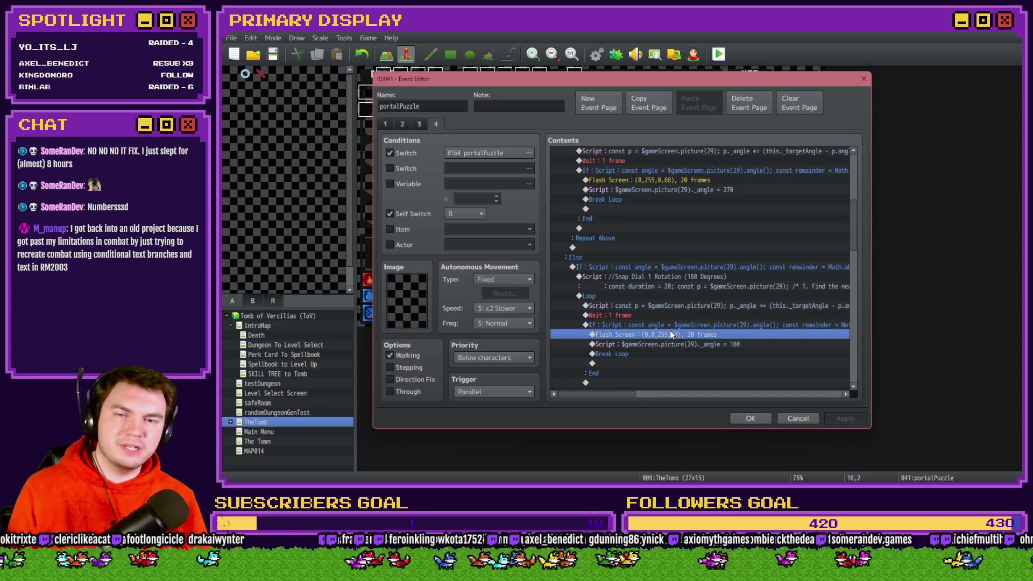
# Switch to the Photoshop puzzle artwork and delete Layer 8 from the Dials group
pyautogui.hotkey('alt', 'Tab')
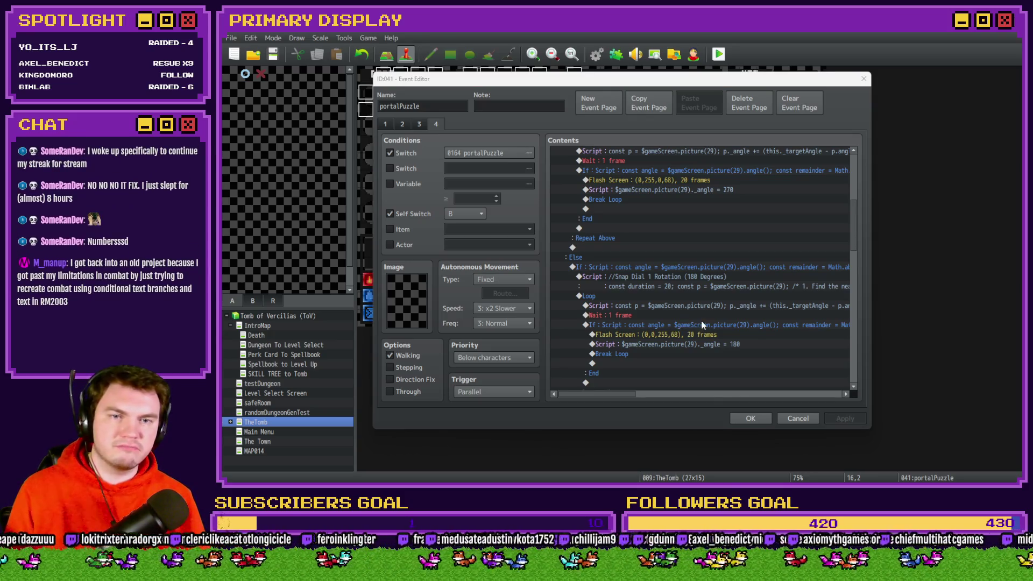
pyautogui.hotkey('alt', 'Tab')
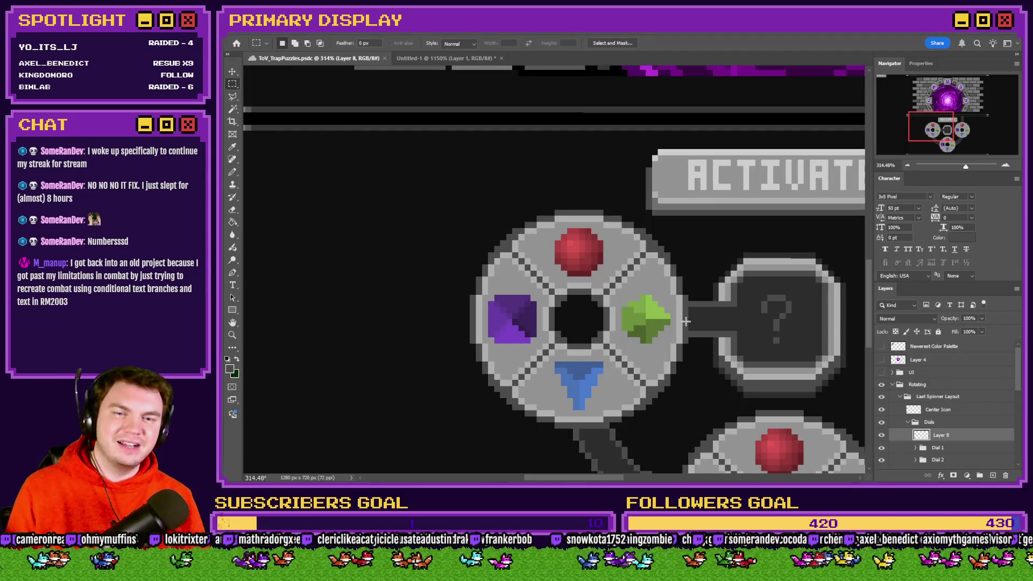
pyautogui.click(882, 435)
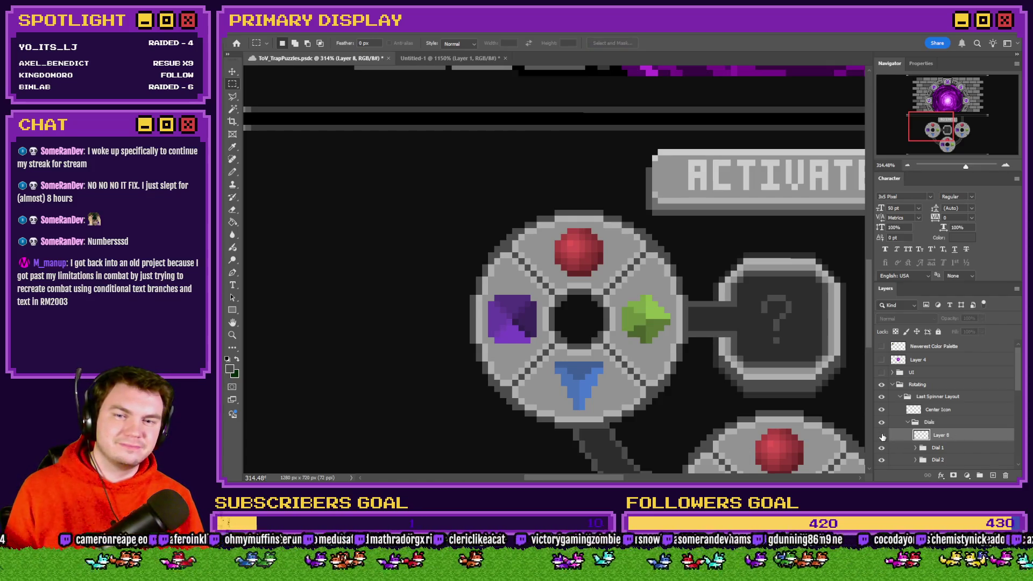
pyautogui.click(883, 436)
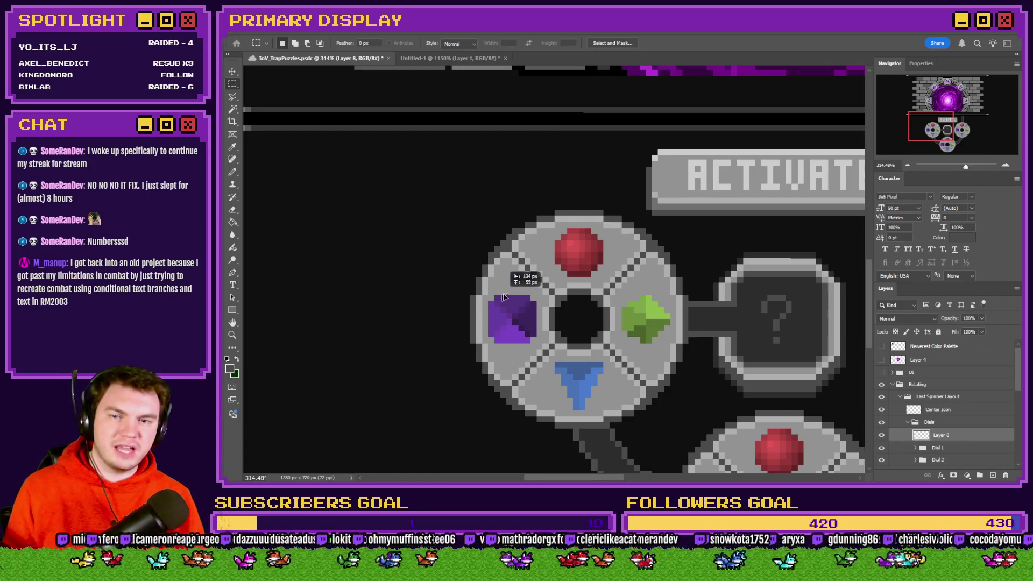
pyautogui.scroll(-6, 506, 299)
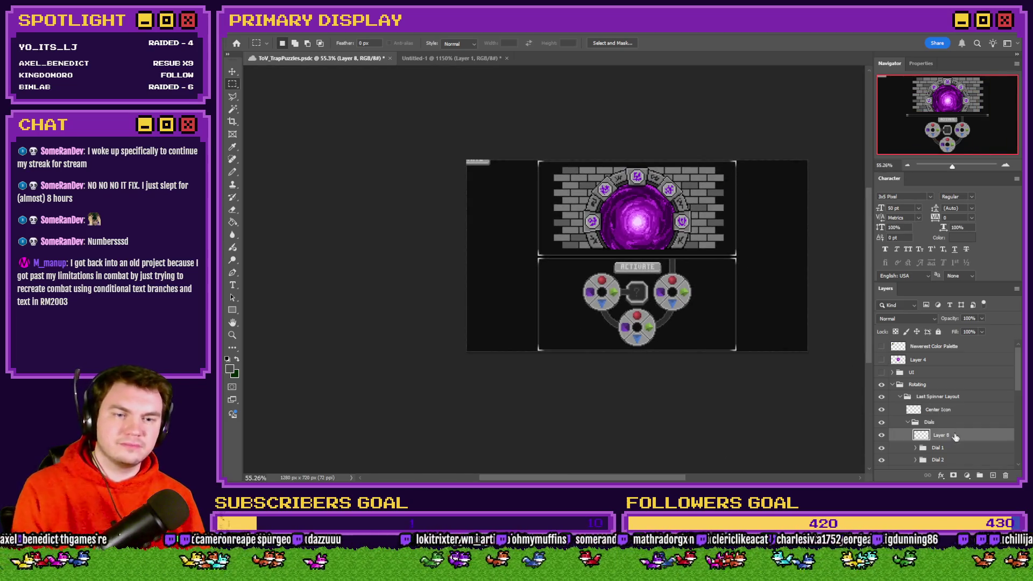
pyautogui.press('Delete')
pyautogui.scroll(2, 738, 357)
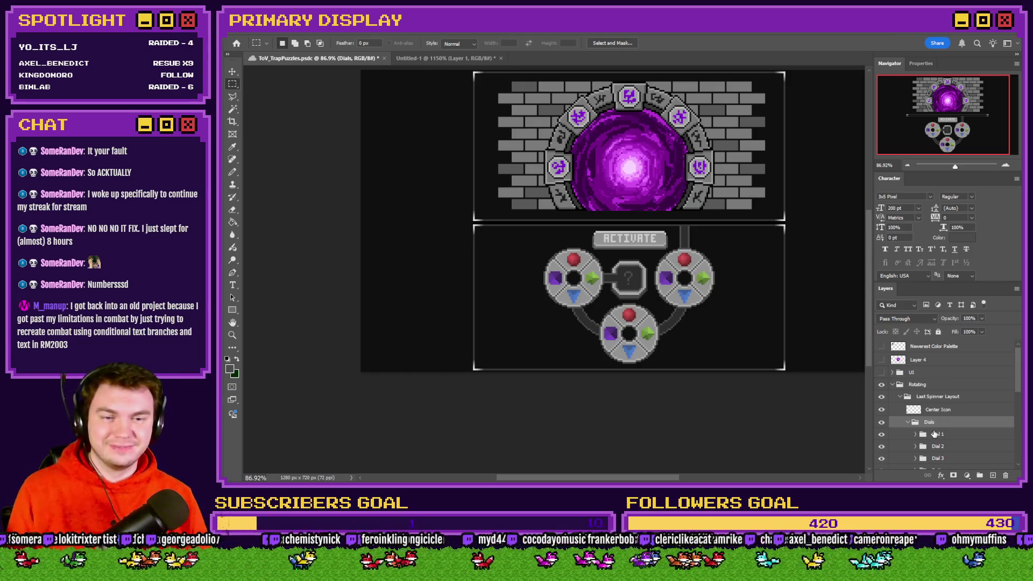
# Toggle Dial 1's visibility off and on to identify the left dial
pyautogui.scroll(-3, 883, 414)
pyautogui.click(882, 381)
pyautogui.click(882, 381)
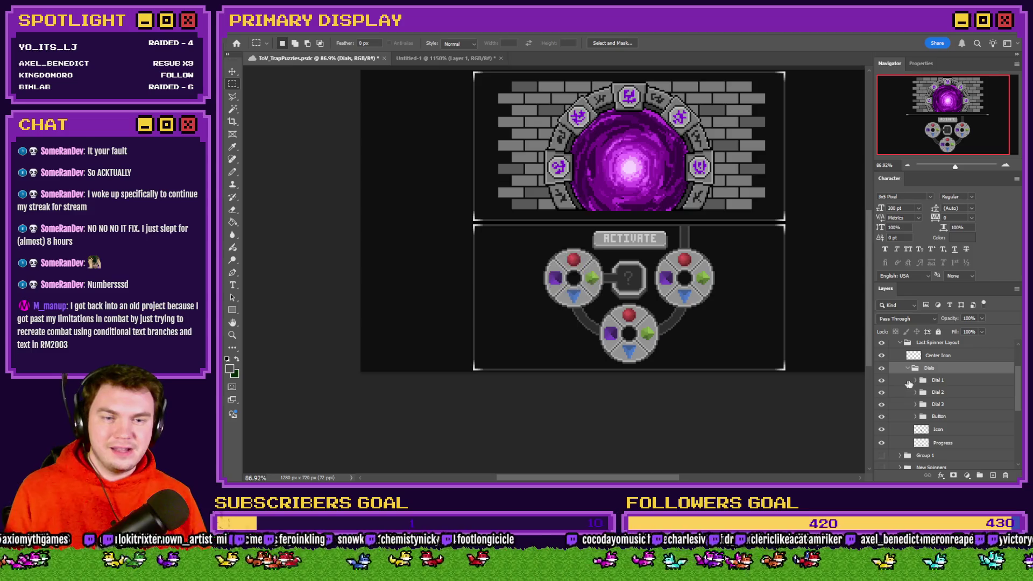
# Duplicate the Dial 1 group, merge the copy, and convert it to a smart object
pyautogui.click(924, 381)
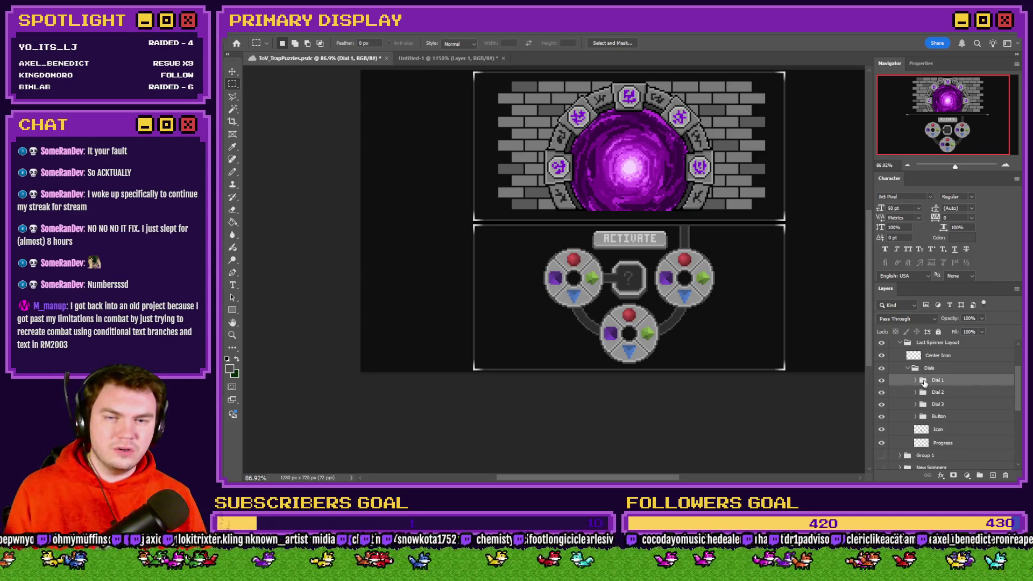
pyautogui.hotkey('ctrl', 'j')
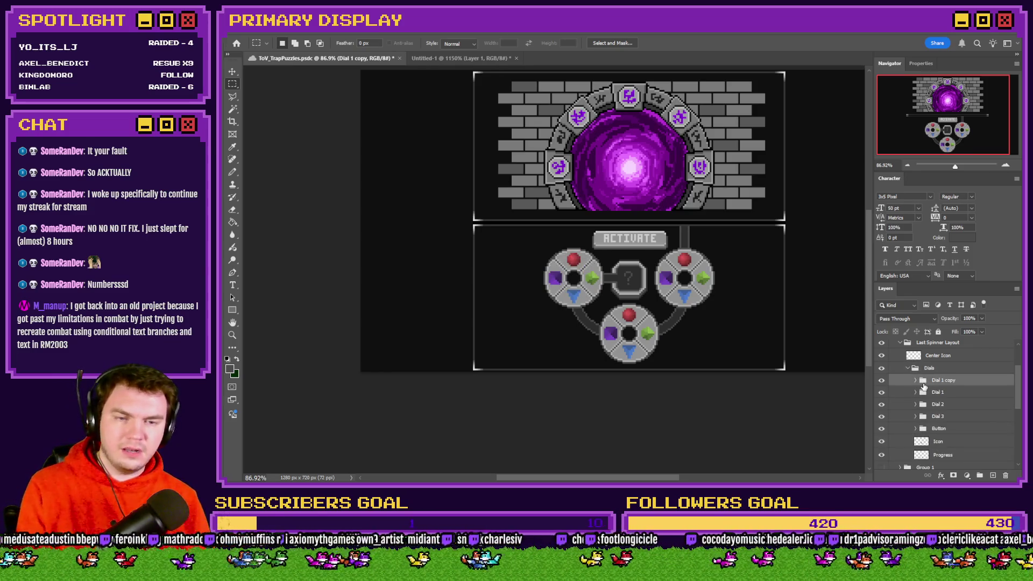
pyautogui.hotkey('ctrl', 'e')
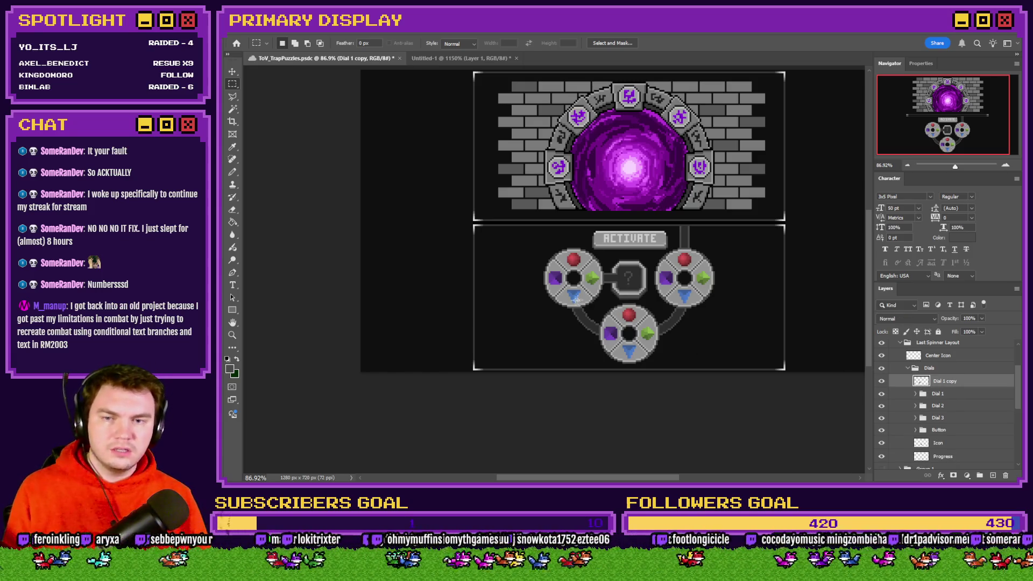
pyautogui.rightClick(591, 300)
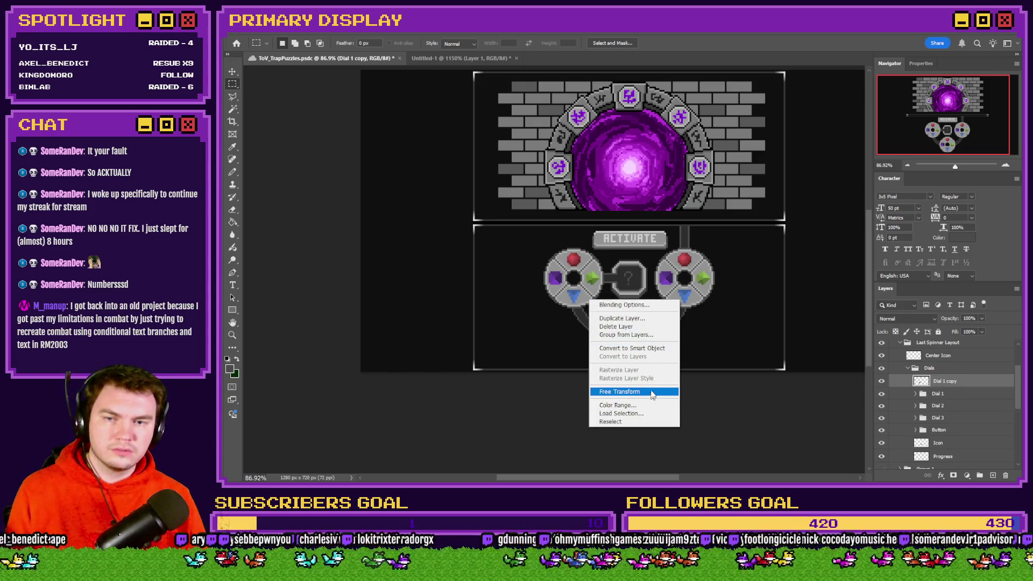
pyautogui.click(632, 348)
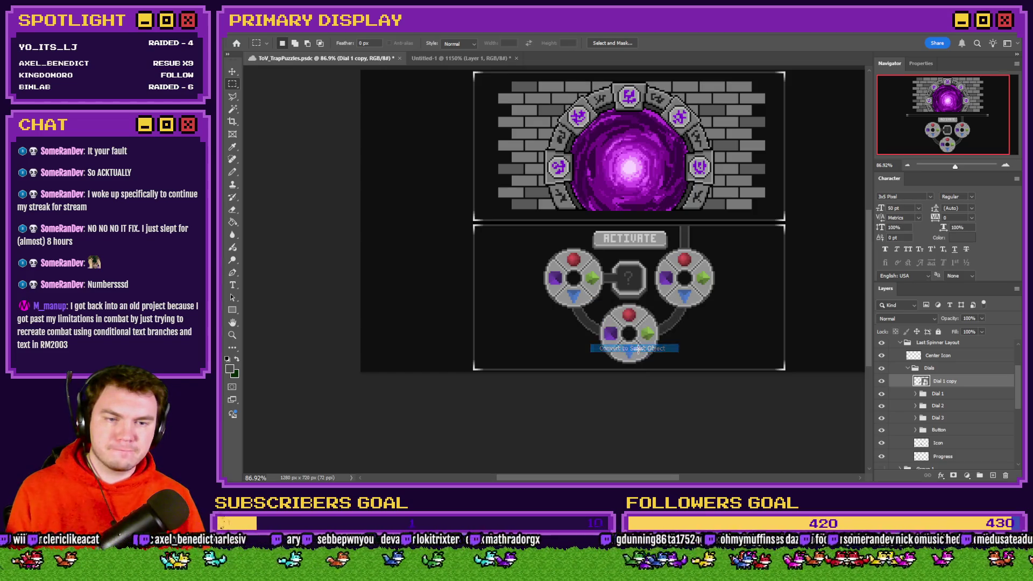
# Free-transform the Dial 1 copy, rotating it counter-clockwise (-90° entered) to about -135°
pyautogui.rightClick(591, 280)
pyautogui.click(635, 420)
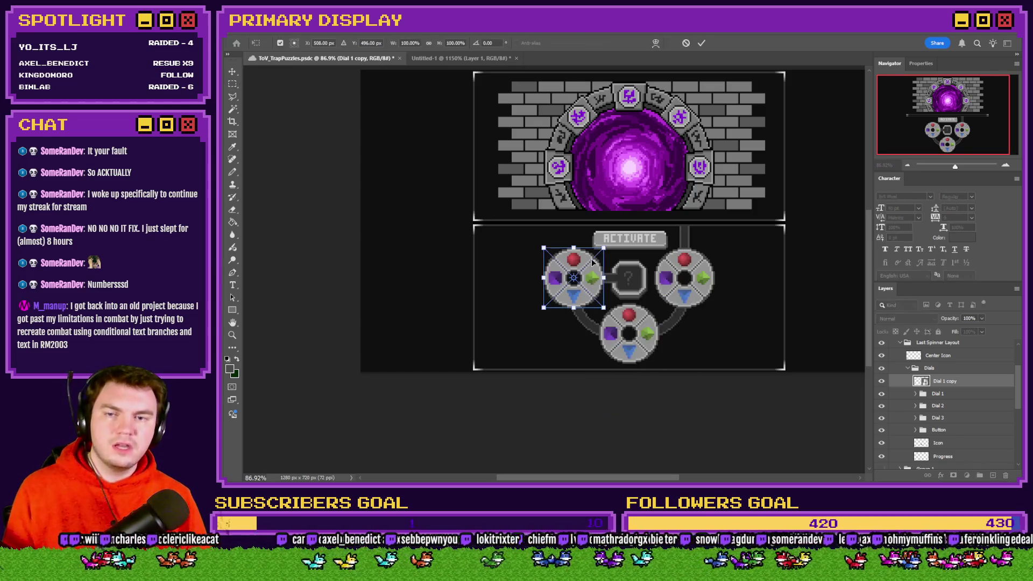
pyautogui.moveTo(612, 244)
pyautogui.mouseDown()
pyautogui.moveTo(578, 228)
pyautogui.moveTo(526, 230)
pyautogui.mouseUp()
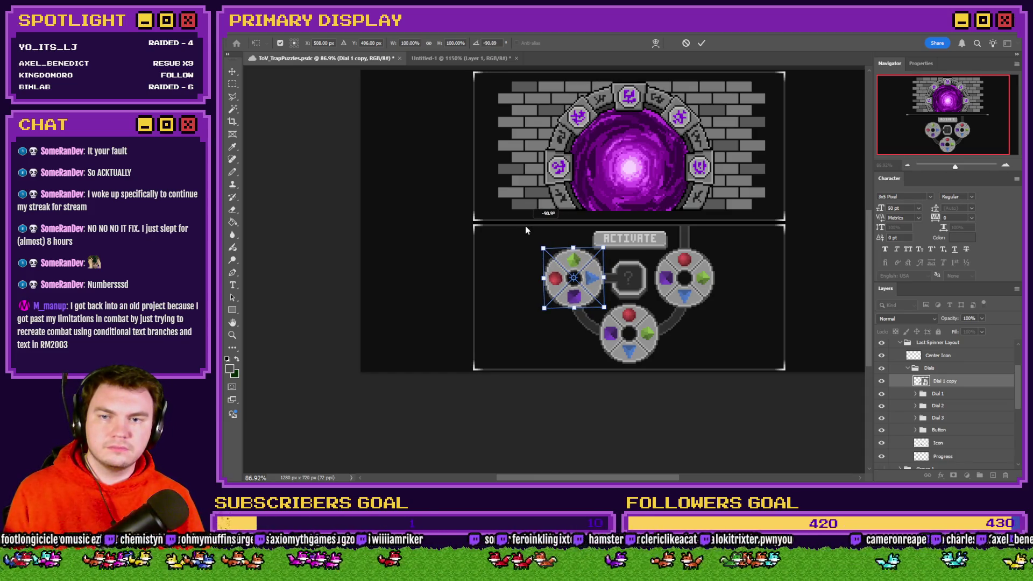
pyautogui.moveTo(526, 227); pyautogui.dragTo(527, 225)
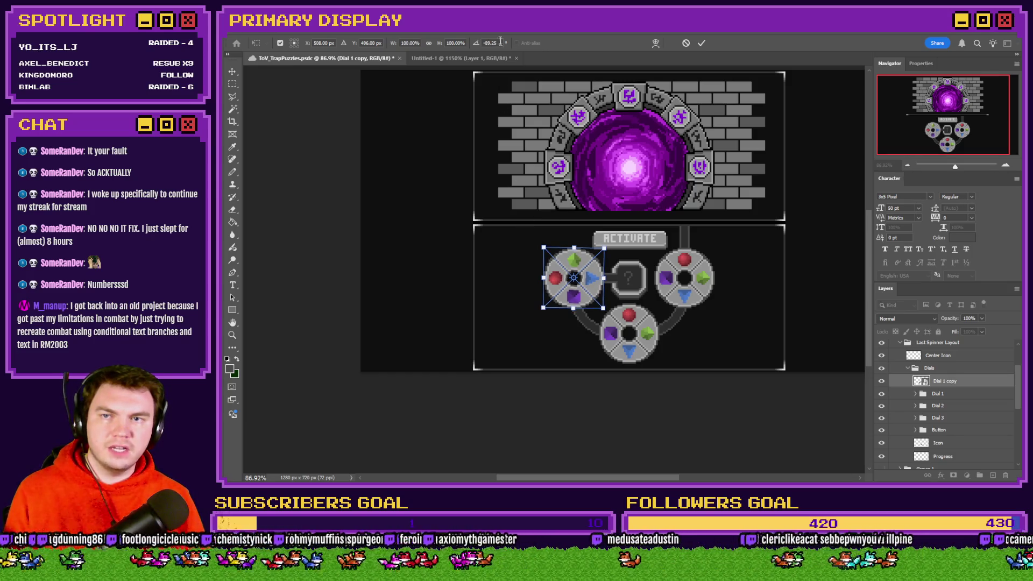
pyautogui.write('-90')
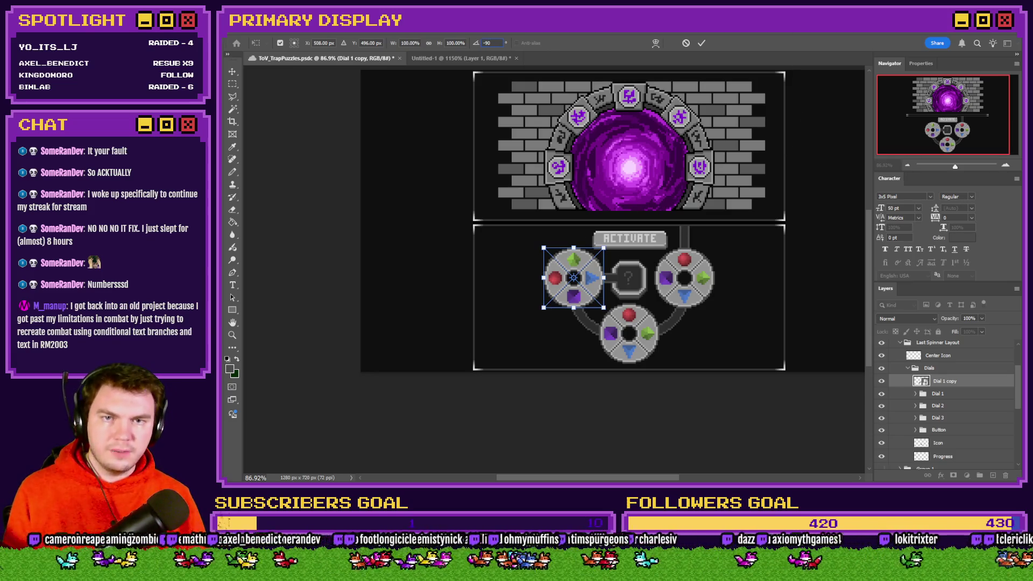
pyautogui.click(1005, 164)
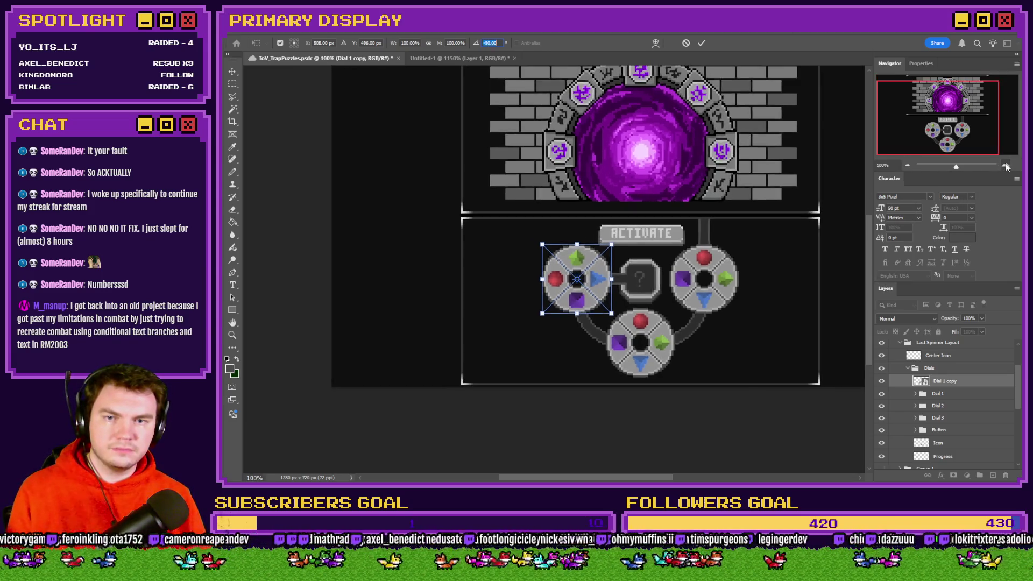
pyautogui.click(1006, 164)
pyautogui.click(1005, 164)
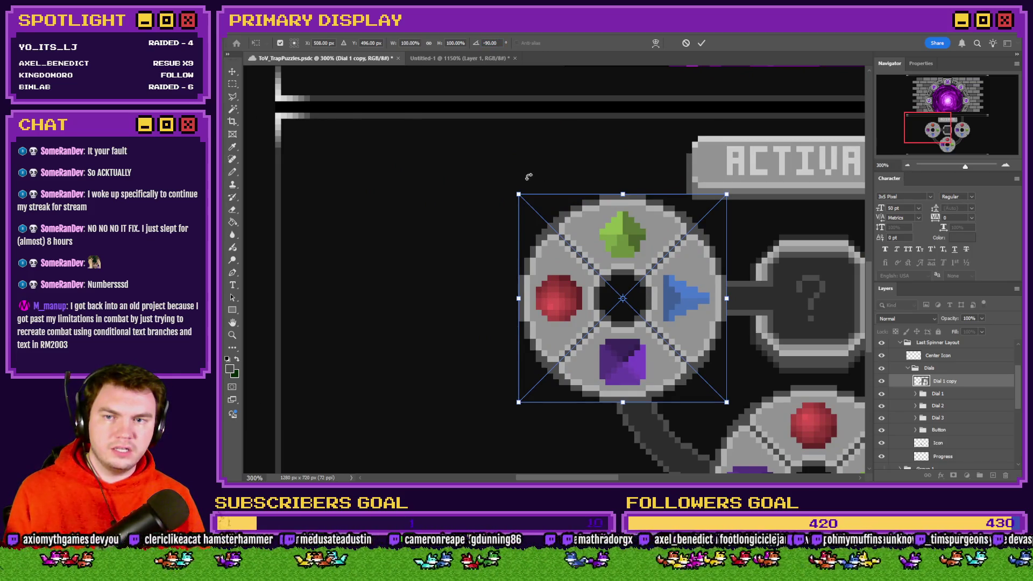
pyautogui.moveTo(624, 184); pyautogui.dragTo(517, 185)
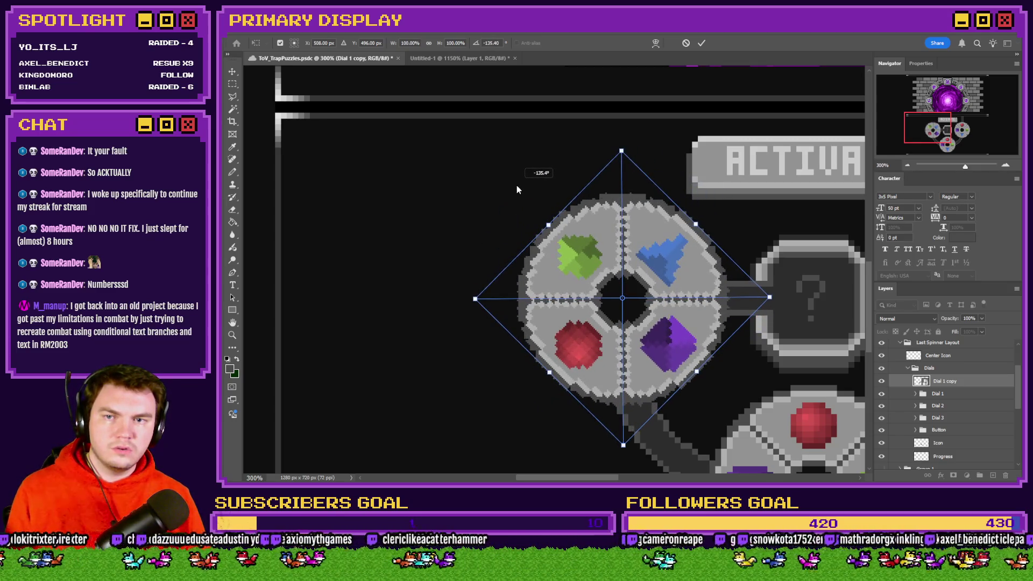
pyautogui.hotkey('alt', 'Tab')
# Inspect the Else branch's angle-check script in the portalPuzzle event
pyautogui.scroll(5, 727, 312)
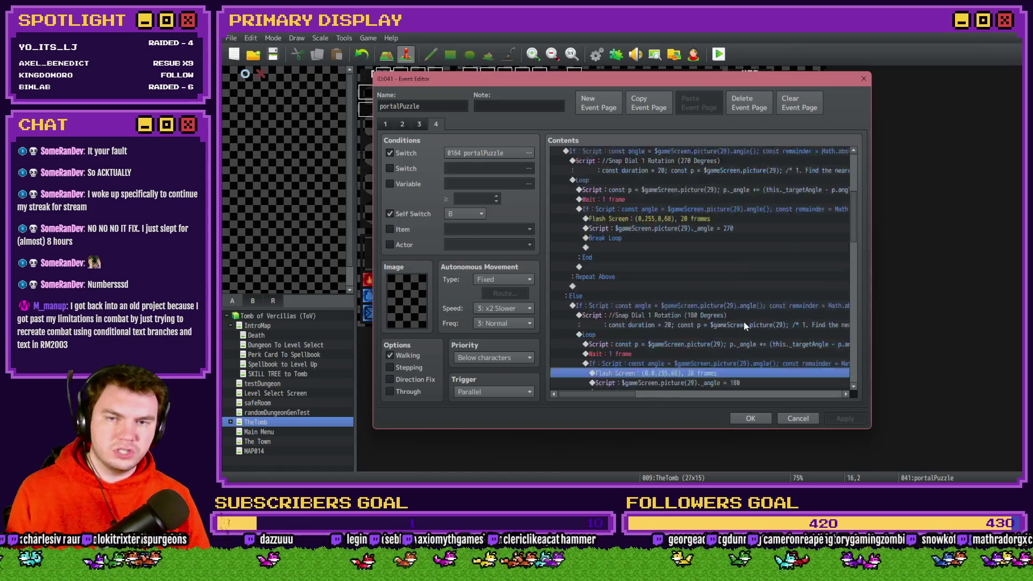
pyautogui.scroll(-3, 741, 322)
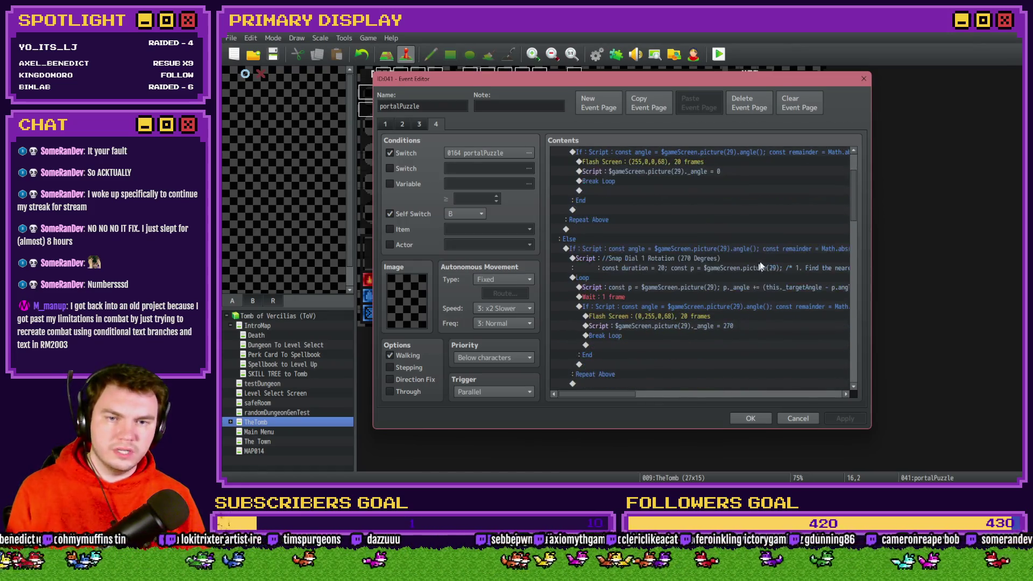
pyautogui.click(592, 248)
pyautogui.moveTo(625, 396); pyautogui.dragTo(699, 396)
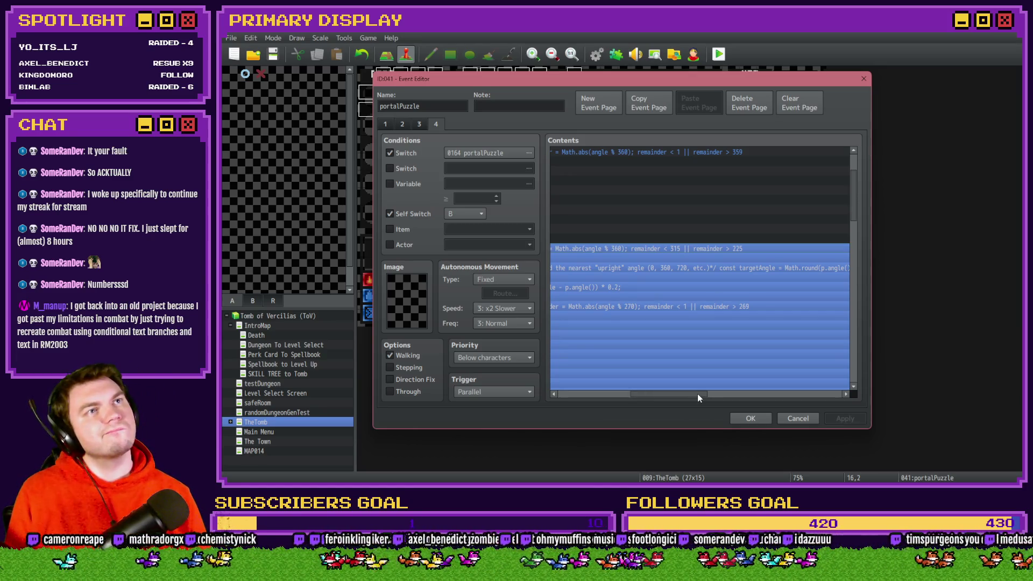
pyautogui.moveTo(698, 394); pyautogui.dragTo(692, 395)
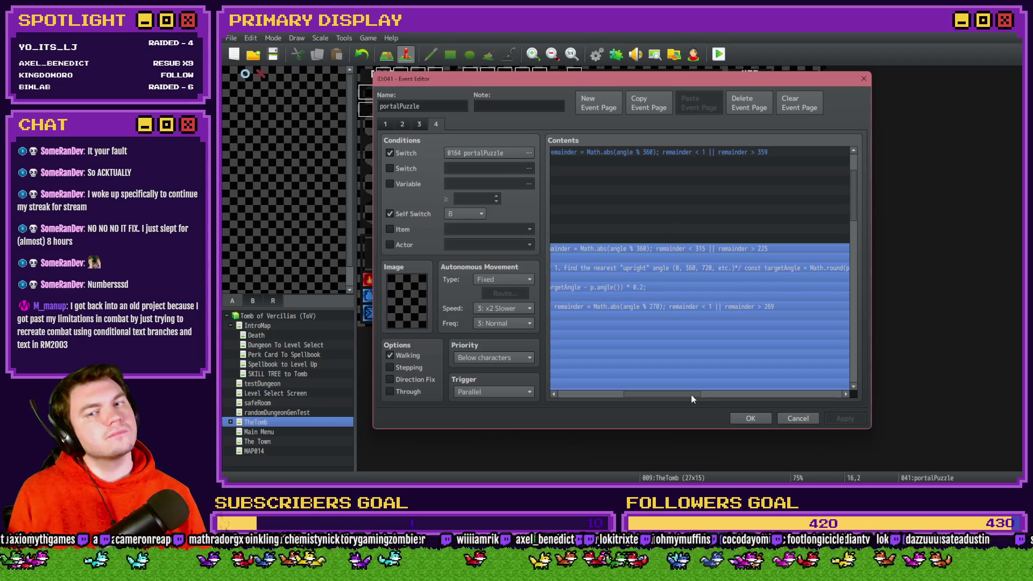
# Inspect the angle % 360 remainder check, then close the event and start a playtest
pyautogui.scroll(-5, 715, 365)
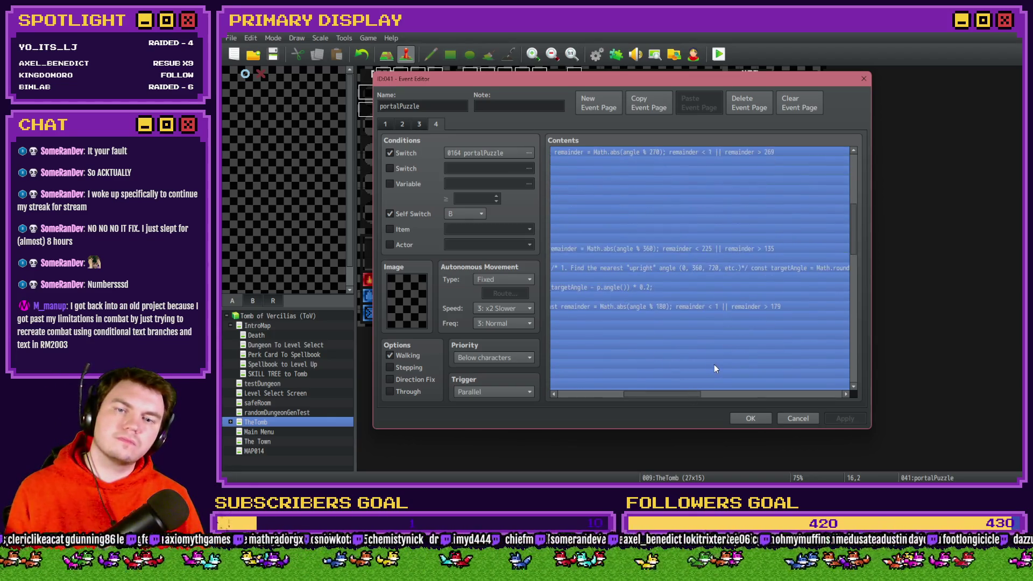
pyautogui.scroll(-2, 712, 367)
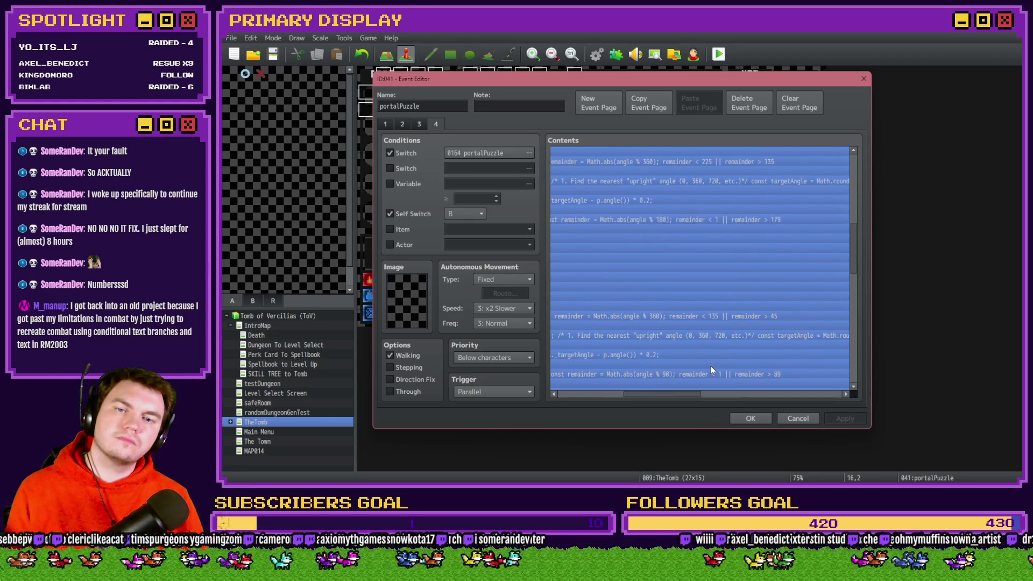
pyautogui.click(717, 259)
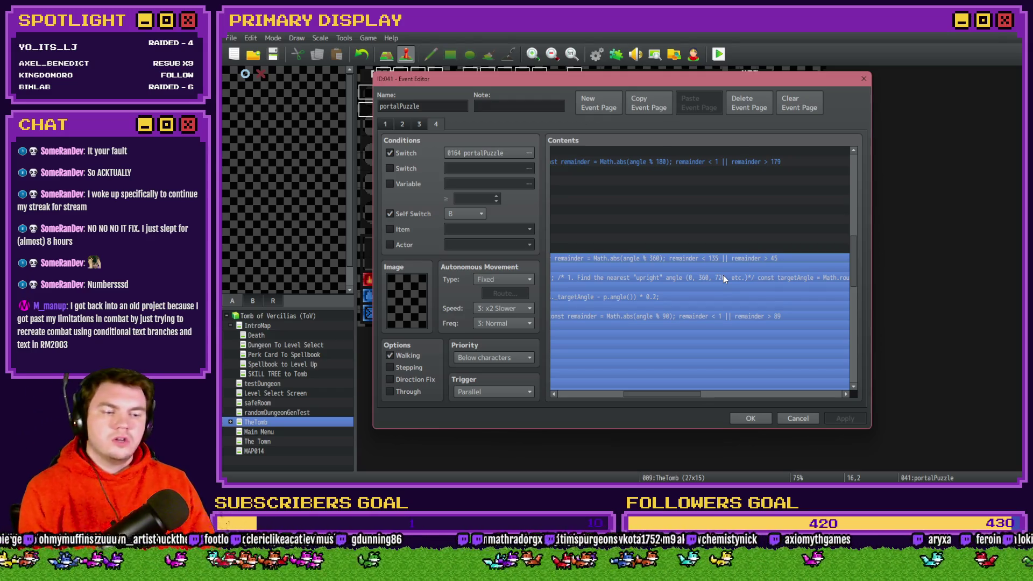
pyautogui.moveTo(653, 396); pyautogui.dragTo(586, 397)
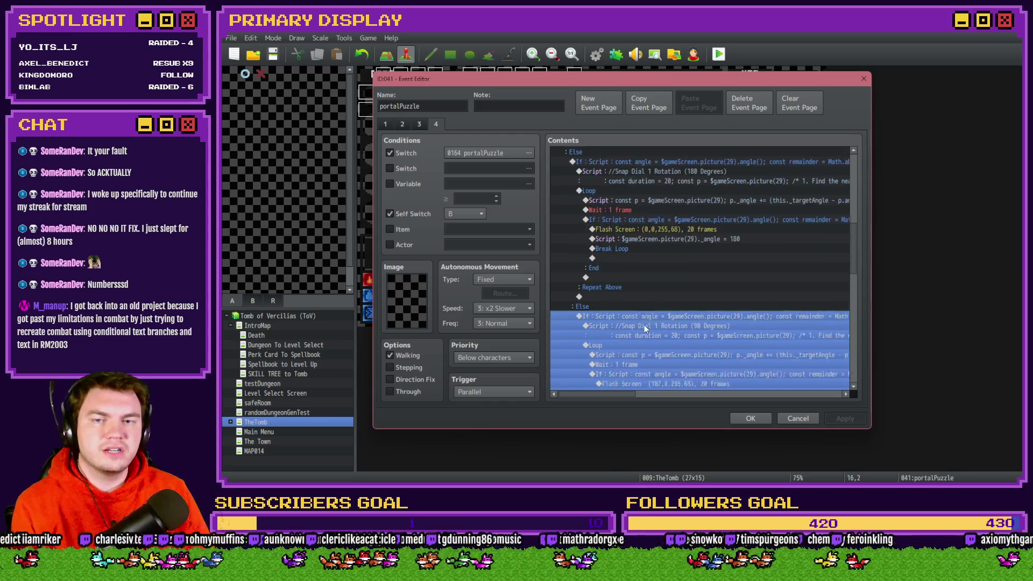
pyautogui.click(751, 419)
pyautogui.click(273, 54)
# Take the Spiked Pauldron perk and turn switch 0164 PORTALPUZZLE ON in the F9 debug menu
pyautogui.click(719, 54)
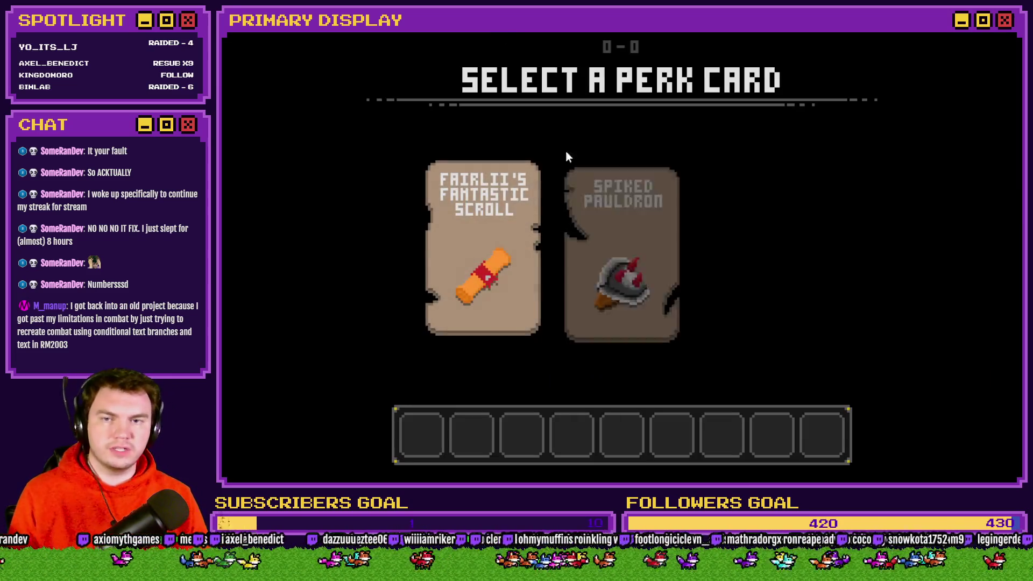
pyautogui.click(615, 188)
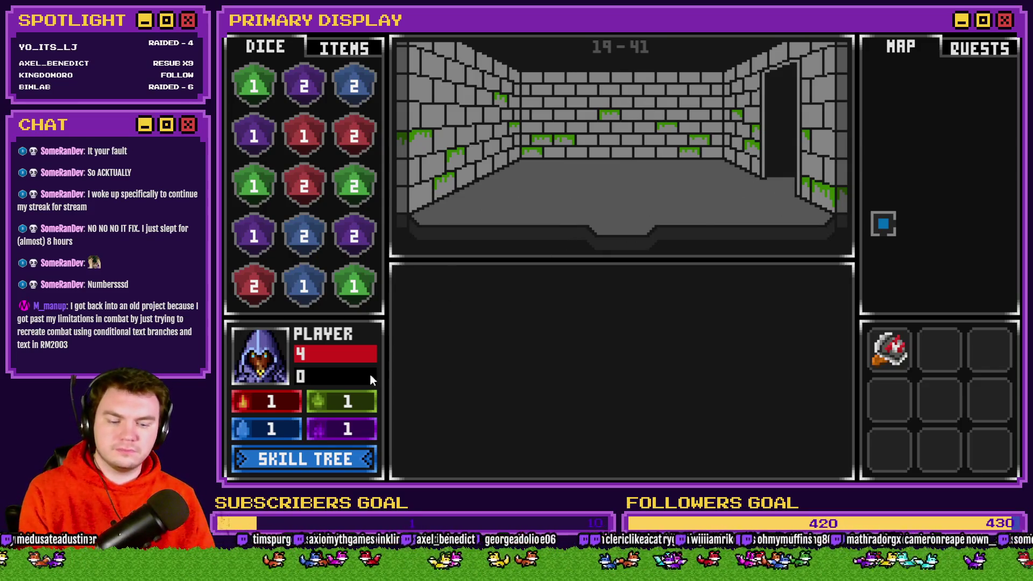
pyautogui.press('F9')
pyautogui.press('Return')
pyautogui.press('Down')
pyautogui.press('Down')
pyautogui.press('Down')
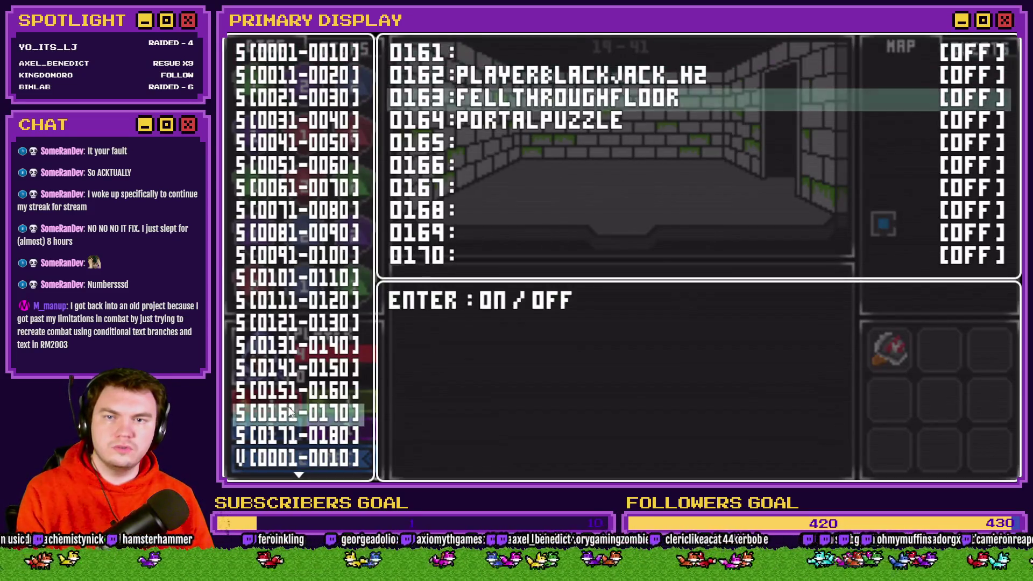
pyautogui.press('Return')
pyautogui.press('Escape')
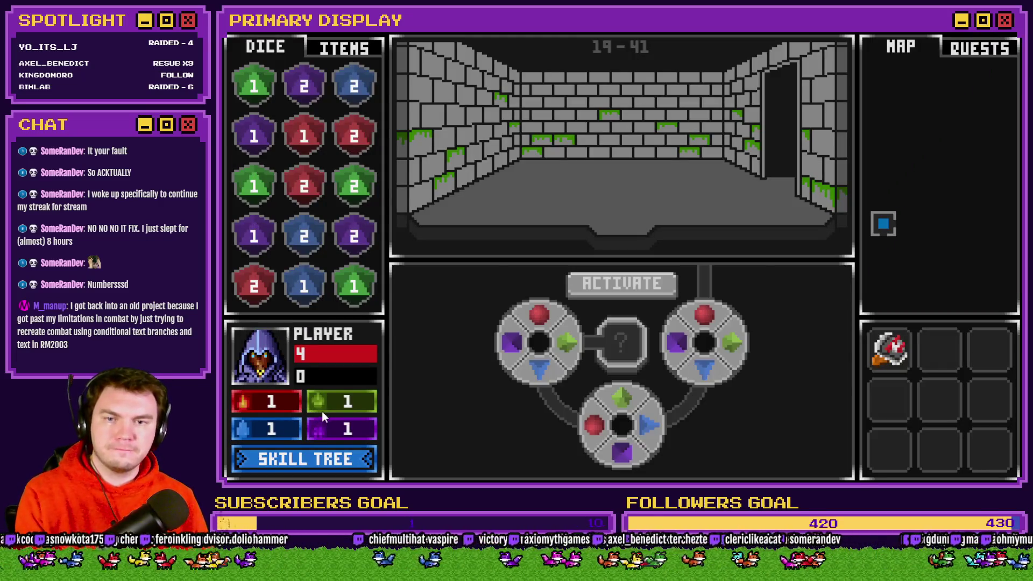
pyautogui.press('F9')
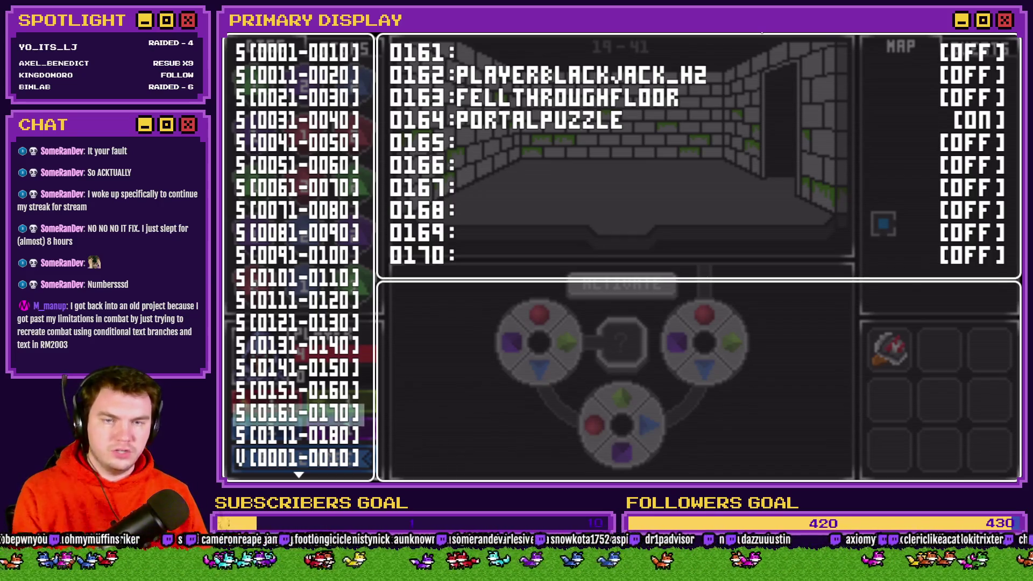
pyautogui.press('Escape')
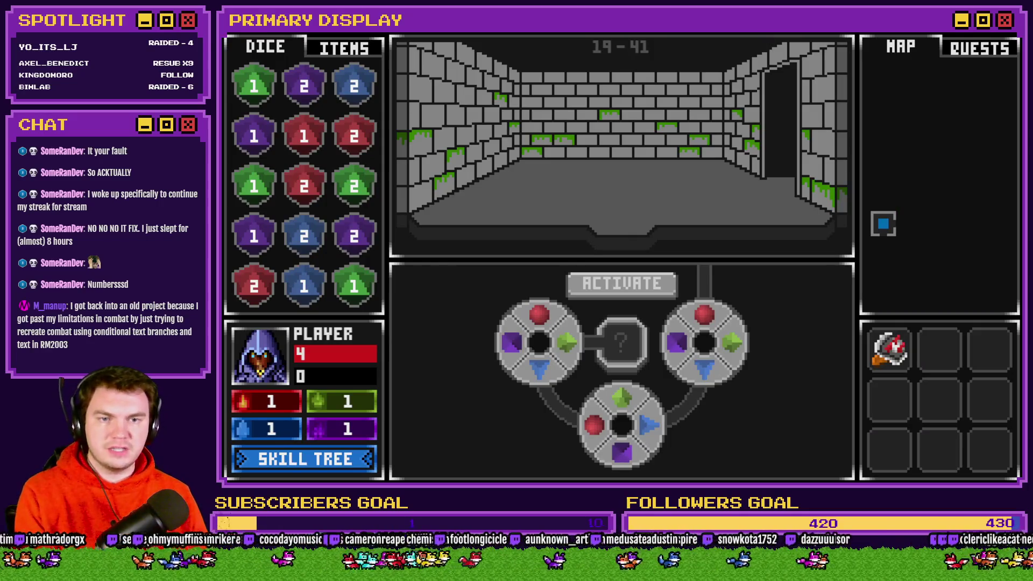
# Press F5 to show the dial angle readout, reading 0, above the puzzle
pyautogui.press('F5')
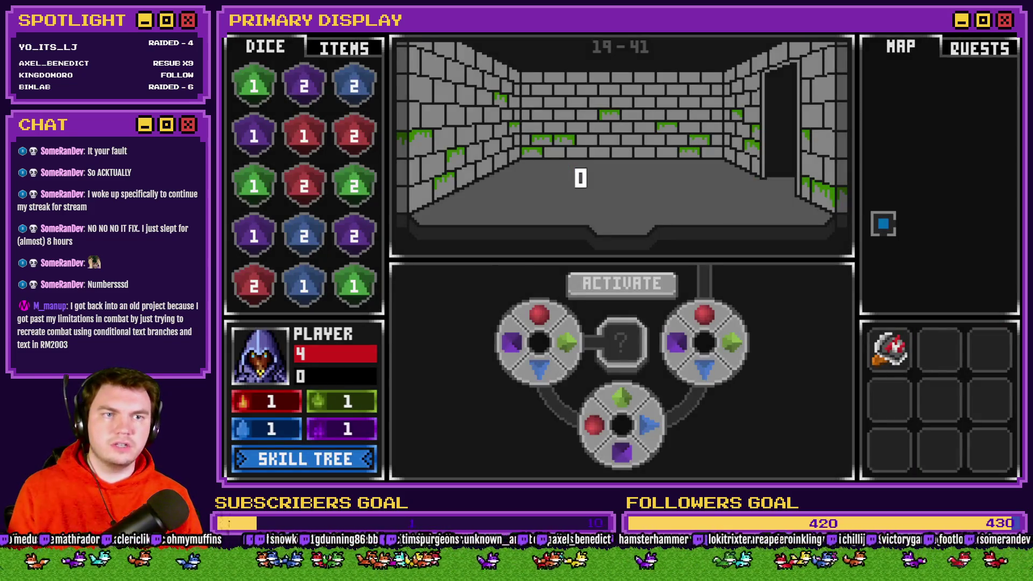
# Drag the top-left dial clockwise and release it so it snaps to 270°
pyautogui.click(541, 312)
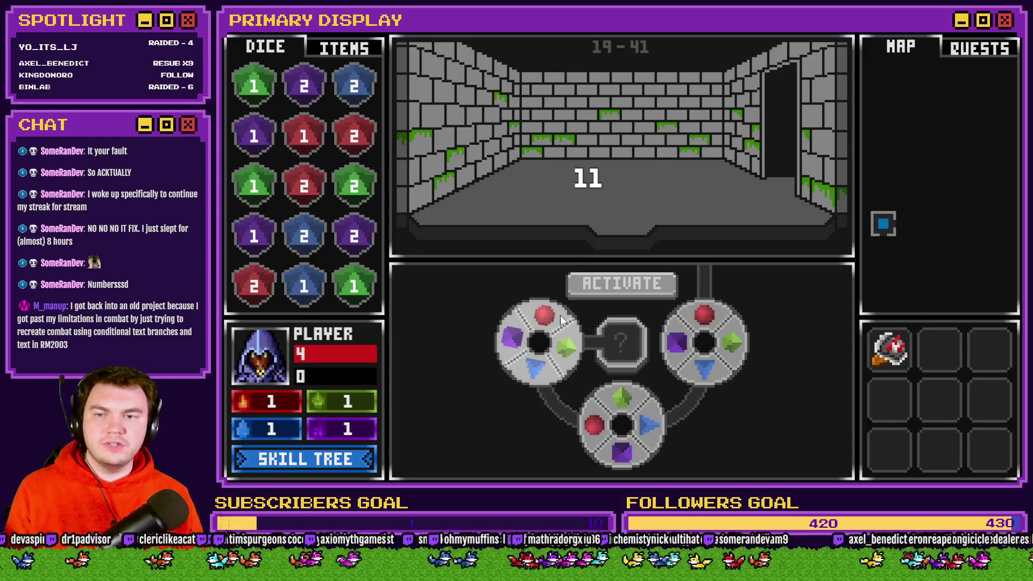
pyautogui.moveTo(561, 315)
pyautogui.mouseDown()
pyautogui.moveTo(560, 363)
pyautogui.moveTo(567, 351)
pyautogui.moveTo(548, 301)
pyautogui.moveTo(582, 343)
pyautogui.moveTo(541, 382)
pyautogui.moveTo(510, 366)
pyautogui.moveTo(502, 342)
pyautogui.mouseUp()
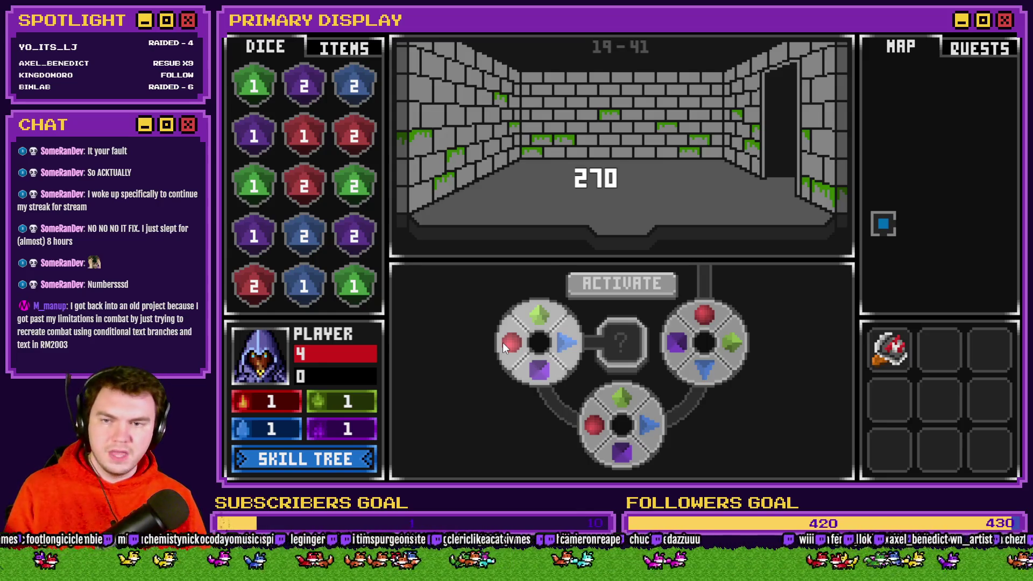
# Keep turning the top-left dial past 360° until it snaps upright at 0°
pyautogui.moveTo(503, 342)
pyautogui.mouseDown()
pyautogui.moveTo(524, 315)
pyautogui.moveTo(550, 323)
pyautogui.moveTo(567, 368)
pyautogui.moveTo(519, 372)
pyautogui.moveTo(506, 330)
pyautogui.moveTo(546, 368)
pyautogui.moveTo(511, 365)
pyautogui.moveTo(565, 366)
pyautogui.moveTo(517, 323)
pyautogui.moveTo(530, 360)
pyautogui.moveTo(579, 356)
pyautogui.moveTo(580, 338)
pyautogui.moveTo(538, 355)
pyautogui.moveTo(573, 337)
pyautogui.moveTo(580, 318)
pyautogui.moveTo(509, 290)
pyautogui.moveTo(514, 321)
pyautogui.moveTo(602, 330)
pyautogui.moveTo(572, 357)
pyautogui.moveTo(511, 371)
pyautogui.moveTo(501, 341)
pyautogui.mouseUp()
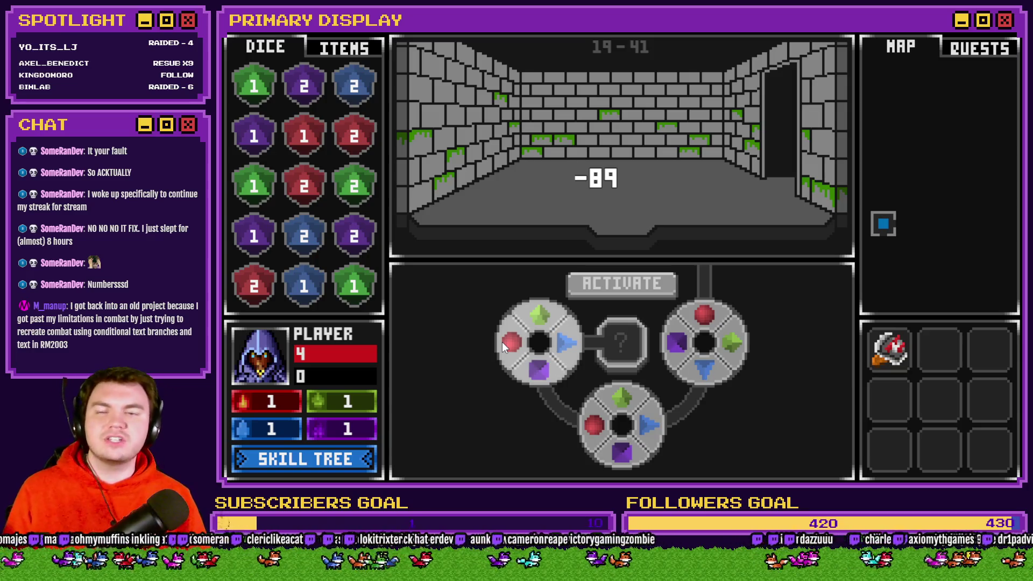
pyautogui.moveTo(502, 341)
pyautogui.mouseDown()
pyautogui.moveTo(518, 318)
pyautogui.moveTo(536, 315)
pyautogui.mouseUp()
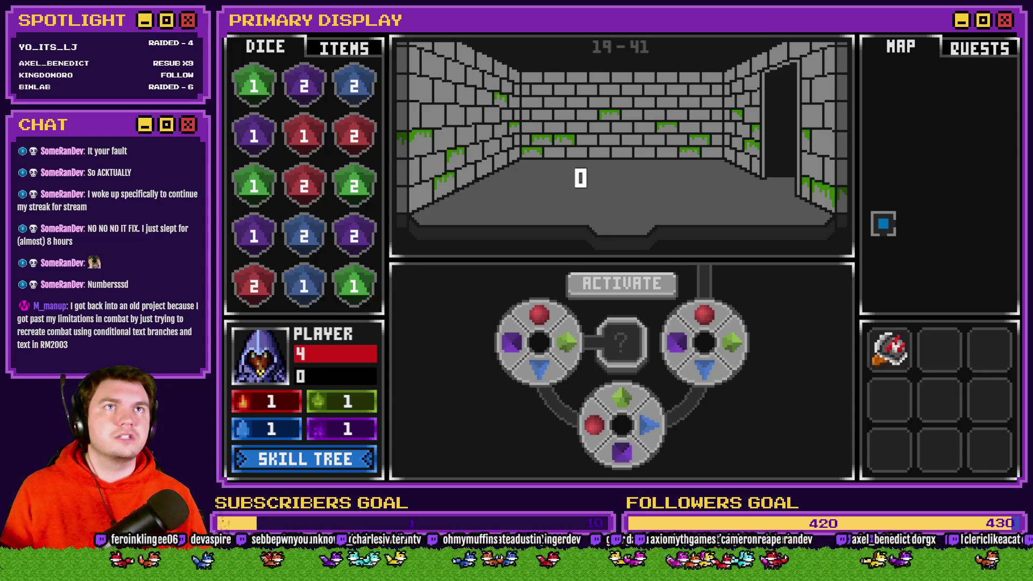
# Leave fullscreen and drag the game window off to the right to reveal the TheTomb map
pyautogui.press('F4')
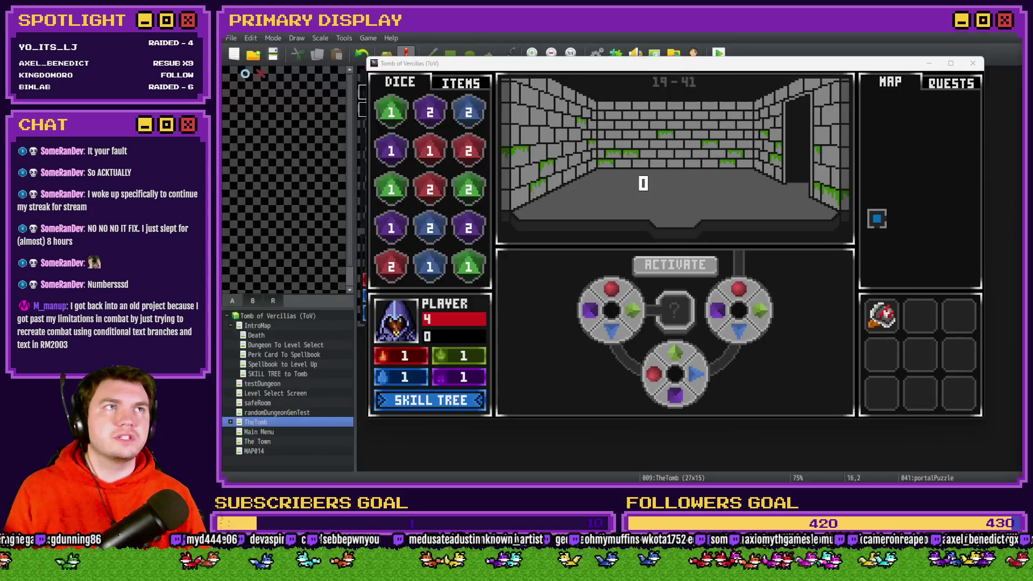
pyautogui.moveTo(837, 65)
pyautogui.mouseDown()
pyautogui.moveTo(796, 136)
pyautogui.moveTo(837, 54)
pyautogui.moveTo(864, 44)
pyautogui.mouseUp()
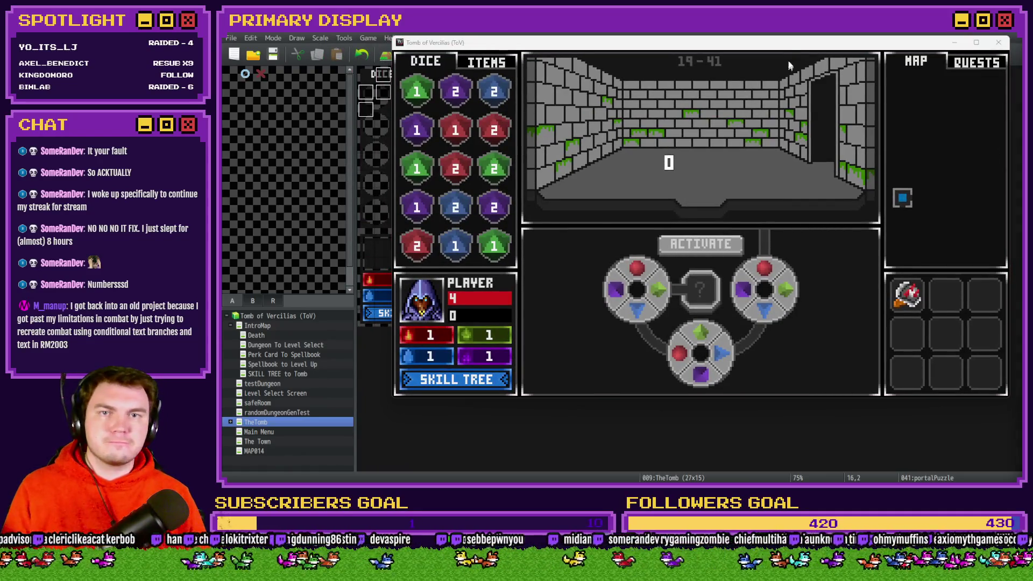
pyautogui.moveTo(782, 47)
pyautogui.mouseDown()
pyautogui.moveTo(773, 64)
pyautogui.moveTo(752, 65)
pyautogui.mouseUp()
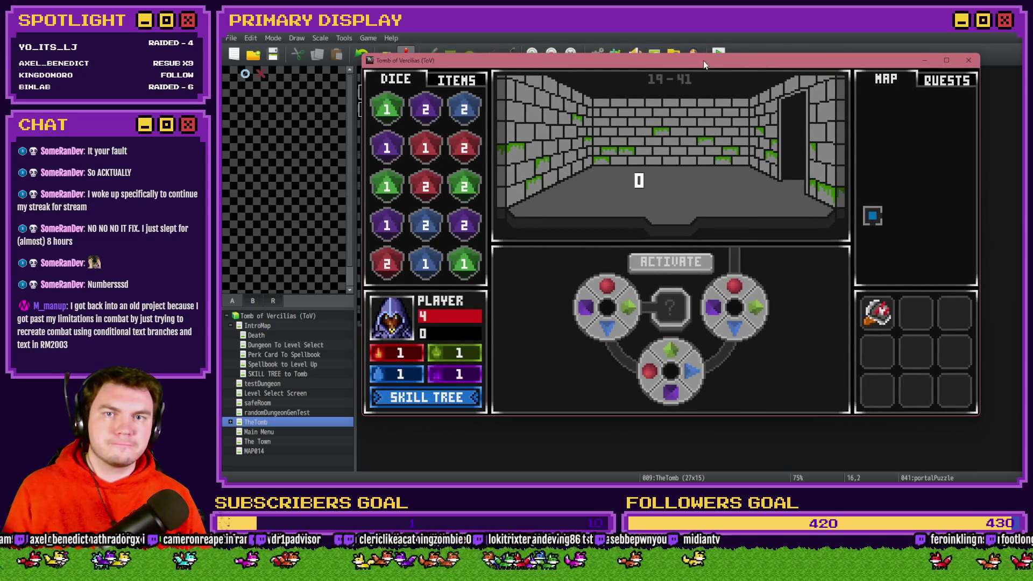
pyautogui.moveTo(663, 62); pyautogui.dragTo(1032, 63)
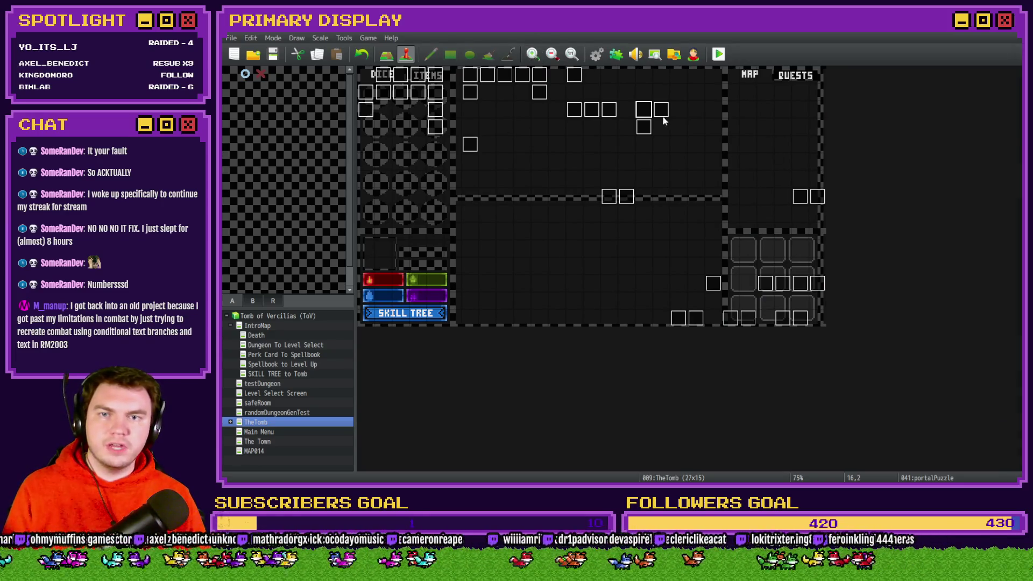
# Open the portalPuzzle event's page 4 and open the first Snap Dial 1 branch condition
pyautogui.doubleClick(646, 113)
pyautogui.click(402, 124)
pyautogui.click(420, 125)
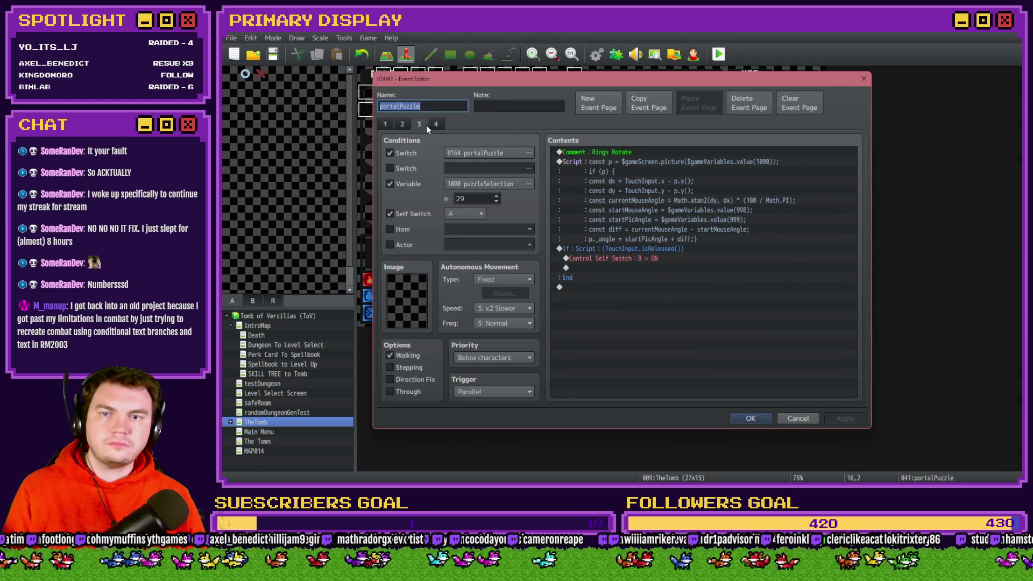
pyautogui.click(433, 127)
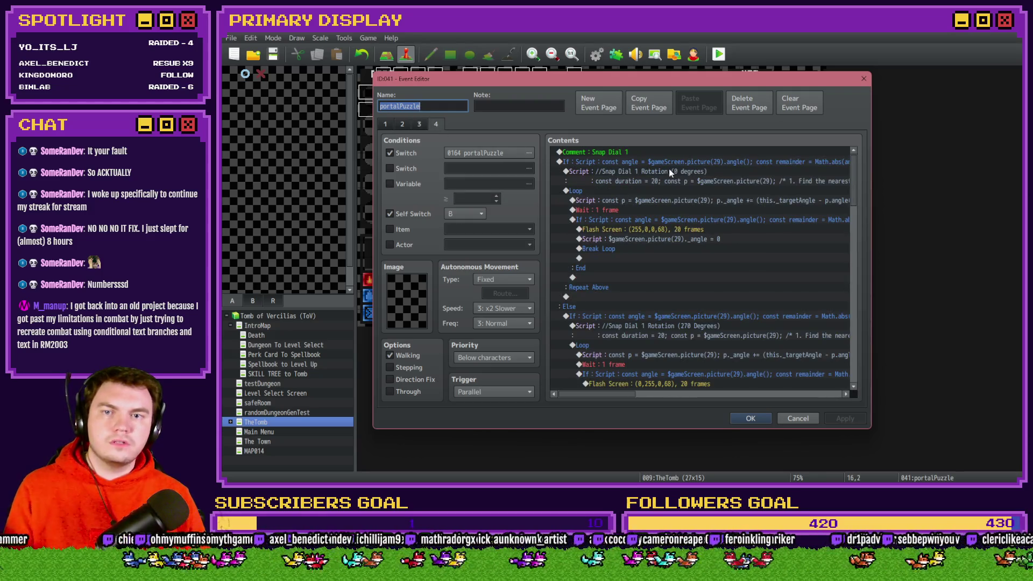
pyautogui.scroll(-3, 670, 172)
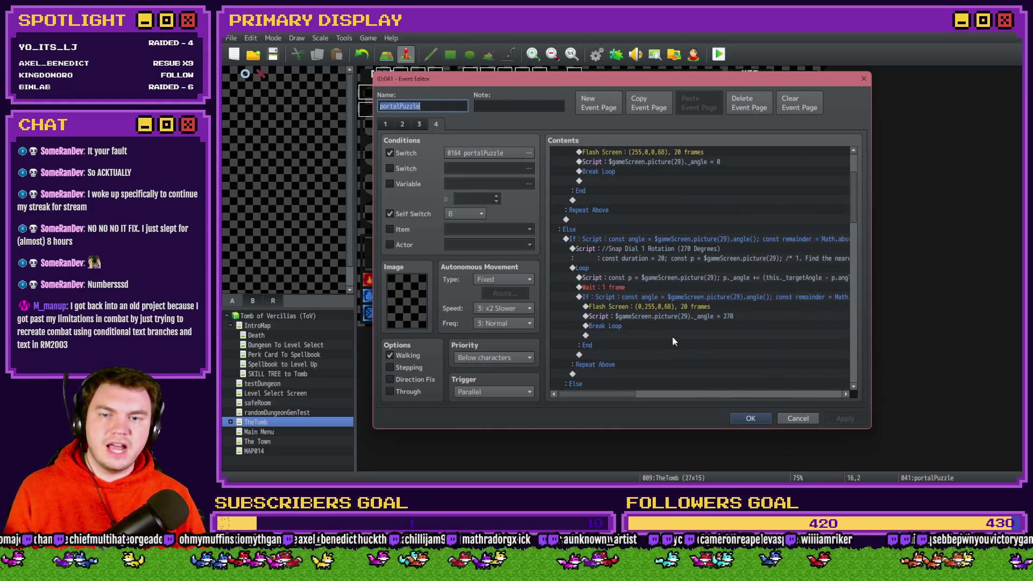
pyautogui.click(662, 240)
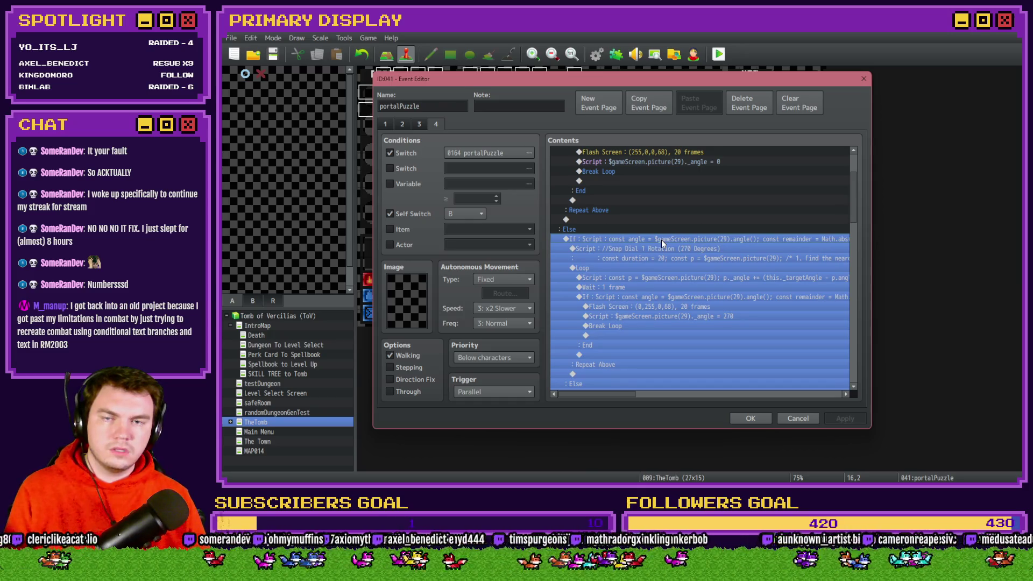
pyautogui.scroll(3, 661, 242)
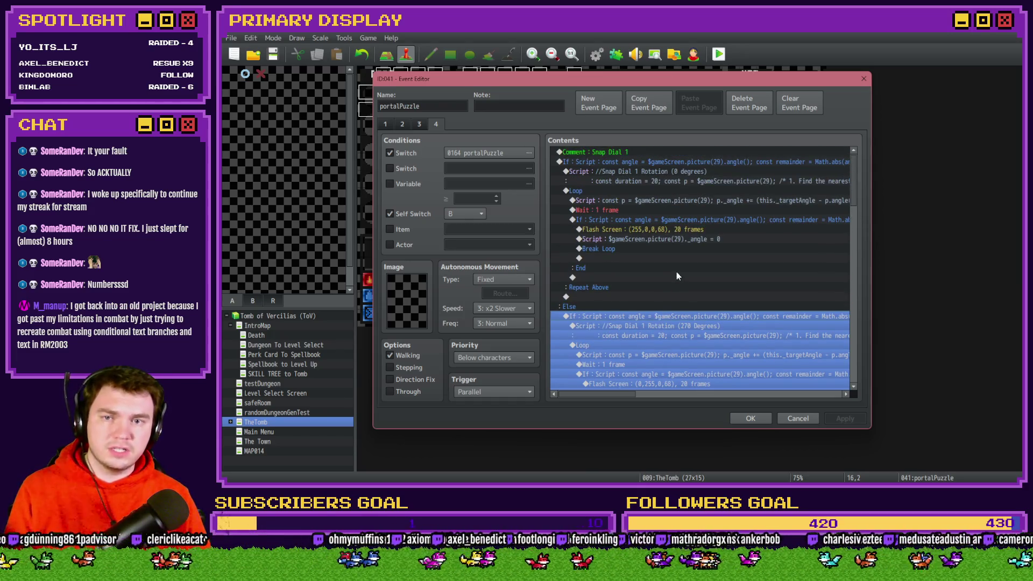
pyautogui.moveTo(632, 395)
pyautogui.mouseDown()
pyautogui.moveTo(687, 395)
pyautogui.moveTo(624, 353)
pyautogui.mouseUp()
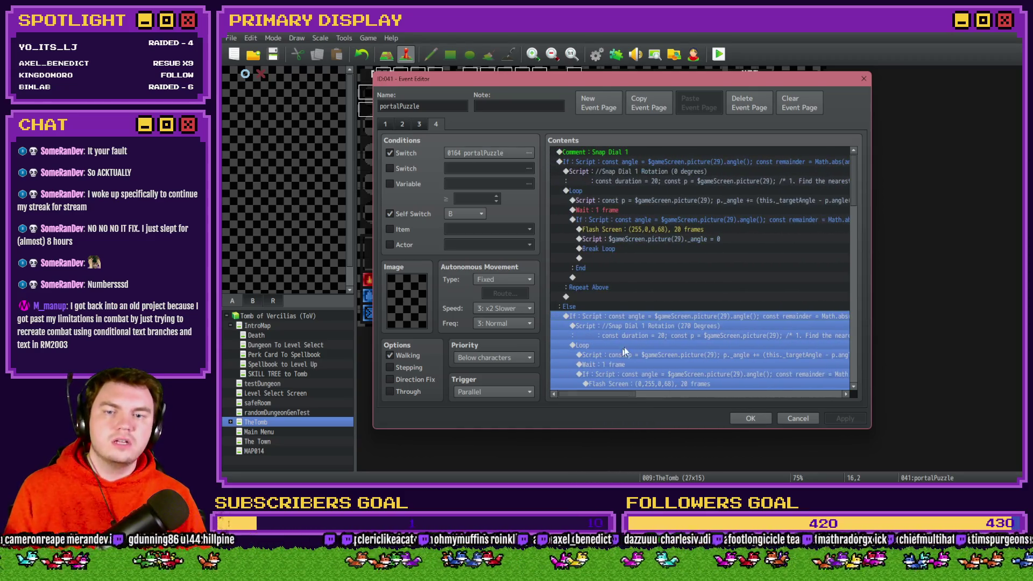
pyautogui.doubleClick(667, 313)
# Read through the remainder < 315 || remainder > 225 script condition, then return to the playtest
pyautogui.click(751, 315)
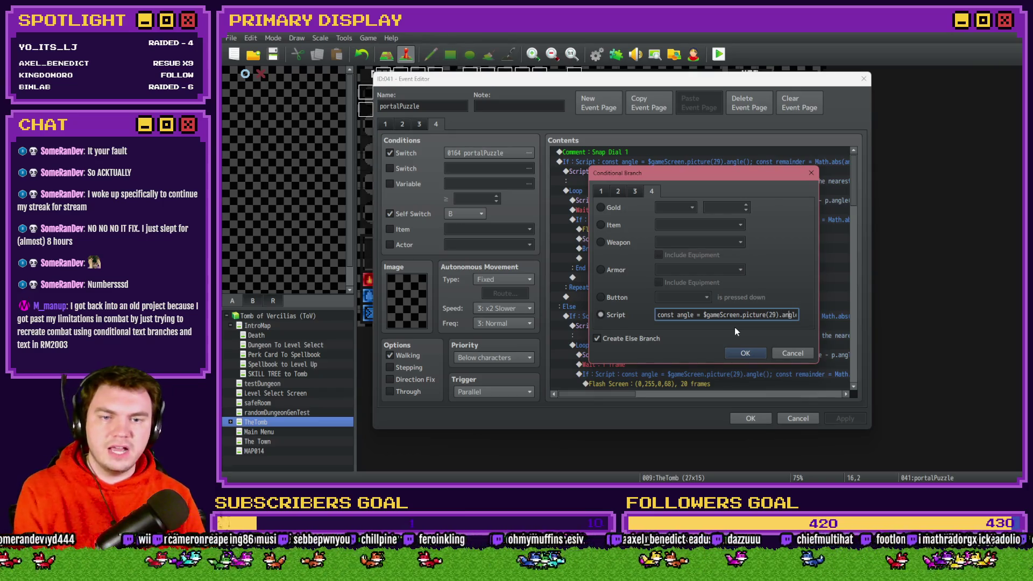
pyautogui.press('Right')
pyautogui.press('Right')
pyautogui.press('Right')
pyautogui.press('Right')
pyautogui.press('Right')
pyautogui.press('Right')
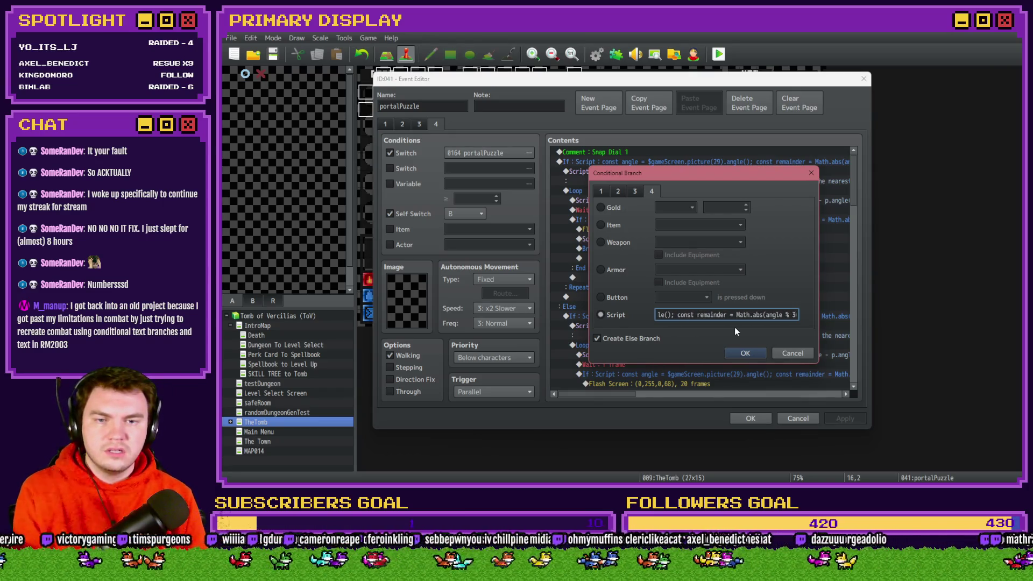
pyautogui.press('Right')
pyautogui.press('Right')
pyautogui.press('Right')
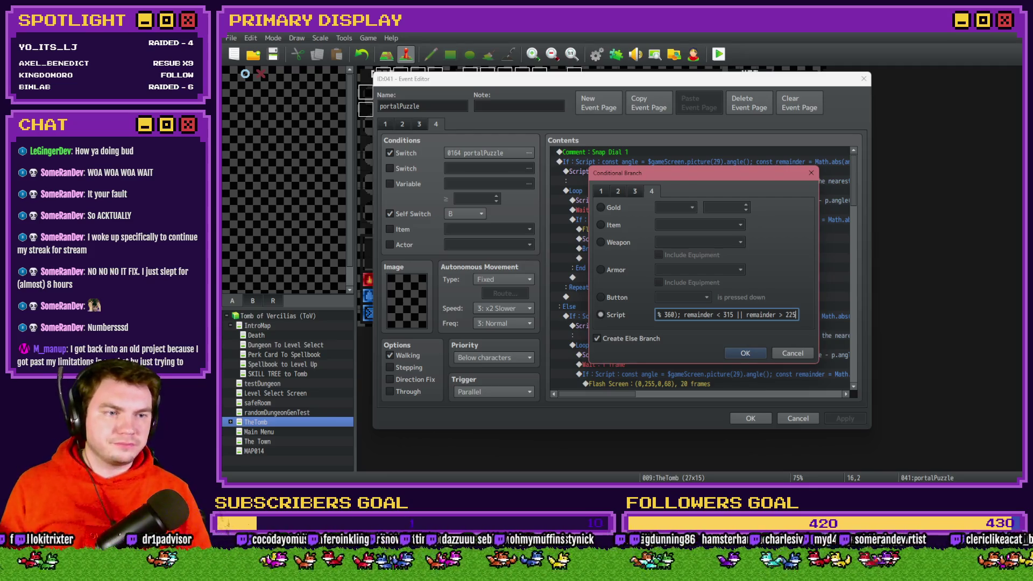
pyautogui.hotkey('alt', 'Tab')
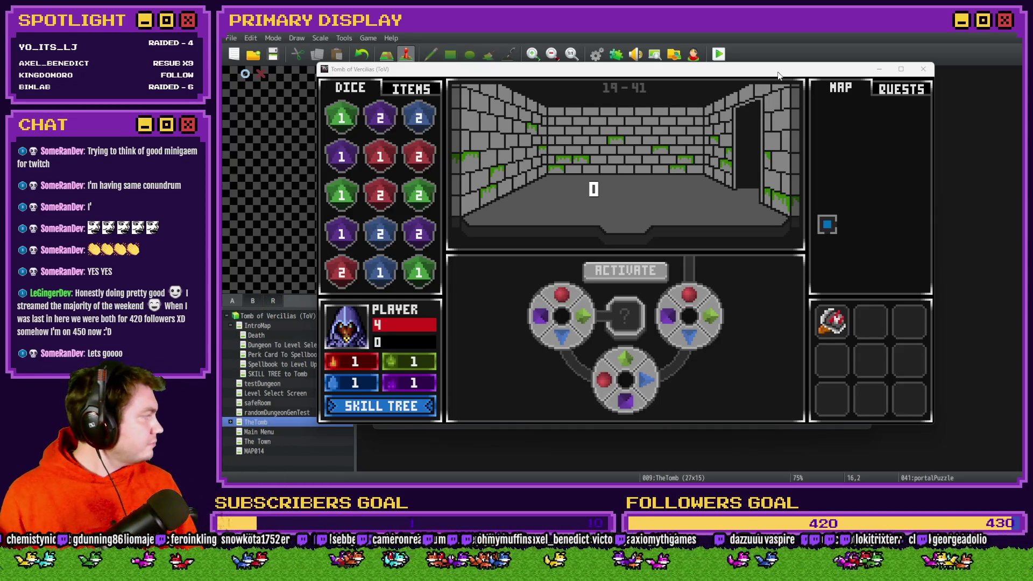
pyautogui.moveTo(757, 76); pyautogui.dragTo(755, 69)
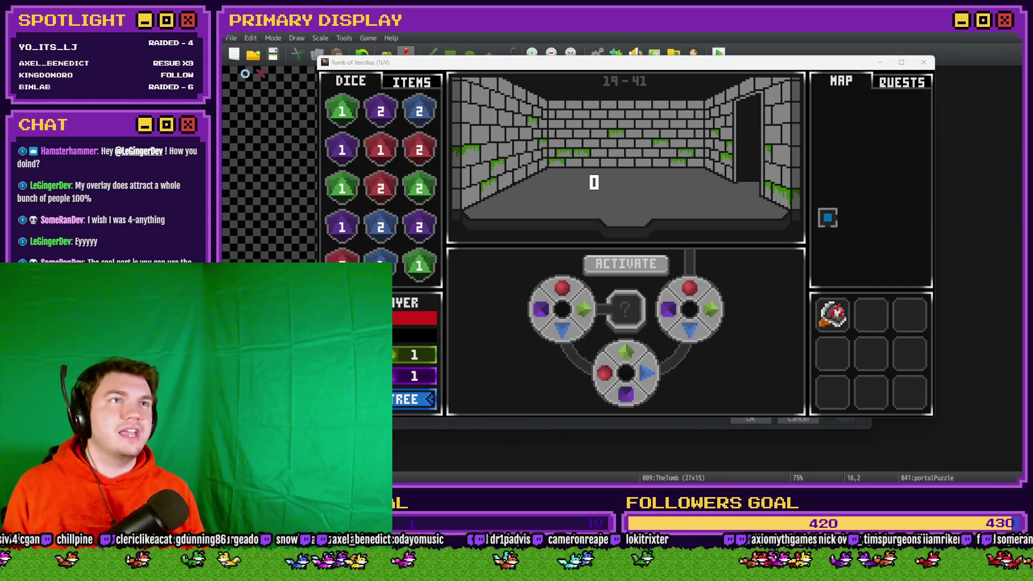
# Reposition and enlarge the webcam Filters dialog so its preview is larger
pyautogui.moveTo(984, 109); pyautogui.dragTo(571, 67)
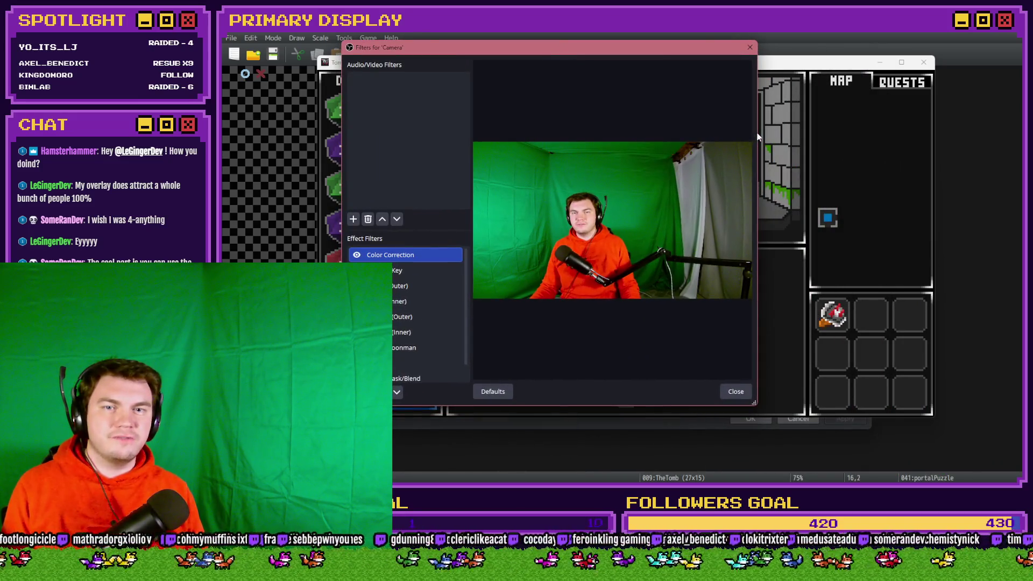
pyautogui.moveTo(758, 142); pyautogui.dragTo(1008, 147)
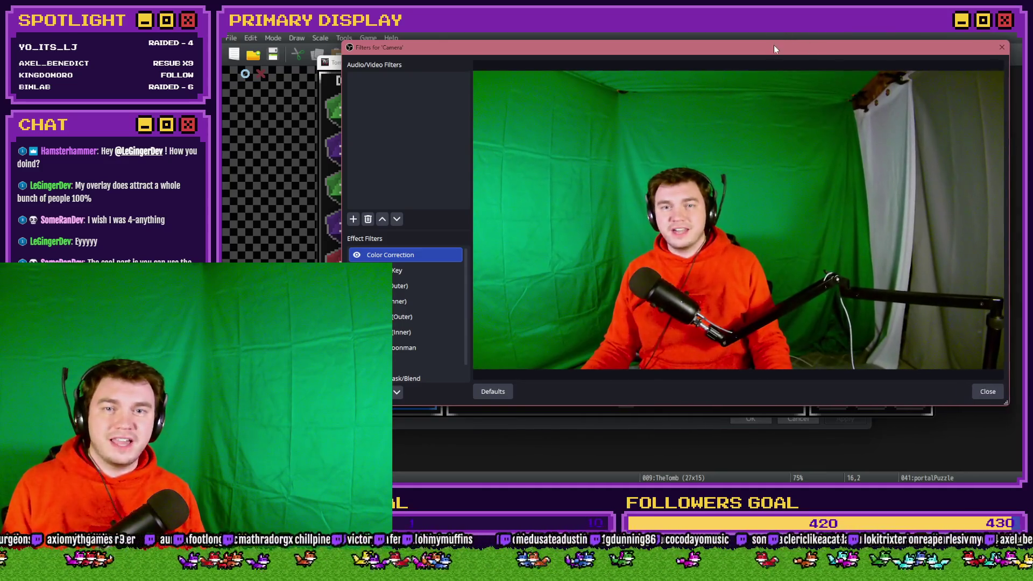
pyautogui.moveTo(774, 45); pyautogui.dragTo(665, 33)
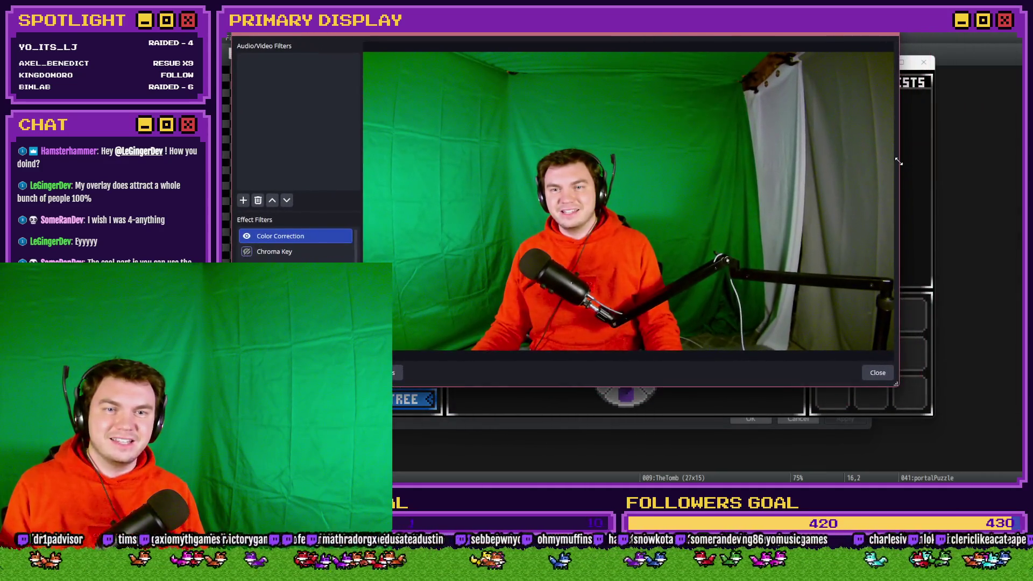
pyautogui.moveTo(904, 161); pyautogui.dragTo(999, 161)
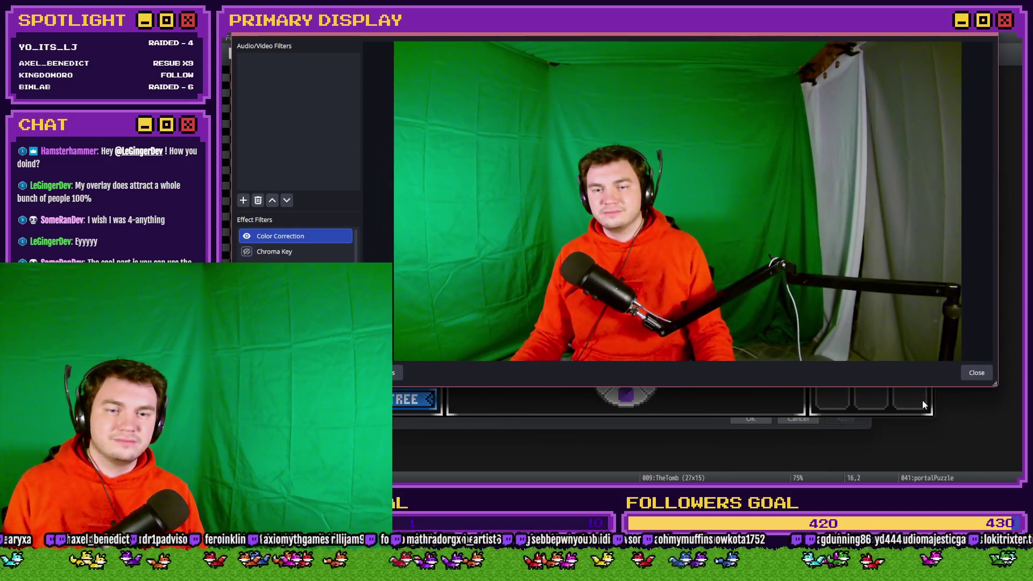
pyautogui.moveTo(926, 386); pyautogui.dragTo(930, 446)
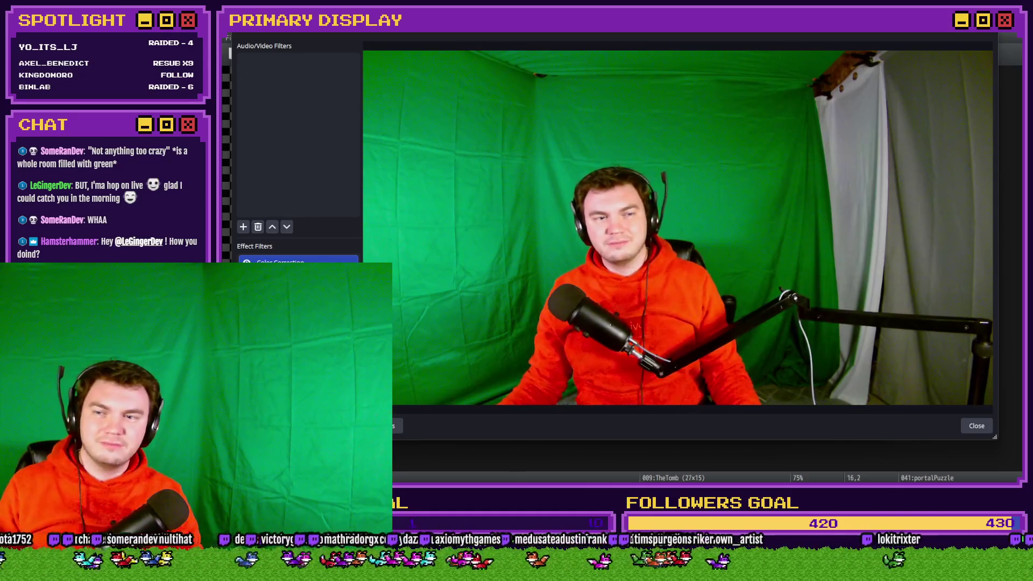
# Turn on the webcam's Chroma Key filter, close Filters, and refocus the Tomb of Vercilias game
pyautogui.click(247, 278)
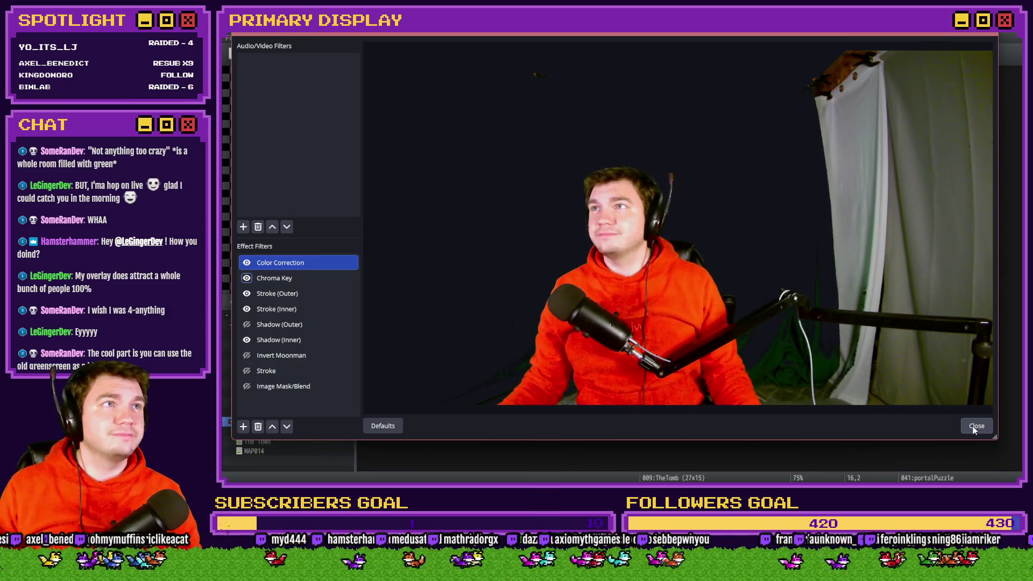
pyautogui.click(975, 427)
pyautogui.click(699, 72)
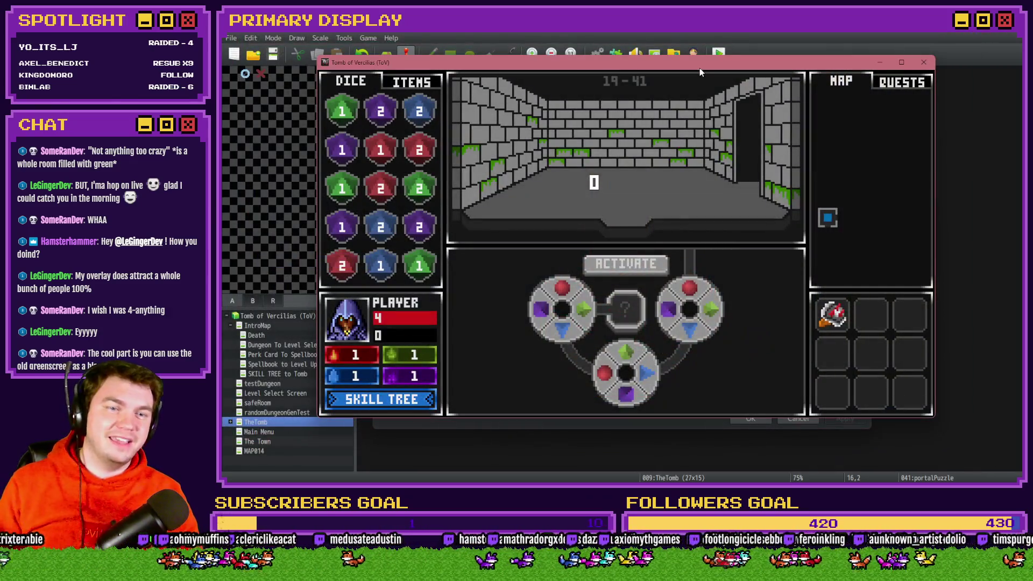